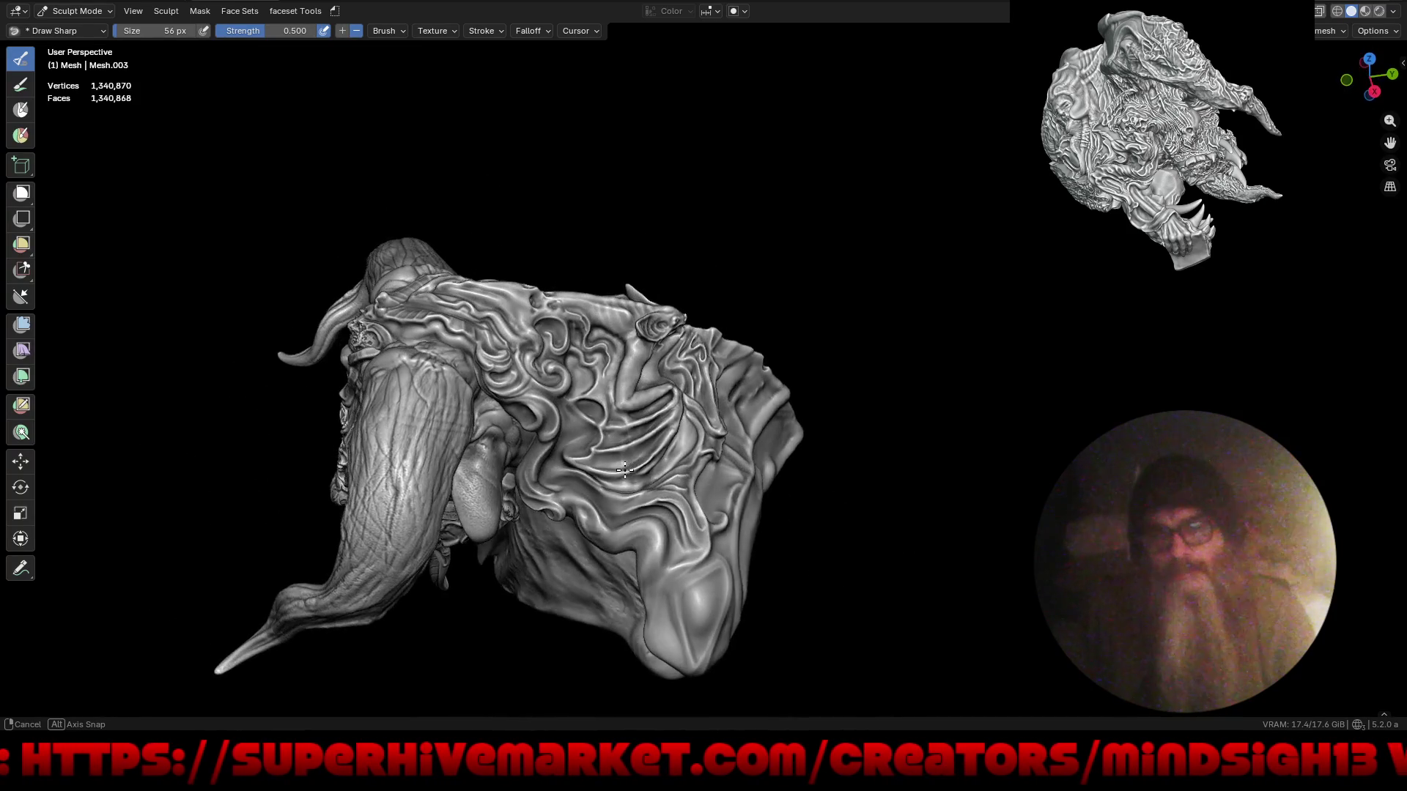
- Zoom in on the horned head sculpt, save it as Mino Blend6.blend, and orbit to the front
scroll(597, 384, "up", 3)
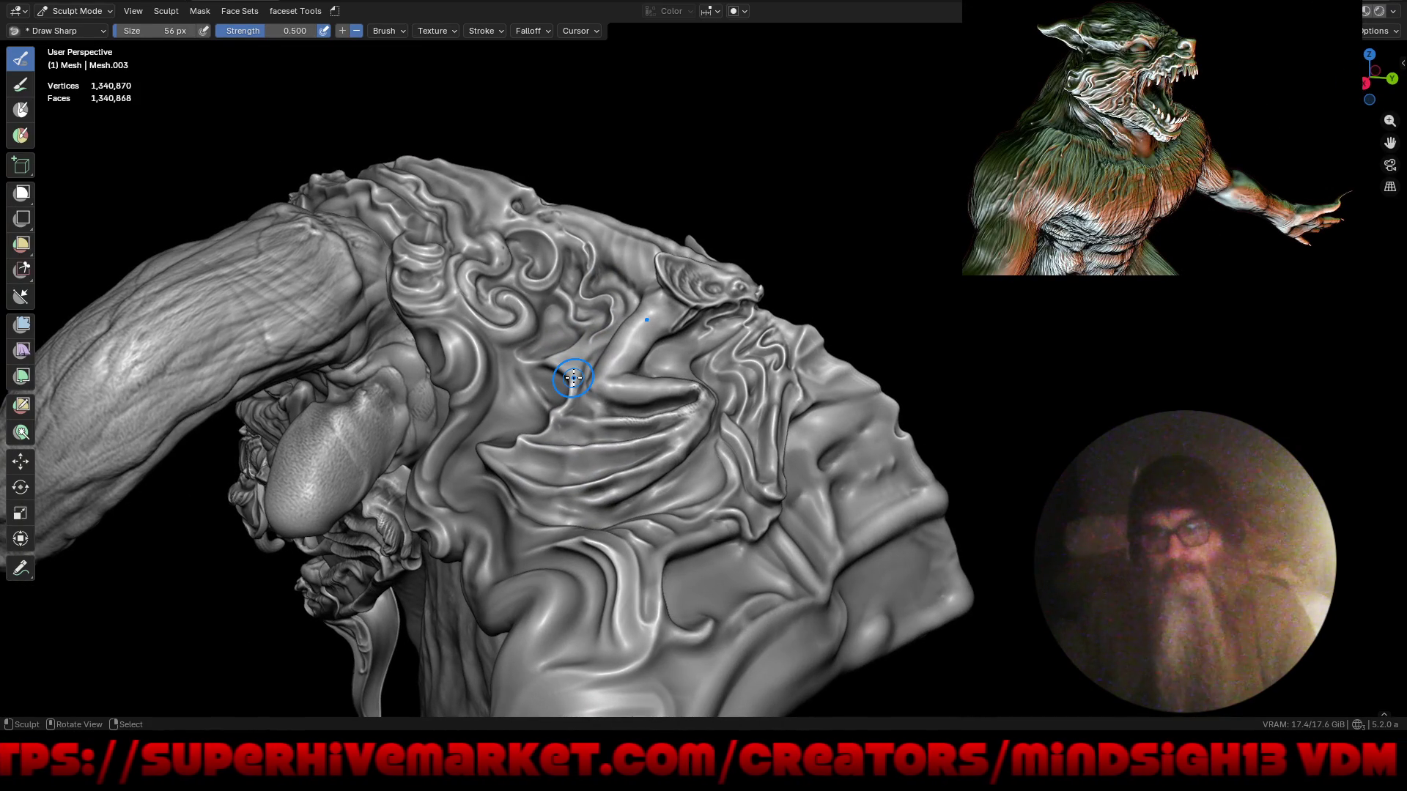
key("ctrl")
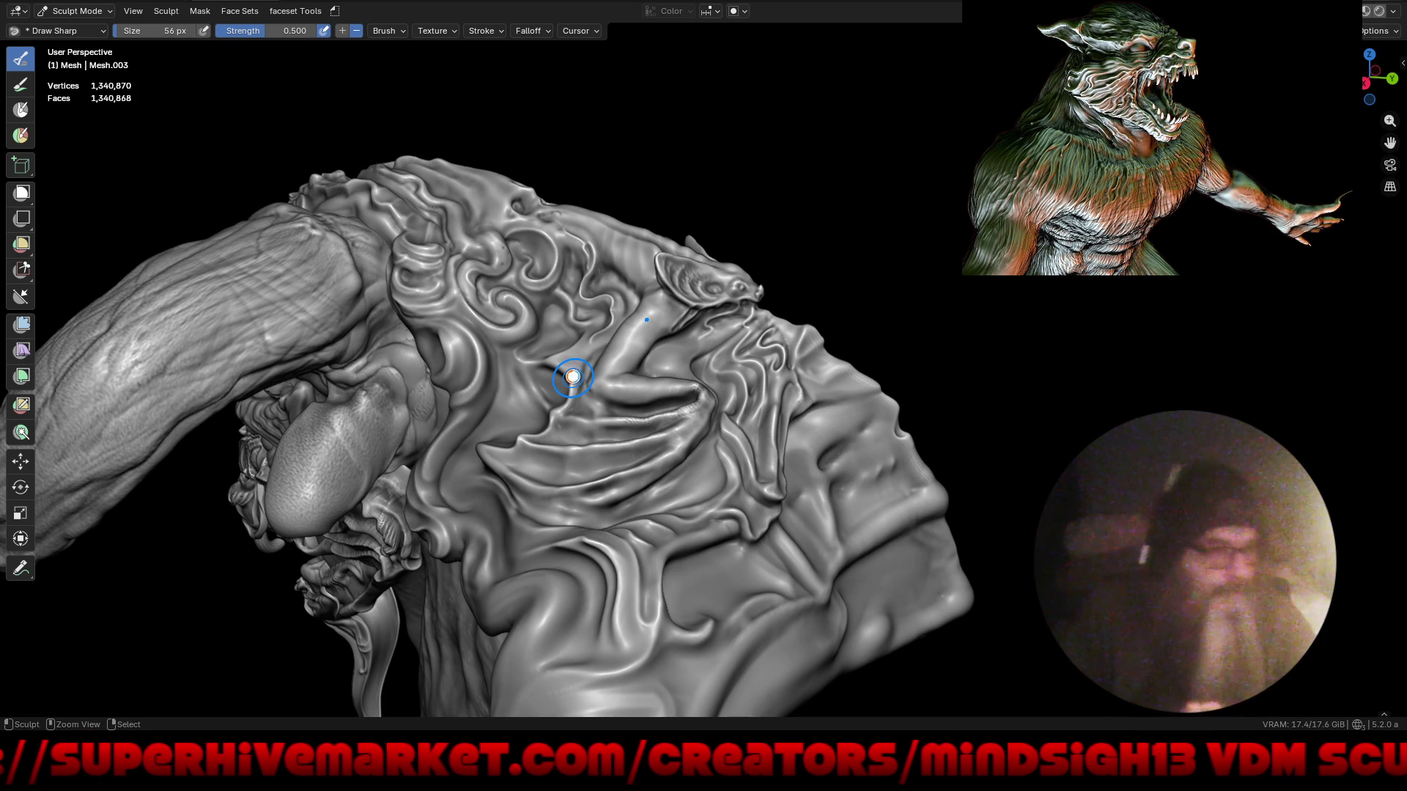
key("ctrl+s")
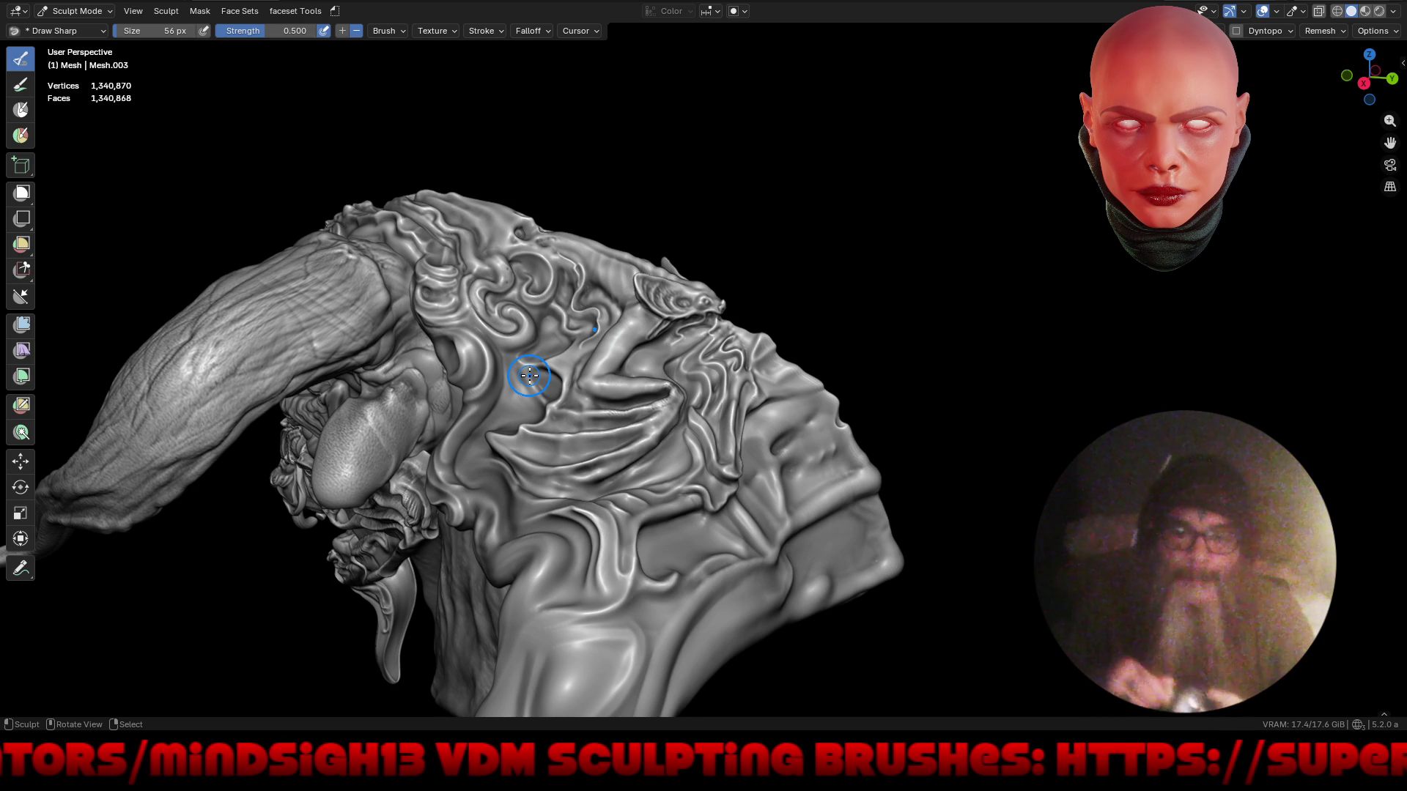
mouse_move(503, 345)
middle_mouse_down()
mouse_move(478, 434)
mouse_move(657, 438)
mouse_move(672, 418)
middle_mouse_up()
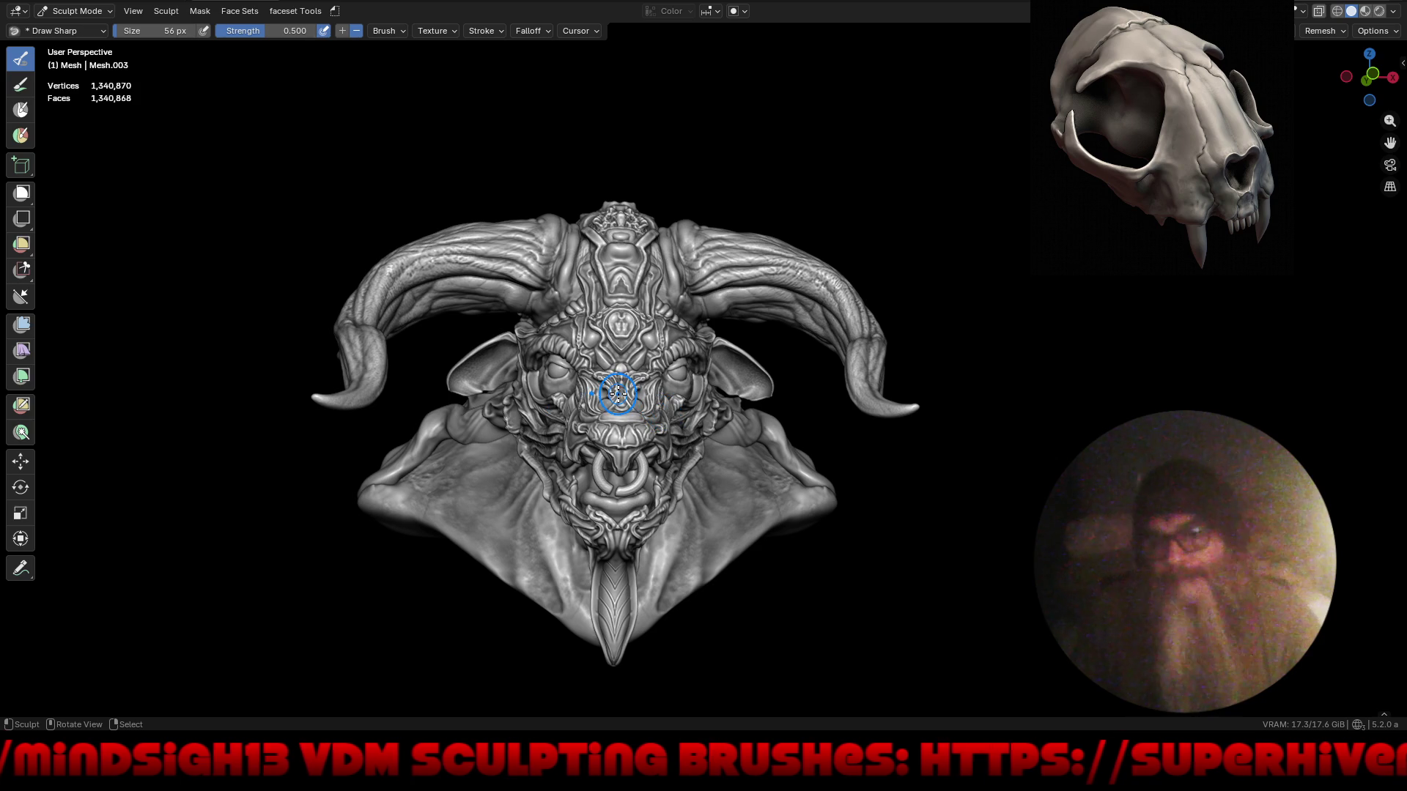
- Isolate the sculpt in Local View, view it in Top Orthographic, and switch to Object Mode
key("KP_Divide")
mouse_move(628, 408)
middle_mouse_down()
mouse_move(909, 491)
mouse_move(980, 491)
mouse_move(477, 460)
mouse_move(438, 489)
mouse_move(498, 539)
mouse_move(628, 503)
mouse_move(665, 526)
middle_mouse_up()
key("KP_7")
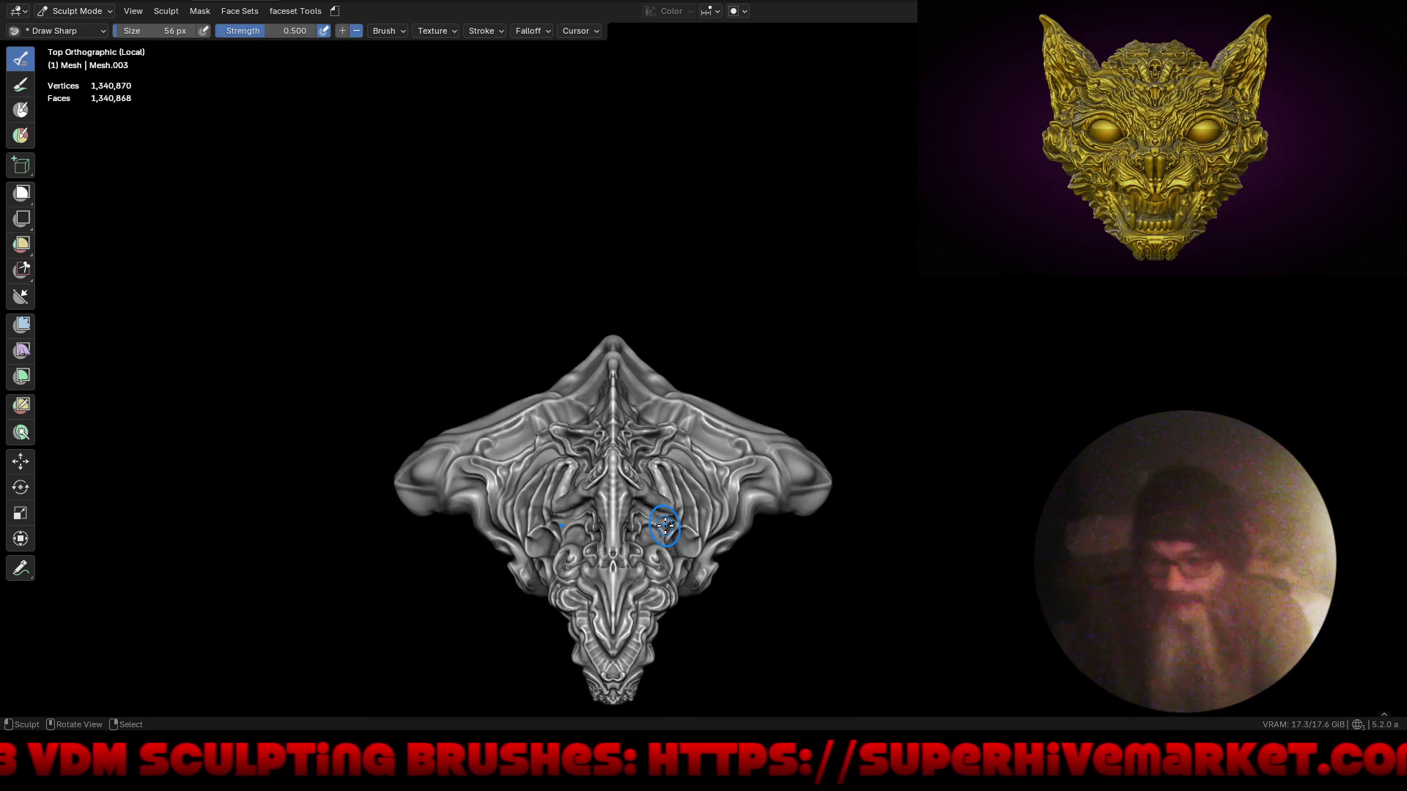
scroll(550, 336, "down", 2)
scroll(575, 431, "up", 2)
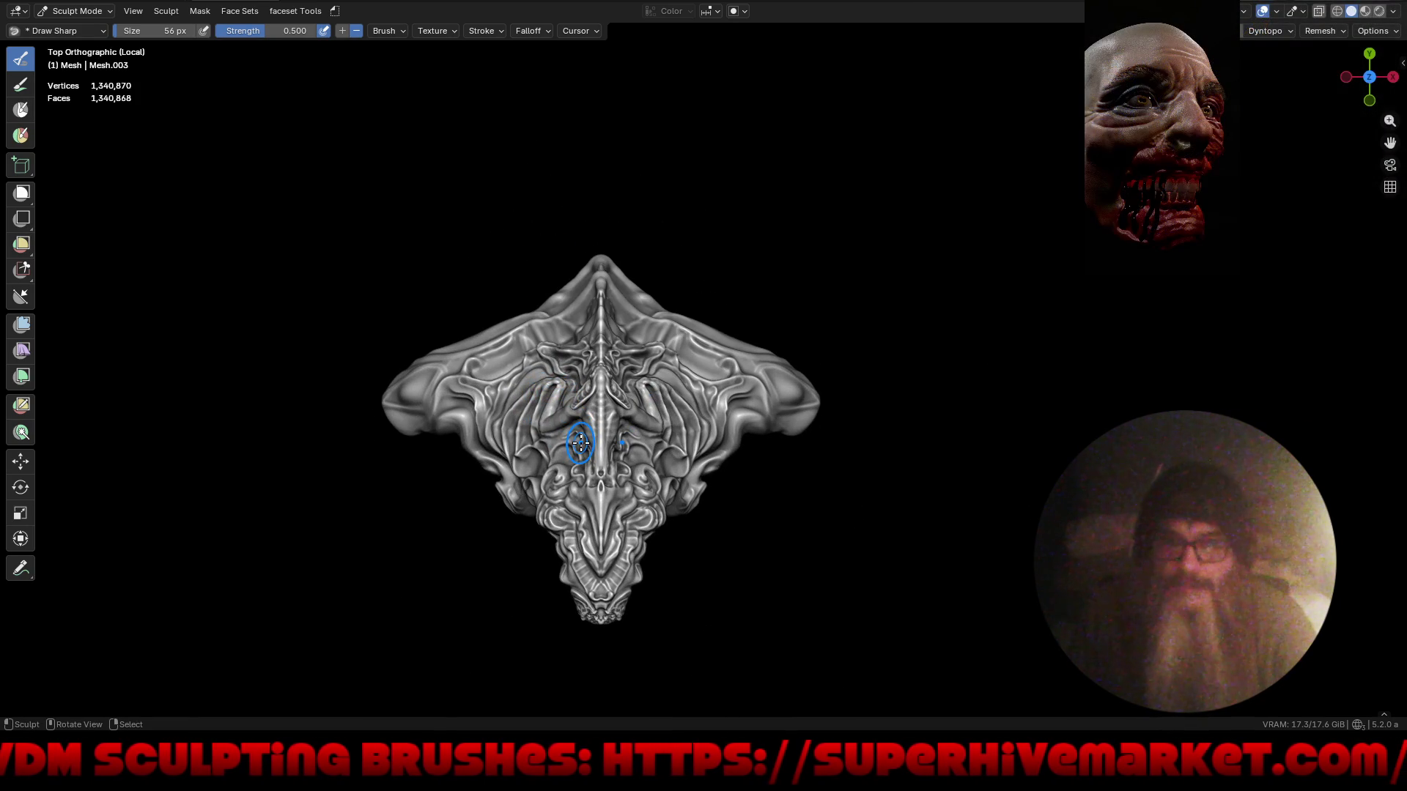
key("ctrl+Tab")
left_click(469, 446)
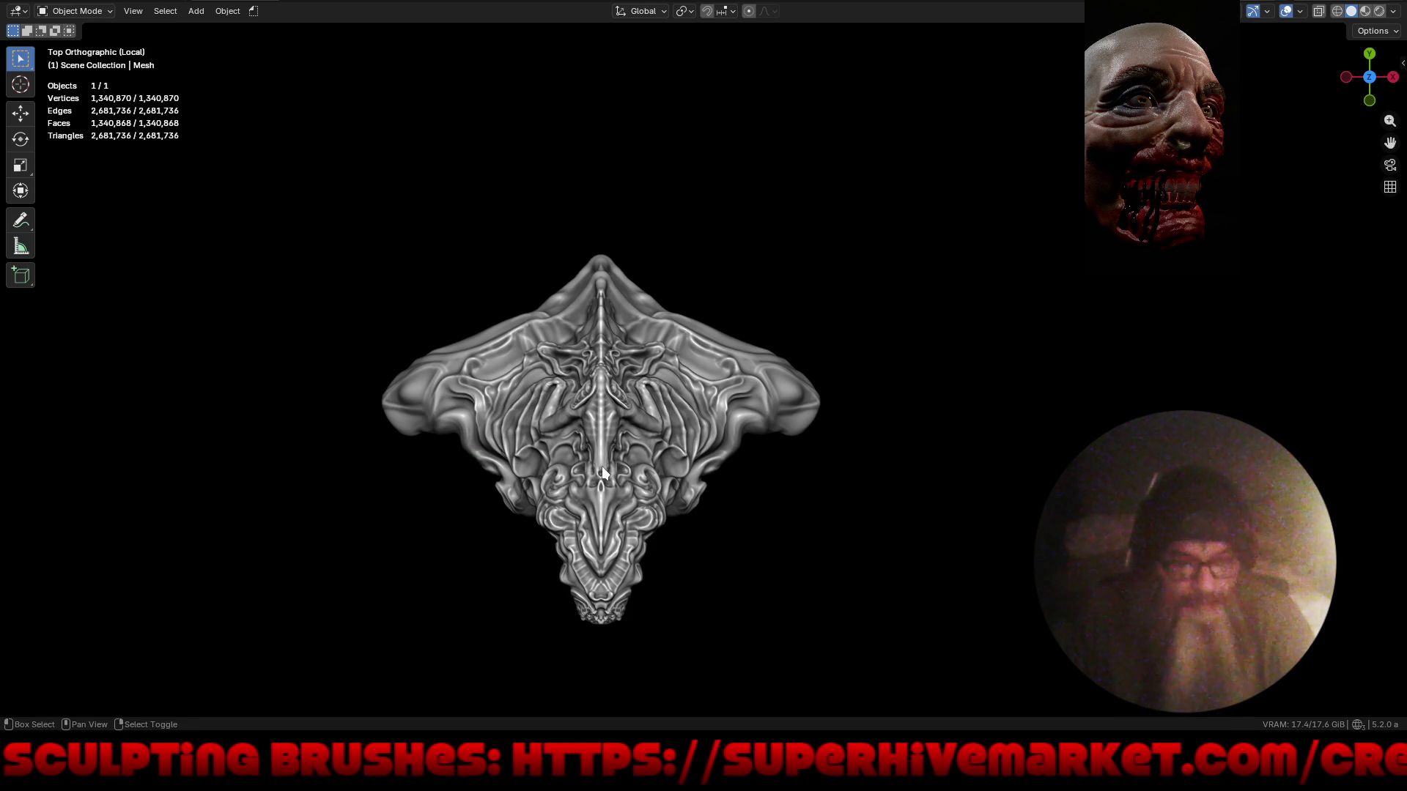
- Snap the 3D cursor to the sculpt's centre and add a mesh cube there
key("shift+s")
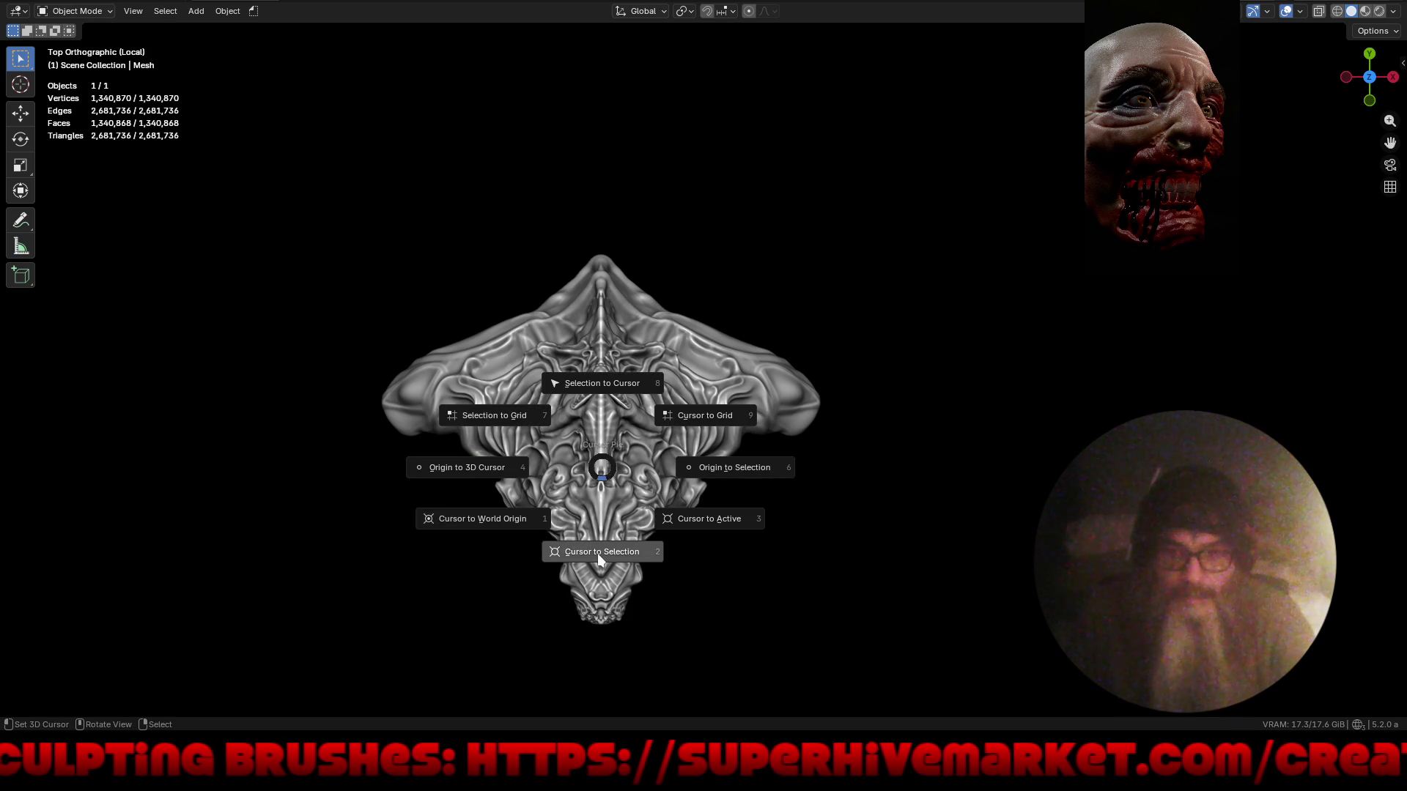
left_click(596, 553)
key("shift+a")
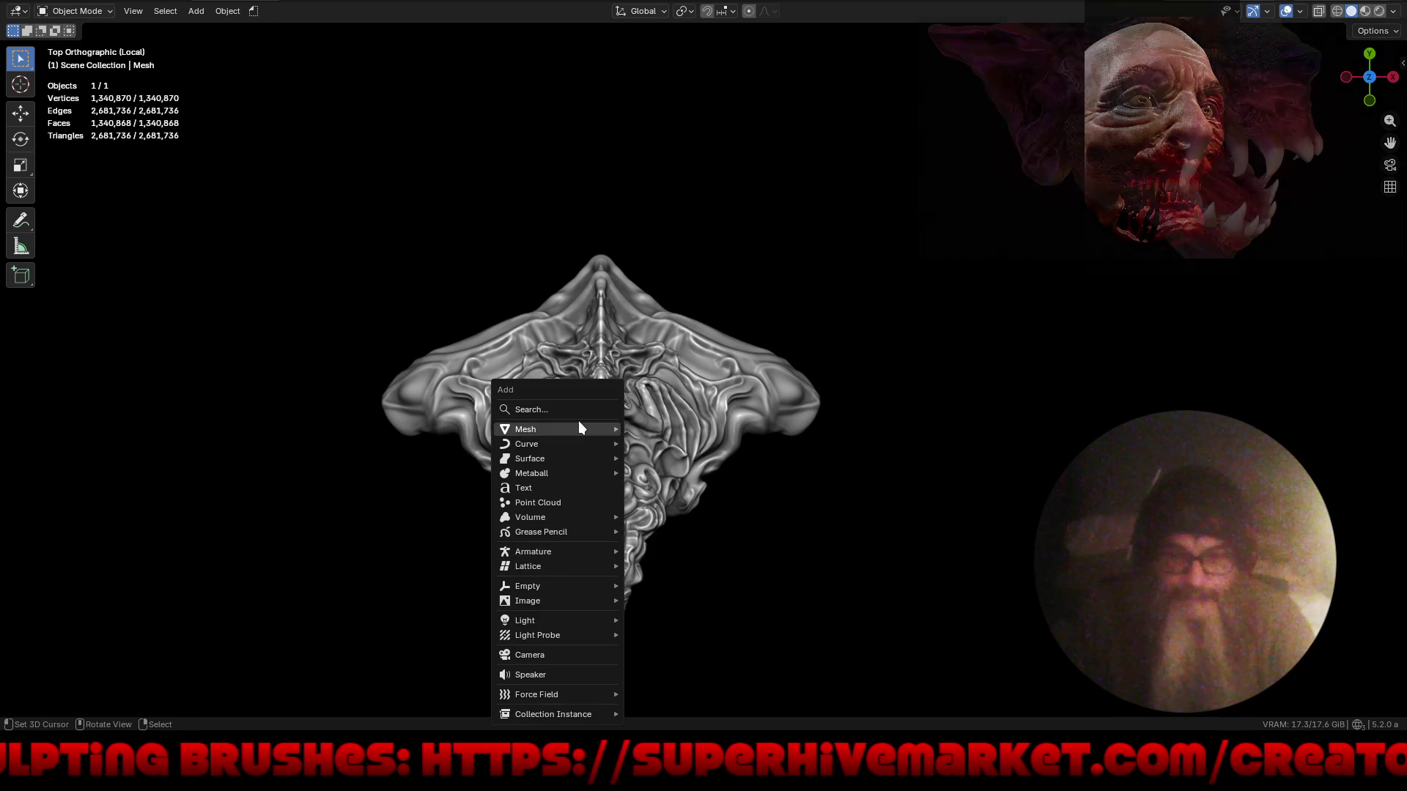
mouse_move(583, 429)
left_click(697, 110)
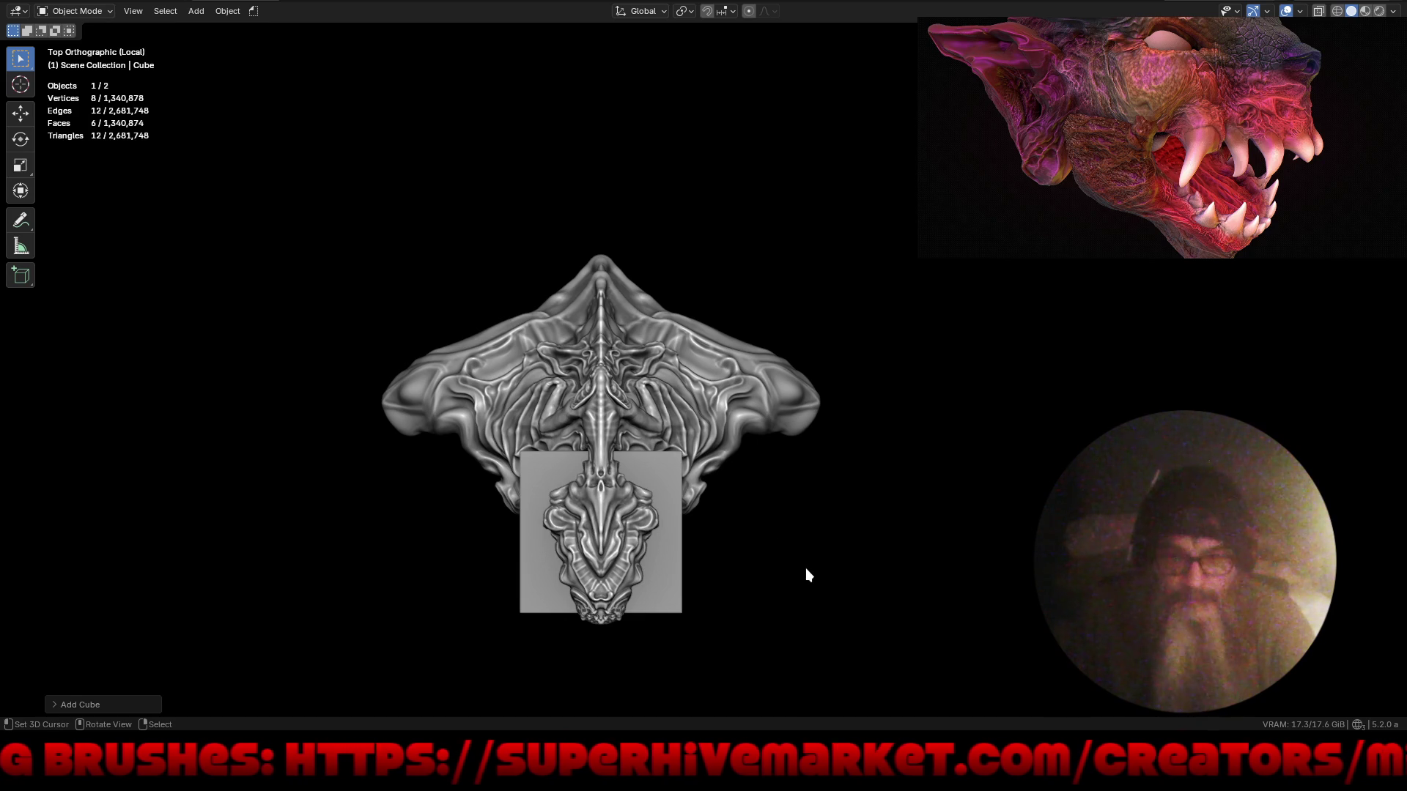
middle_click_drag(806, 569, 763, 438, "shift")
- Orbit into perspective with X-ray on to inspect the cube embedded in the head
mouse_move(595, 522)
middle_mouse_down()
mouse_move(803, 367)
mouse_move(789, 381)
mouse_move(833, 394)
mouse_move(765, 440)
mouse_move(662, 325)
mouse_move(542, 345)
mouse_move(770, 393)
middle_mouse_up()
key("alt+z")
mouse_move(584, 401)
middle_mouse_down()
mouse_move(562, 436)
mouse_move(644, 424)
mouse_move(642, 472)
mouse_move(661, 473)
mouse_move(565, 438)
mouse_move(570, 397)
mouse_move(530, 381)
mouse_move(270, 416)
mouse_move(293, 499)
mouse_move(393, 487)
mouse_move(419, 535)
mouse_move(254, 488)
mouse_move(298, 477)
mouse_move(250, 506)
mouse_move(271, 545)
mouse_move(446, 477)
mouse_move(448, 434)
mouse_move(411, 421)
mouse_move(512, 418)
mouse_move(556, 434)
mouse_move(481, 387)
mouse_move(299, 417)
mouse_move(318, 431)
middle_mouse_up()
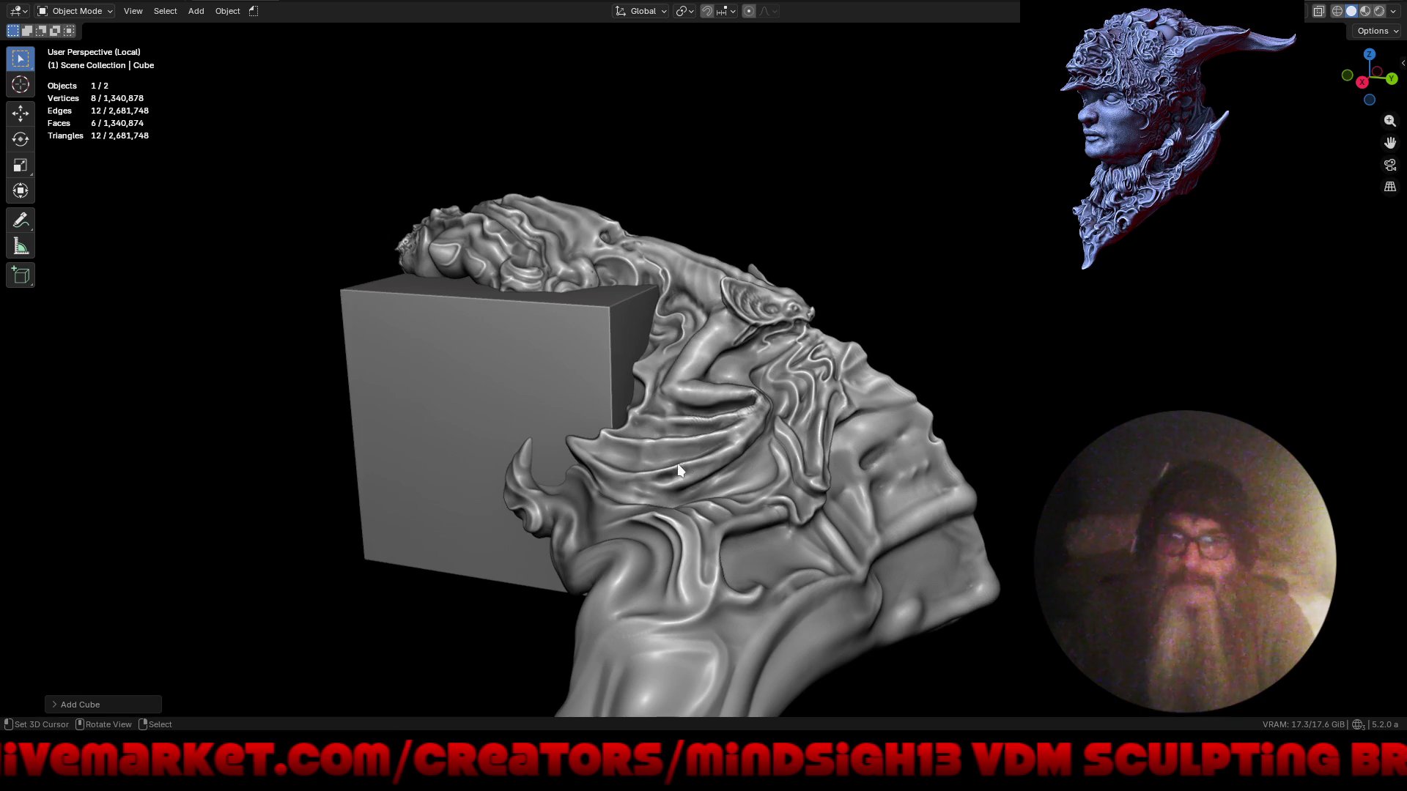
- Flatten the cube along Z into a slab and slide it along Y over the head
key("s")
key("z")
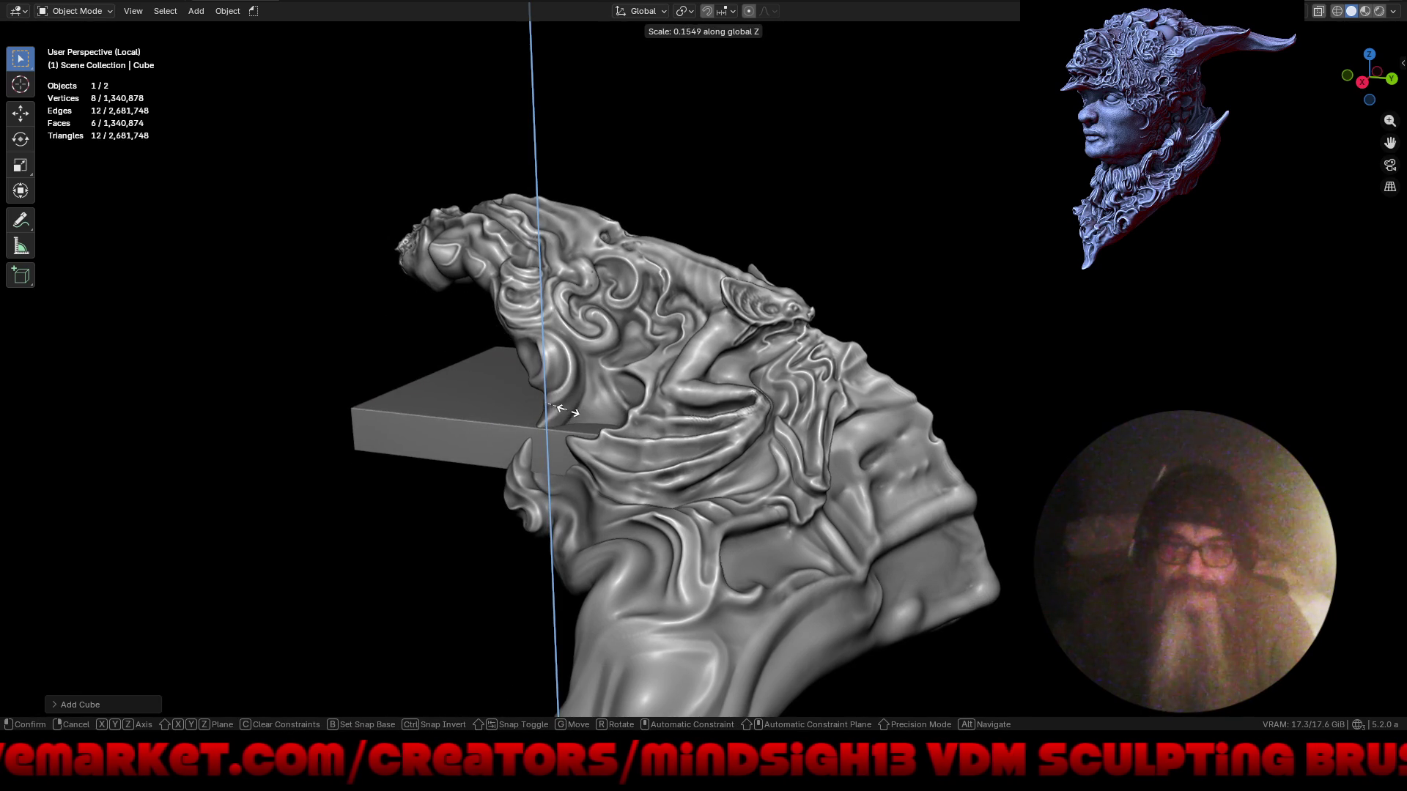
left_click(562, 409)
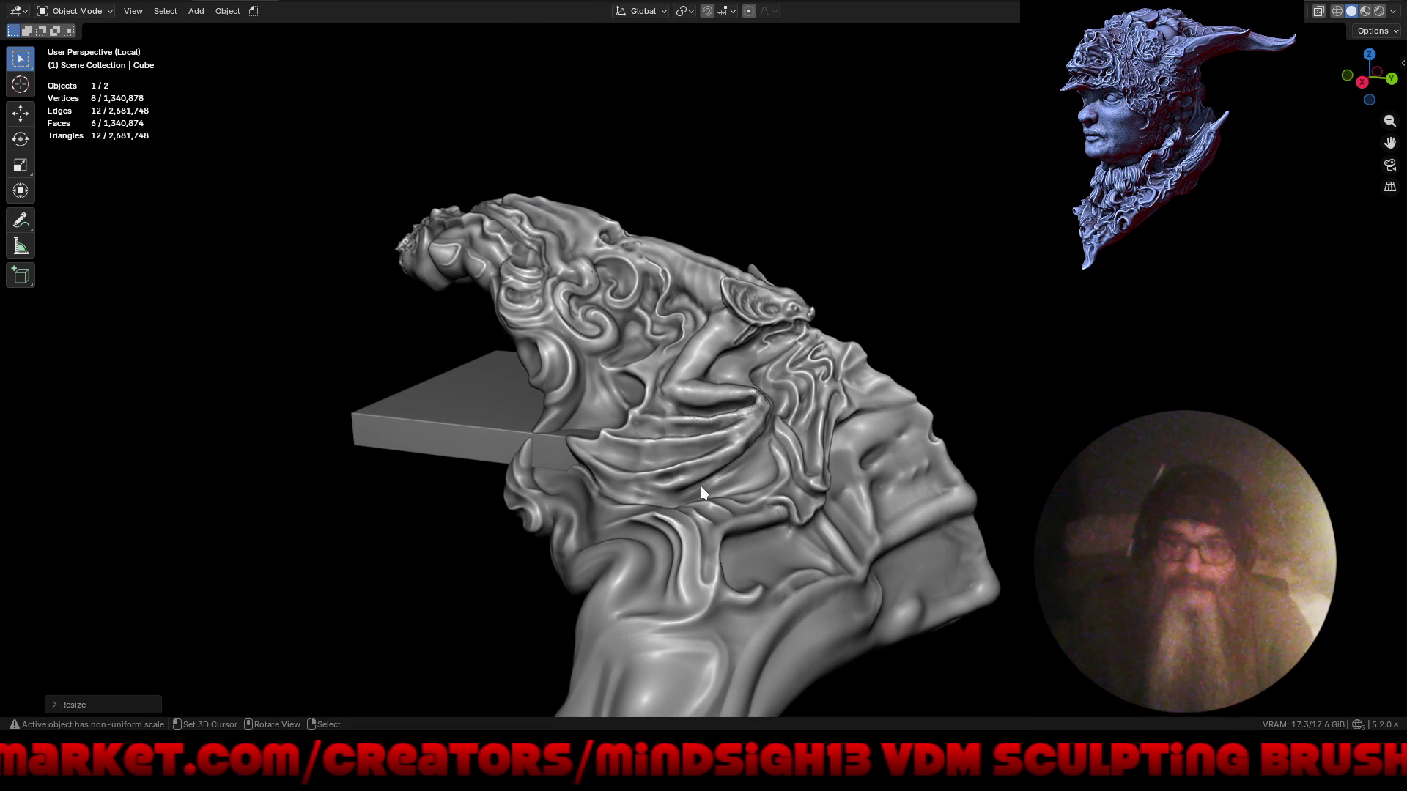
key("g")
key("y")
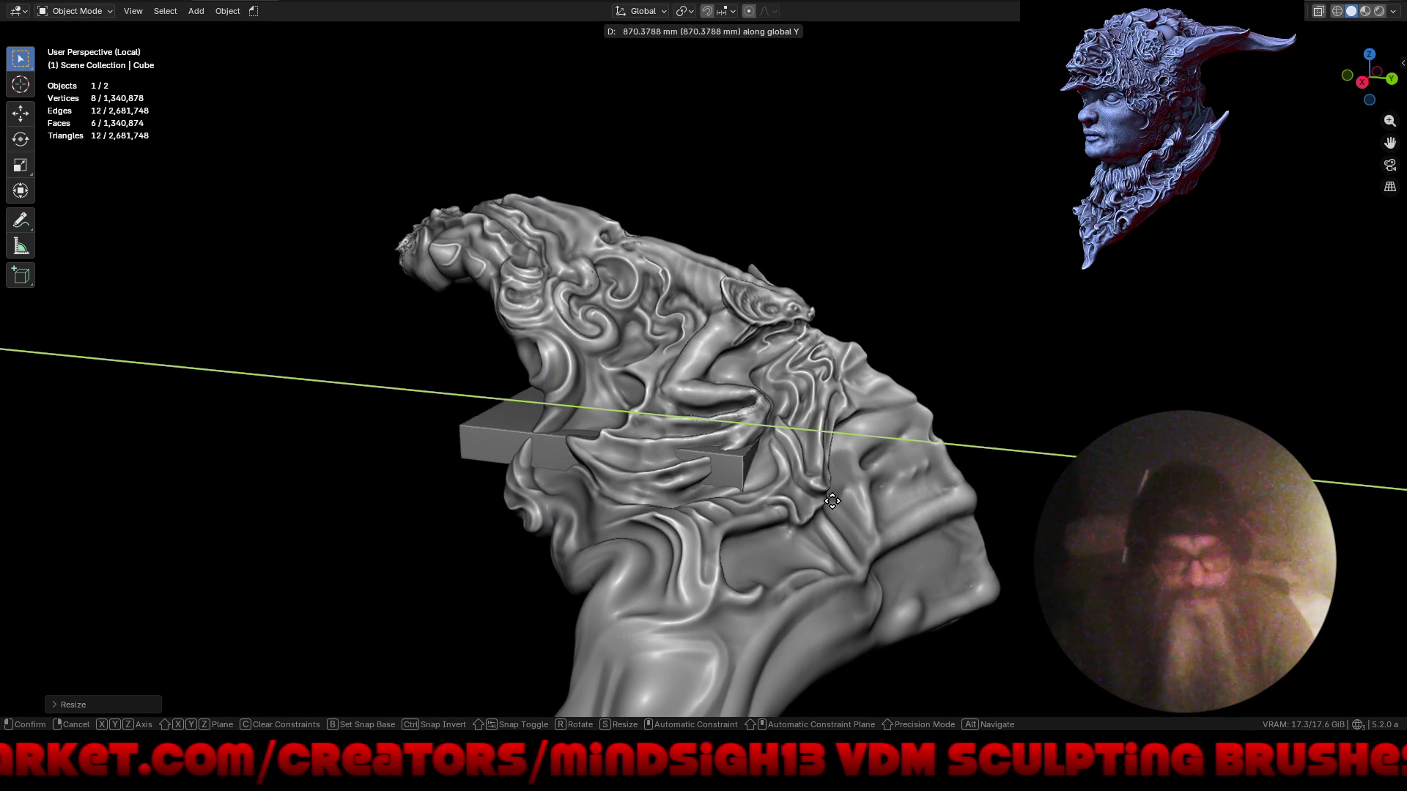
left_click(890, 530)
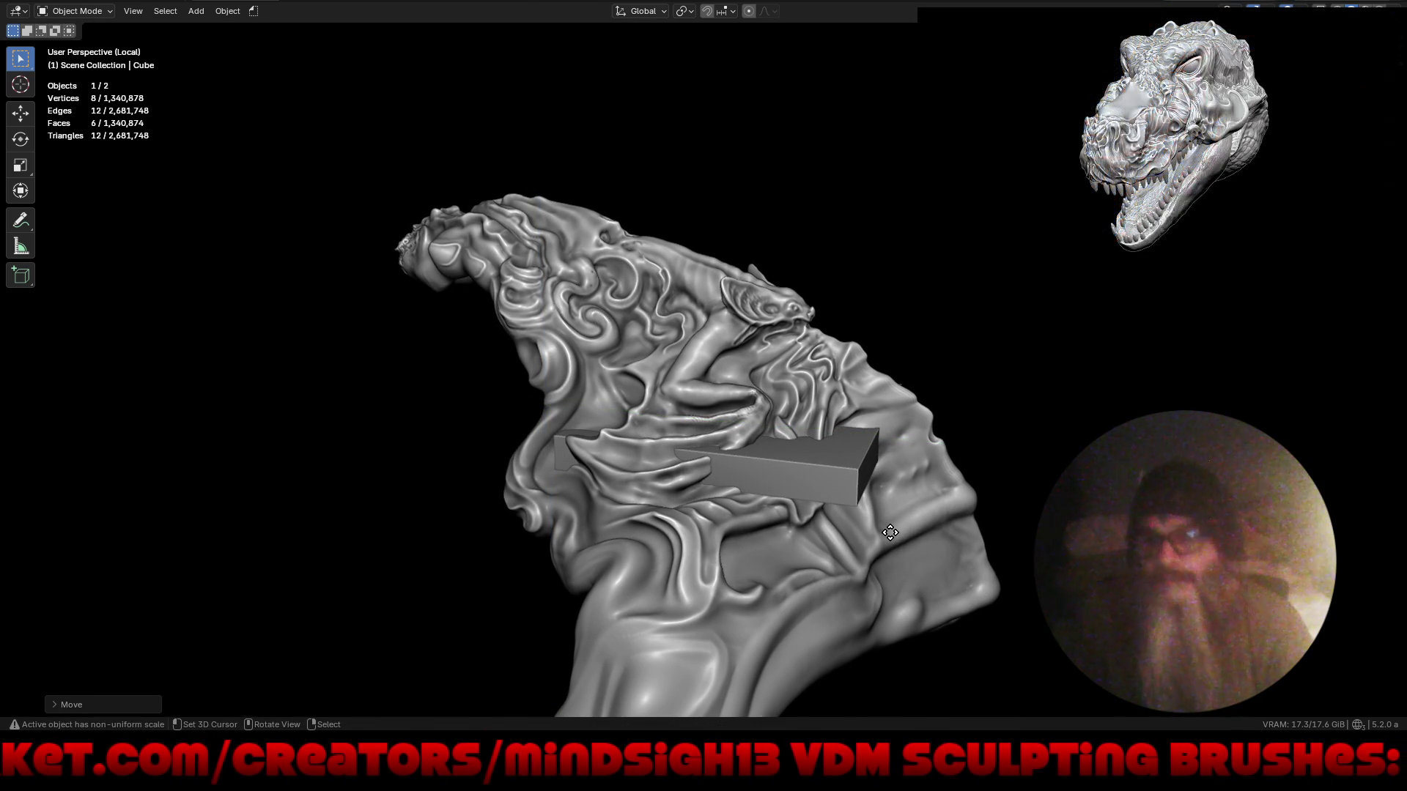
- Raise the slab above the head and tilt it about X by roughly -26°
key("g")
key("z")
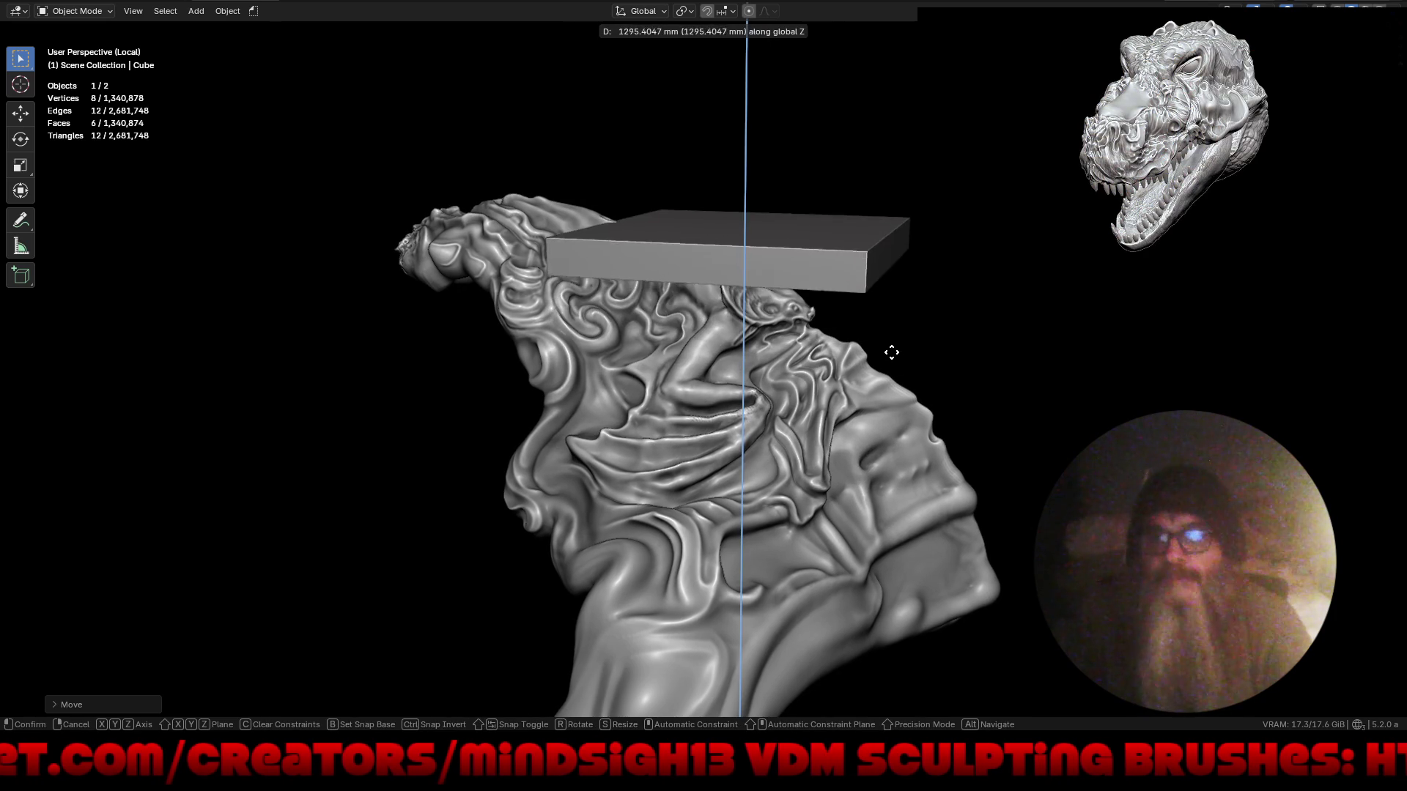
left_click(888, 355)
key("r")
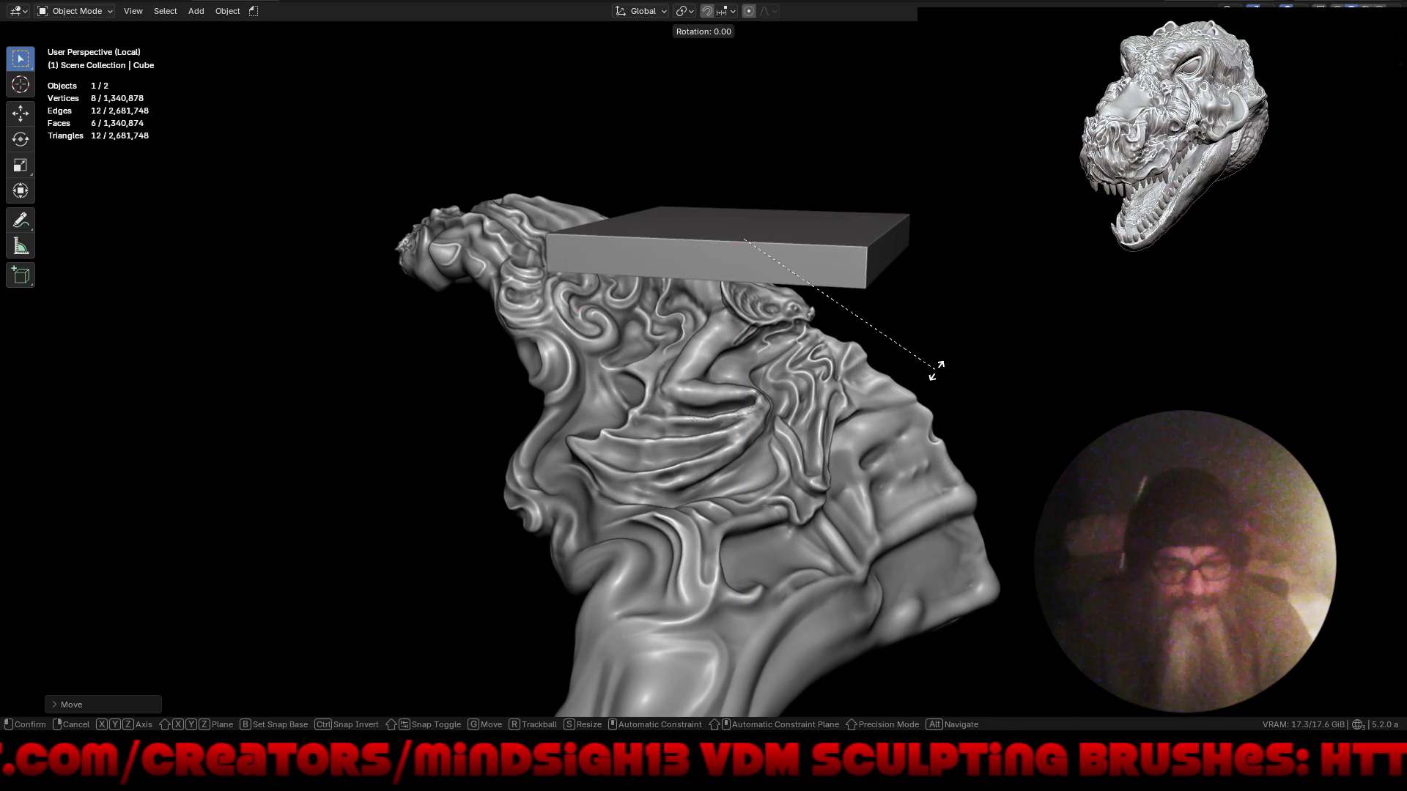
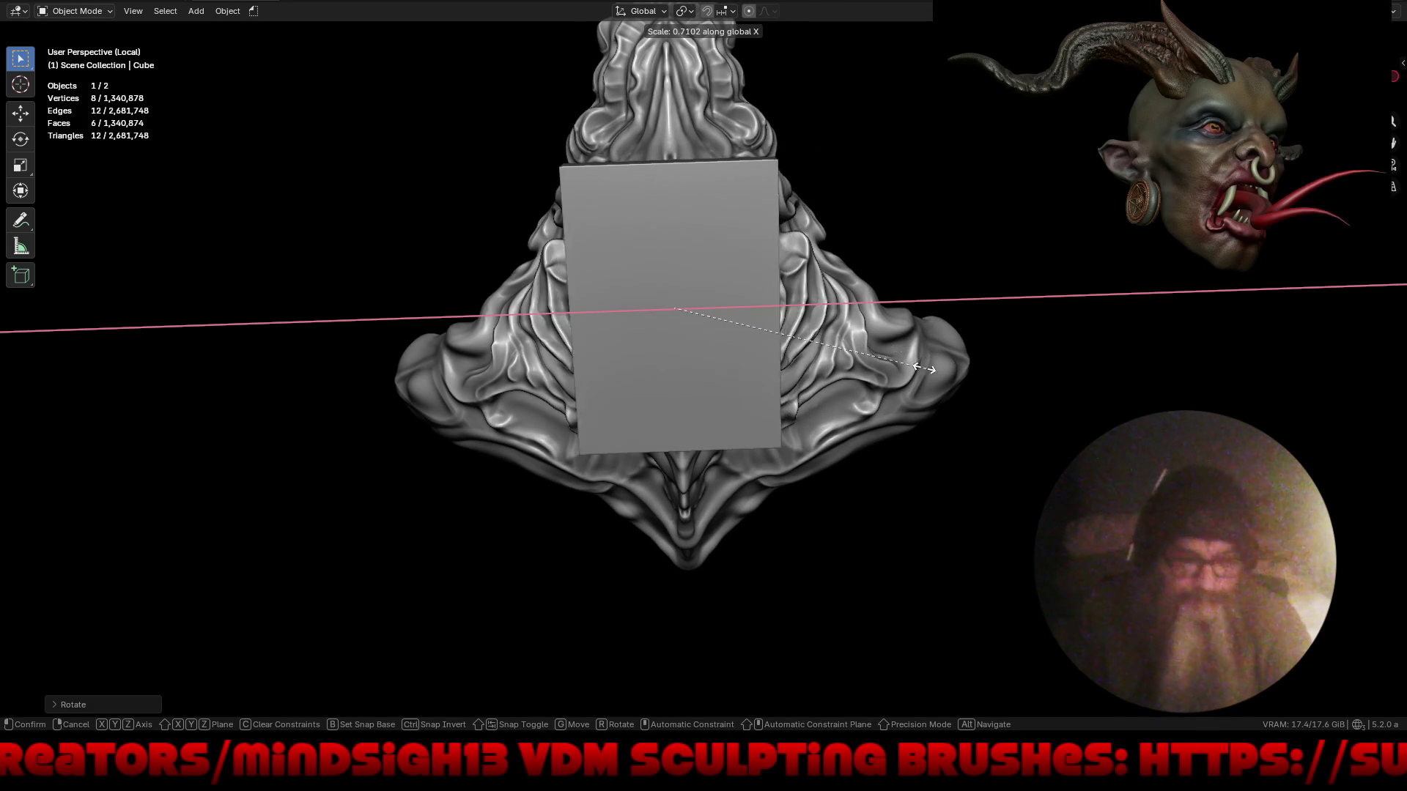
- Narrow the cube along its X width and view it from above
left_click(881, 352)
middle_click_drag(840, 508, 829, 436)
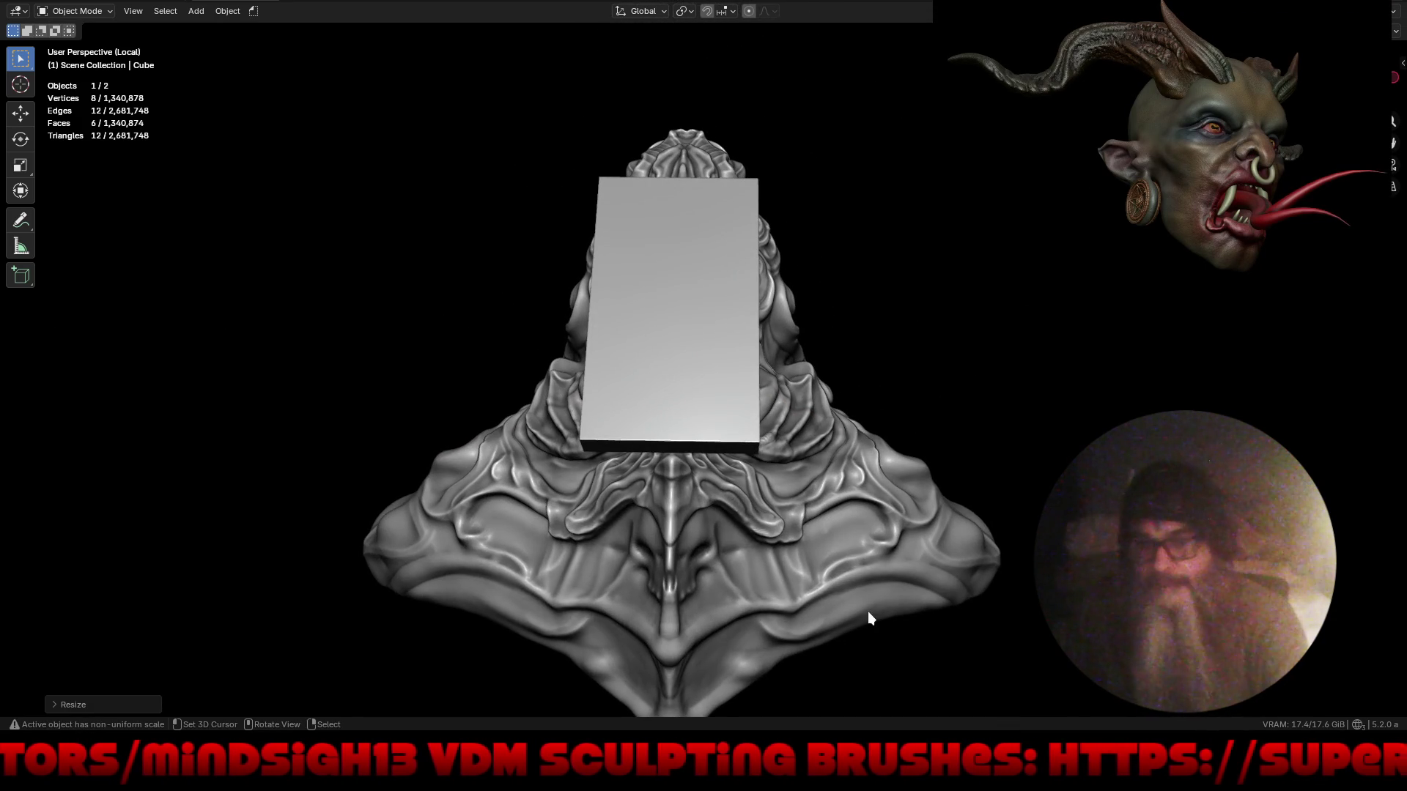
key("KP_7")
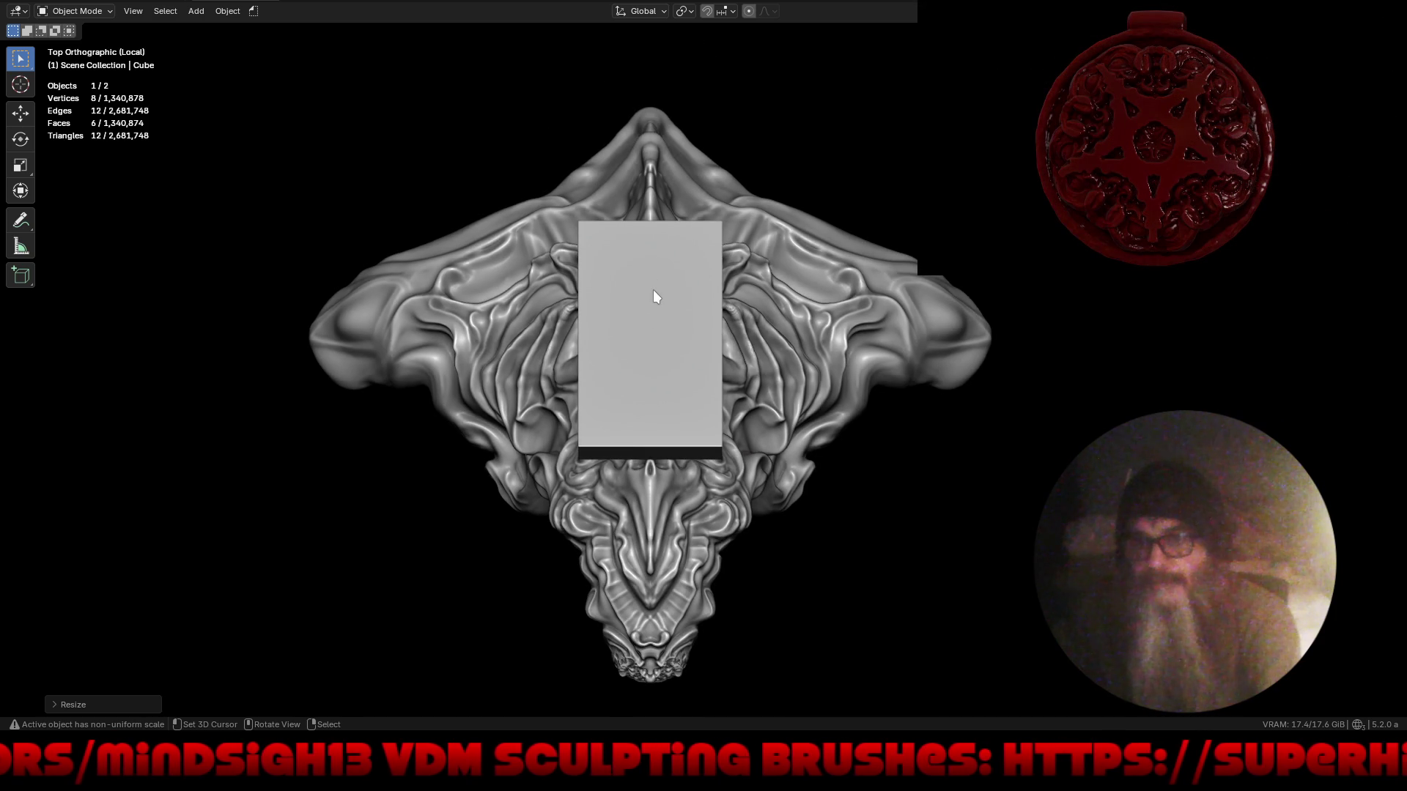
key("KP_2")
key("KP_2")
key("KP_2")
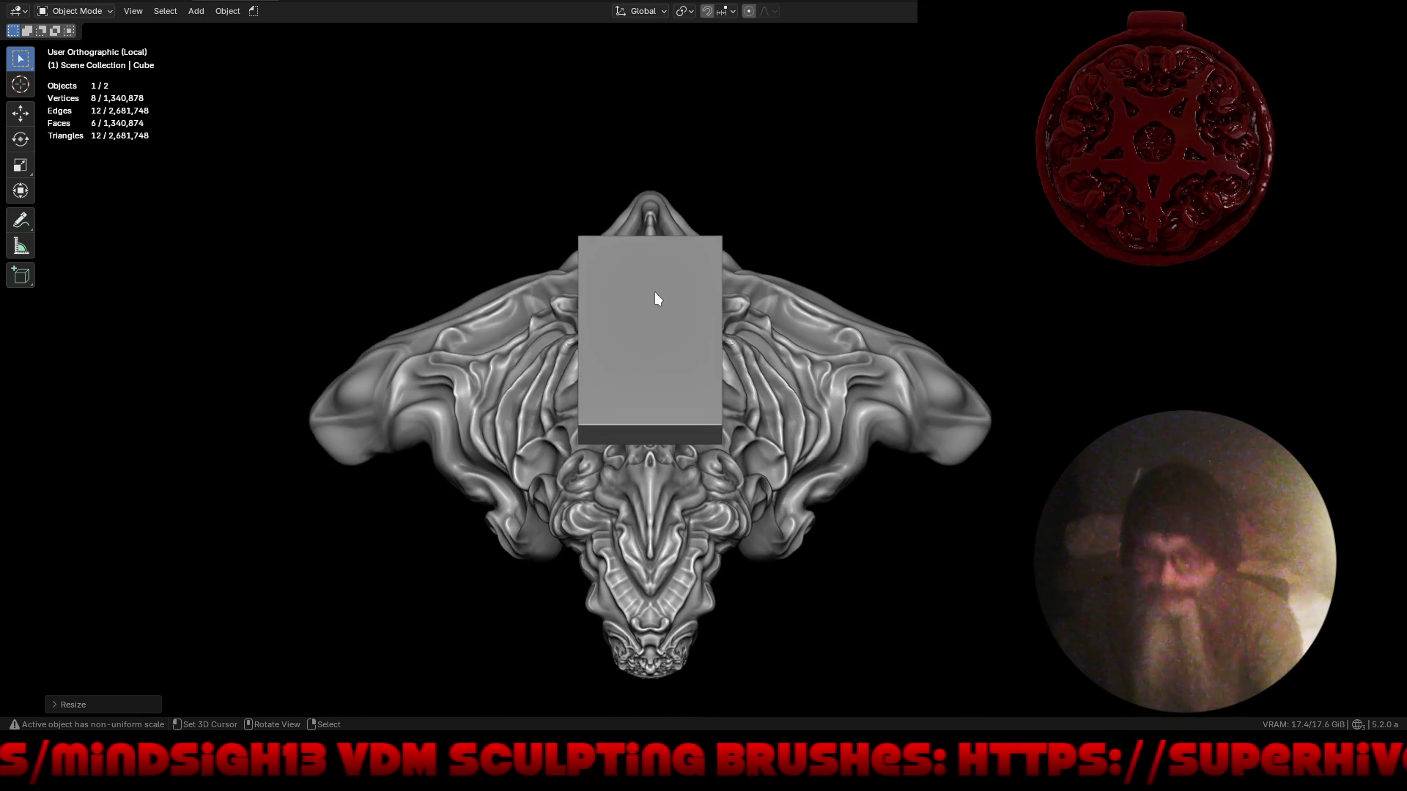
key("KP_8")
key("KP_8")
key("KP_8")
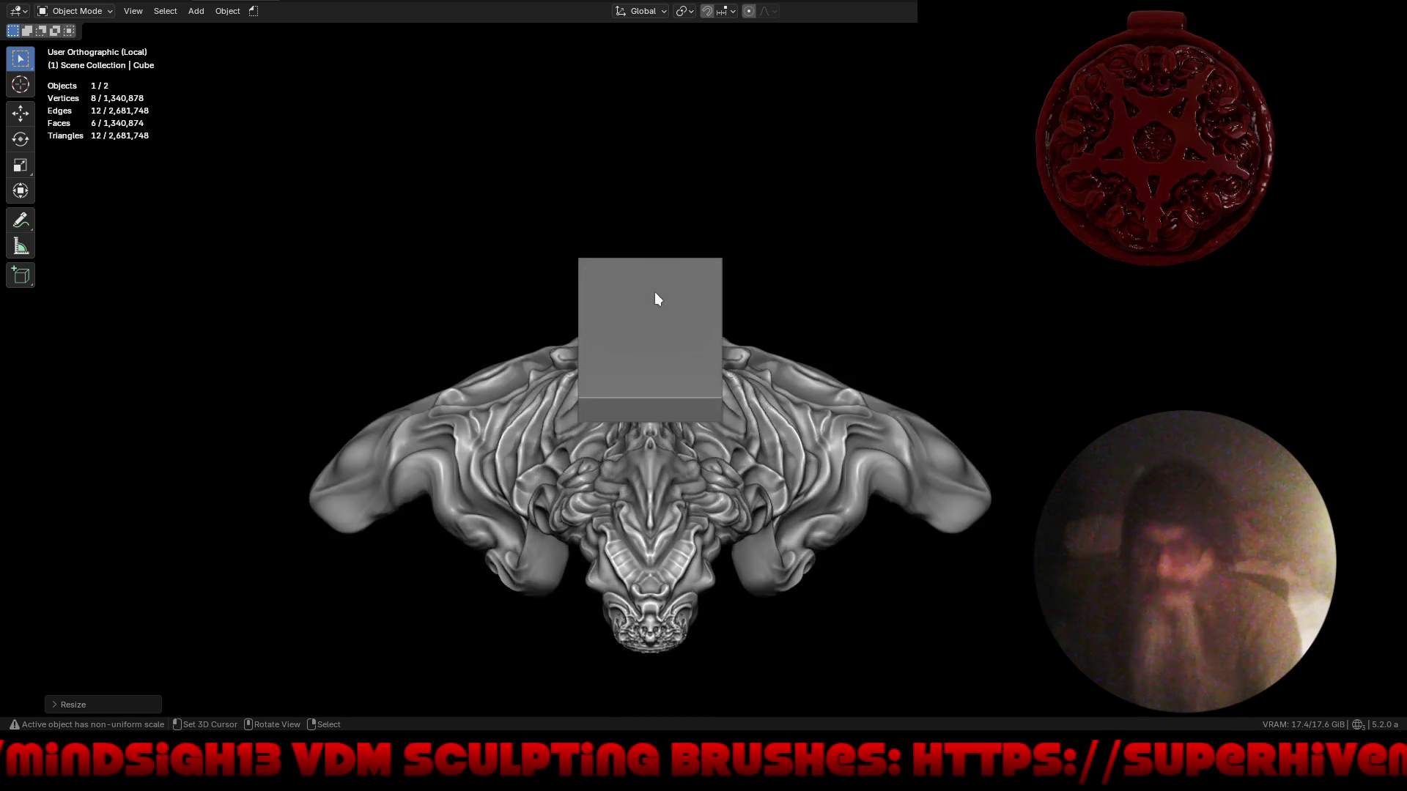
key("KP_8")
key("KP_8")
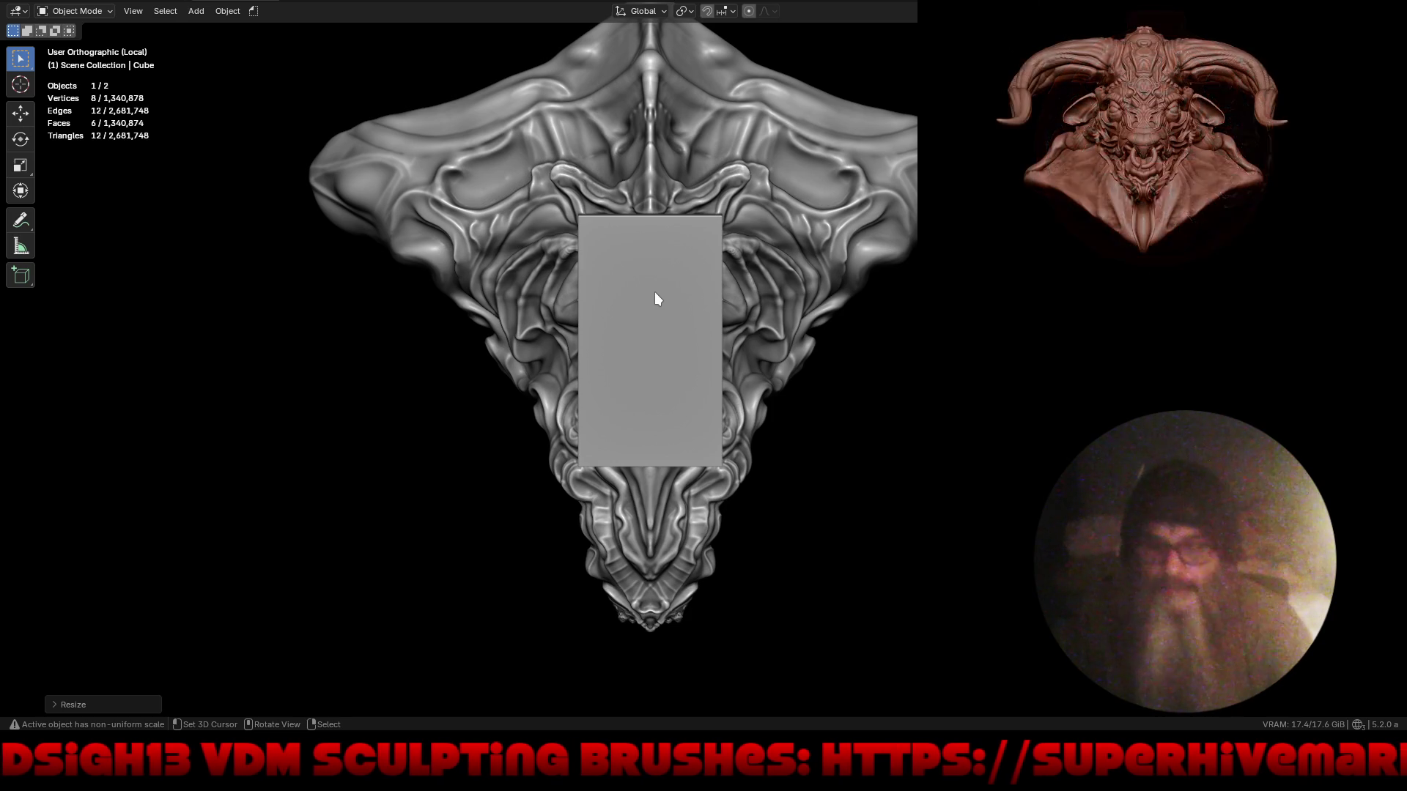
- Apply all transforms, set the origin to geometry, and put the cube into Sculpt Mode
key("ctrl+a")
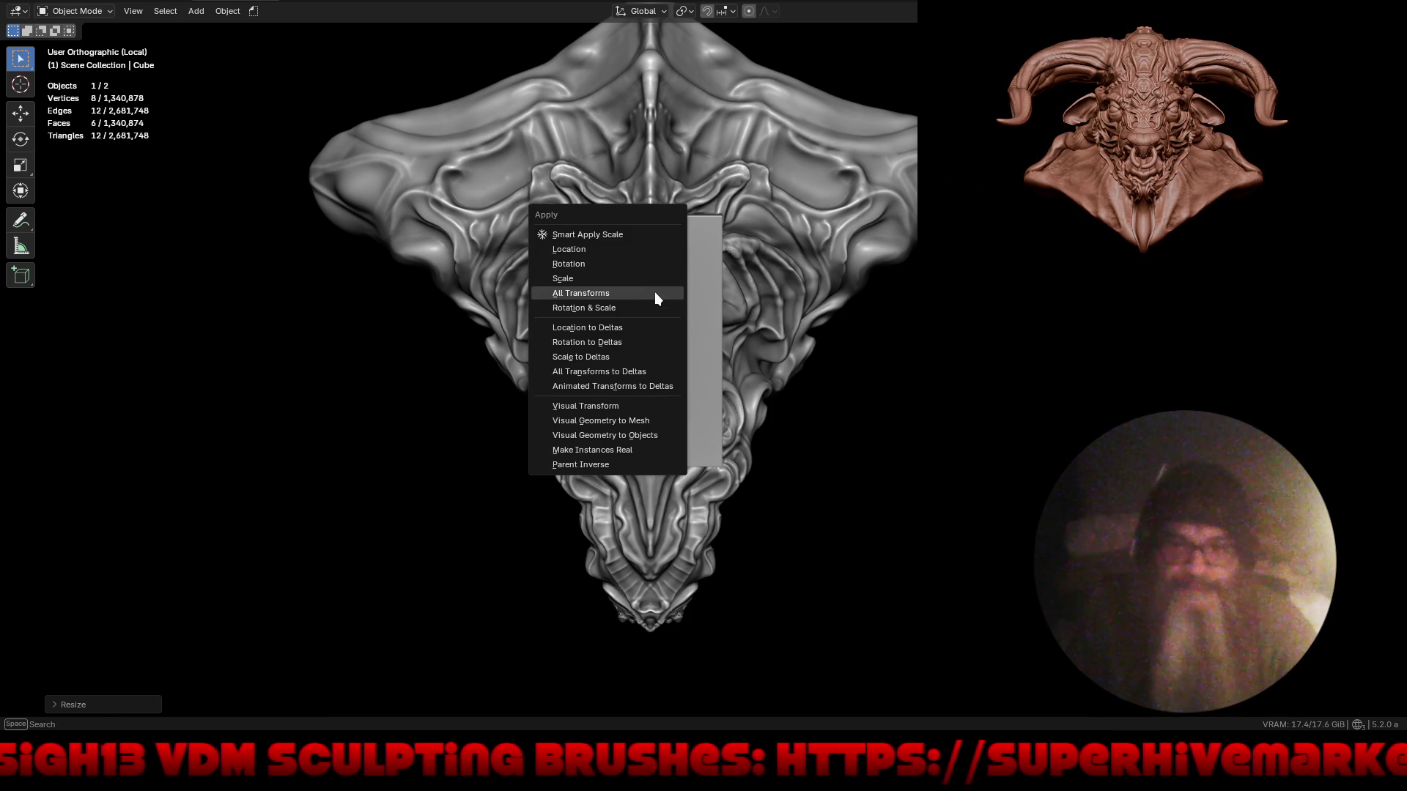
left_click(656, 295)
right_click(655, 293)
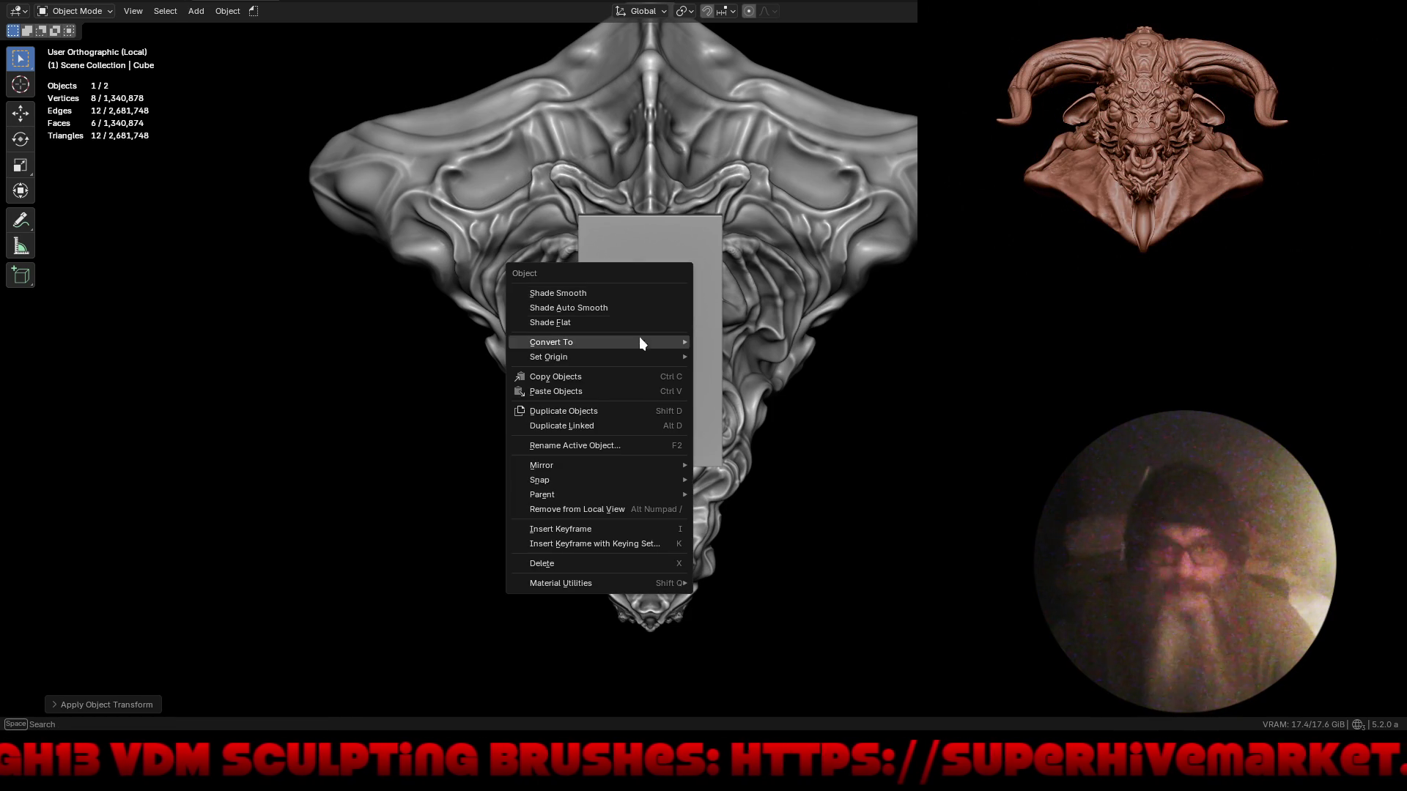
mouse_move(639, 358)
left_click(745, 372)
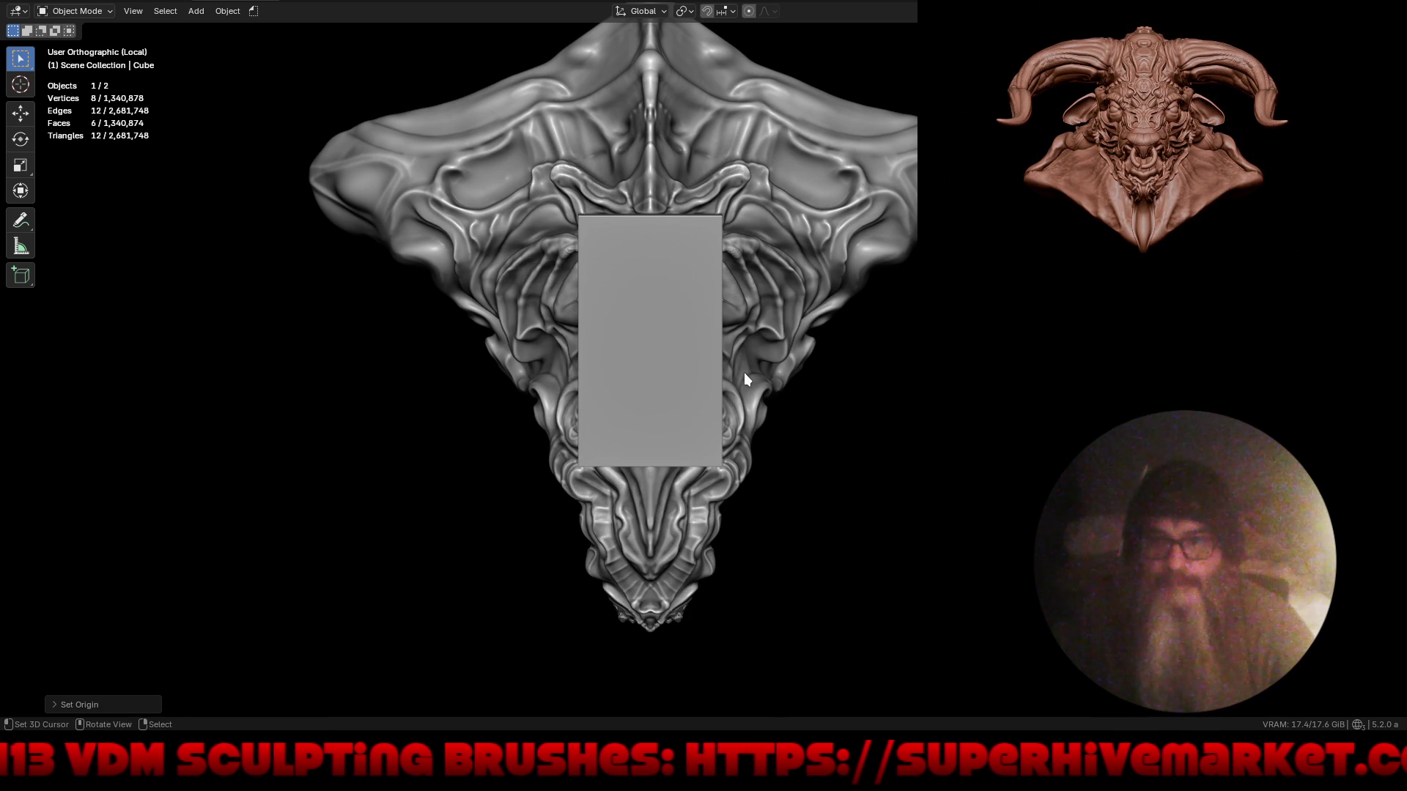
key("ctrl+Tab")
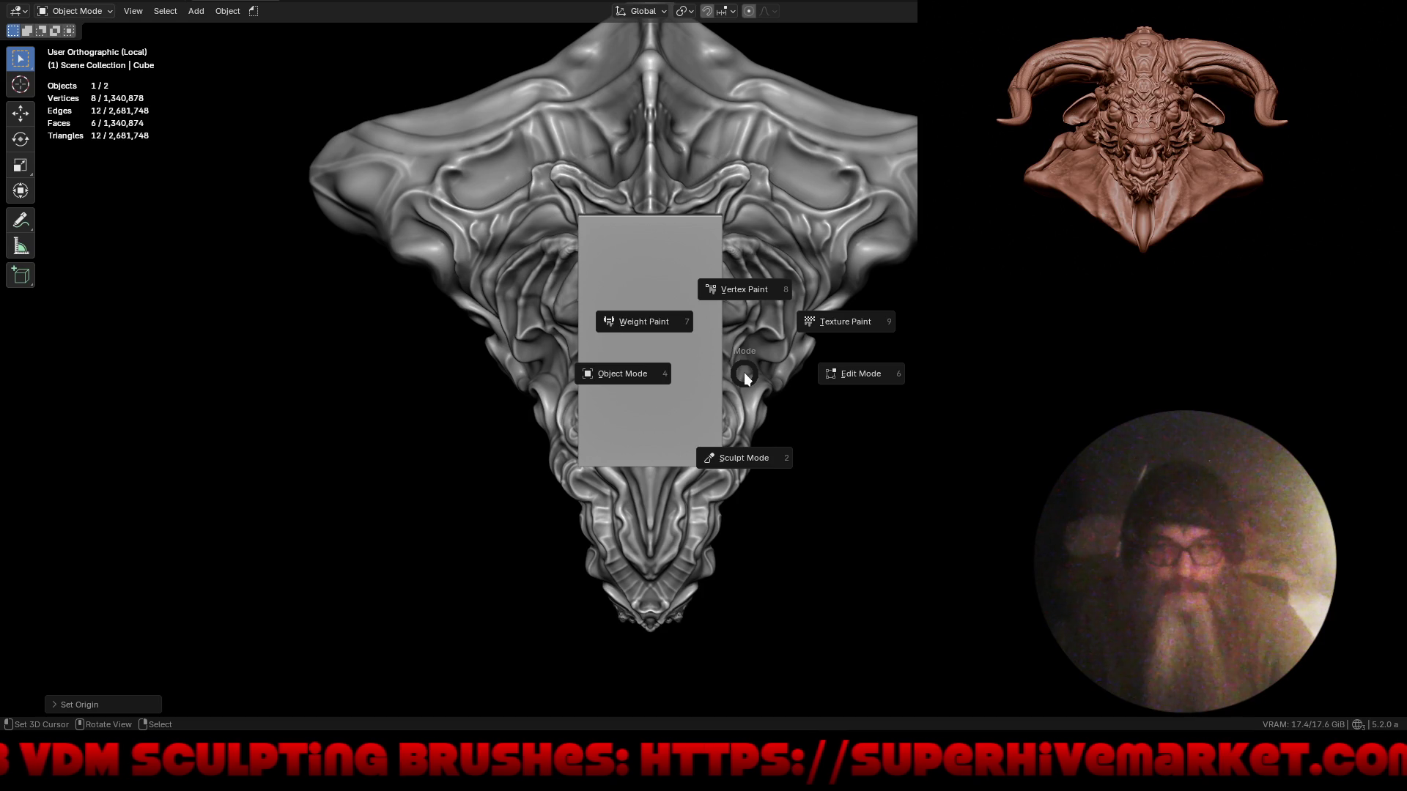
left_click(743, 458)
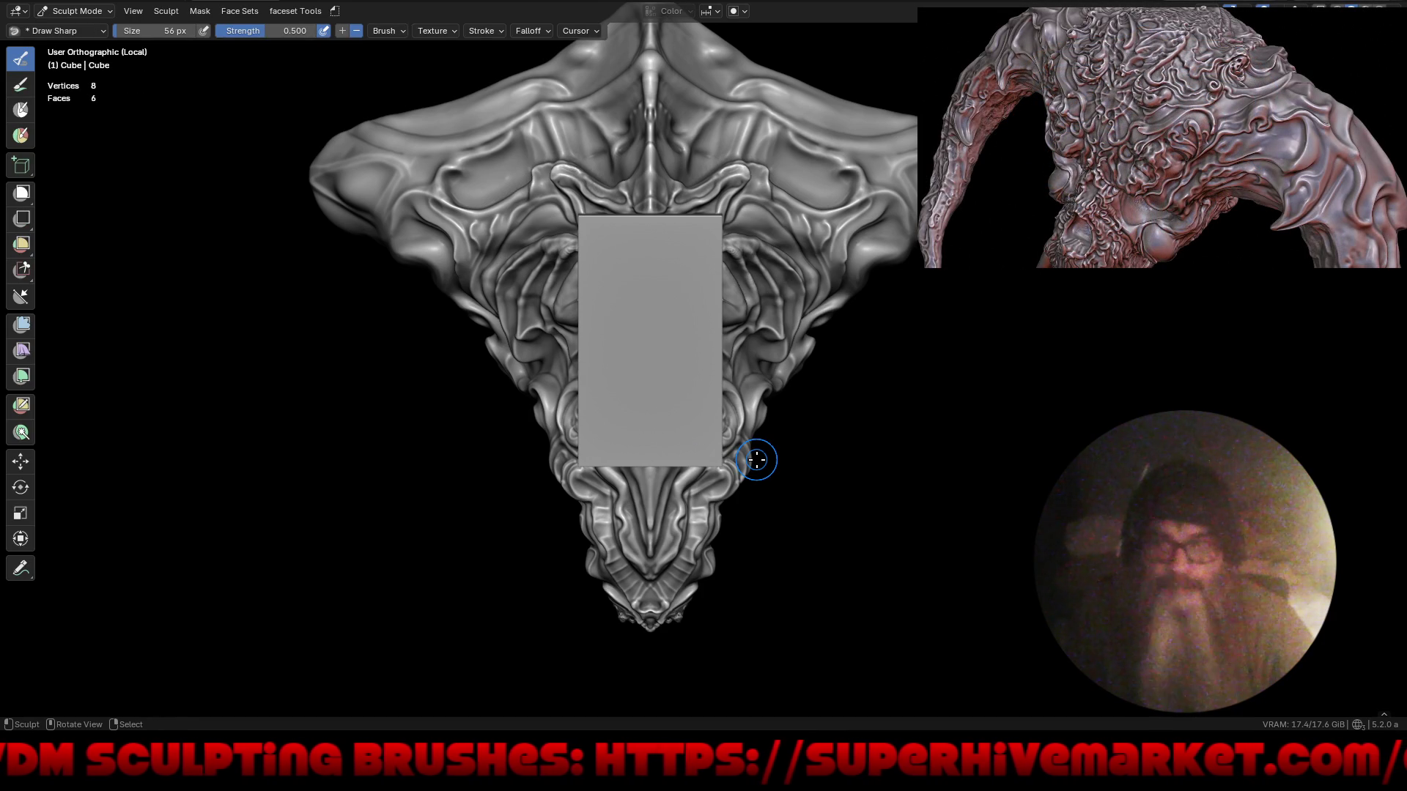
- Set the voxel size to 6.957 mm and voxel-remesh the plane
key("r")
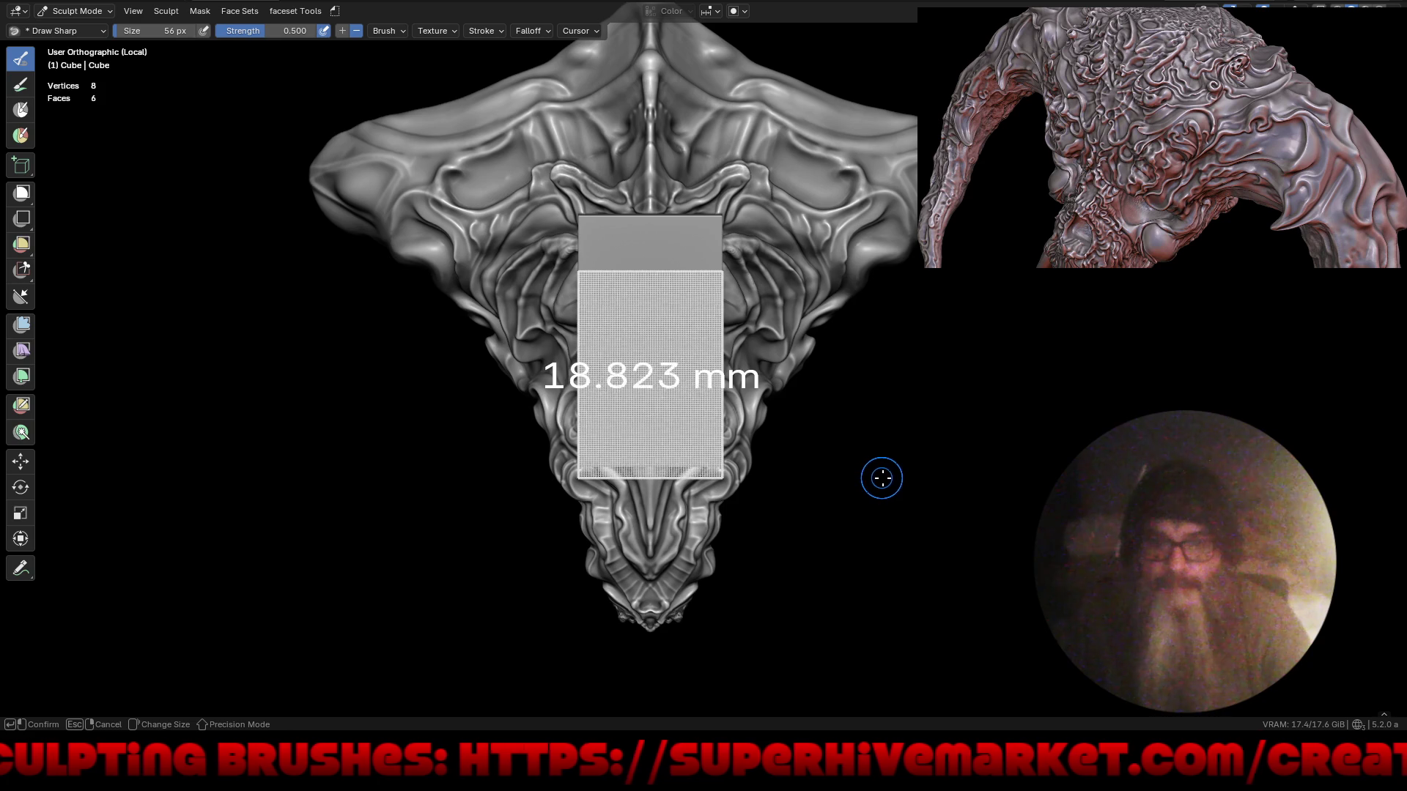
left_click(884, 478)
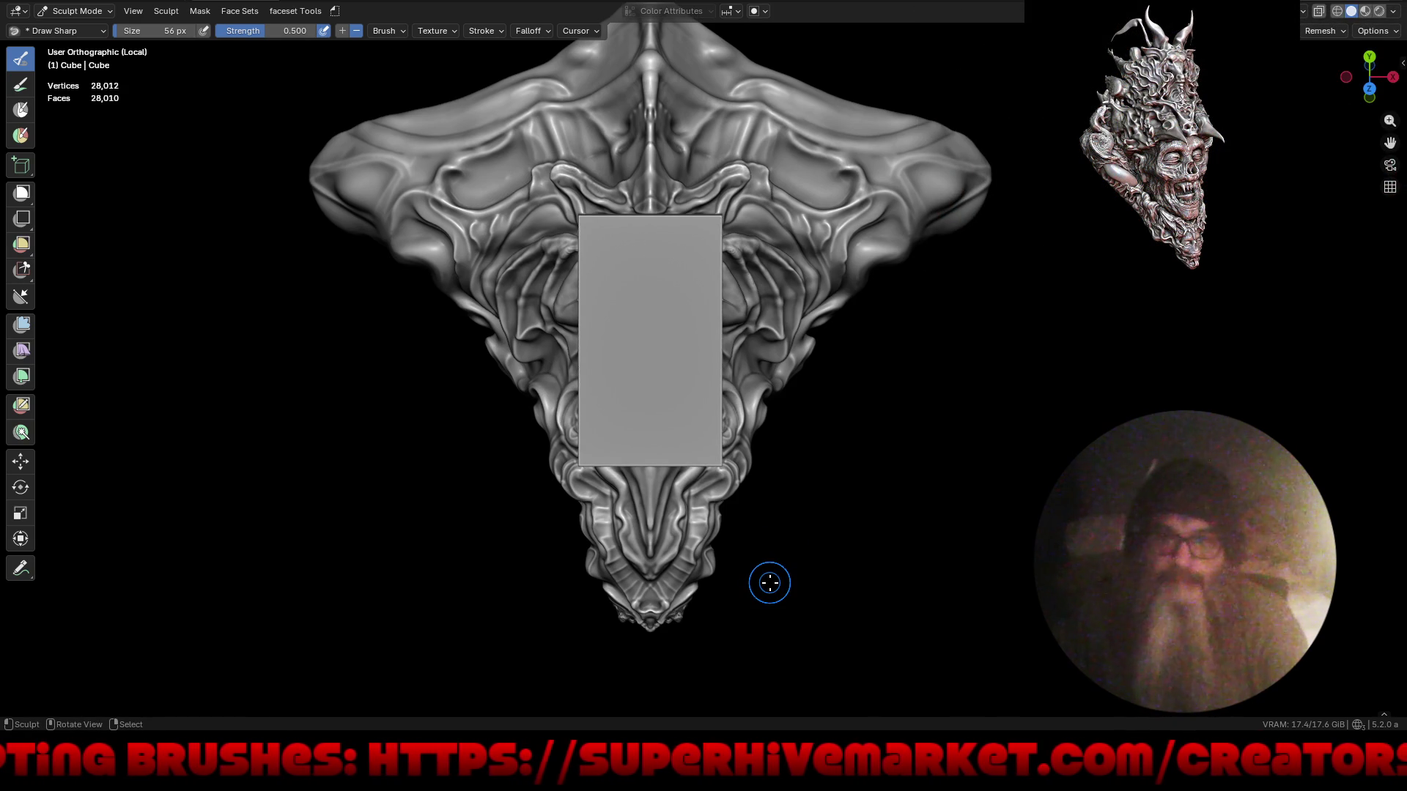
key("r")
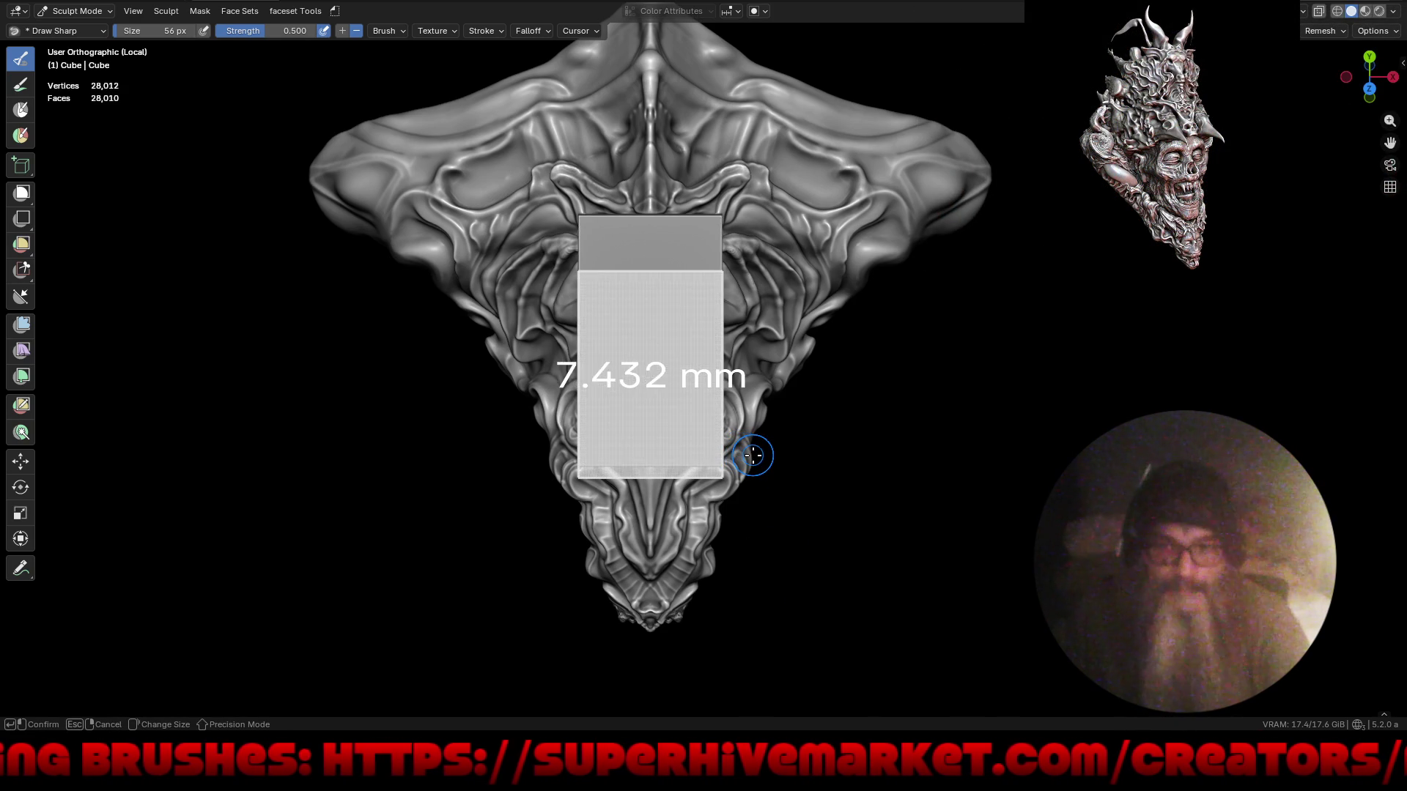
left_click(753, 455)
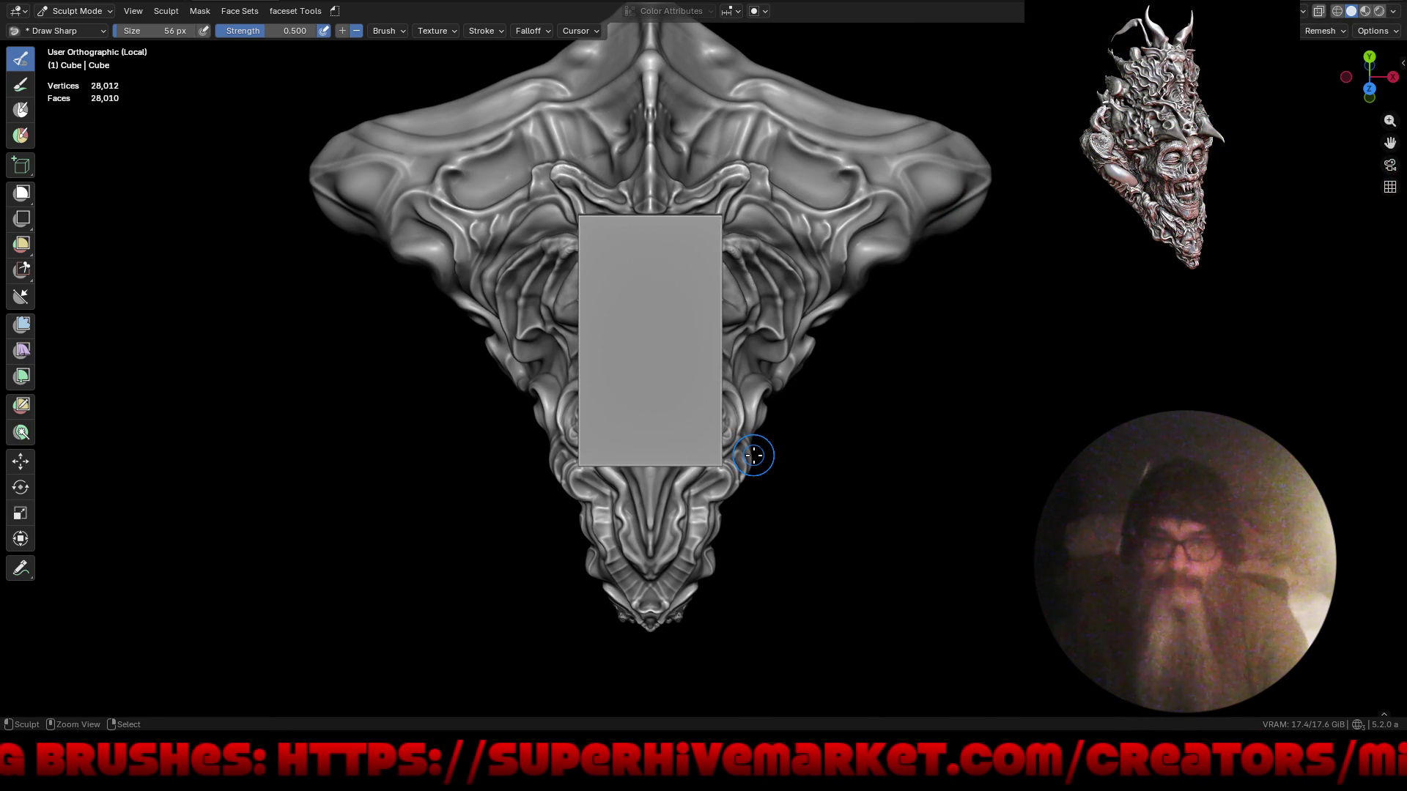
key("ctrl+r")
scroll(695, 388, "up", 5)
- Refine the voxel size to 4.586 mm and remesh again to about 371,872 vertices
key("r")
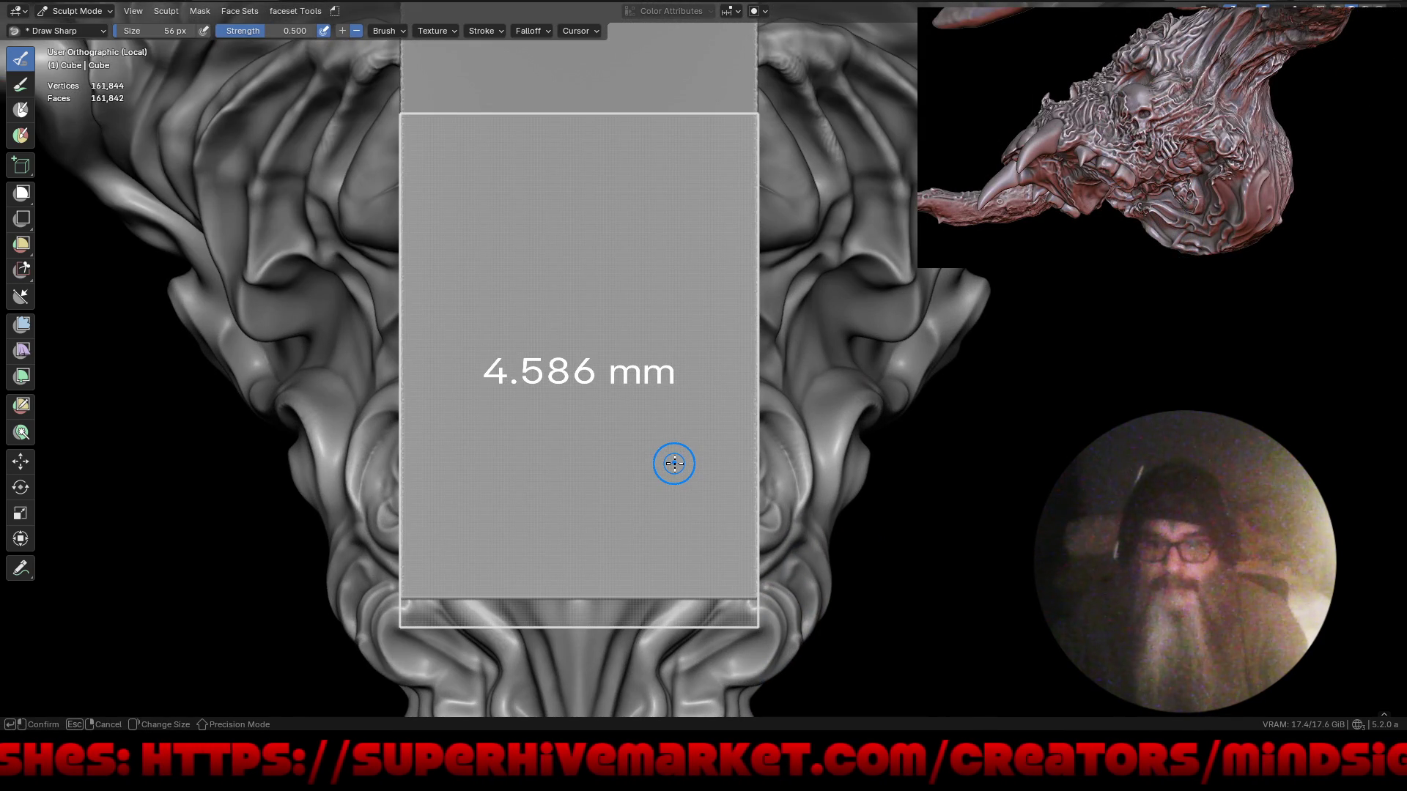
left_click(674, 463)
scroll(674, 464, "up", 5)
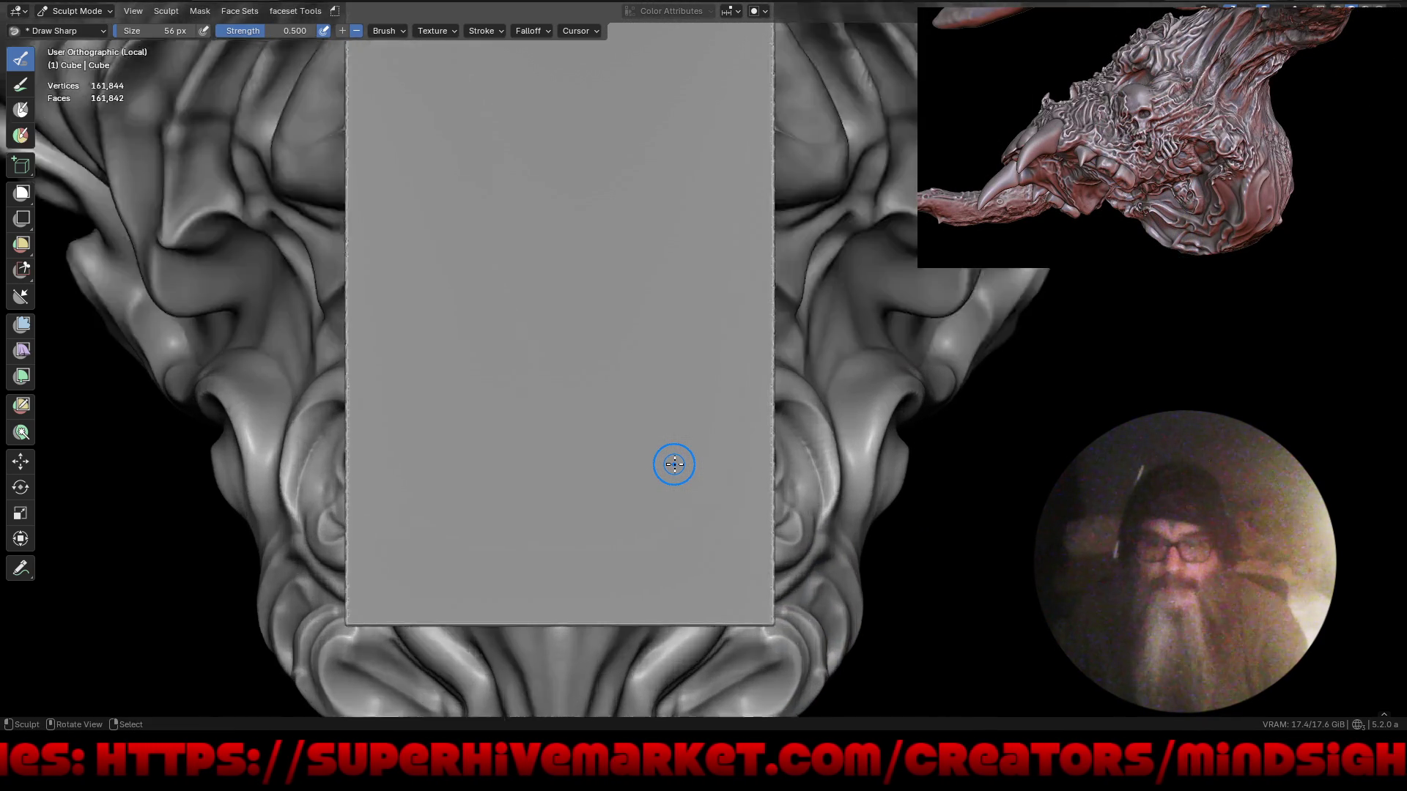
key("r")
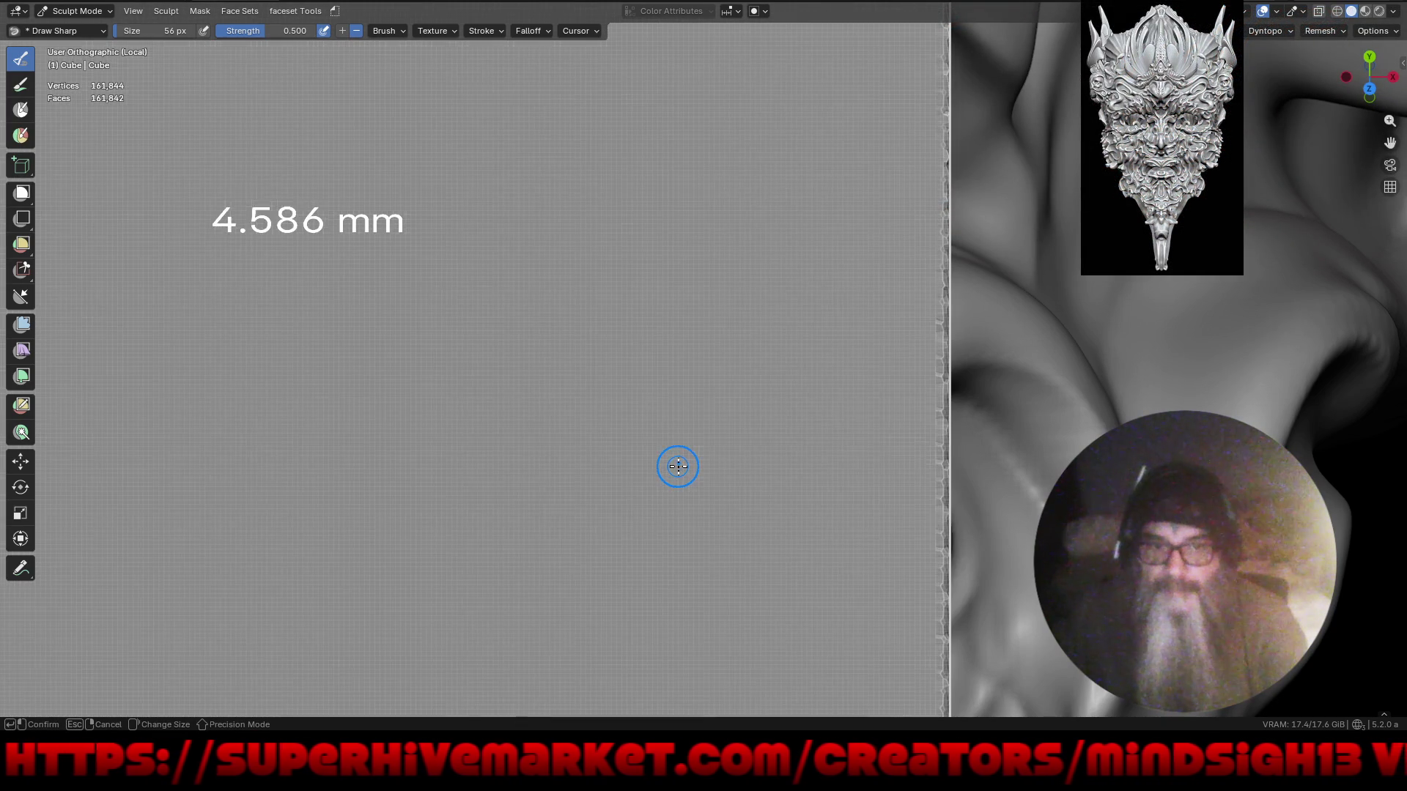
left_click(678, 466)
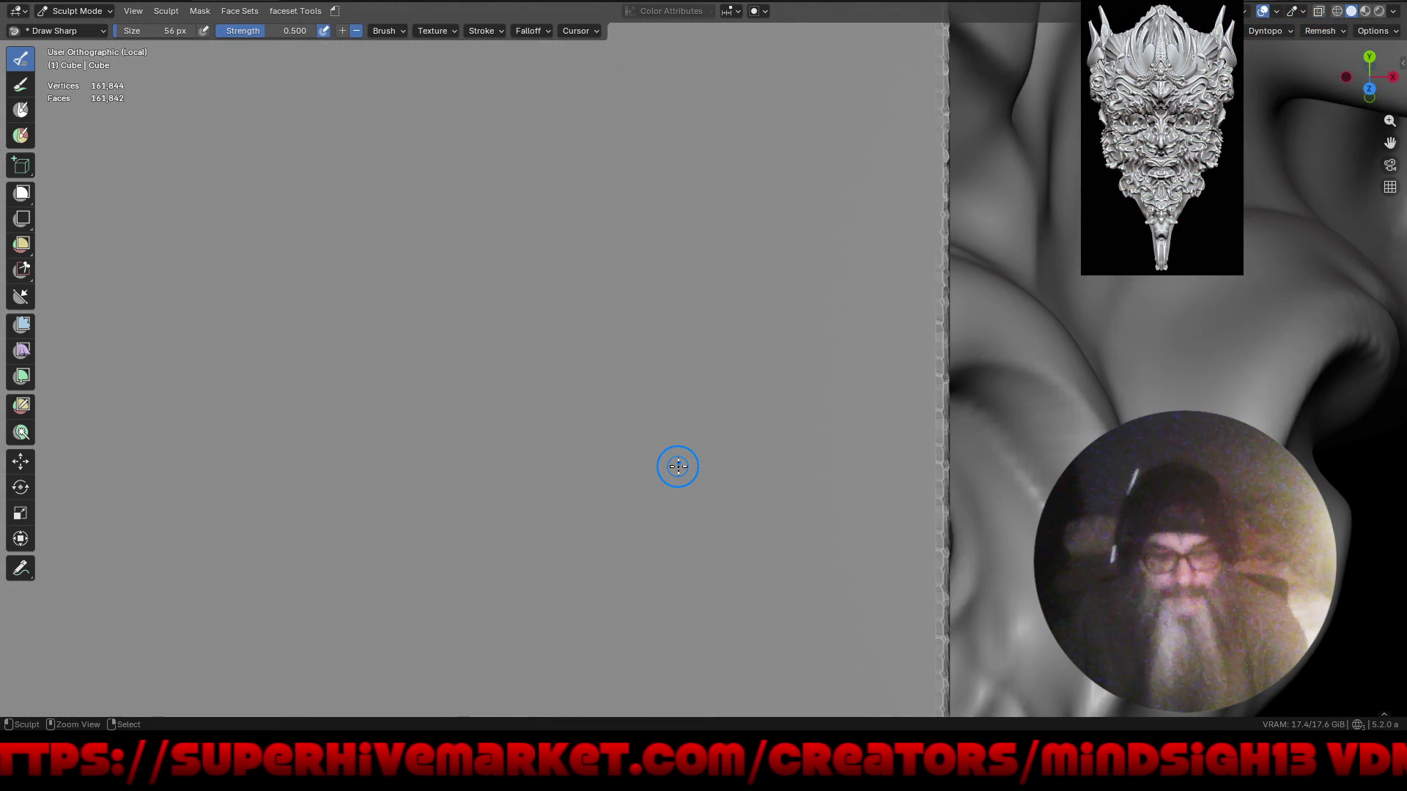
key("ctrl+r")
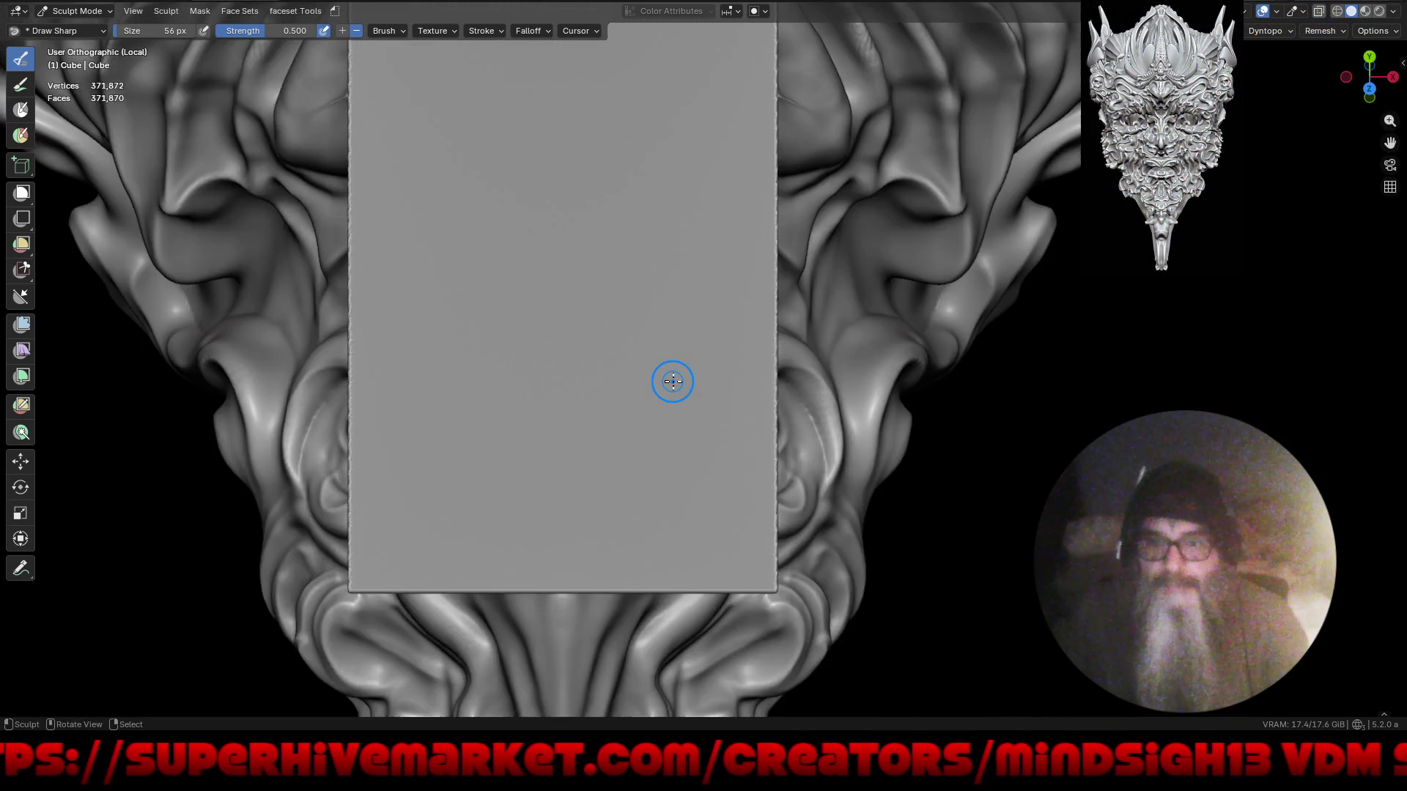
scroll(669, 380, "down", 5)
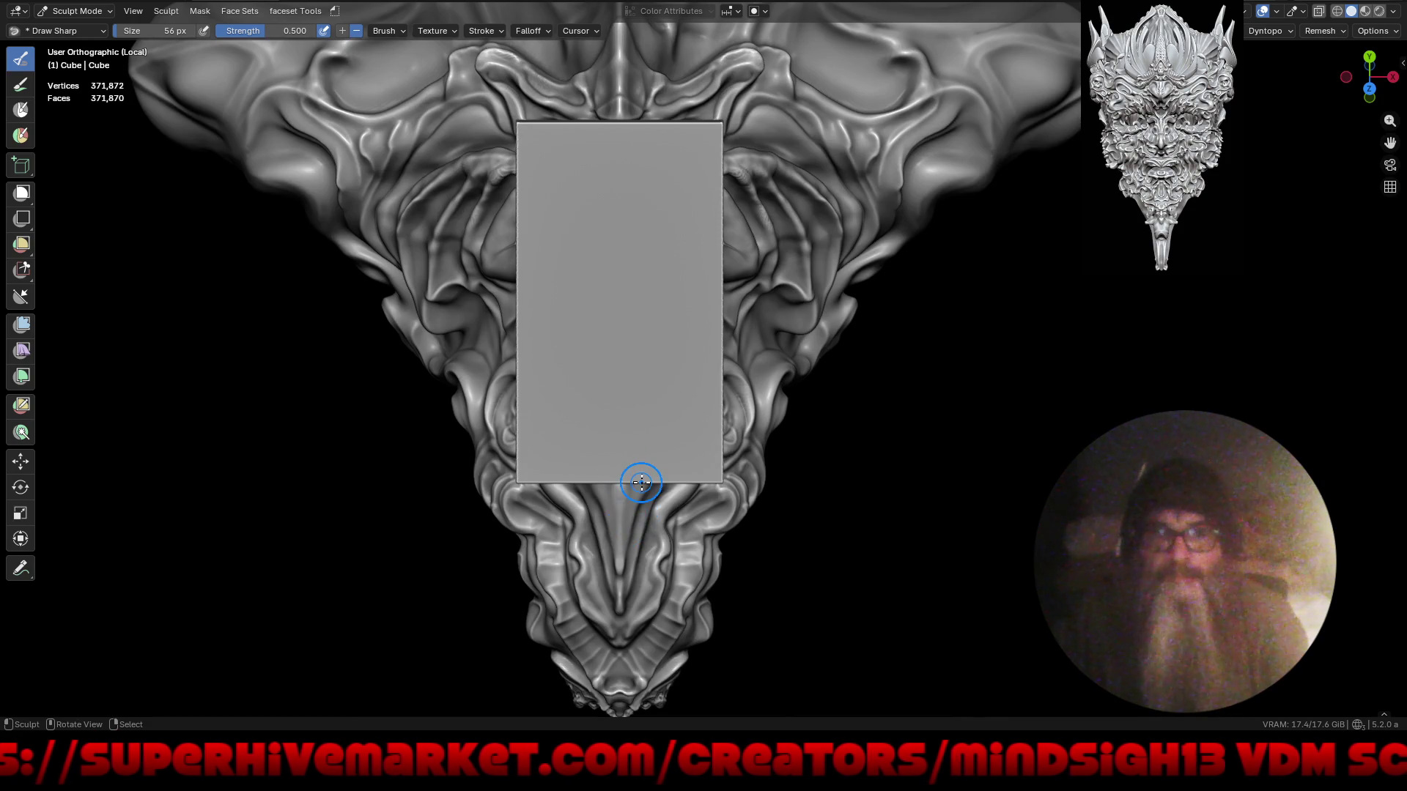
- Choose Scene Project from Quick Favorites and check its falloff and stroke settings
key("q")
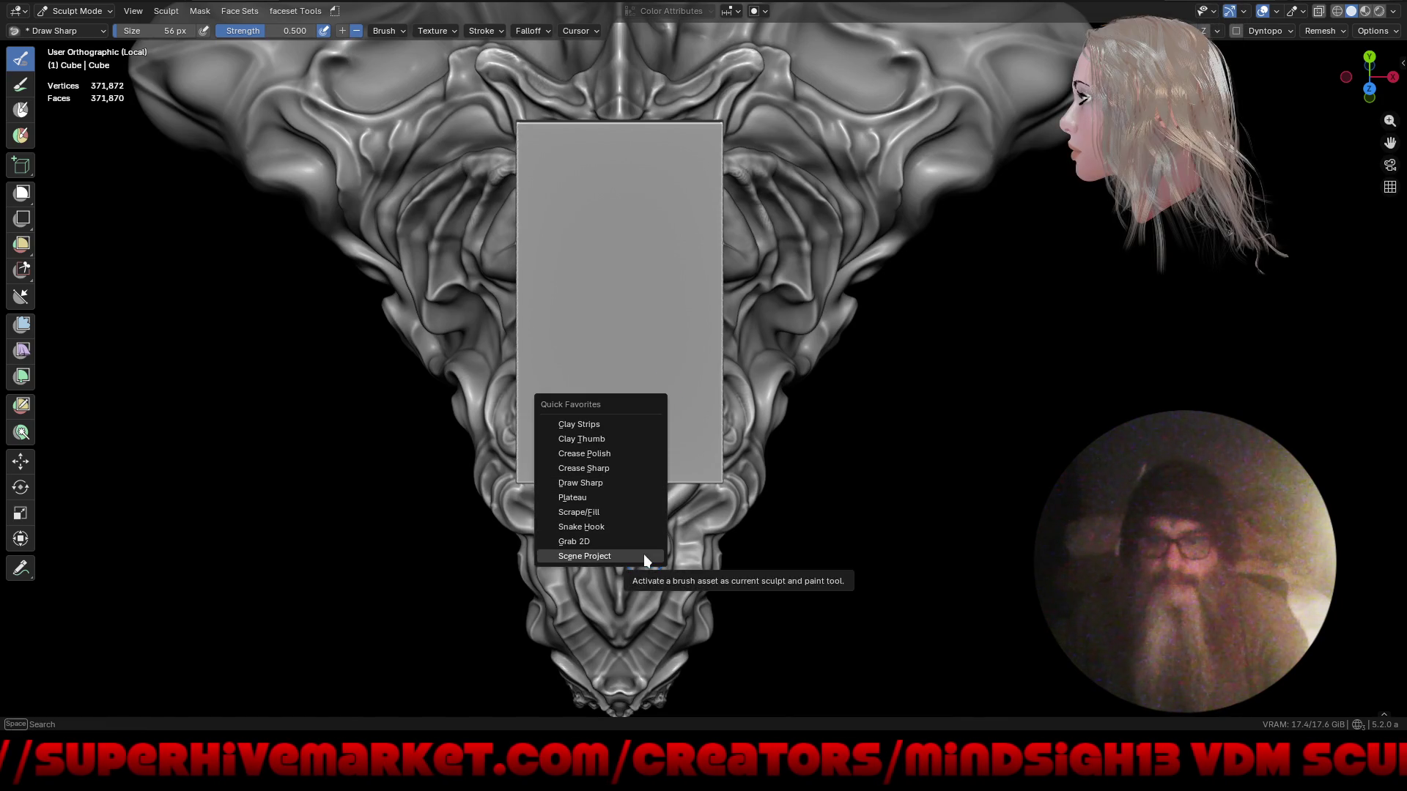
left_click(643, 554)
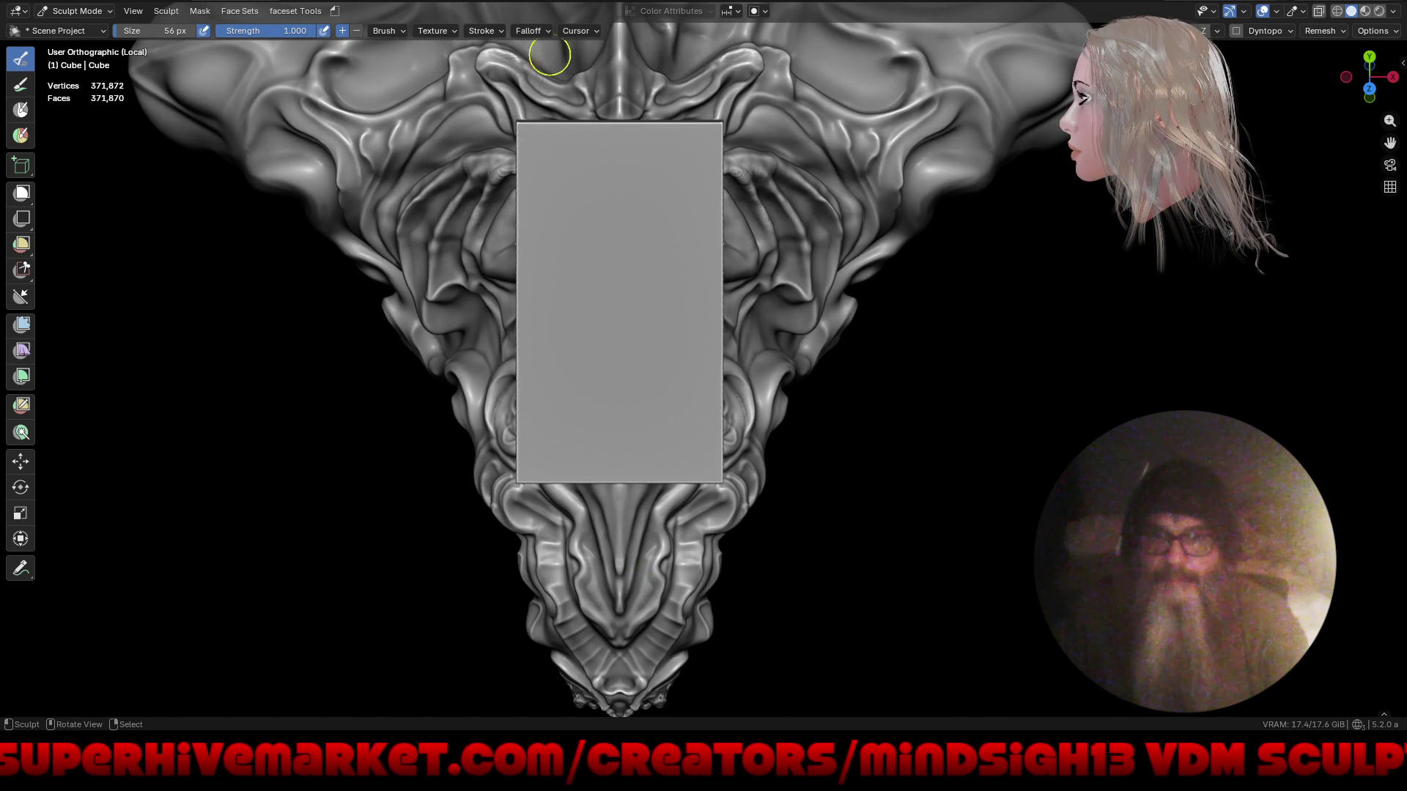
left_click(535, 32)
mouse_move(487, 35)
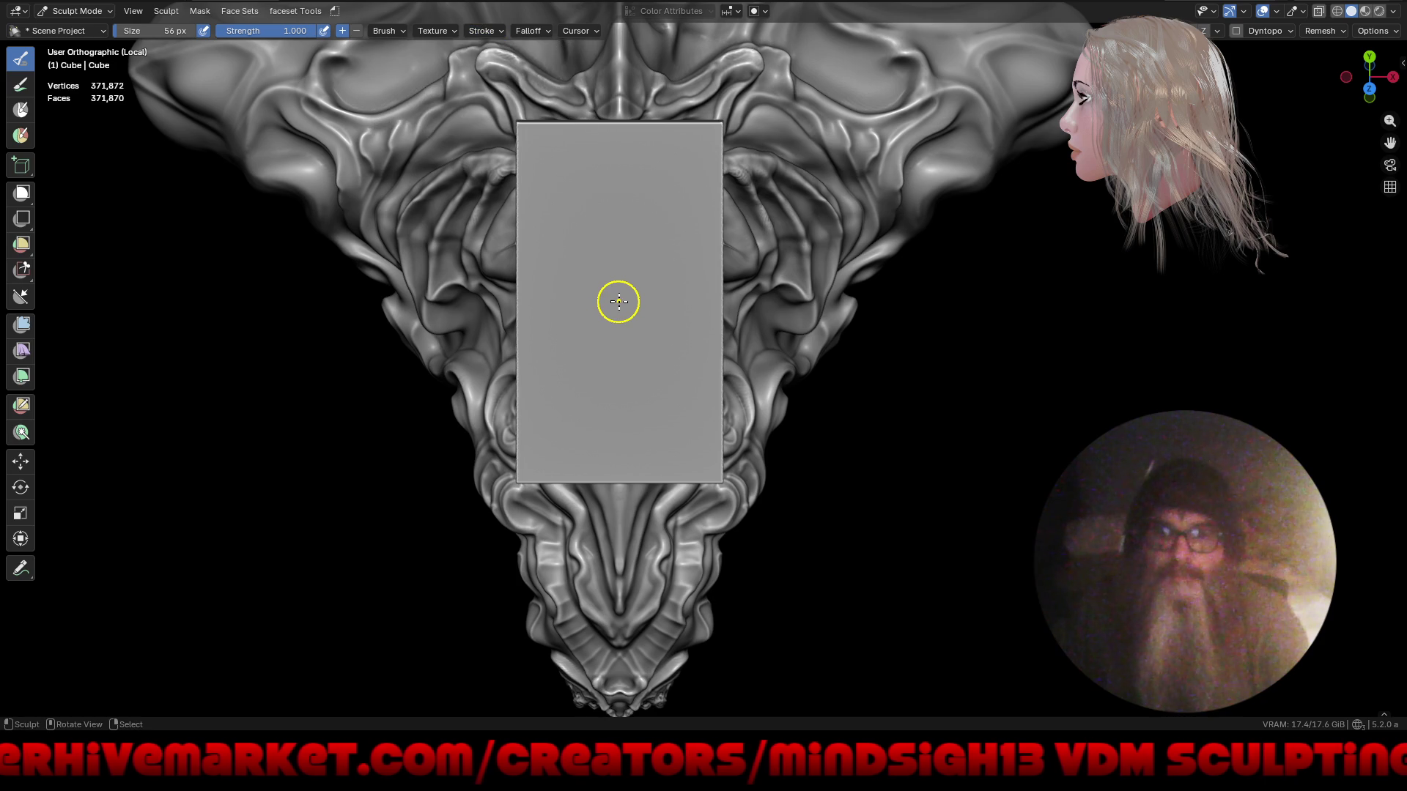
- Project a test stroke onto the plane and inspect the strip in Local View
left_click_drag(644, 426, 695, 548)
mouse_move(700, 658)
middle_mouse_down()
mouse_move(675, 653)
mouse_move(834, 461)
mouse_move(892, 470)
middle_mouse_up()
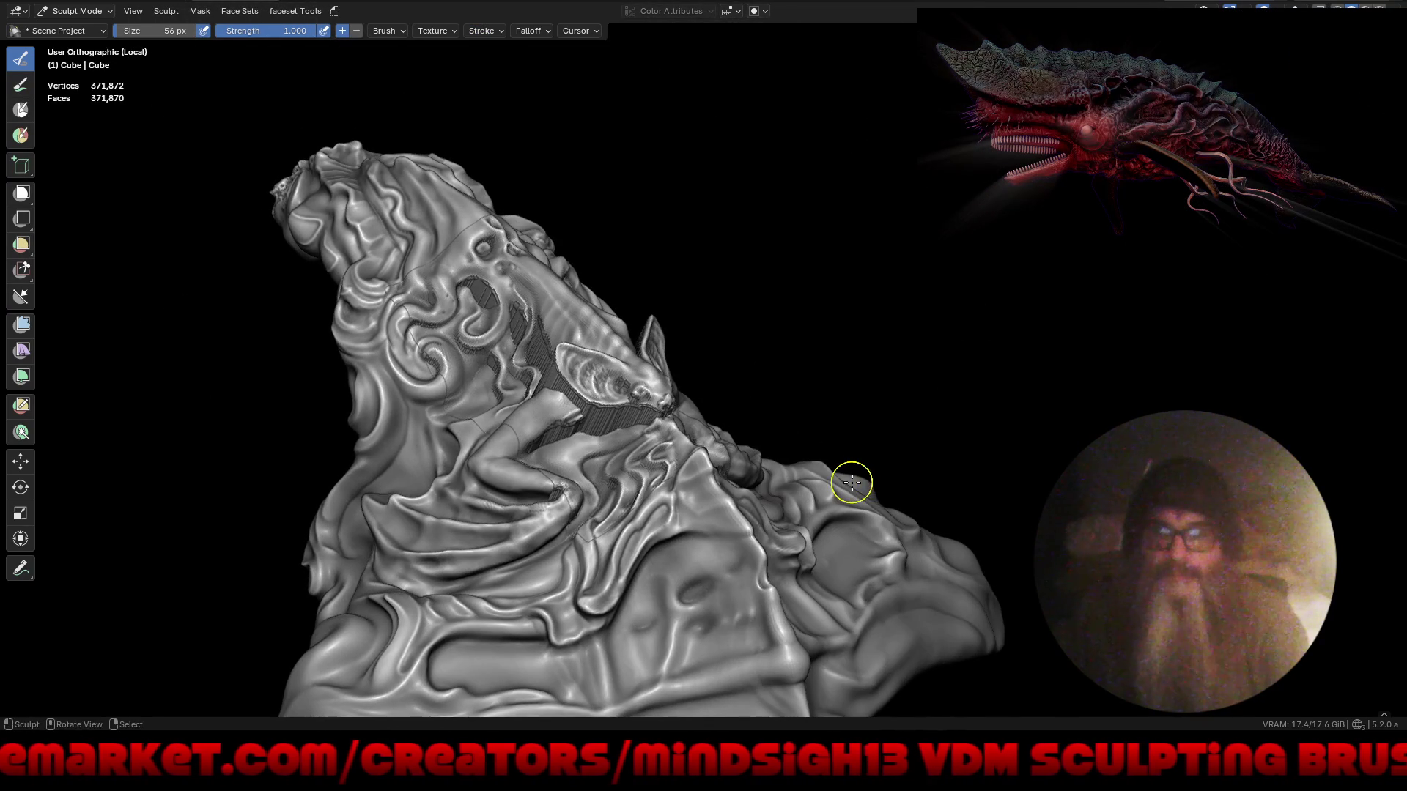
middle_click_drag(756, 503, 910, 565)
key("KP_Divide")
mouse_move(851, 472)
middle_mouse_down()
mouse_move(788, 443)
mouse_move(788, 515)
mouse_move(867, 537)
mouse_move(550, 420)
mouse_move(670, 438)
mouse_move(418, 433)
middle_mouse_up()
key("KP_Divide")
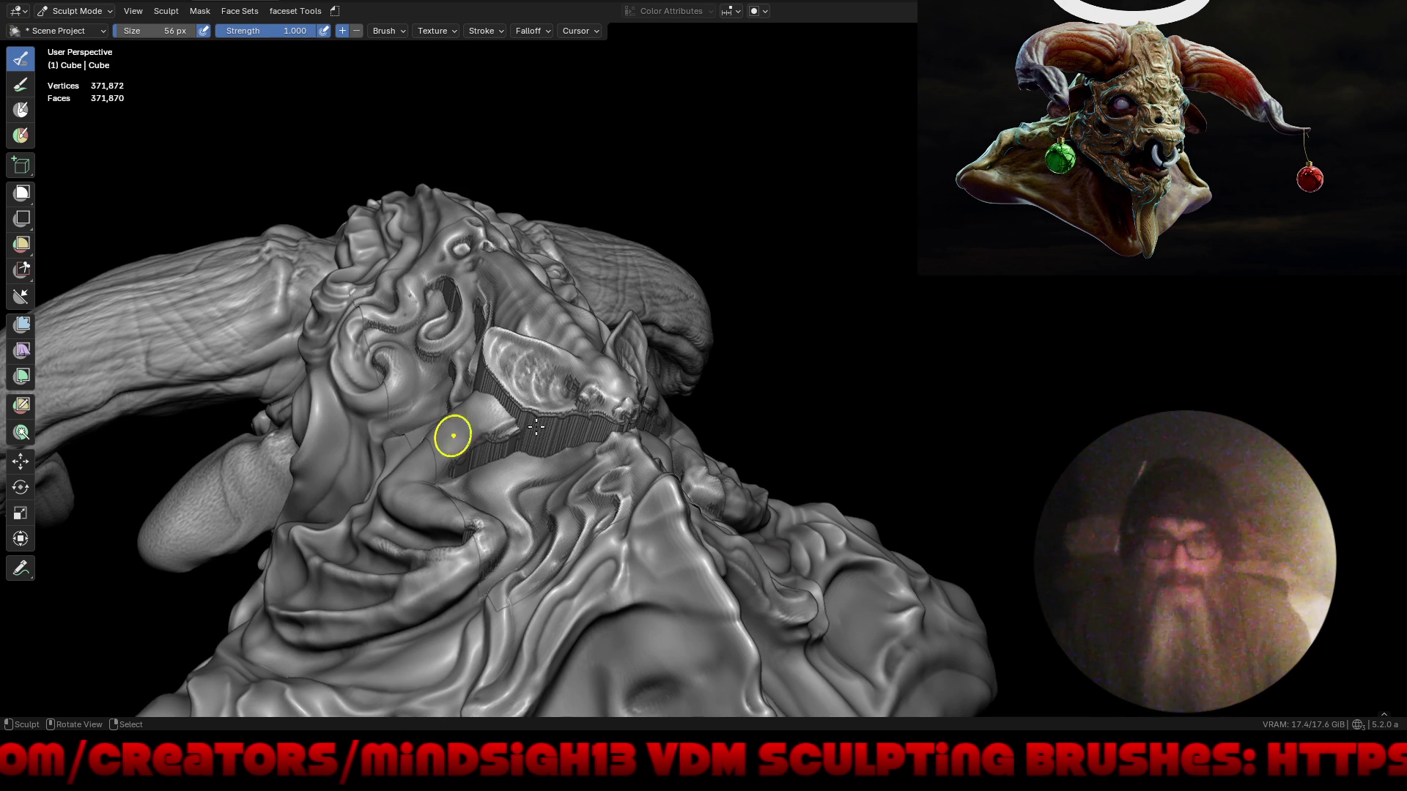
- Unhide the box slab, set brush strength to 0.5, and stamp the relief onto the plane
key("alt+h")
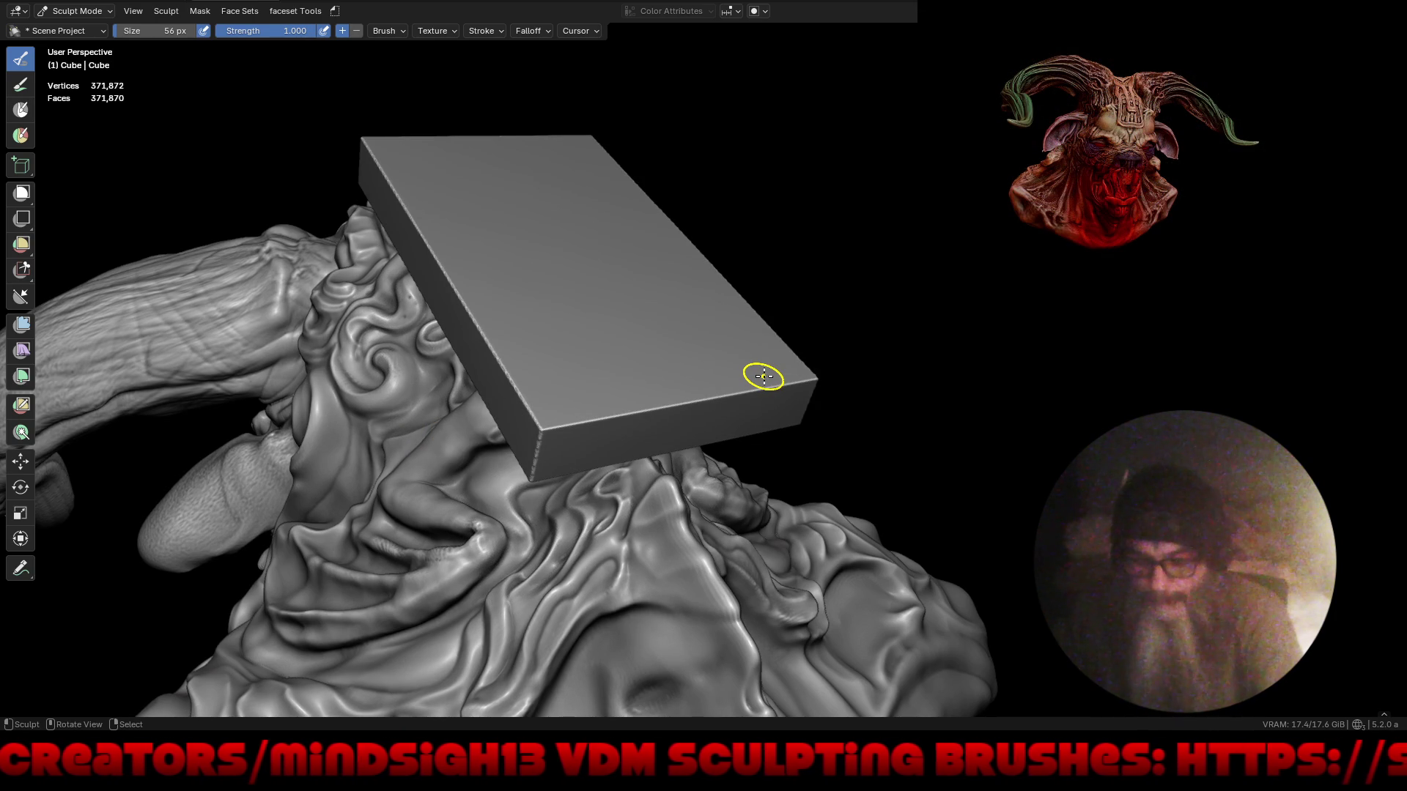
key("KP_7")
middle_click_drag(763, 376, 669, 376)
middle_click_drag(508, 443, 472, 524)
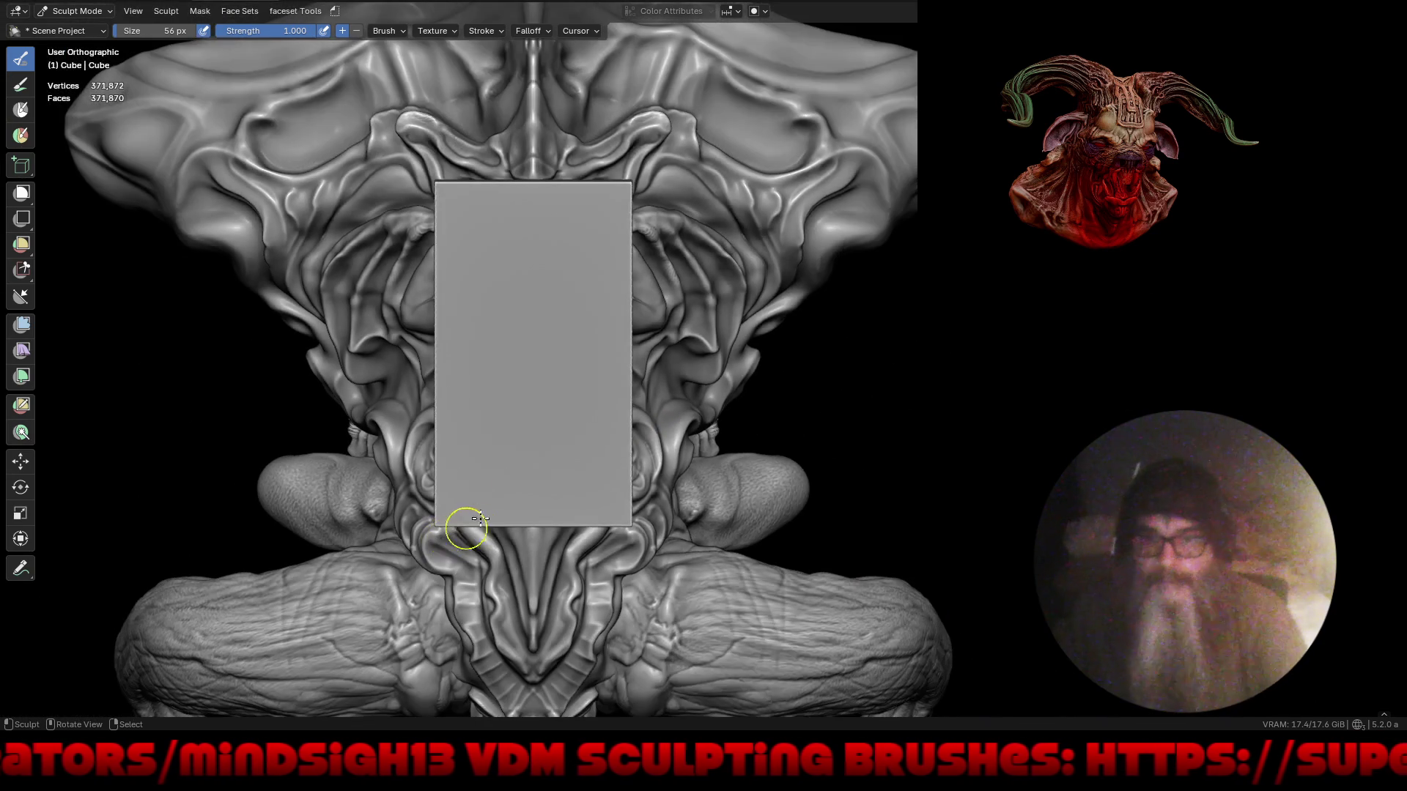
left_click(267, 27)
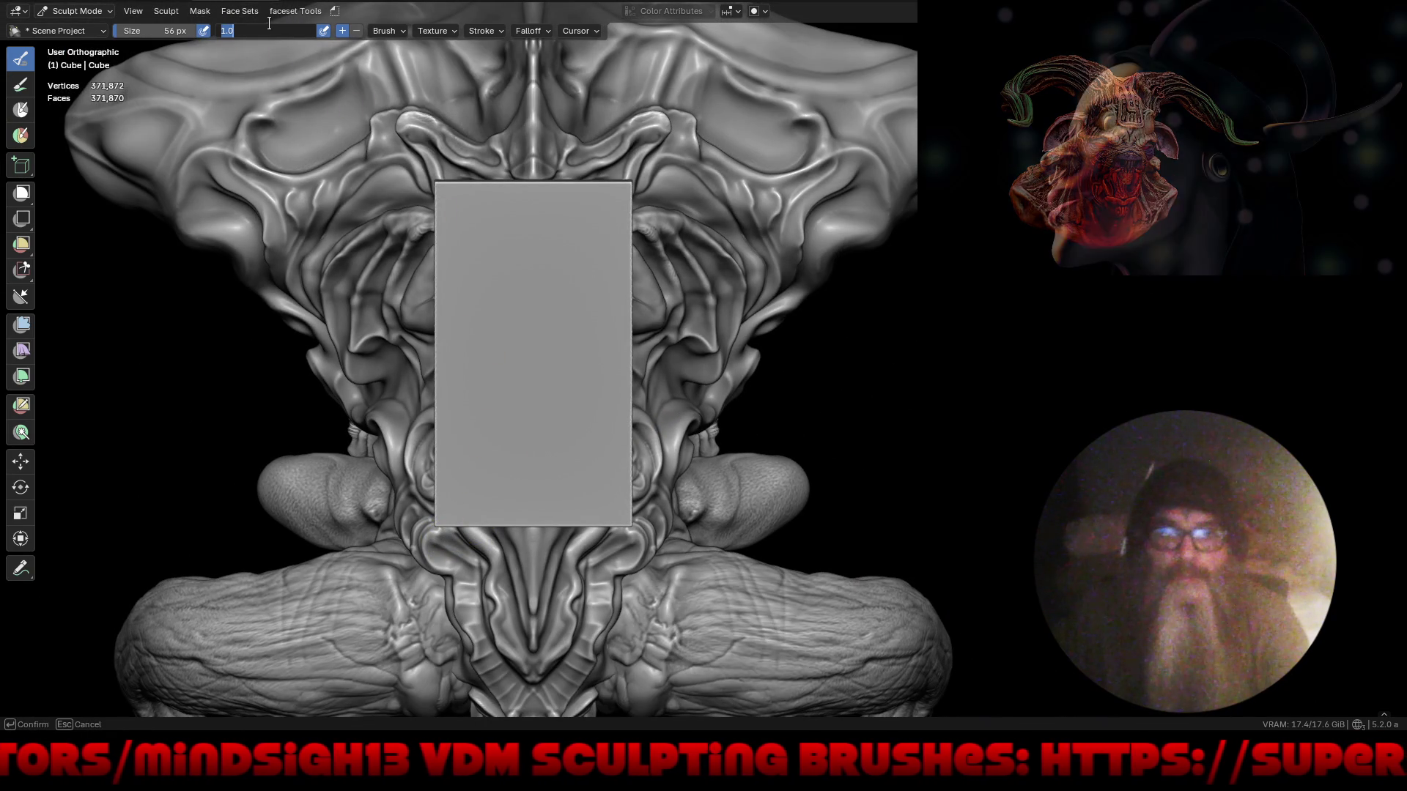
type(".5")
type("0.500")
key("Return")
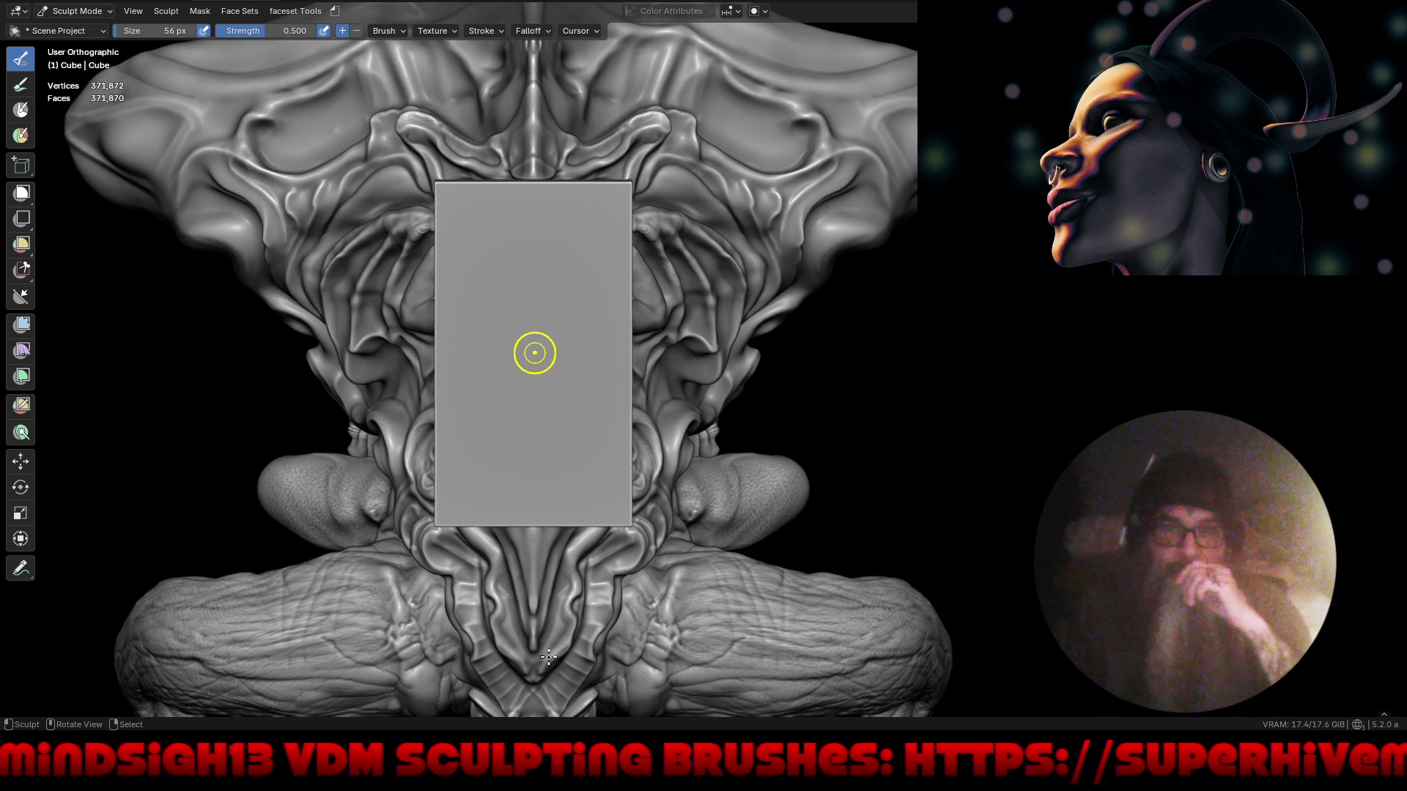
left_click(535, 354)
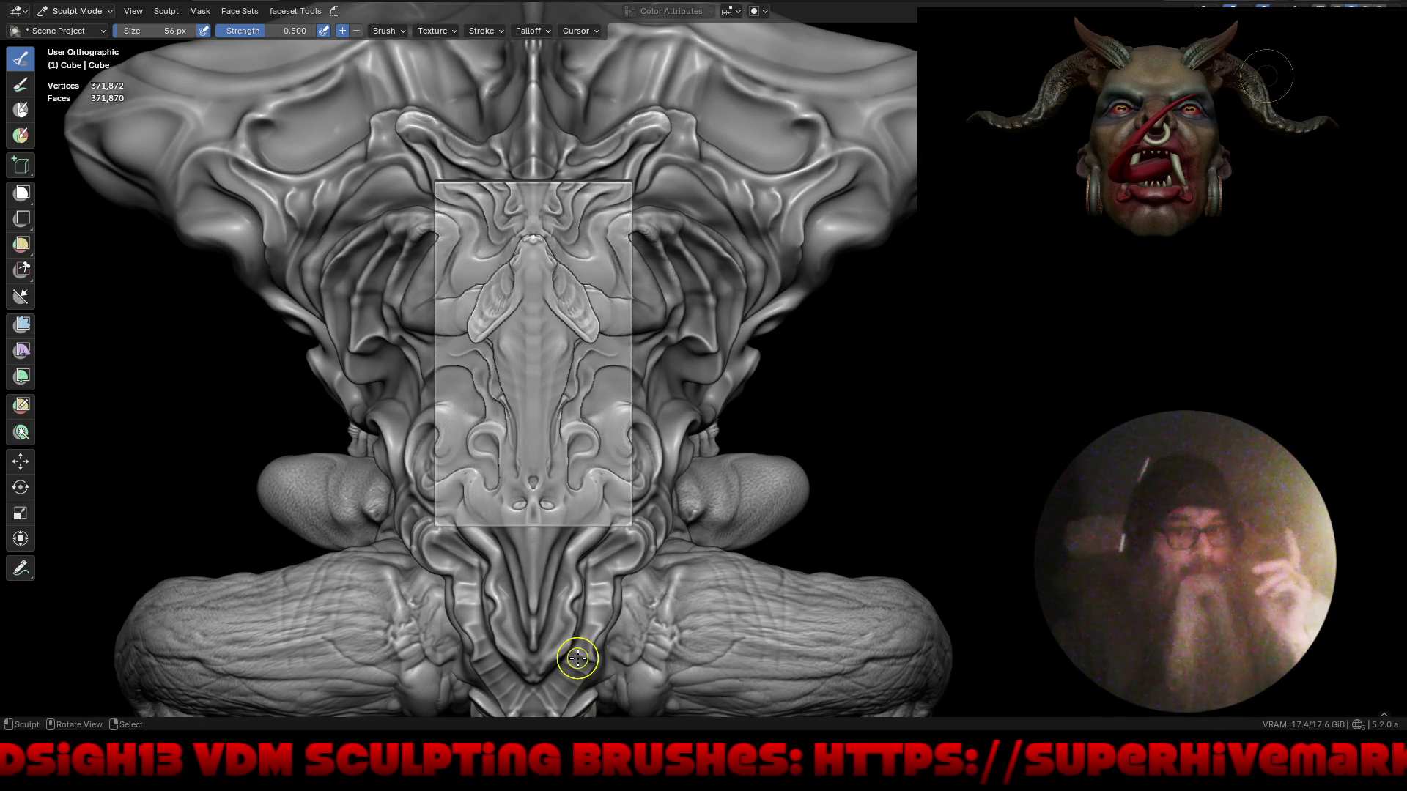
- Zoom out and orbit around the head, then undo the Scene Project stroke
mouse_move(412, 618)
middle_mouse_down()
mouse_move(722, 440)
mouse_move(746, 441)
mouse_move(742, 519)
mouse_move(669, 414)
mouse_move(595, 421)
mouse_move(628, 449)
mouse_move(583, 503)
mouse_move(476, 548)
middle_mouse_up()
scroll(477, 557, "down", 5)
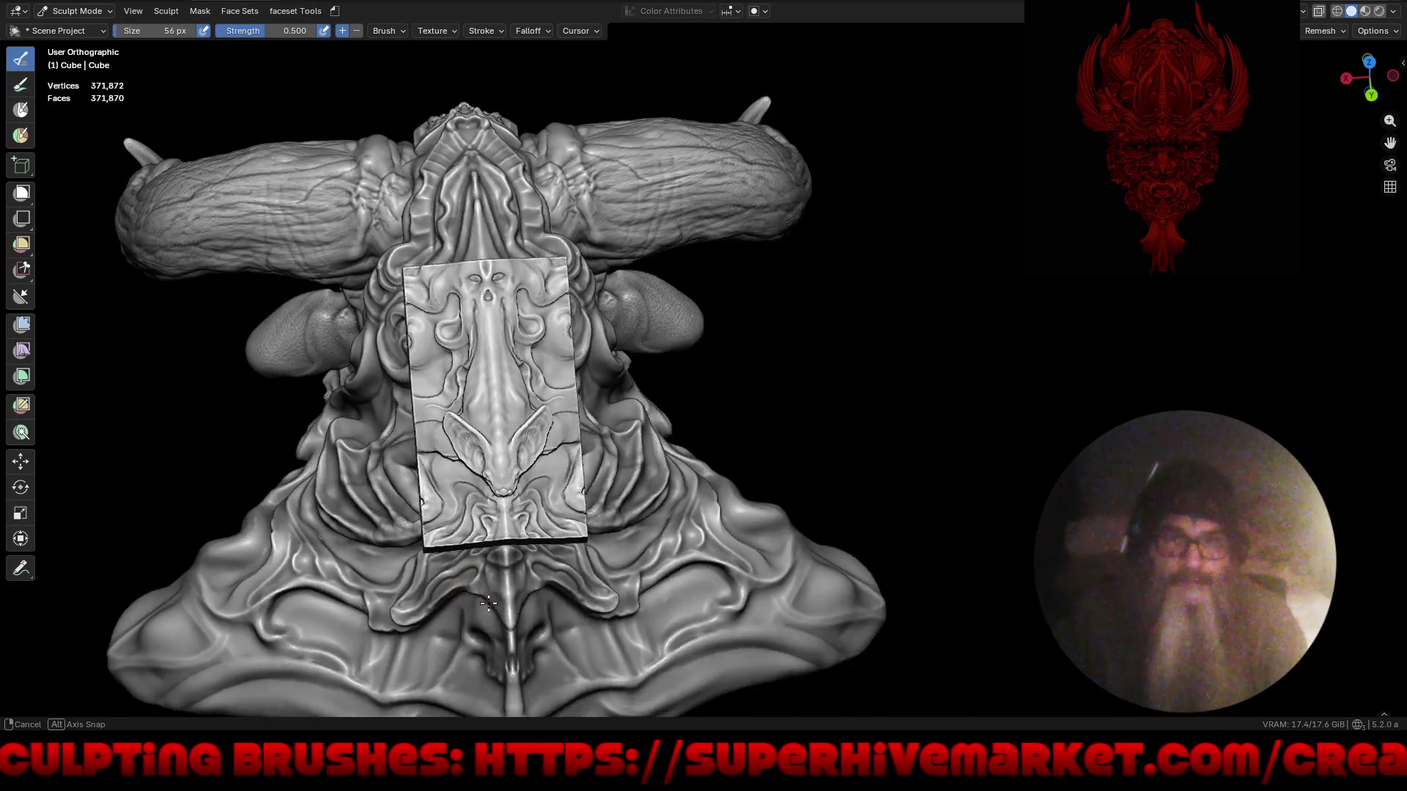
middle_click_drag(488, 603, 545, 608)
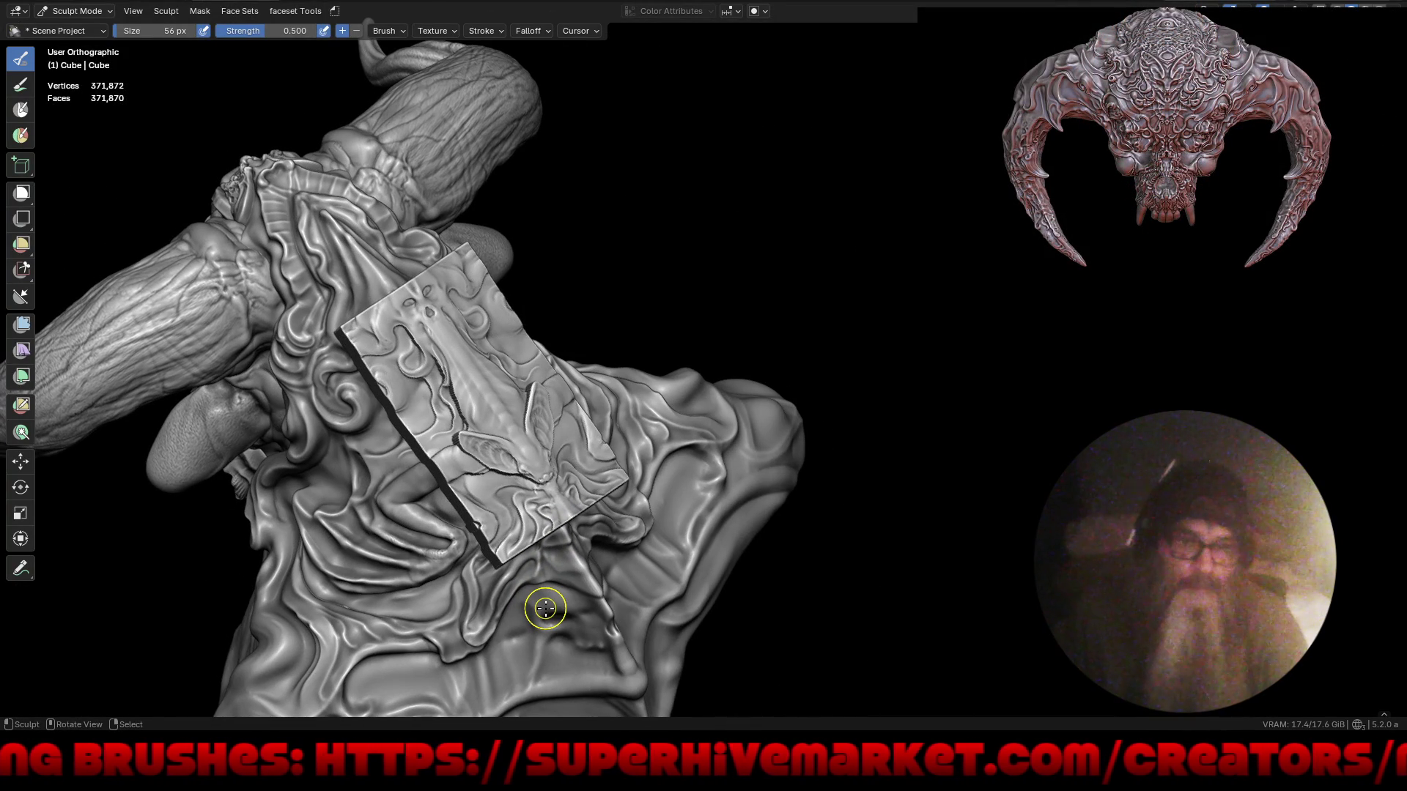
key("a")
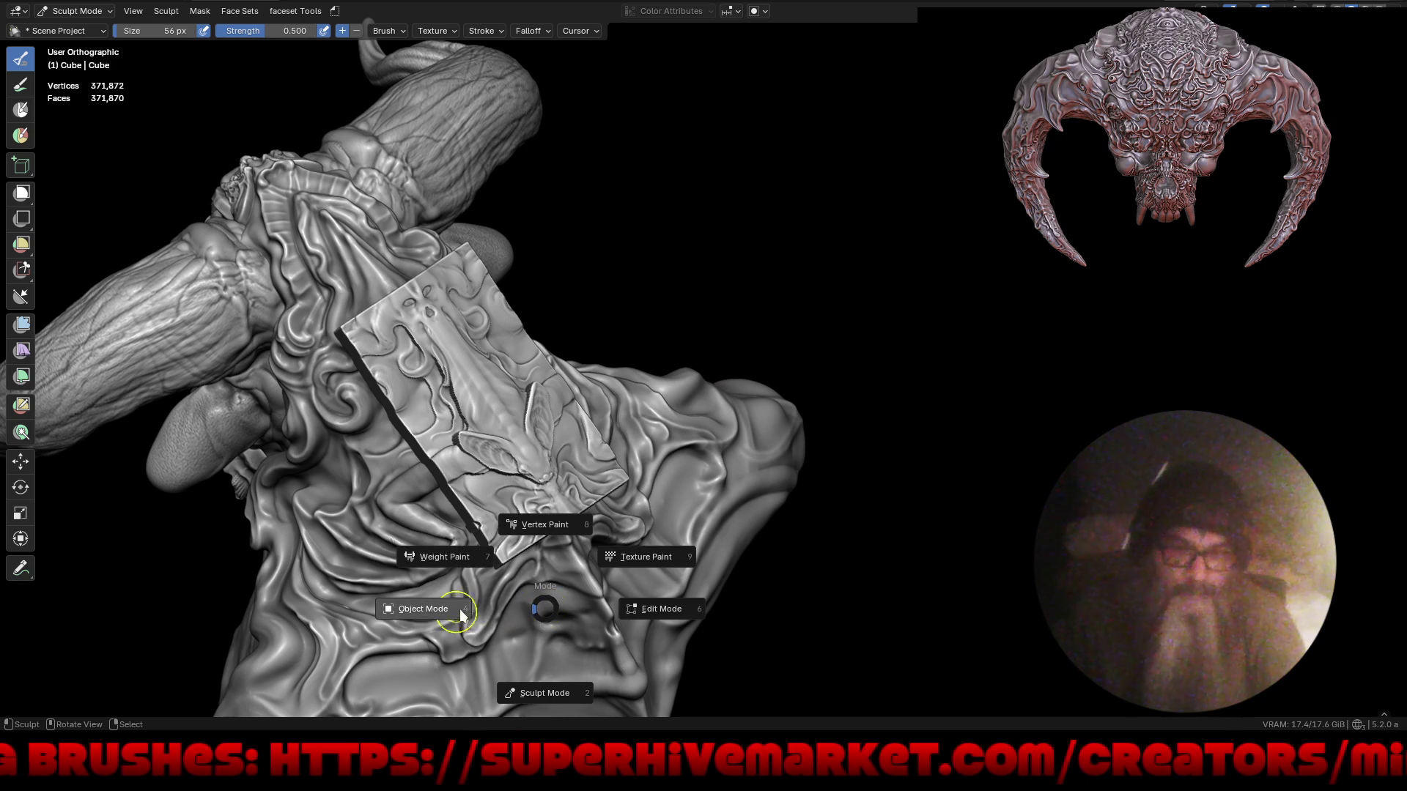
key("ctrl+z")
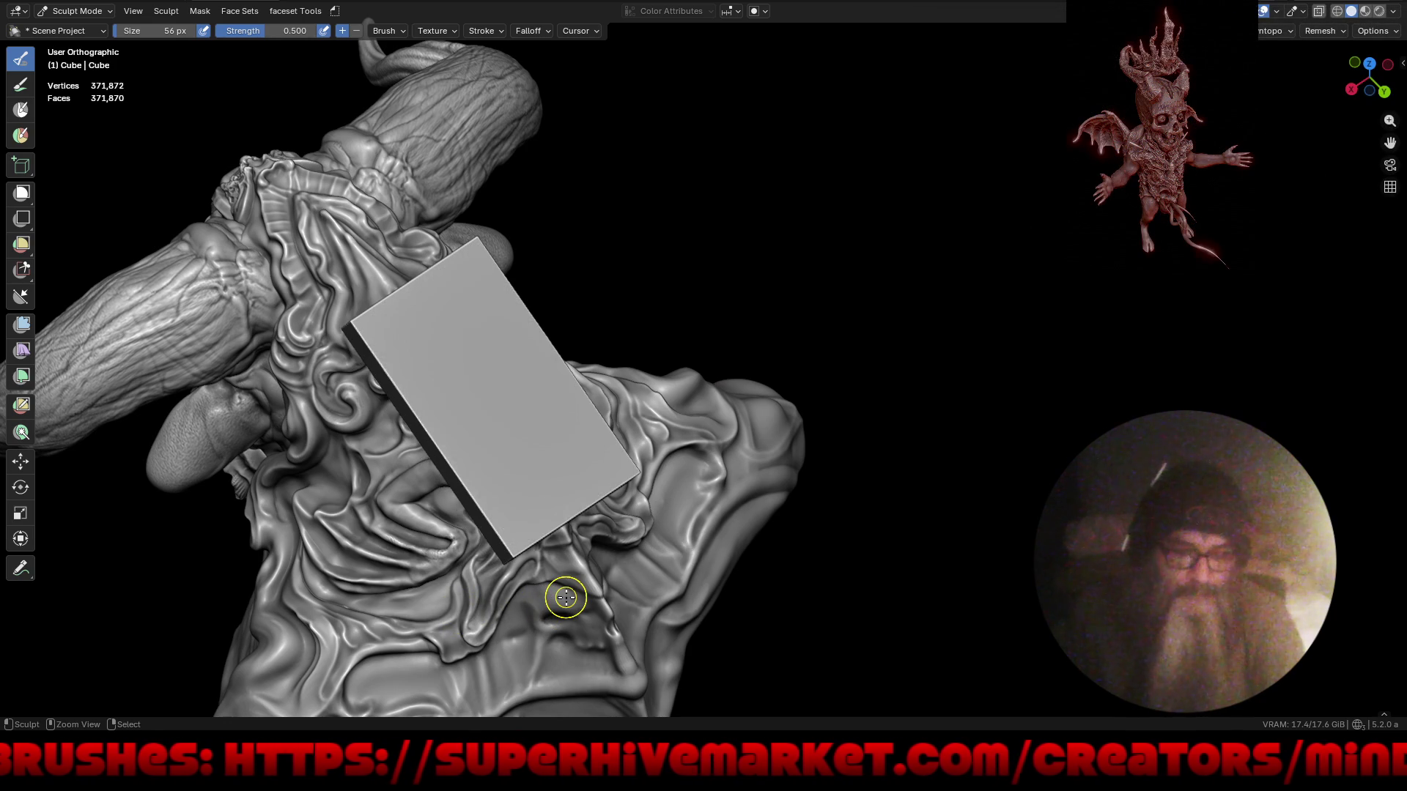
- View the head from the front and set the brush strength to 0.700
key("KP_7")
key("KP_8")
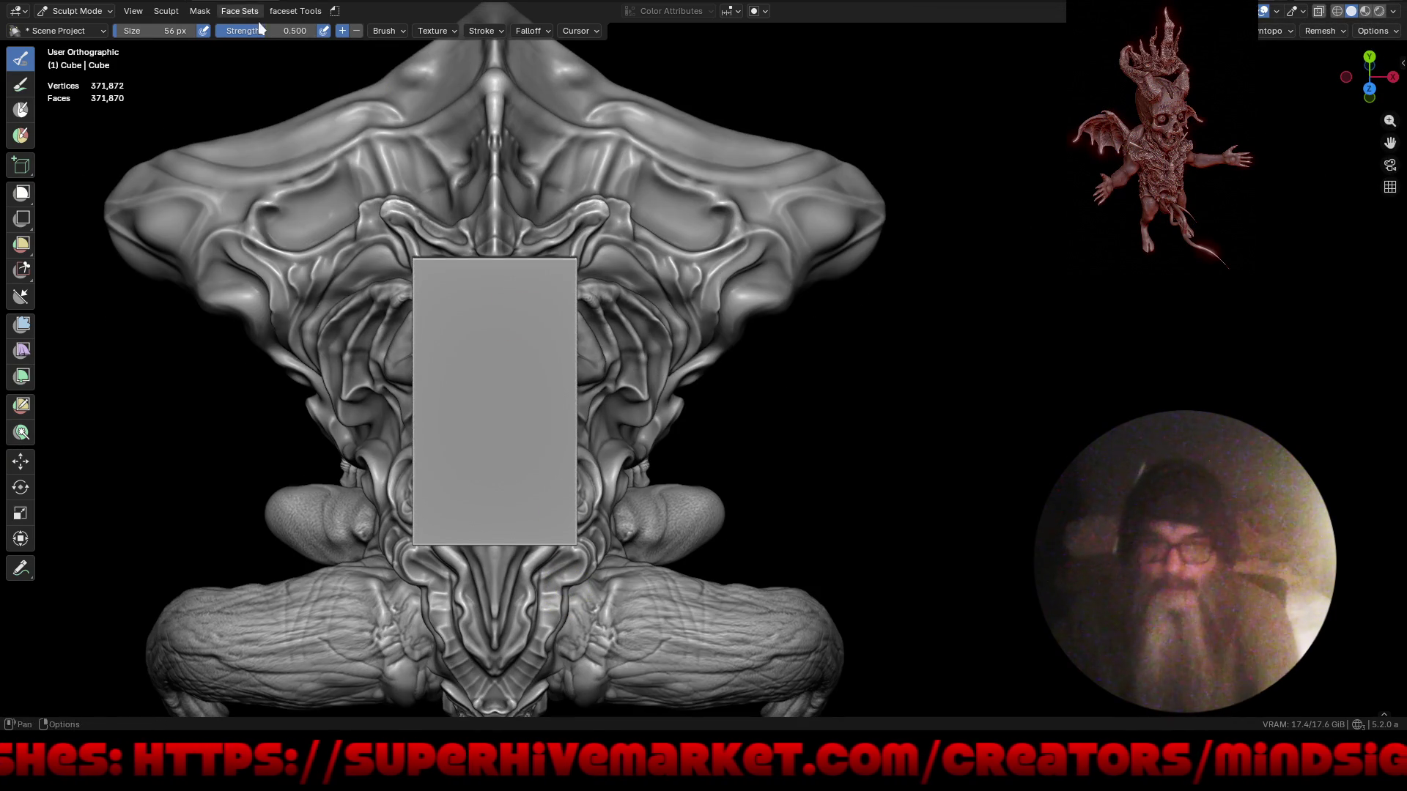
left_click(286, 32)
key("BackSpace")
type(".7")
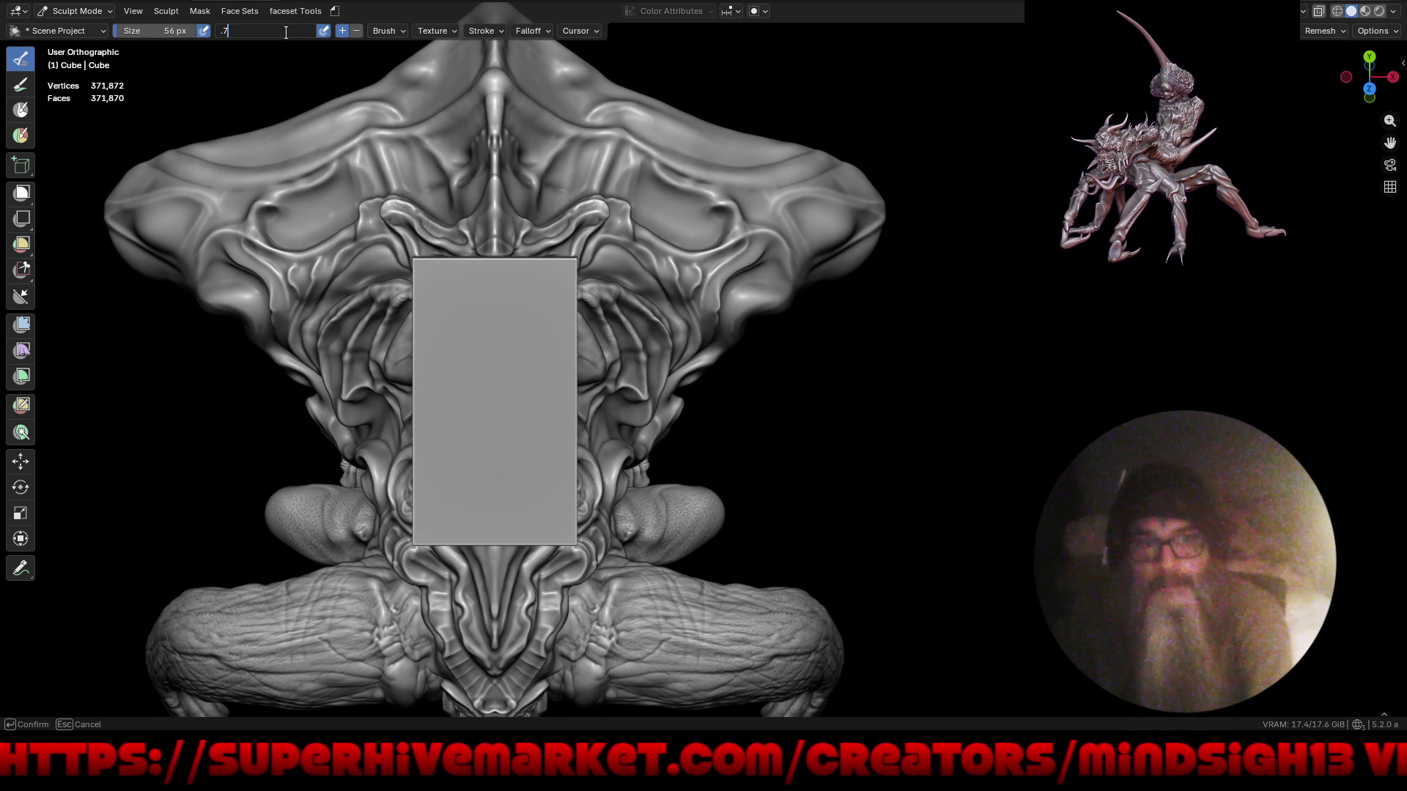
key("Return")
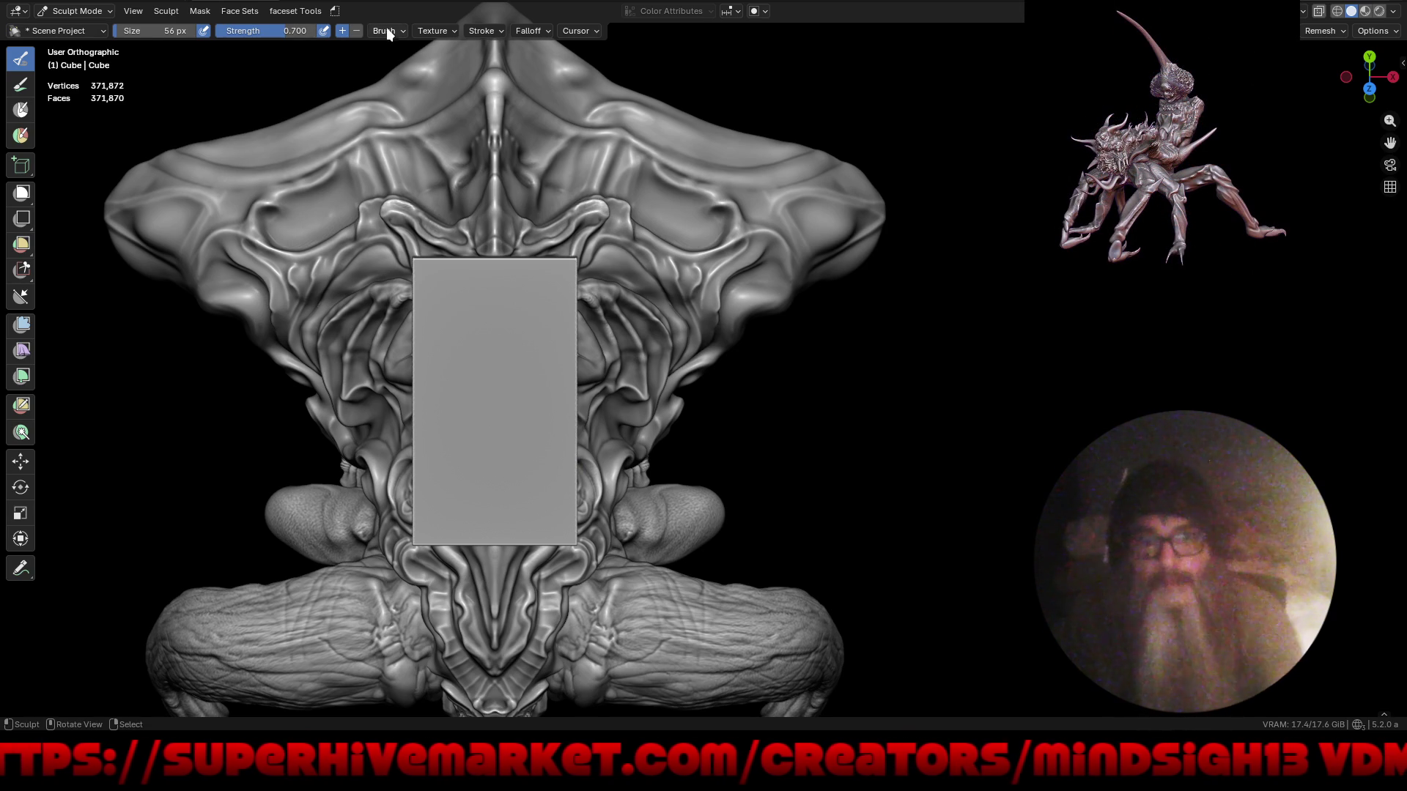
- Review the brush's Brush, Texture, Stroke and Falloff settings
left_click(386, 30)
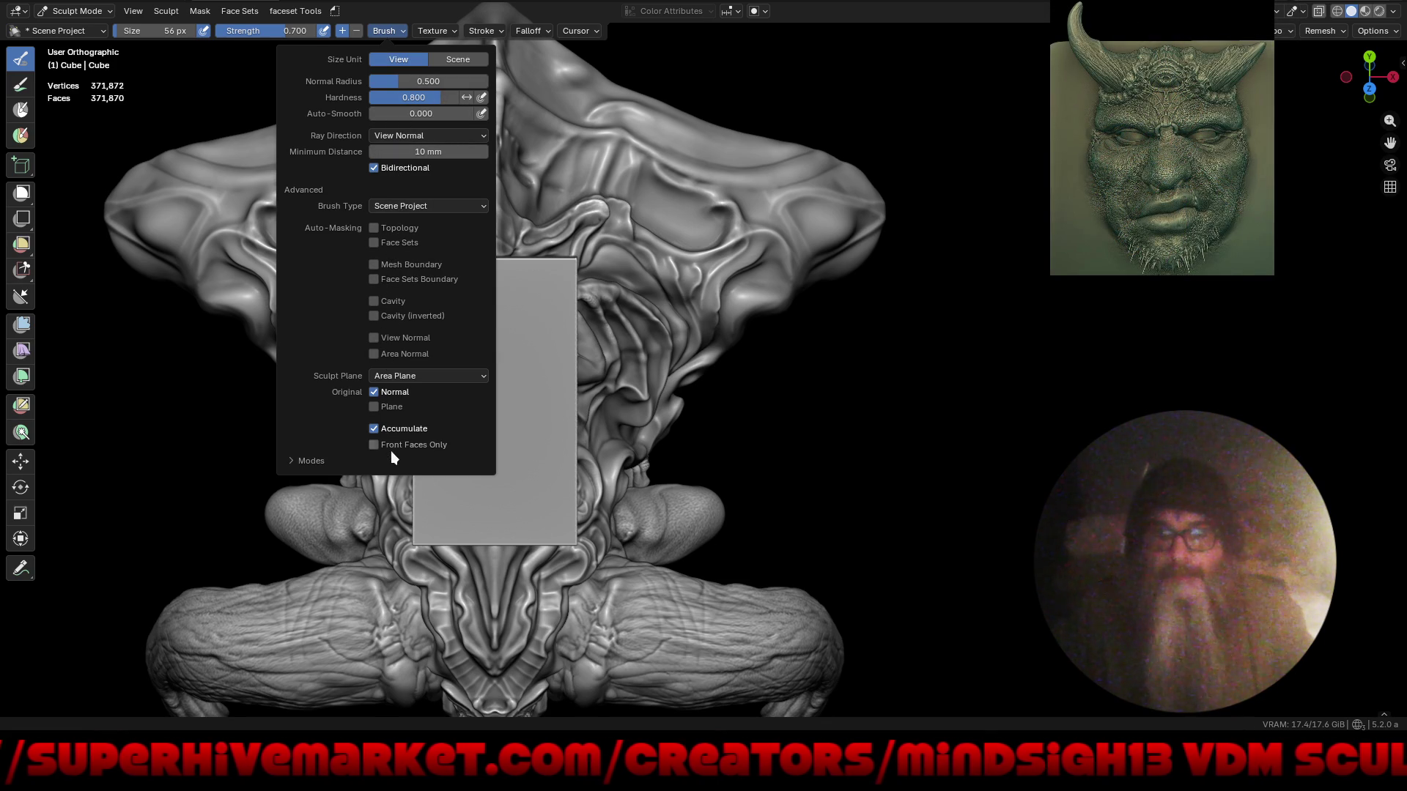
left_click(307, 461)
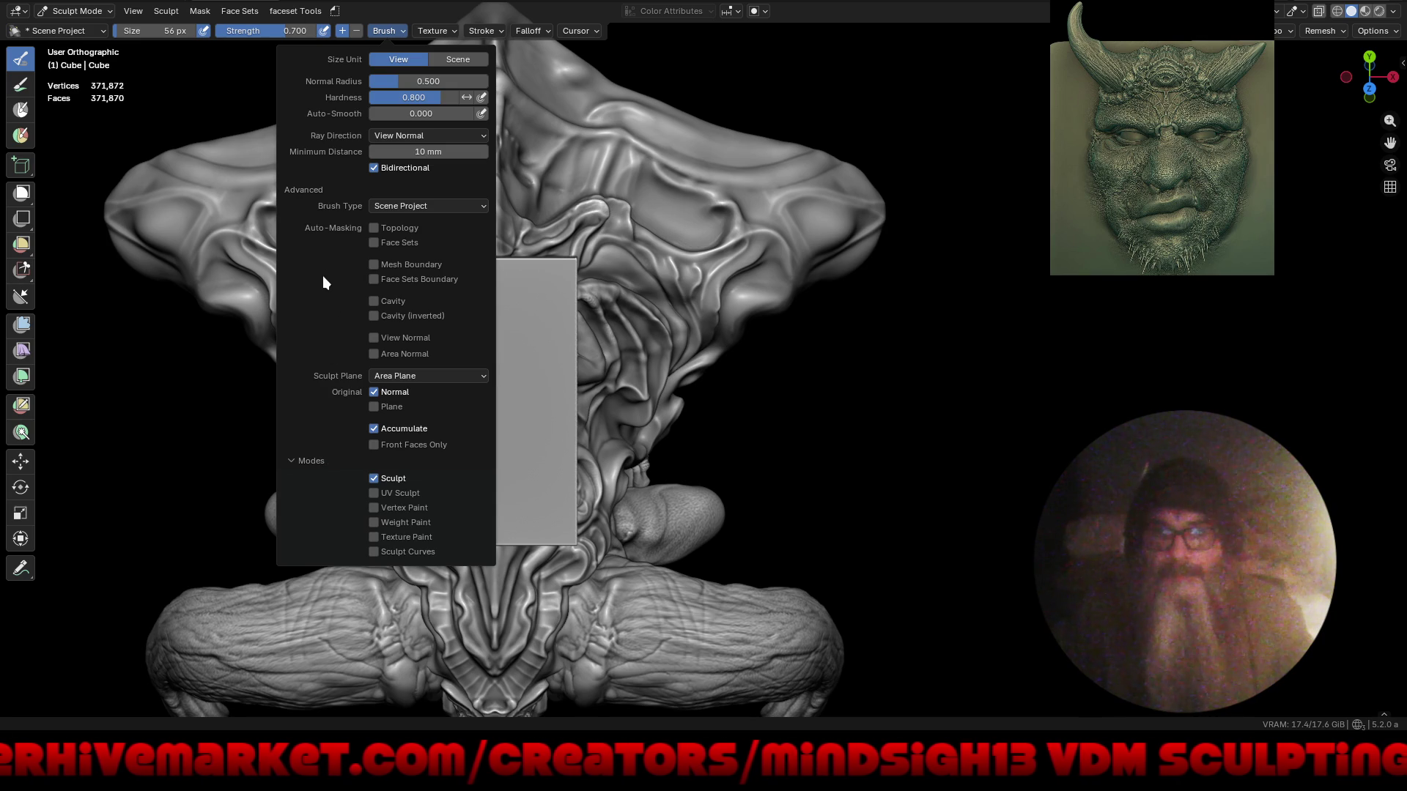
left_click(452, 33)
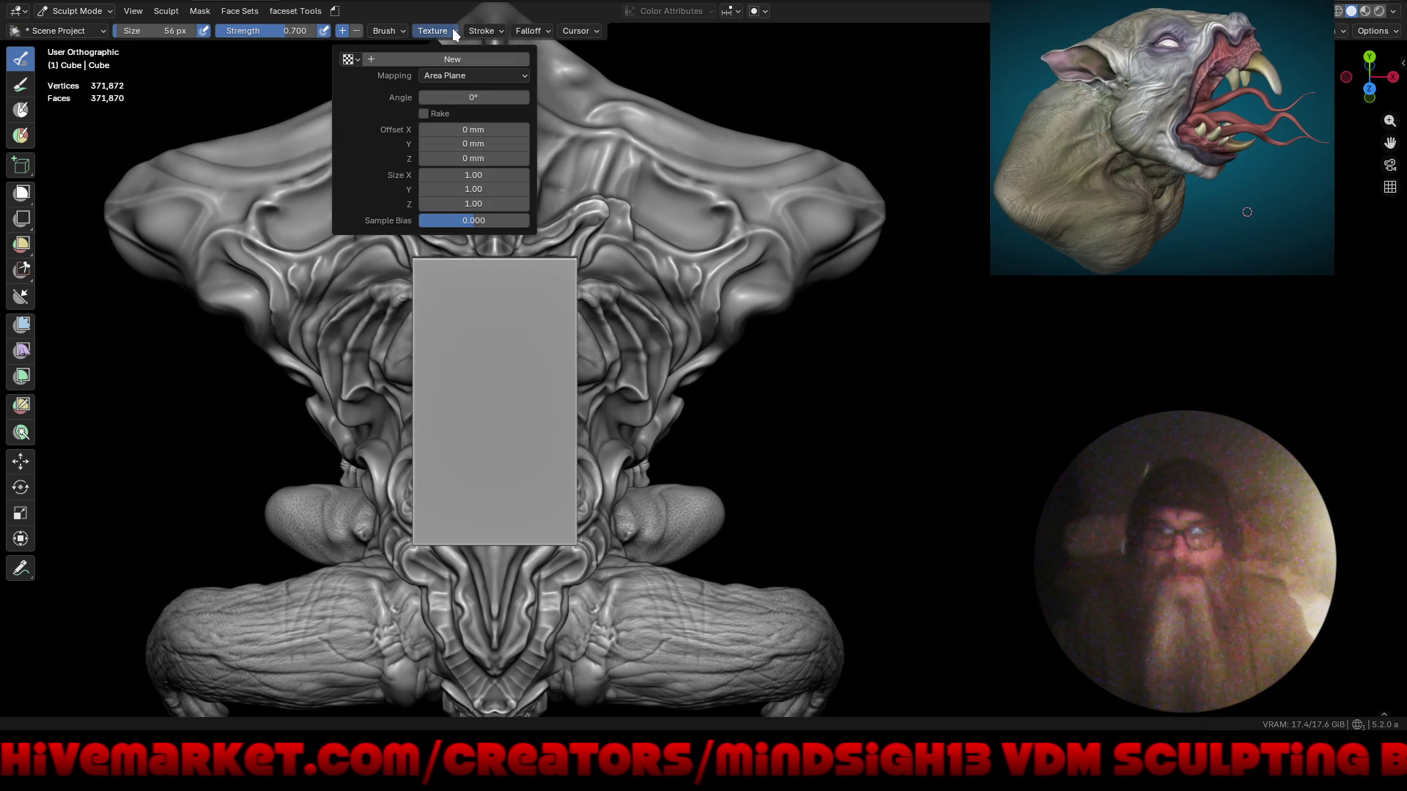
mouse_move(483, 36)
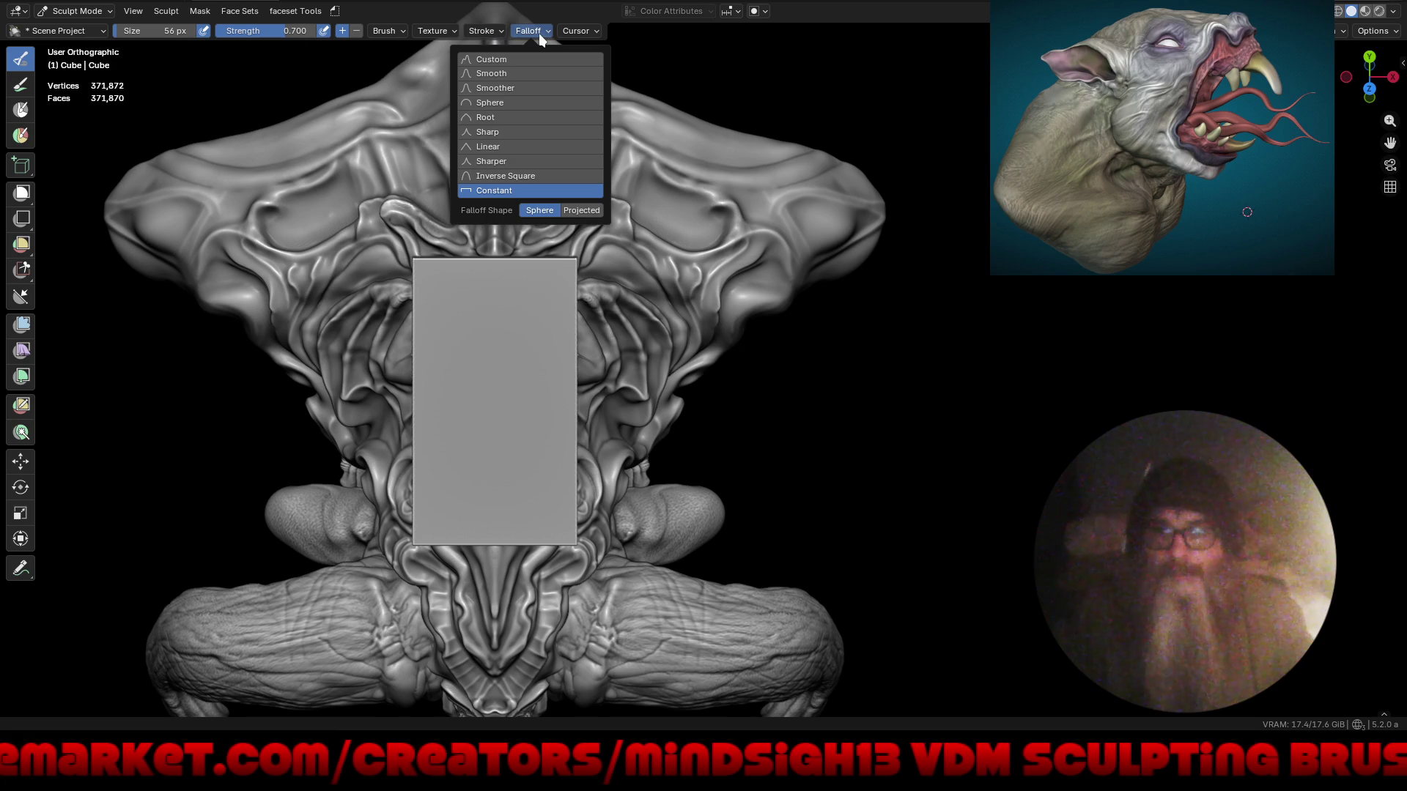
mouse_move(580, 34)
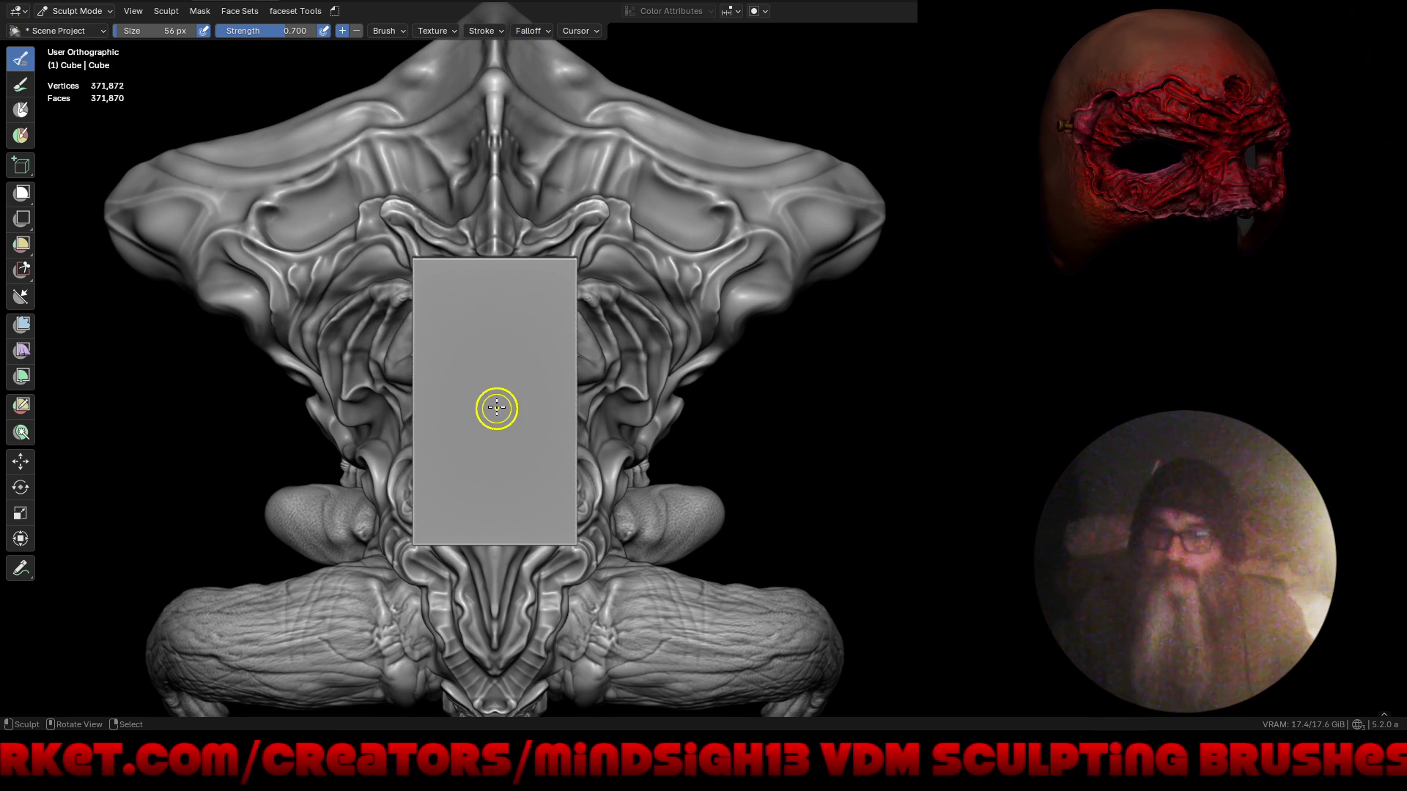
- Stamp the relief at 0.700 strength, then orbit and pan around the panel in Local View
left_click_drag(495, 405, 536, 617)
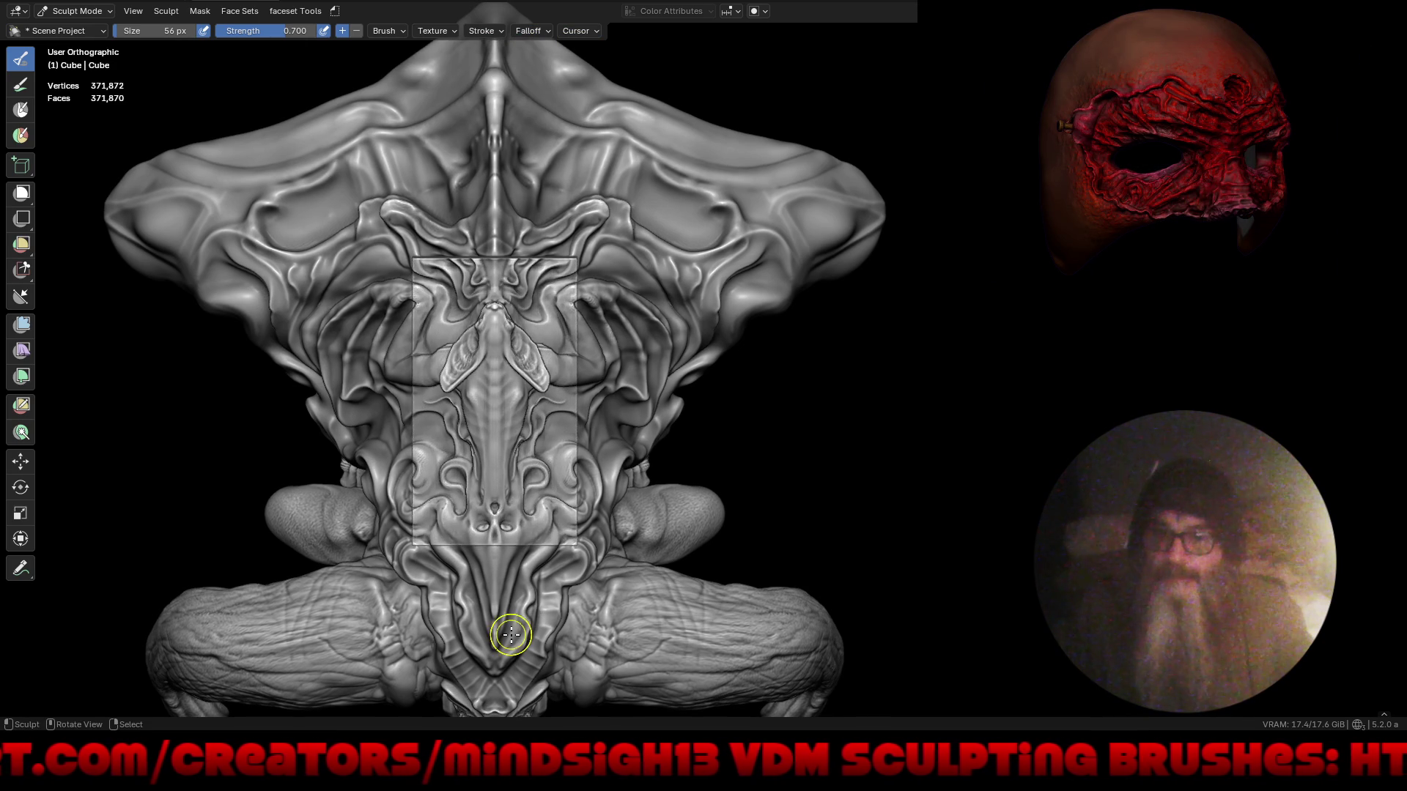
mouse_move(449, 637)
middle_mouse_down()
mouse_move(671, 411)
mouse_move(735, 436)
mouse_move(754, 475)
middle_mouse_up()
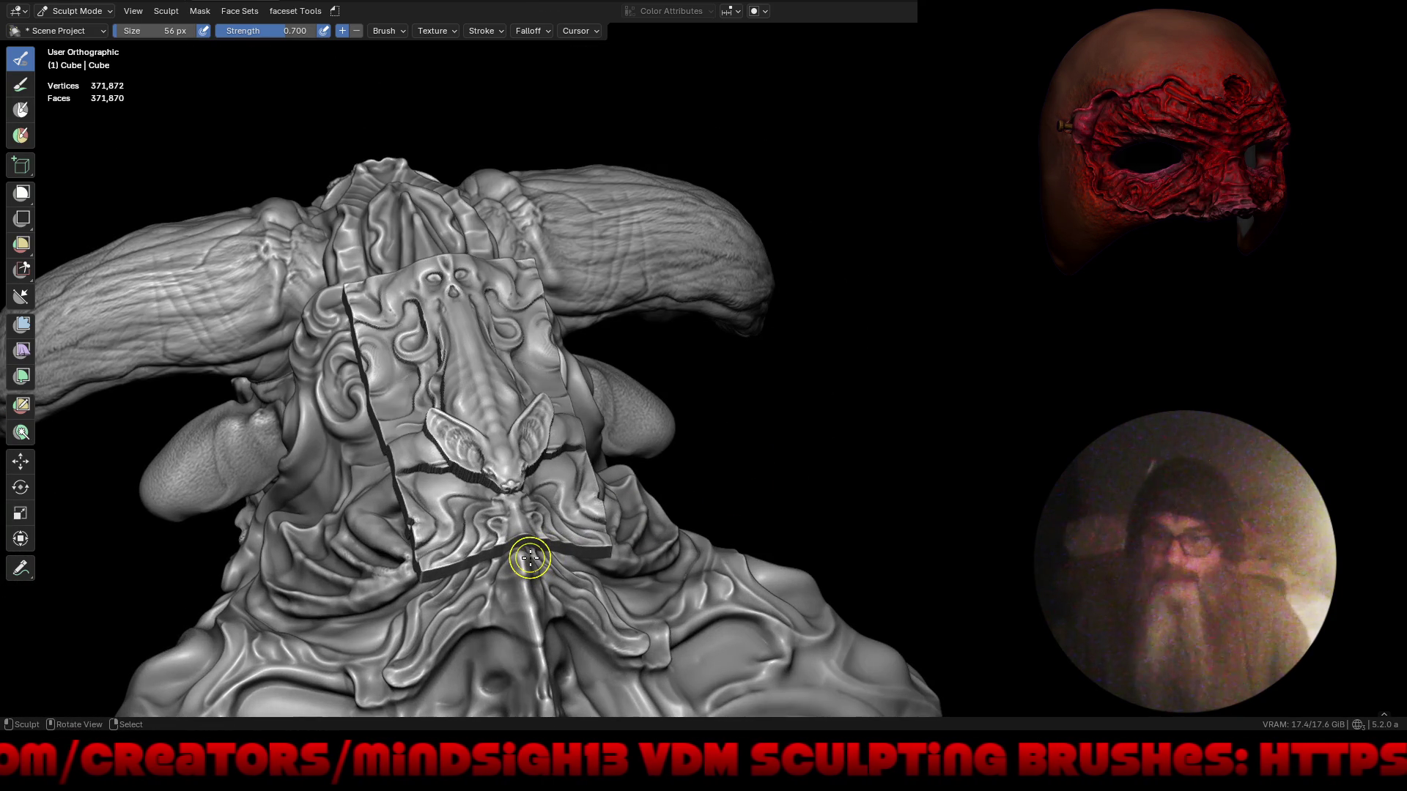
key("KP_Divide")
mouse_move(565, 540)
middle_mouse_down()
mouse_move(606, 517)
mouse_move(789, 546)
mouse_move(584, 515)
mouse_move(465, 540)
mouse_move(487, 590)
middle_mouse_up()
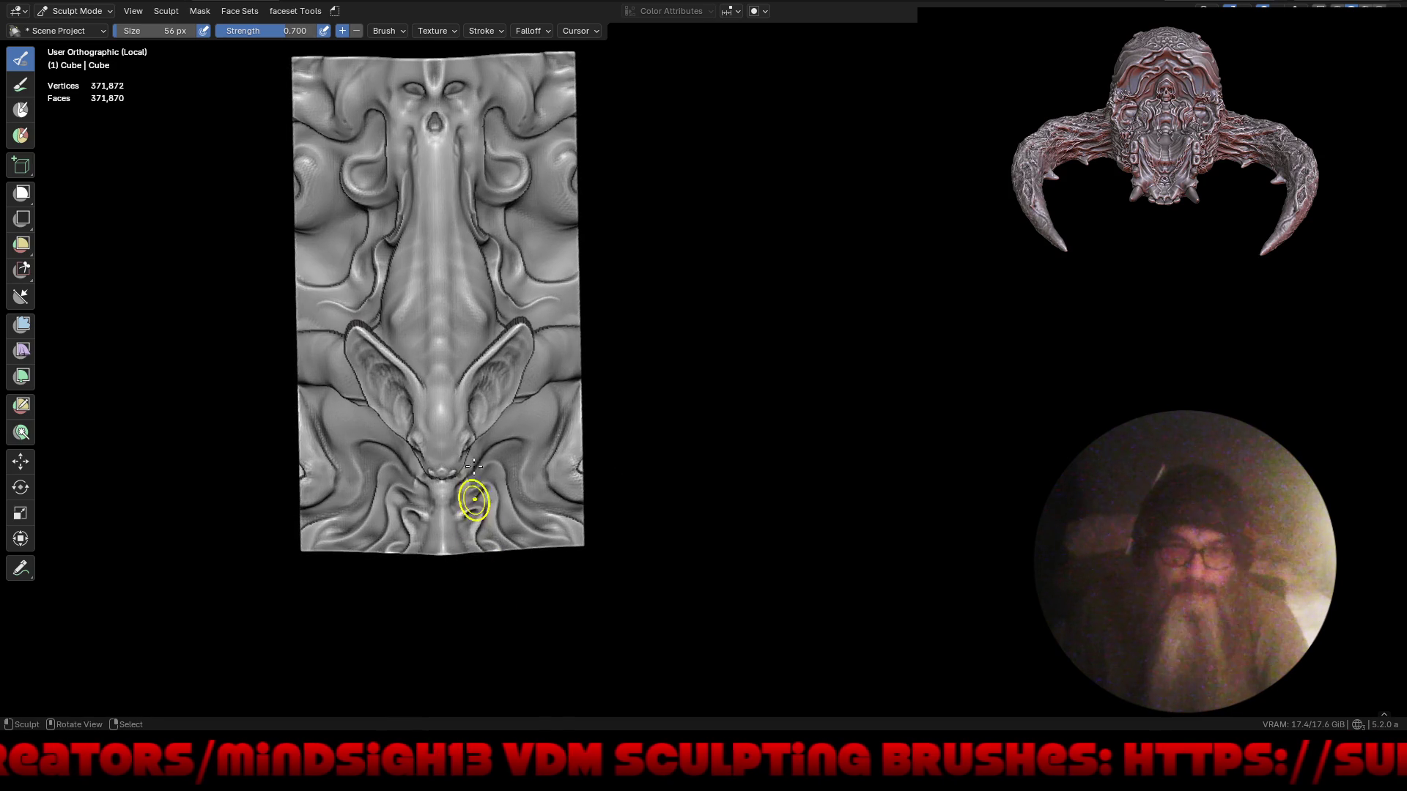
middle_click_drag(521, 458, 610, 520, "shift")
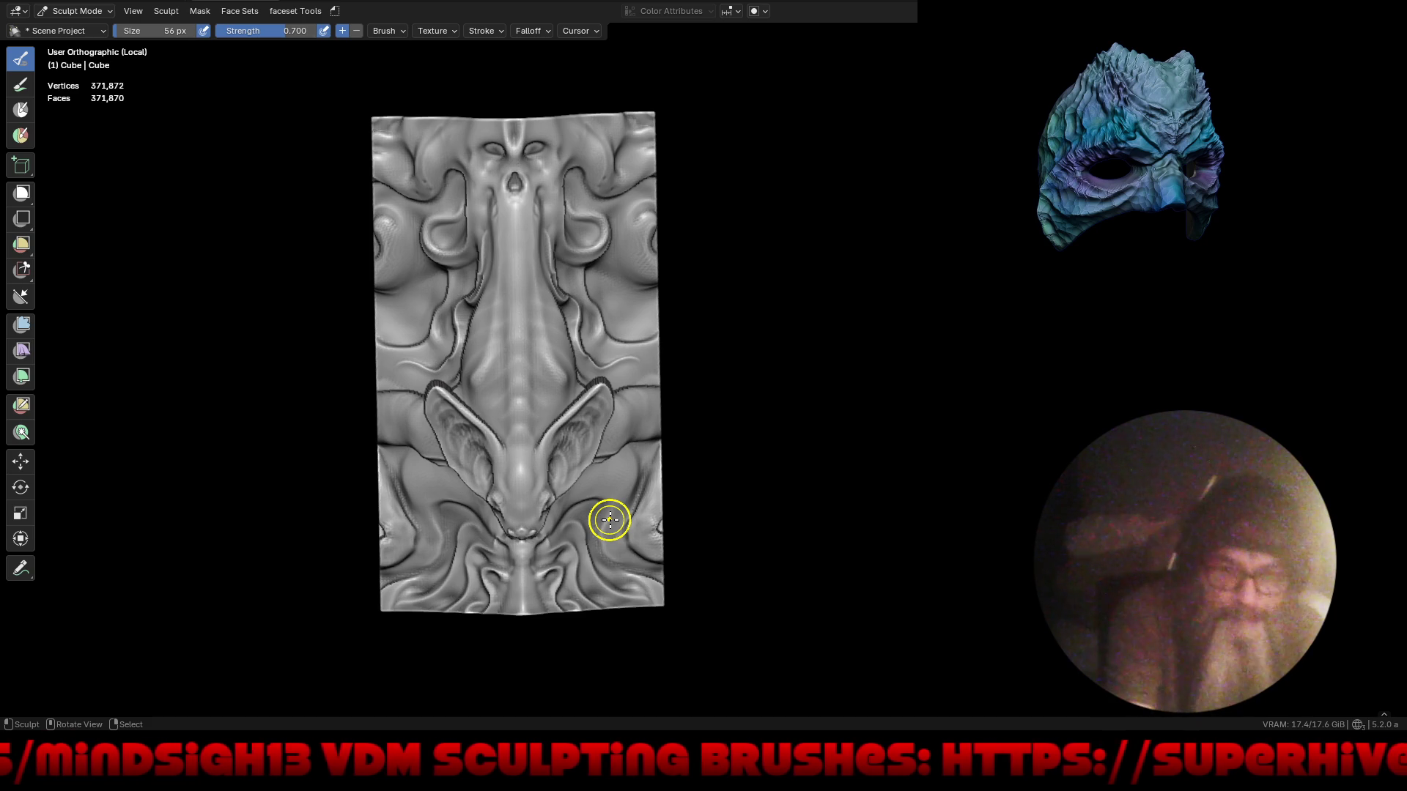
mouse_move(367, 420)
middle_mouse_down()
mouse_move(470, 414)
mouse_move(491, 341)
middle_mouse_up()
key("ctrl+Tab")
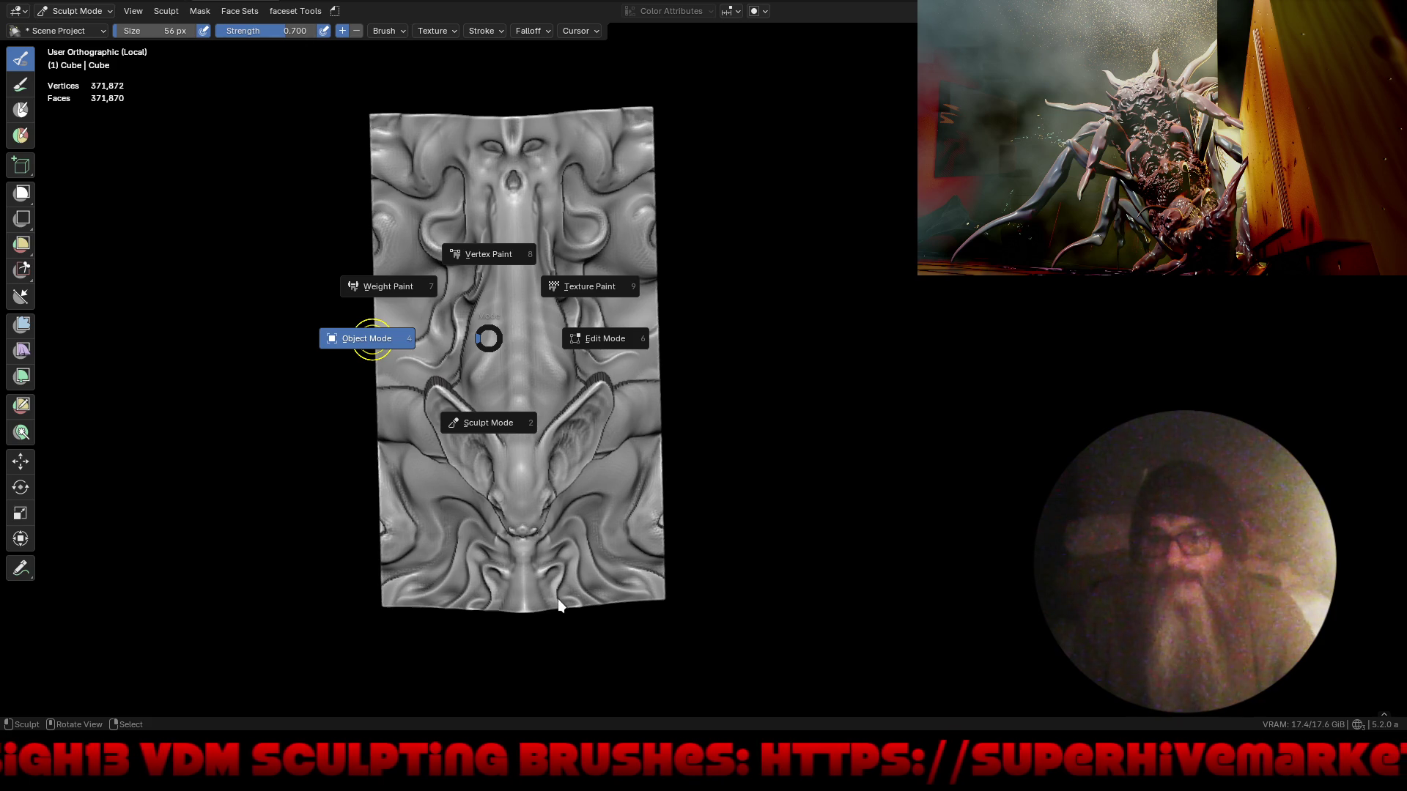
- Return to Object Mode, restore the workspace, and rename Cube to Batcube in the Outliner
left_click(372, 339)
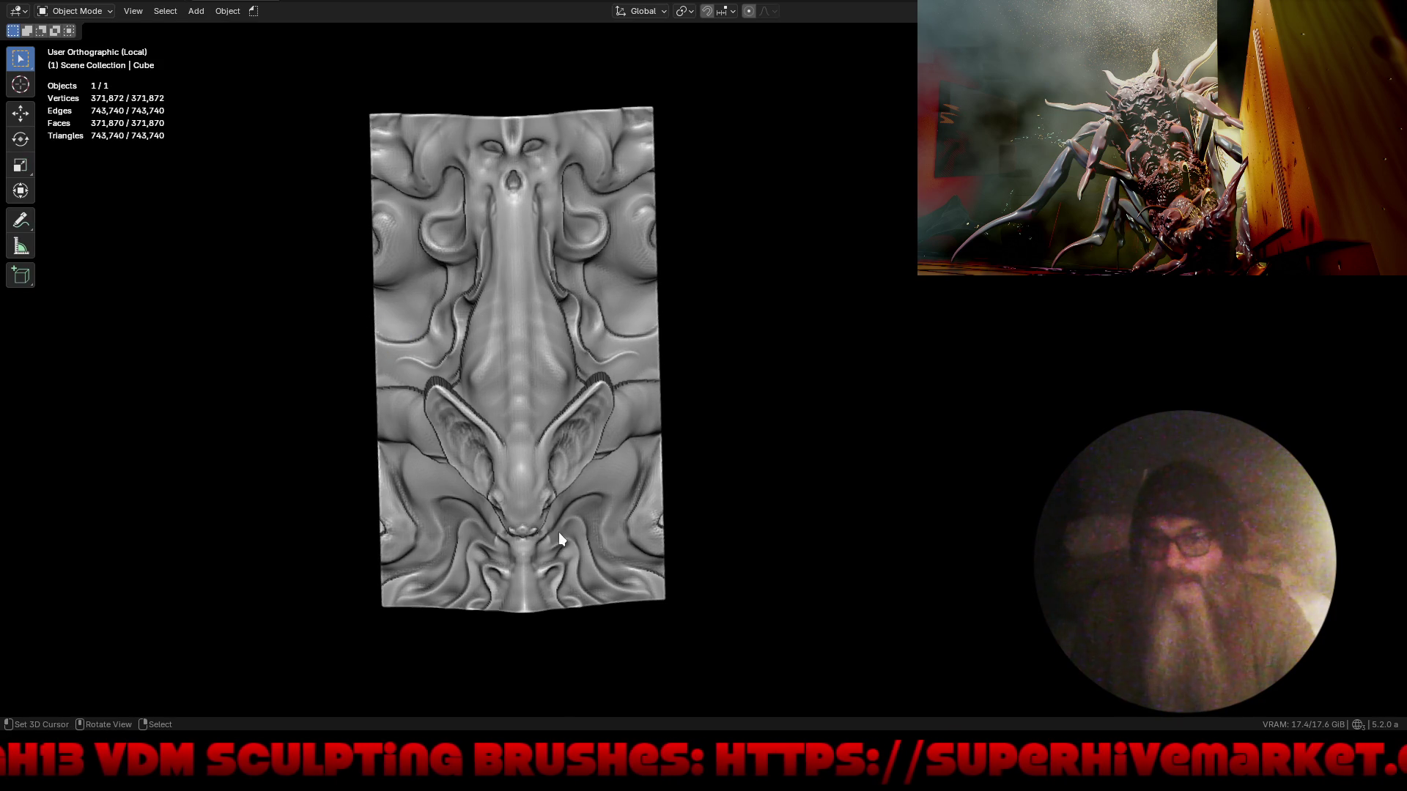
key("ctrl+space")
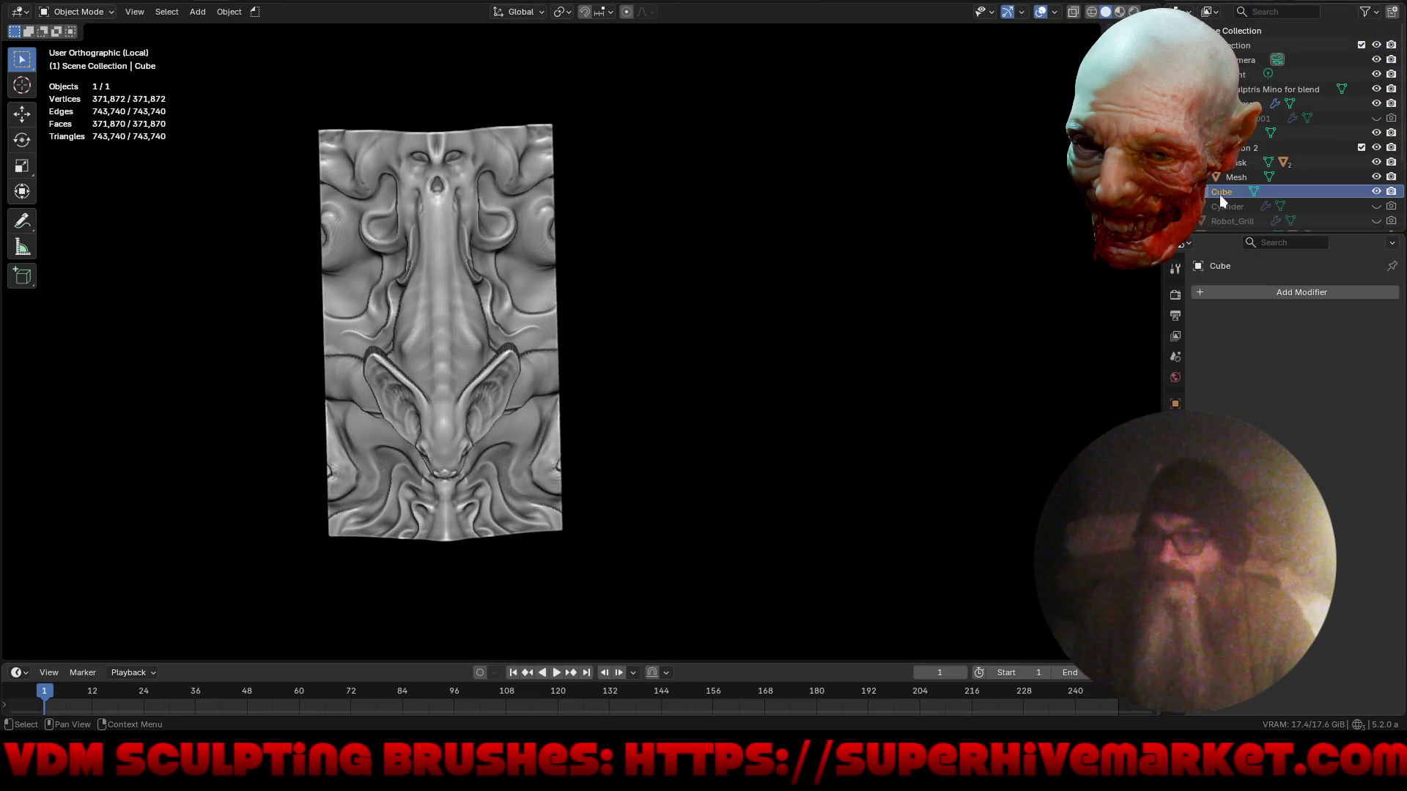
double_click(1222, 192)
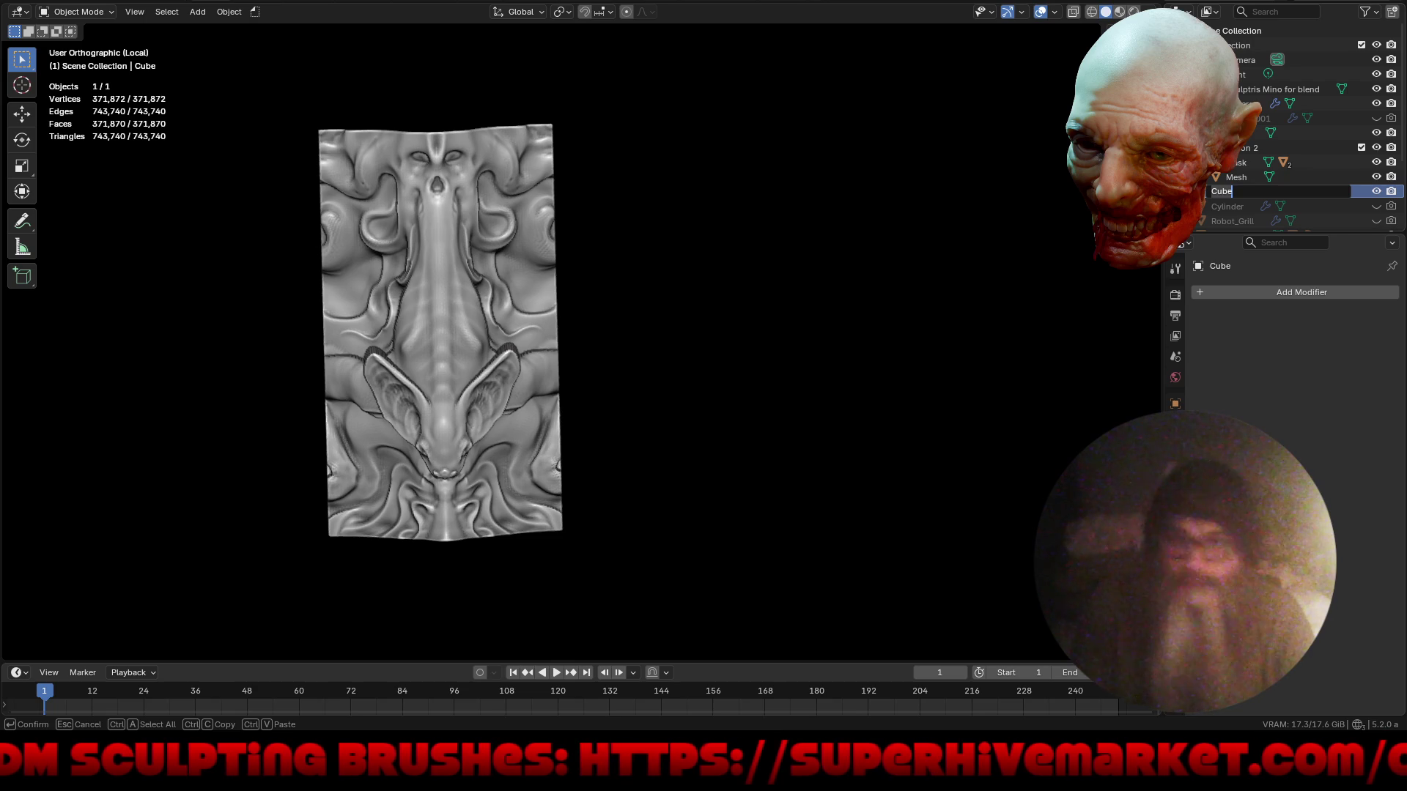
type("Batcub")
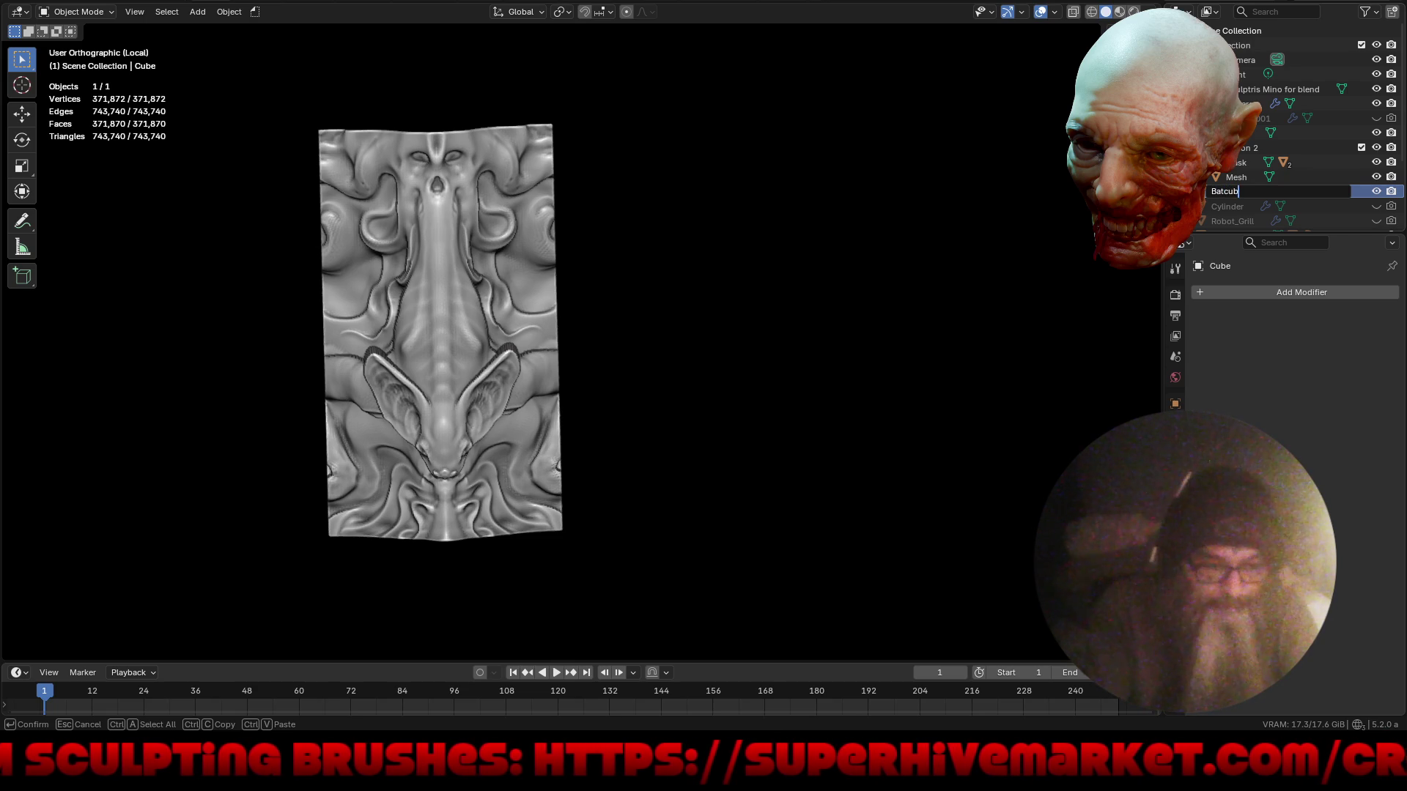
type("e")
key("Return")
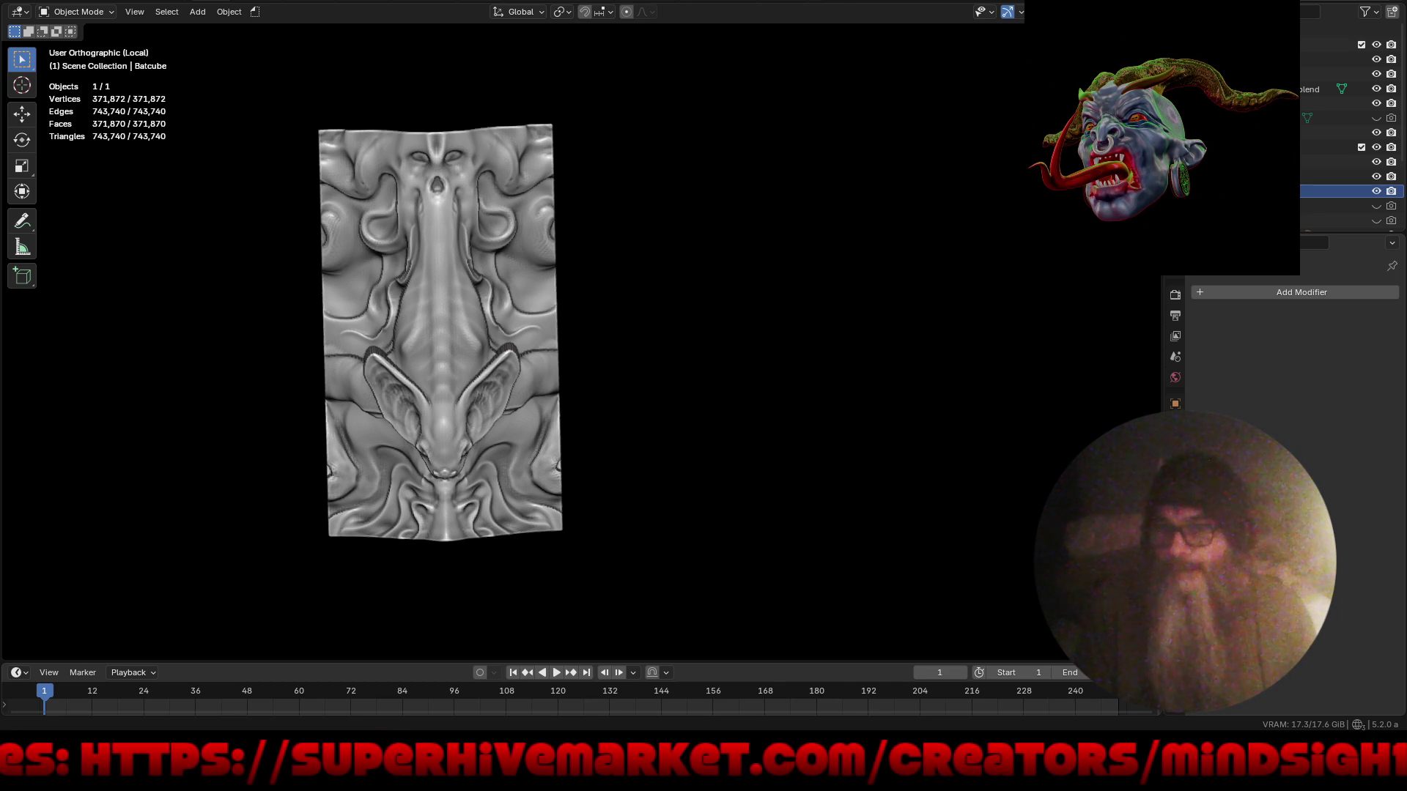
key("F4")
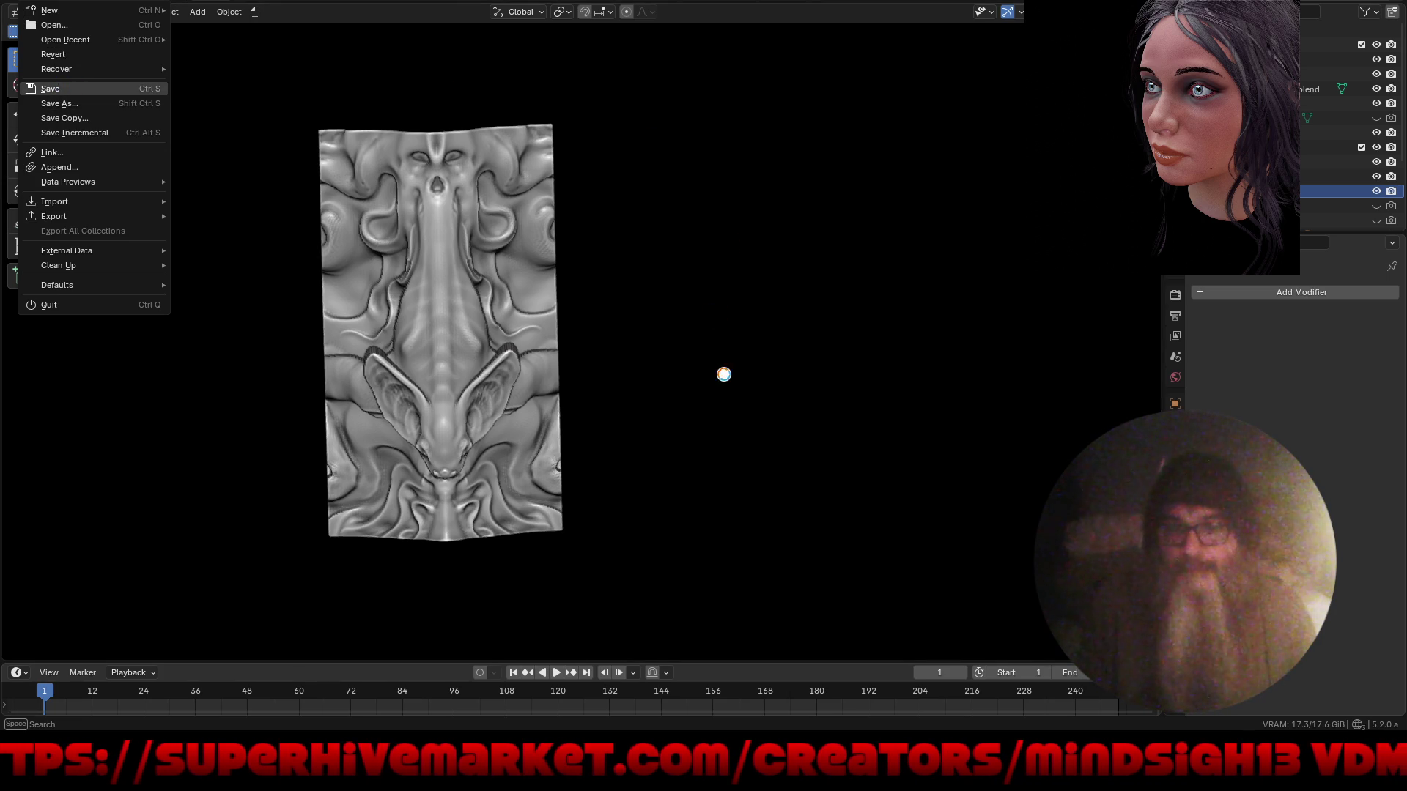
- Save as Mino Blend6.blend, exit Local View to show the whole head, and save again
key("Return")
mouse_move(626, 433)
middle_mouse_down()
mouse_move(832, 330)
mouse_move(770, 355)
mouse_move(652, 297)
mouse_move(676, 382)
mouse_move(402, 317)
mouse_move(618, 351)
mouse_move(501, 416)
mouse_move(754, 422)
mouse_move(813, 438)
mouse_move(757, 480)
mouse_move(741, 539)
mouse_move(672, 473)
mouse_move(553, 415)
mouse_move(527, 425)
mouse_move(615, 427)
mouse_move(601, 431)
mouse_move(628, 476)
mouse_move(636, 438)
mouse_move(650, 485)
mouse_move(649, 469)
middle_mouse_up()
key("KP_Divide")
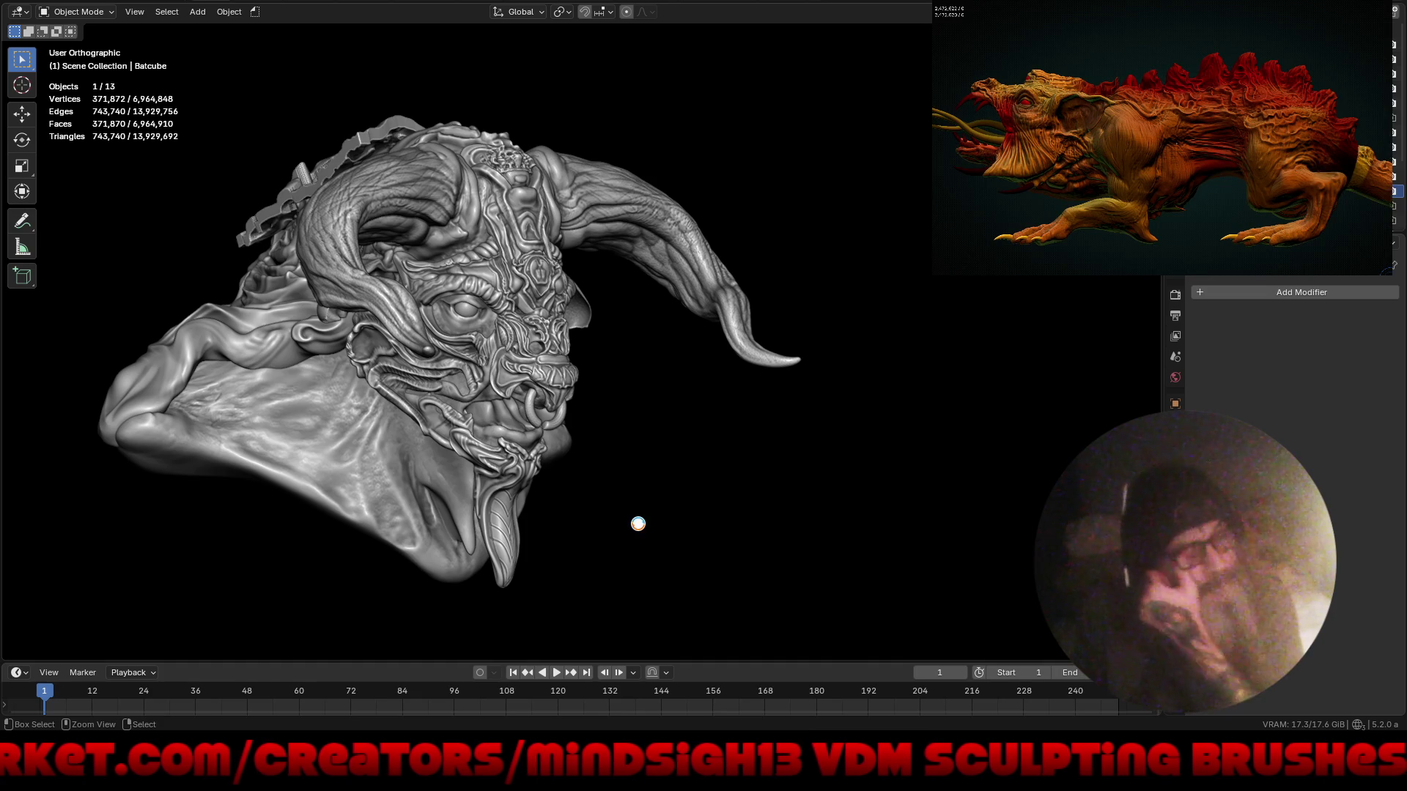
key("ctrl+s")
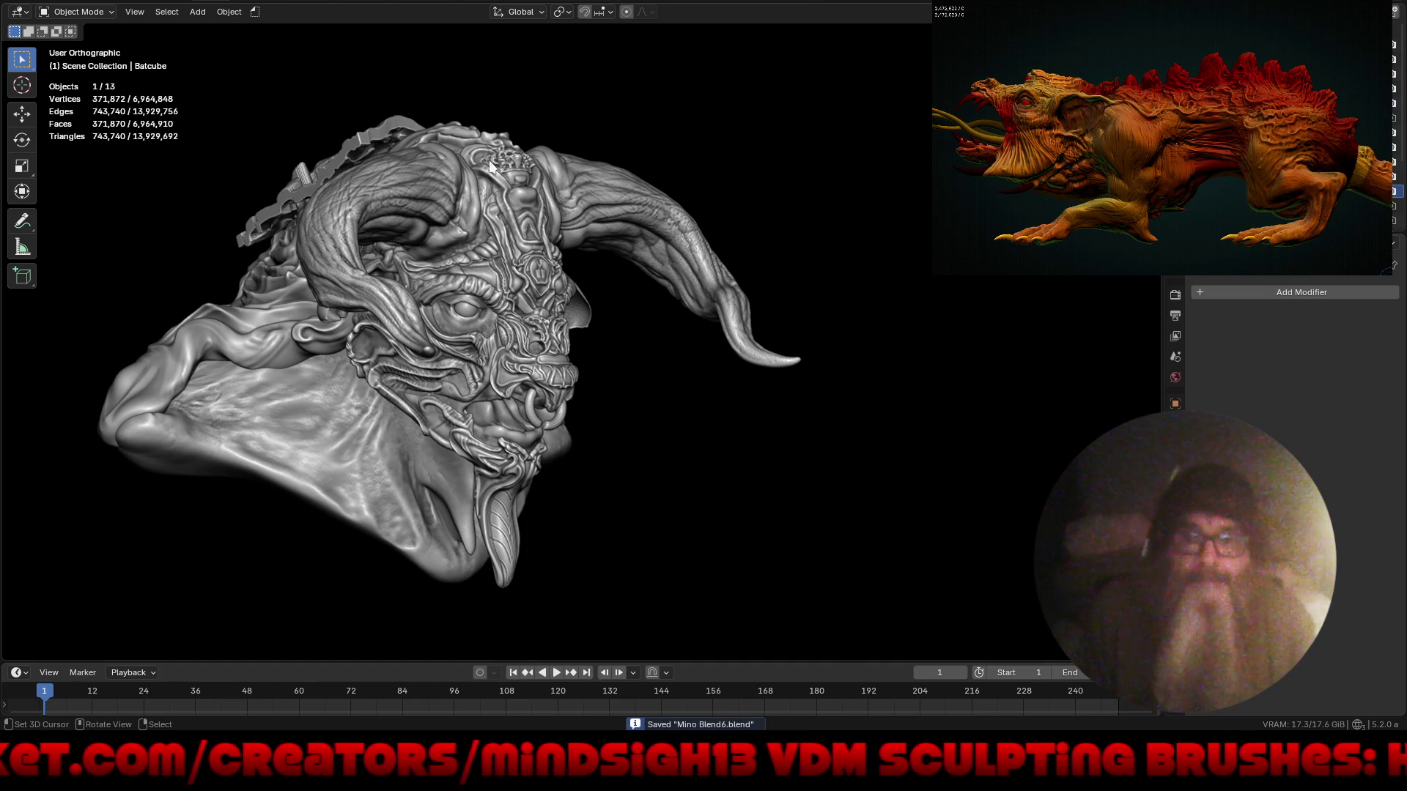
left_click(28, 3)
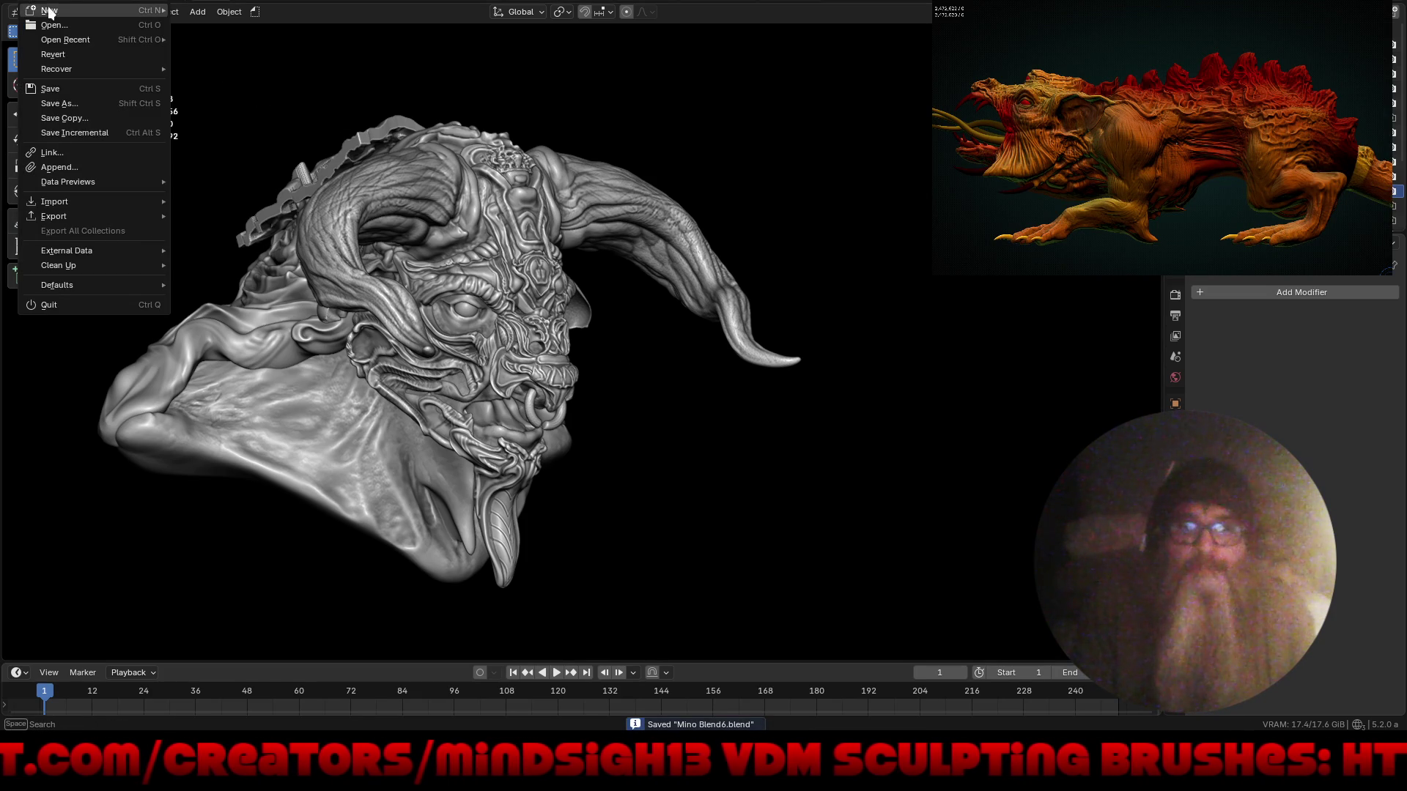
- Start a new Sculpting-template file, show Essentials library brushes, and hide the brush shelf
mouse_move(76, 12)
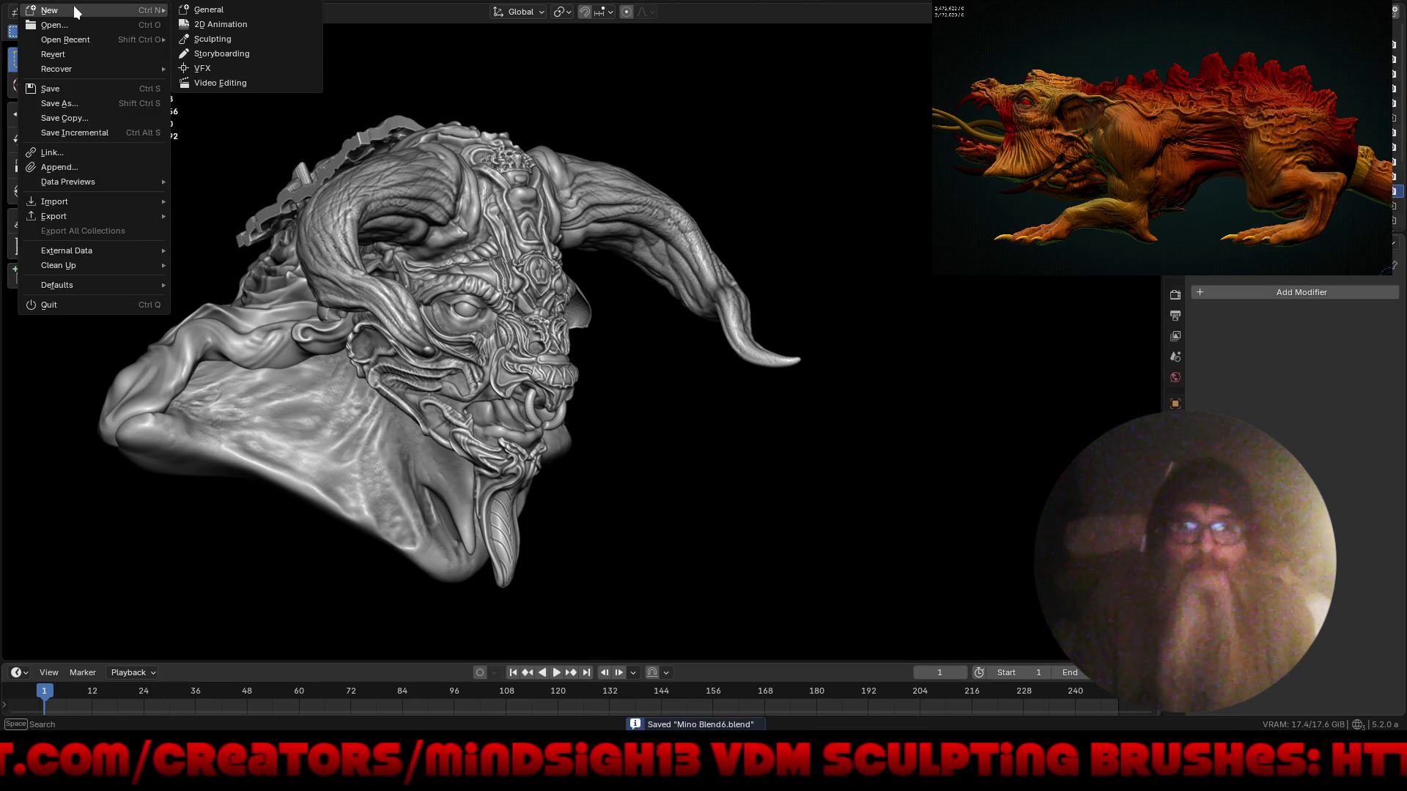
left_click(220, 41)
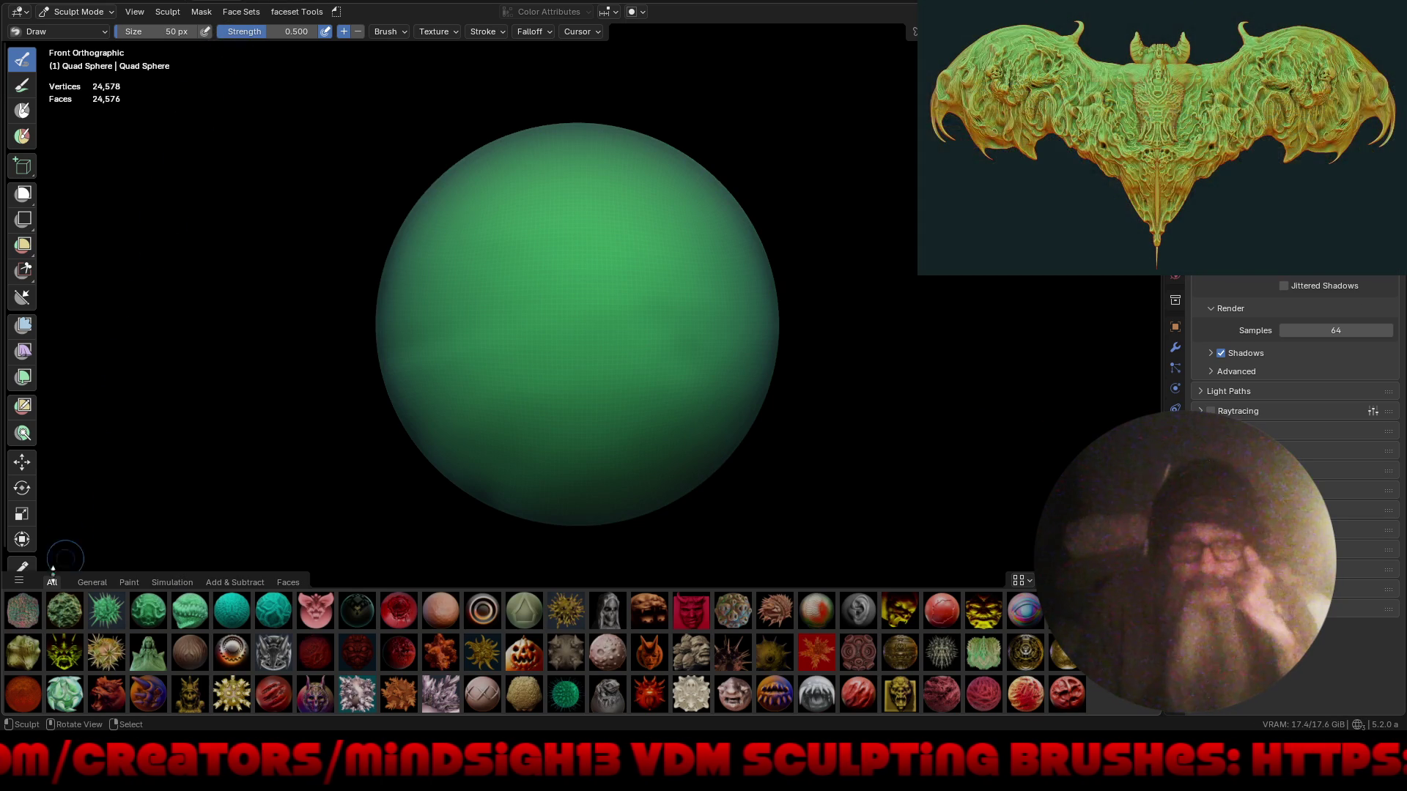
left_click(20, 583)
left_click(30, 522)
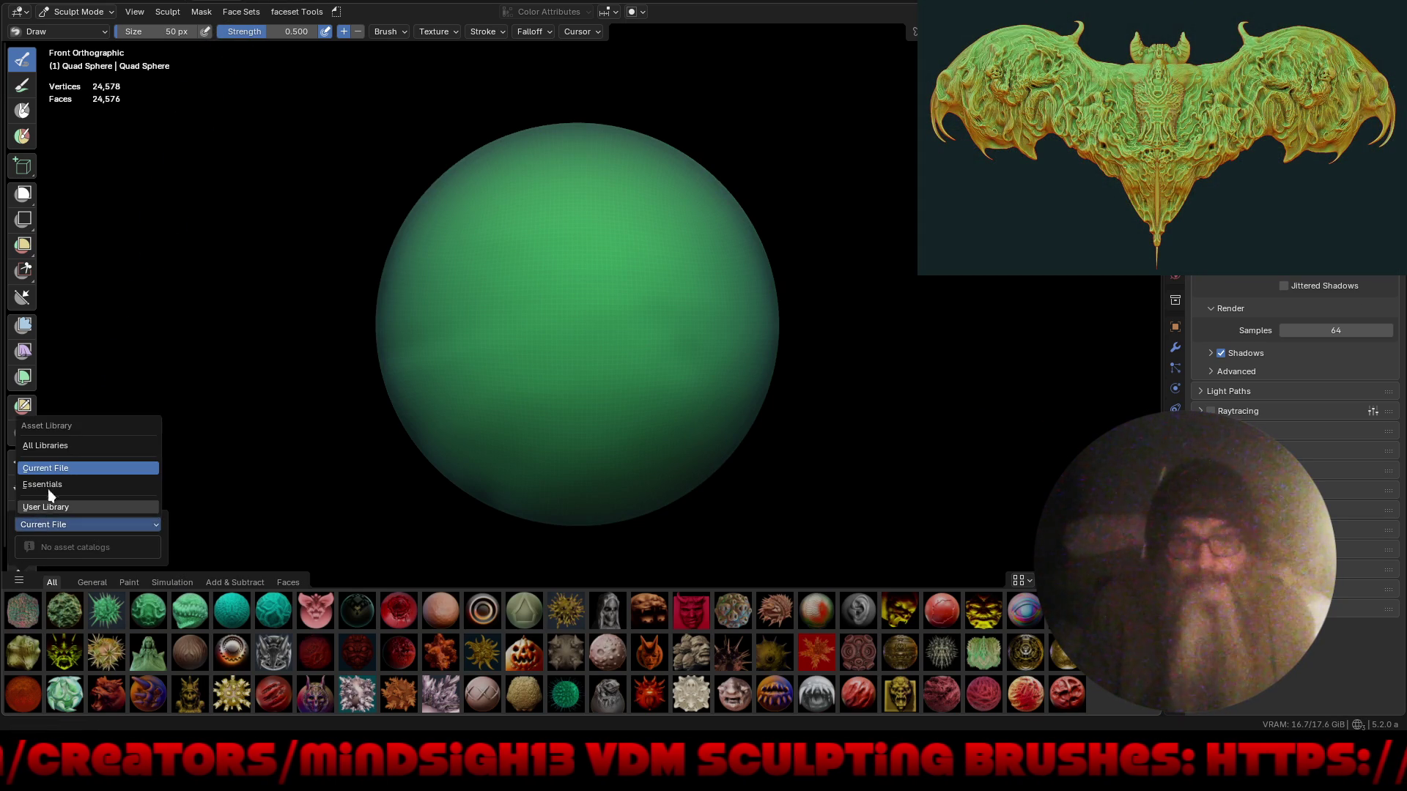
left_click(51, 483)
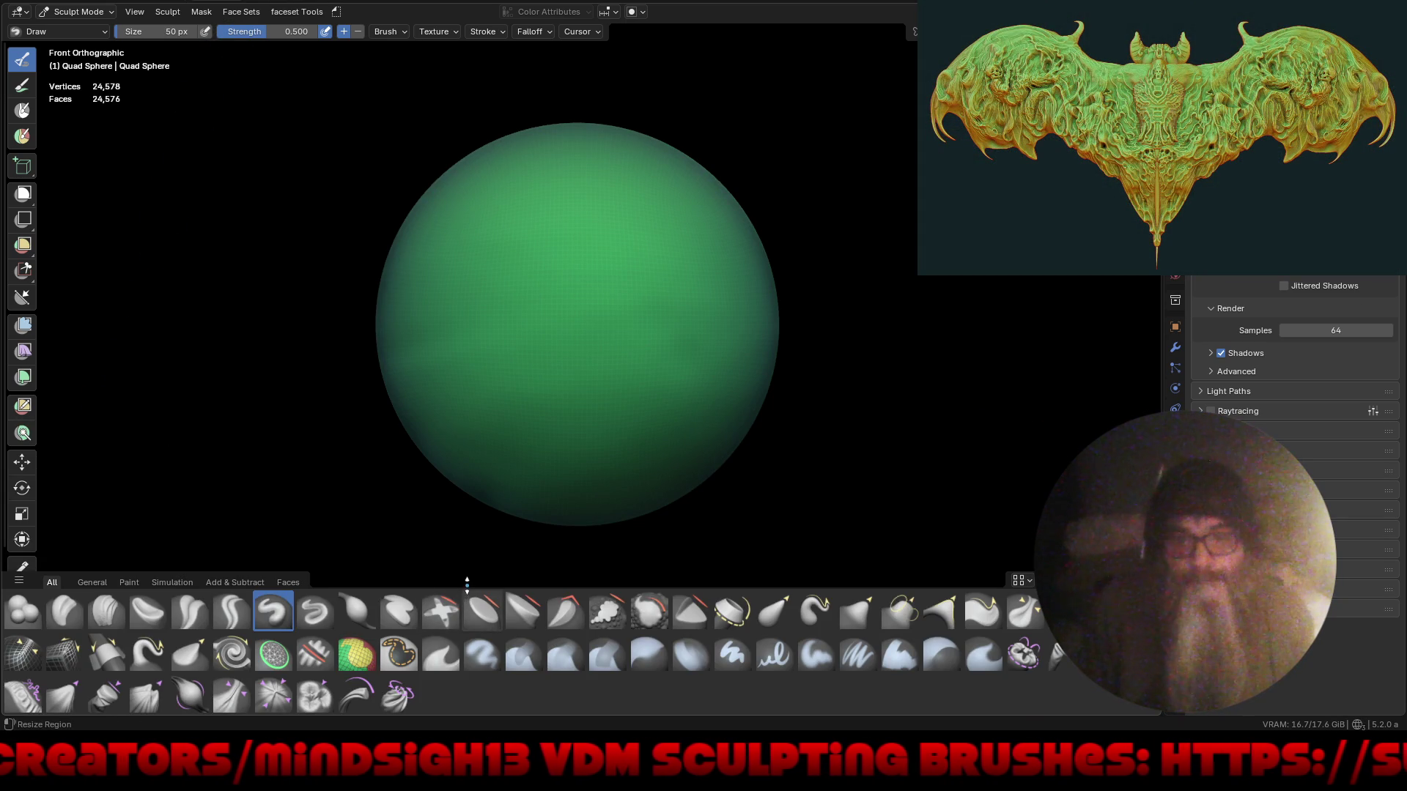
left_click_drag(467, 583, 469, 711)
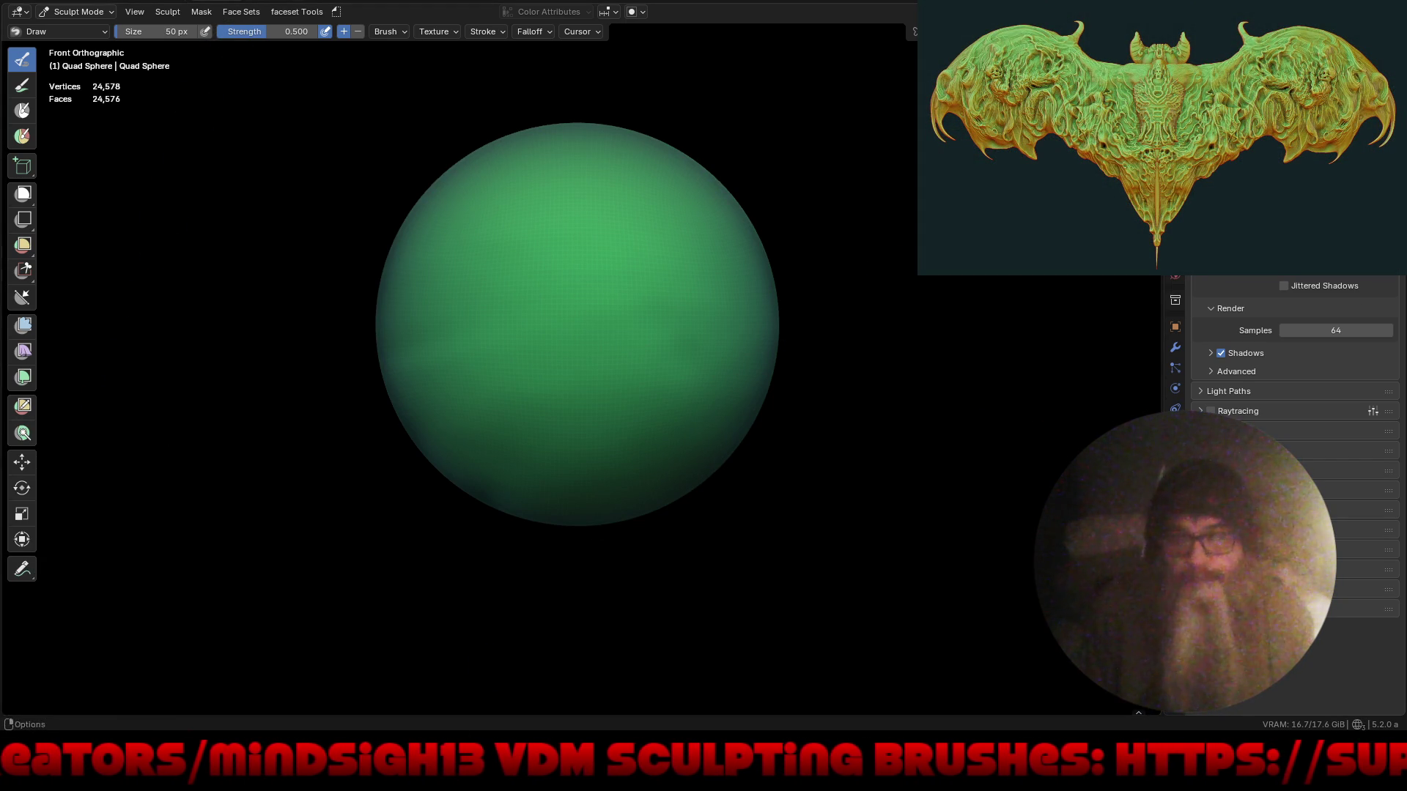
- Shade the quad sphere with the reddish-brown matcap in Viewport Shading
left_click(1151, 11)
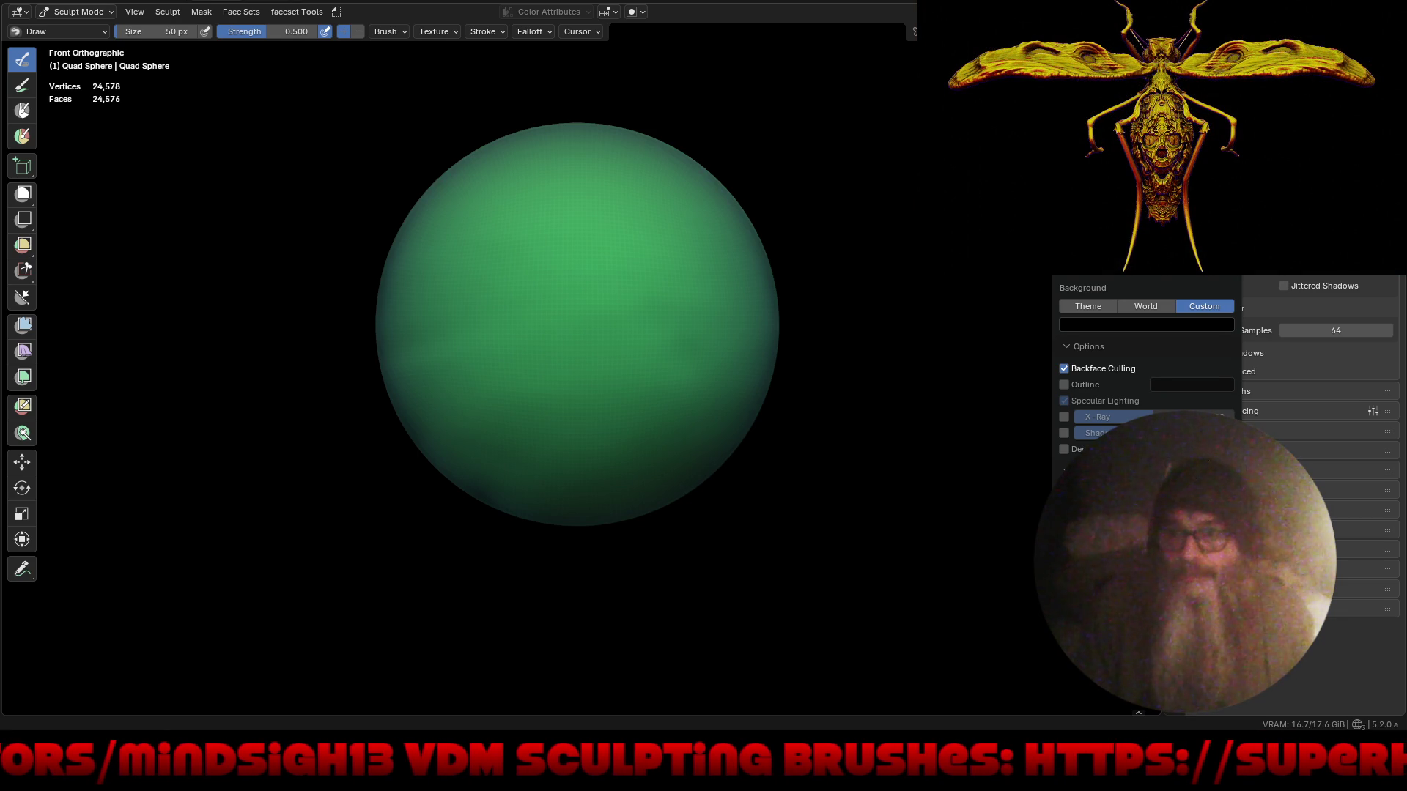
left_click(1099, 175)
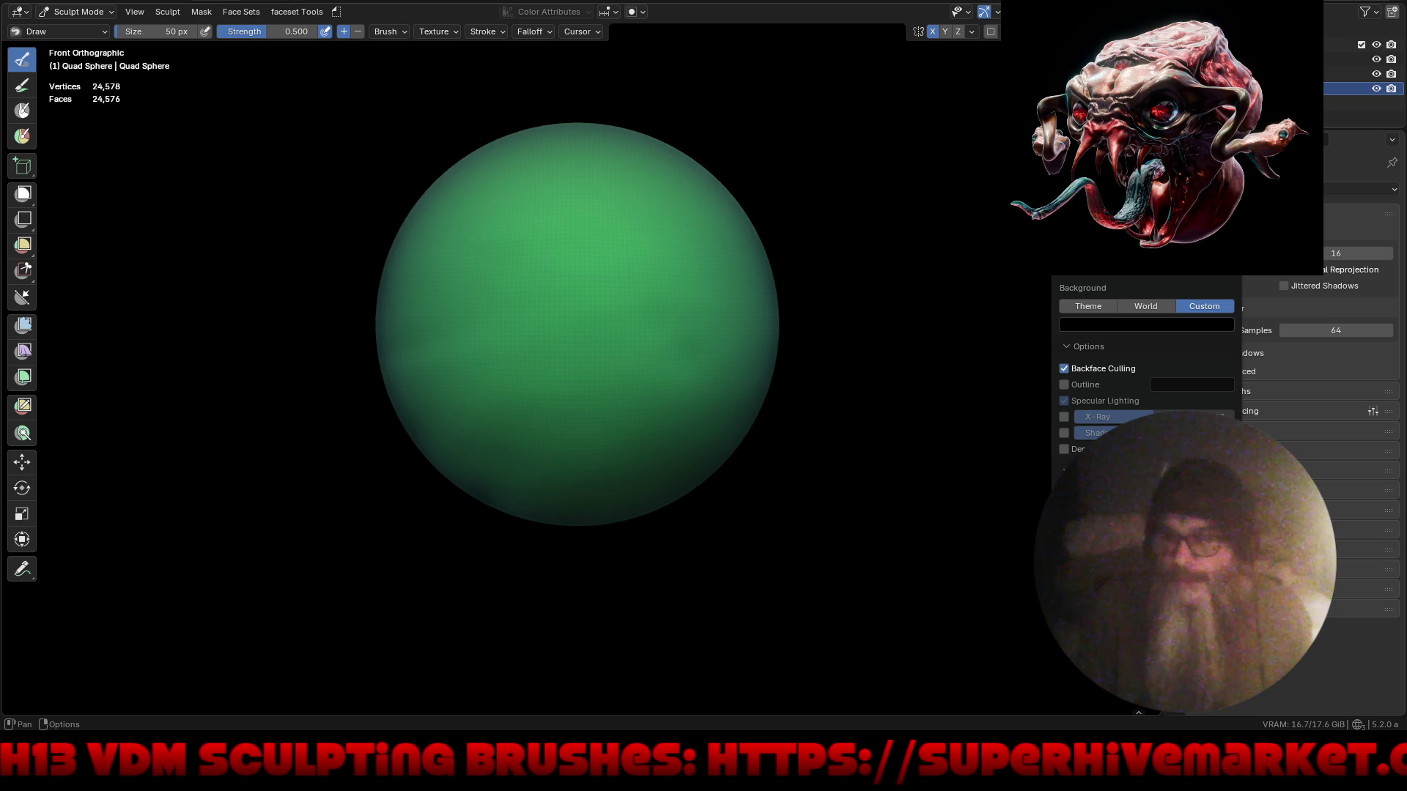
scroll(1178, 284, "up", 1)
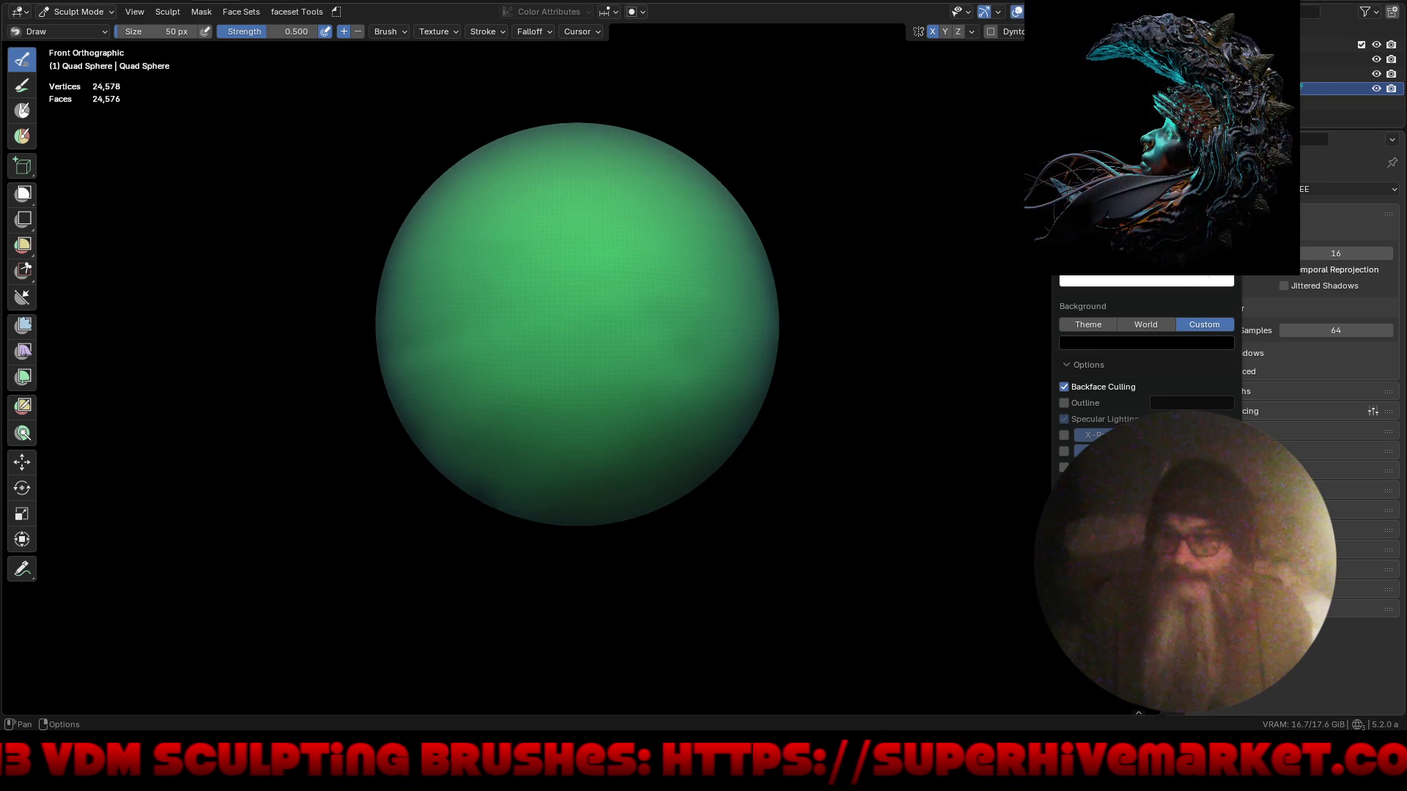
mouse_move(1147, 183)
left_mouse_down()
mouse_move(1128, 176)
mouse_move(1147, 201)
mouse_move(1149, 187)
left_mouse_up()
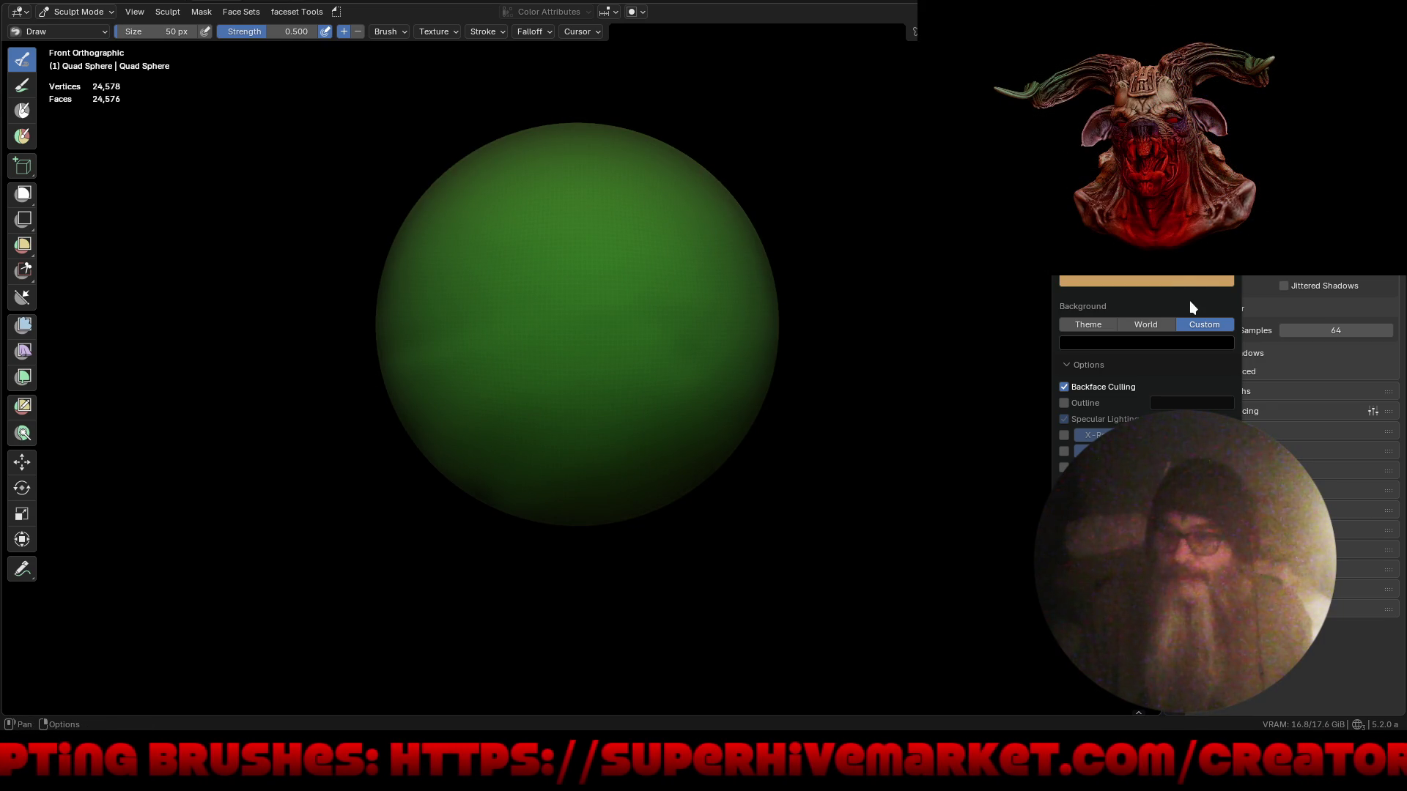
left_click(1147, 187)
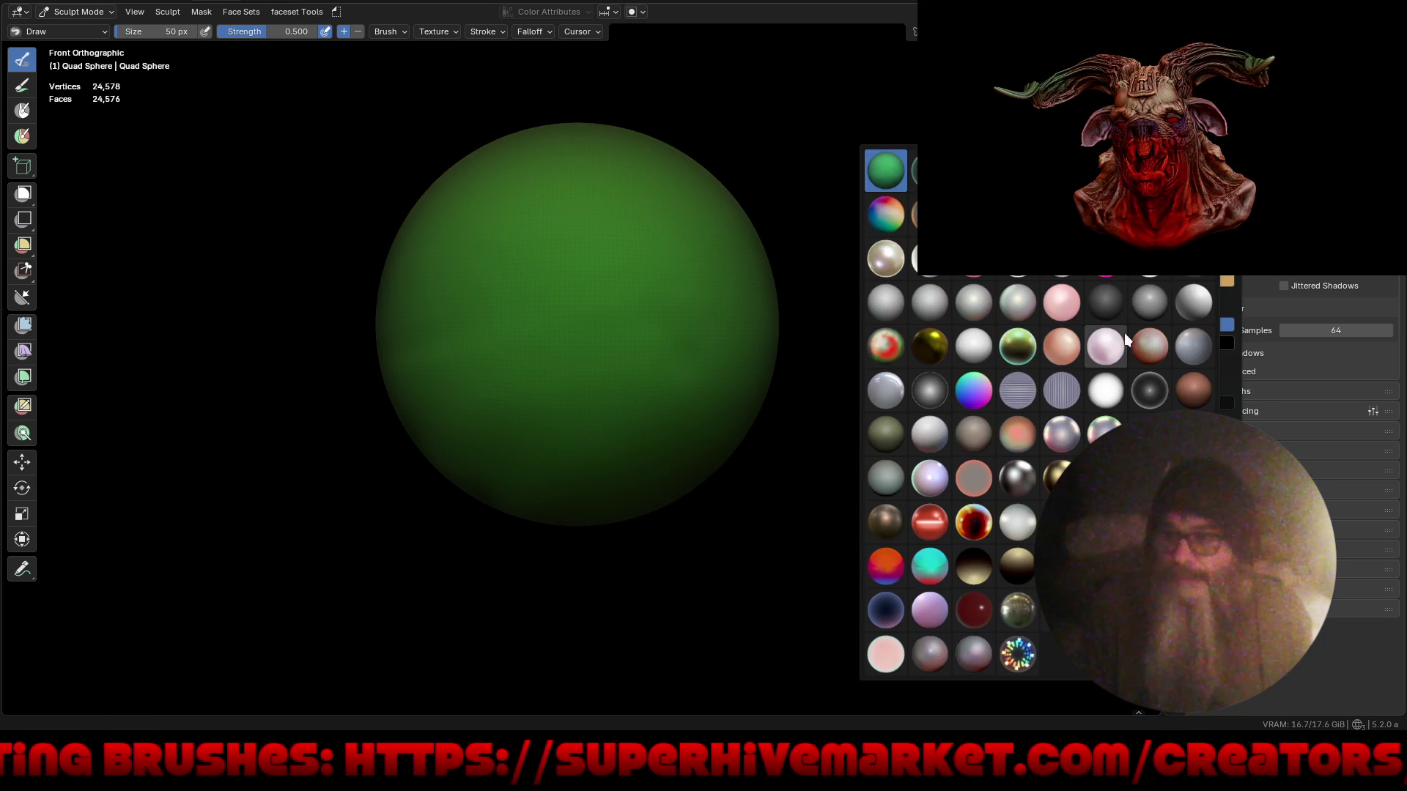
left_click(1148, 326)
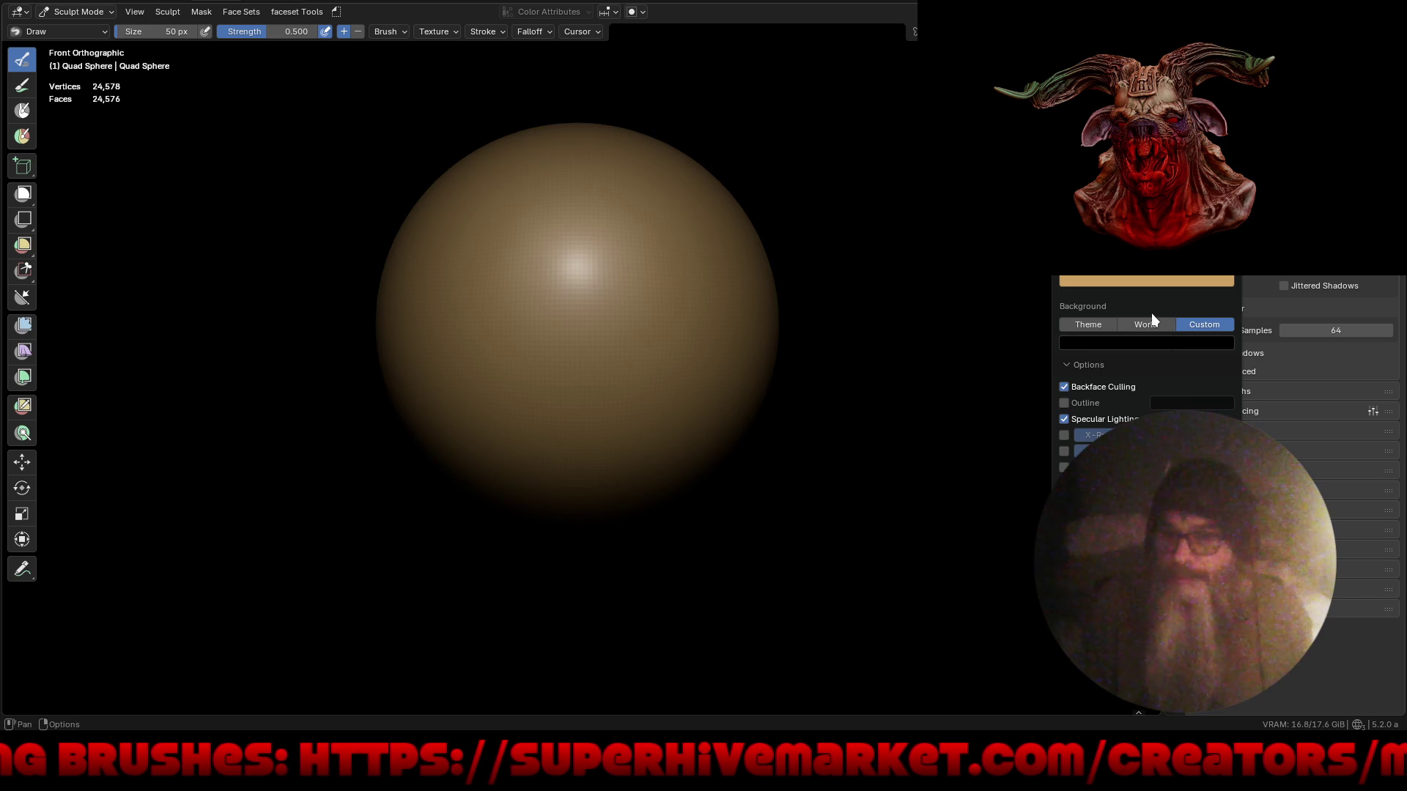
key("ctrl+shift+s")
- Load Batcube.blend, orbit to a low diagonal view of the slab, and enter Sculpt Mode
key("Return")
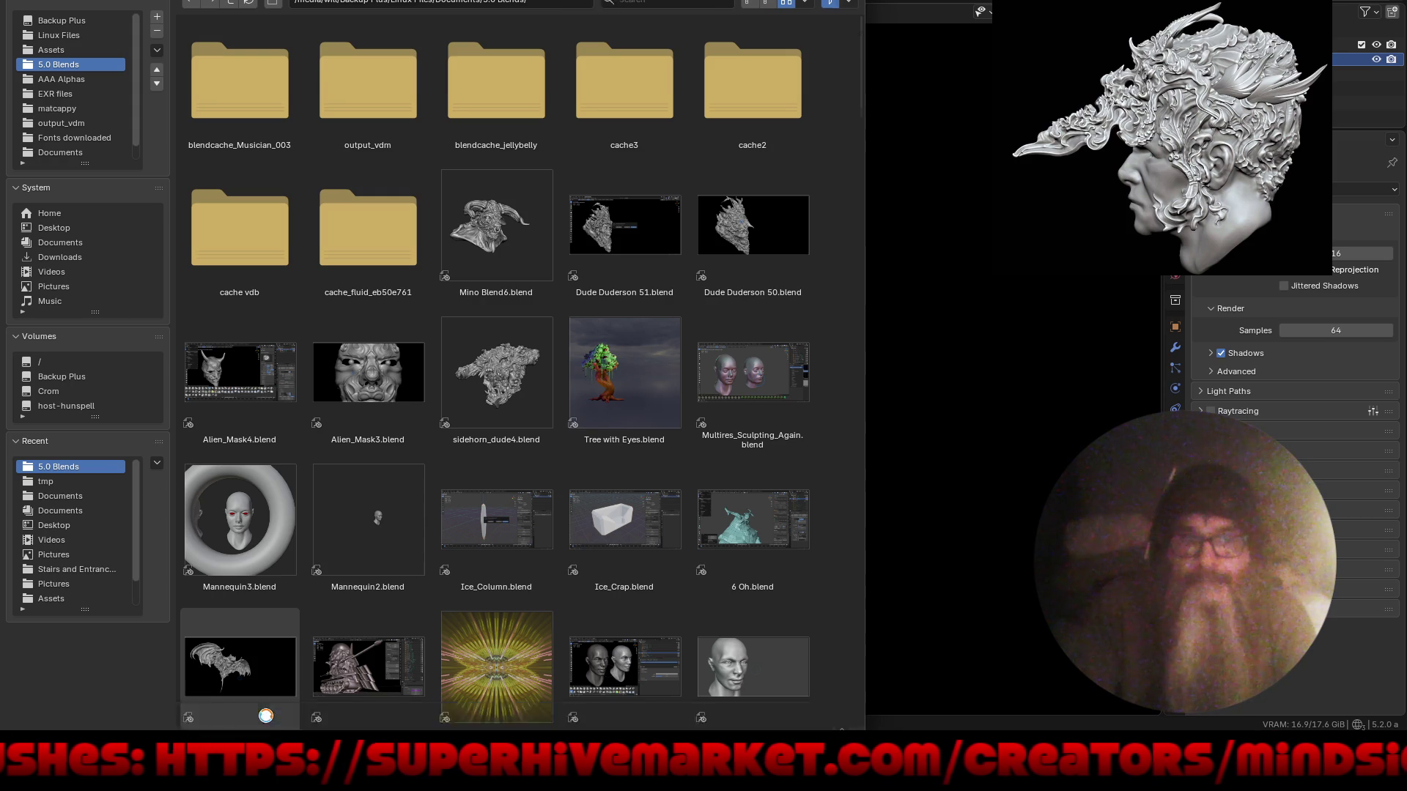
key("Return")
mouse_move(833, 434)
middle_mouse_down()
mouse_move(819, 516)
mouse_move(756, 571)
mouse_move(715, 537)
mouse_move(807, 529)
mouse_move(969, 416)
mouse_move(884, 412)
mouse_move(932, 415)
mouse_move(1018, 373)
mouse_move(1050, 286)
mouse_move(799, 495)
mouse_move(846, 455)
middle_mouse_up()
scroll(635, 415, "up", 5)
mouse_move(645, 469)
middle_mouse_down()
mouse_move(722, 395)
mouse_move(678, 455)
middle_mouse_up()
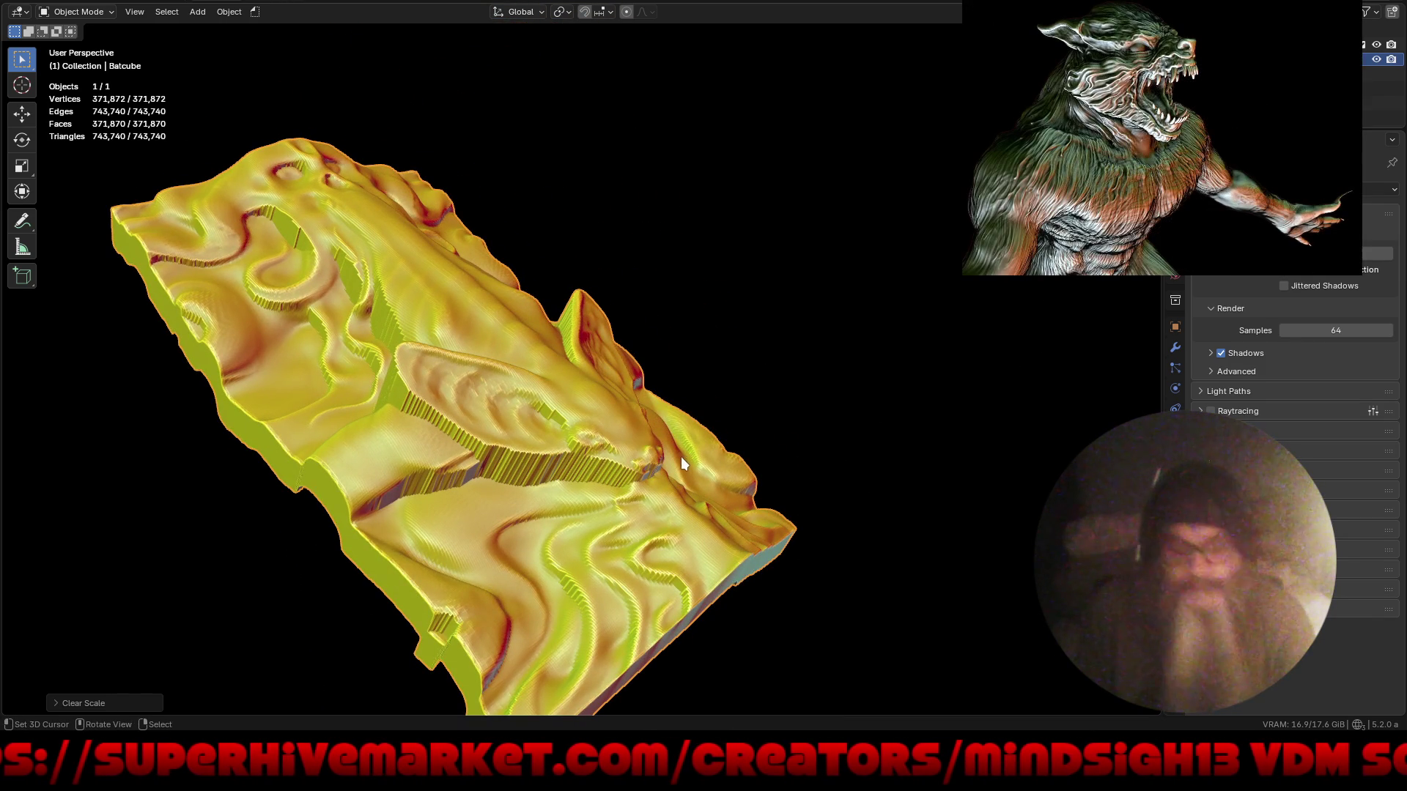
key("ctrl+Tab")
left_click(681, 552)
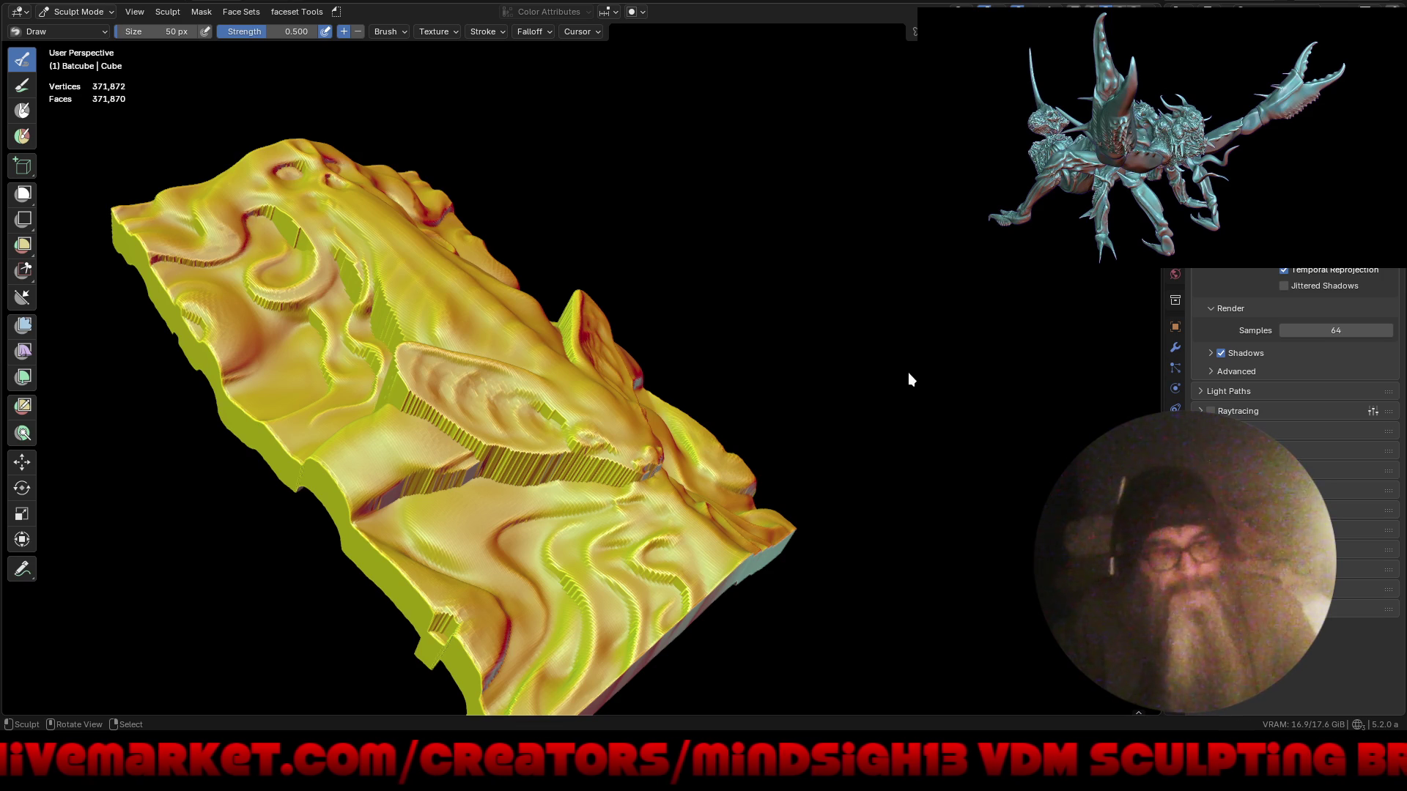
- Voxel-remesh the Batcube slab finer, to 501,219 vertices, ready for Grab sculpting
key("ctrl+r")
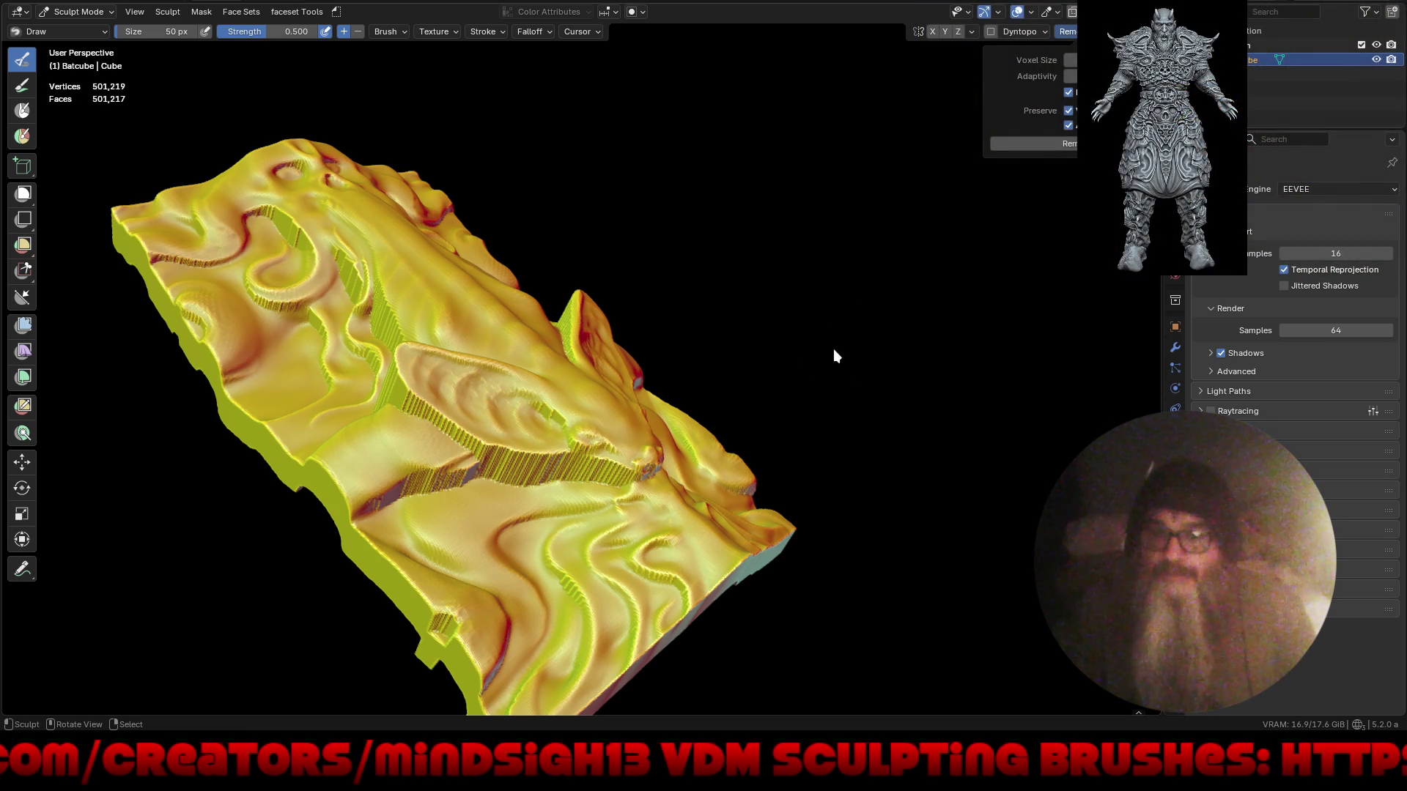
mouse_move(814, 373)
middle_mouse_down()
mouse_move(835, 395)
mouse_move(806, 417)
mouse_move(763, 349)
mouse_move(732, 399)
middle_mouse_up()
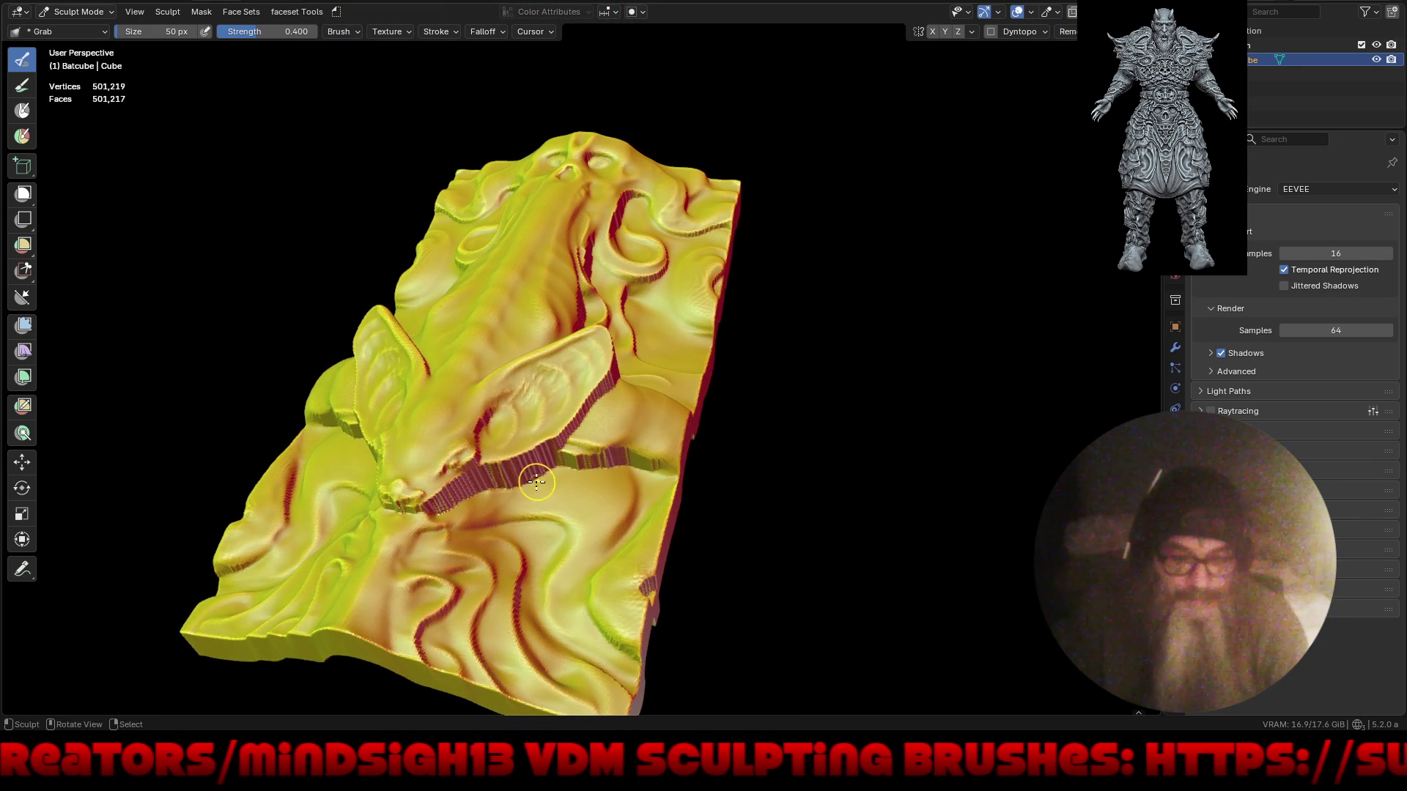
- Set the Grab brush radius to 124 px and pull the red slab walls outward
scroll(572, 454, "up", 2)
key("f")
left_click(560, 466)
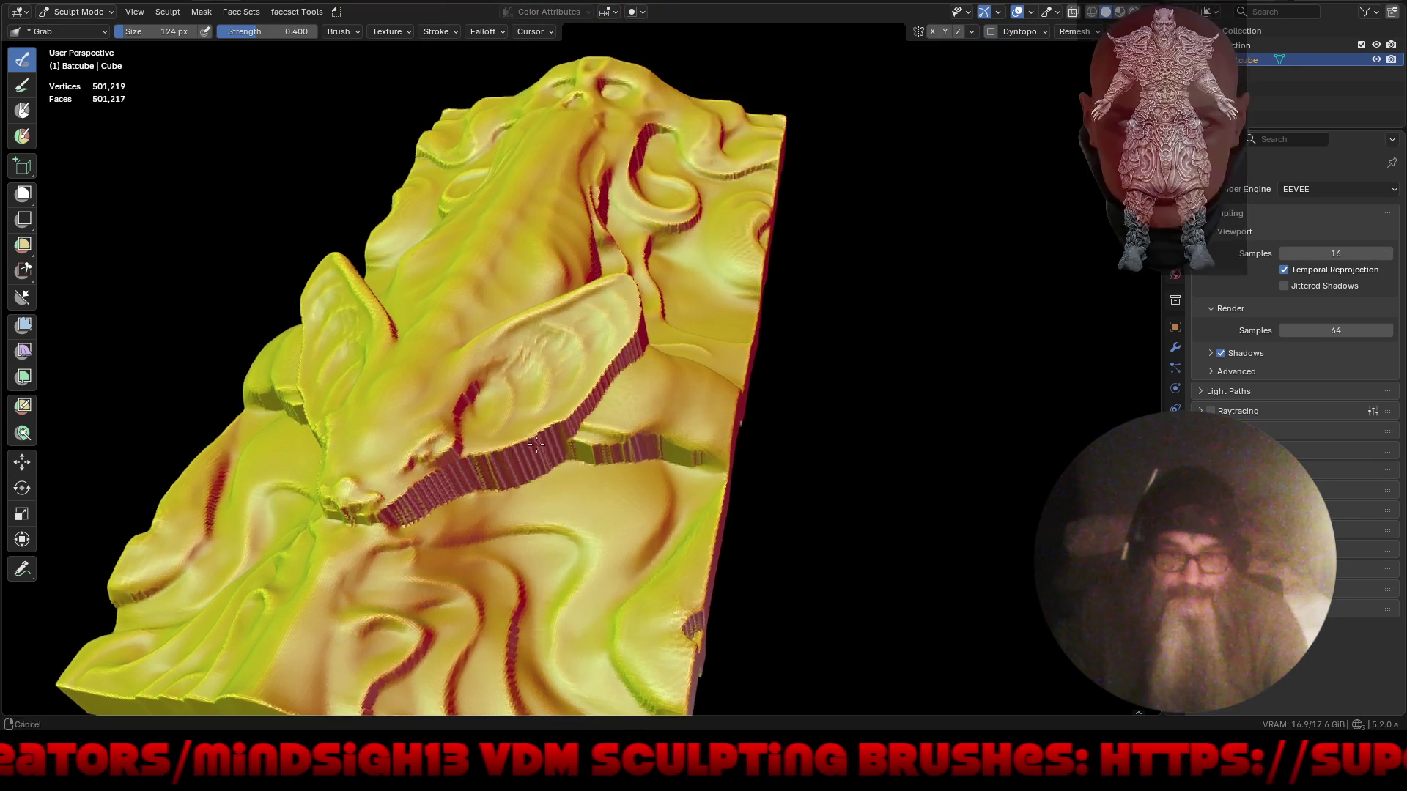
scroll(560, 465, "up", 3)
left_click_drag(468, 466, 571, 460)
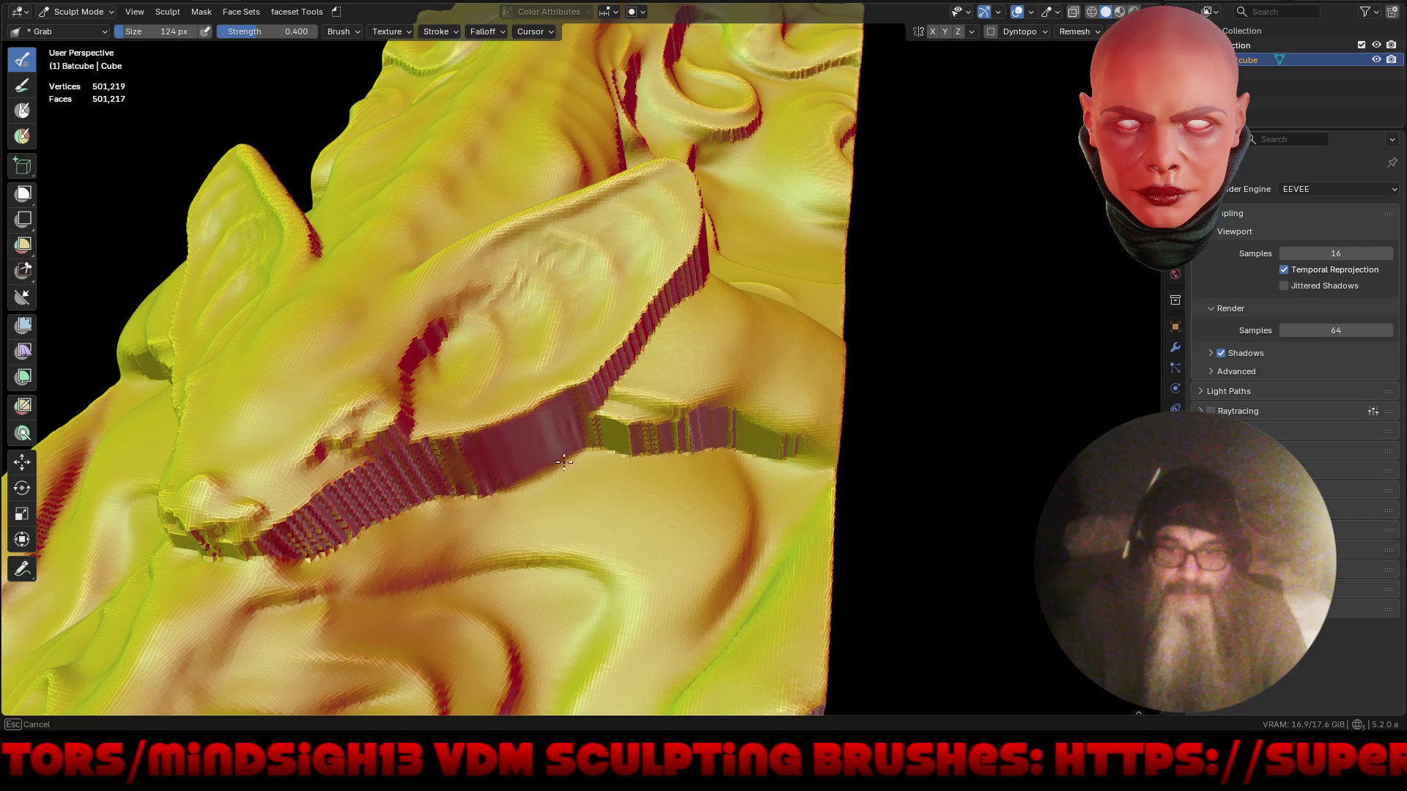
left_click_drag(409, 497, 294, 526)
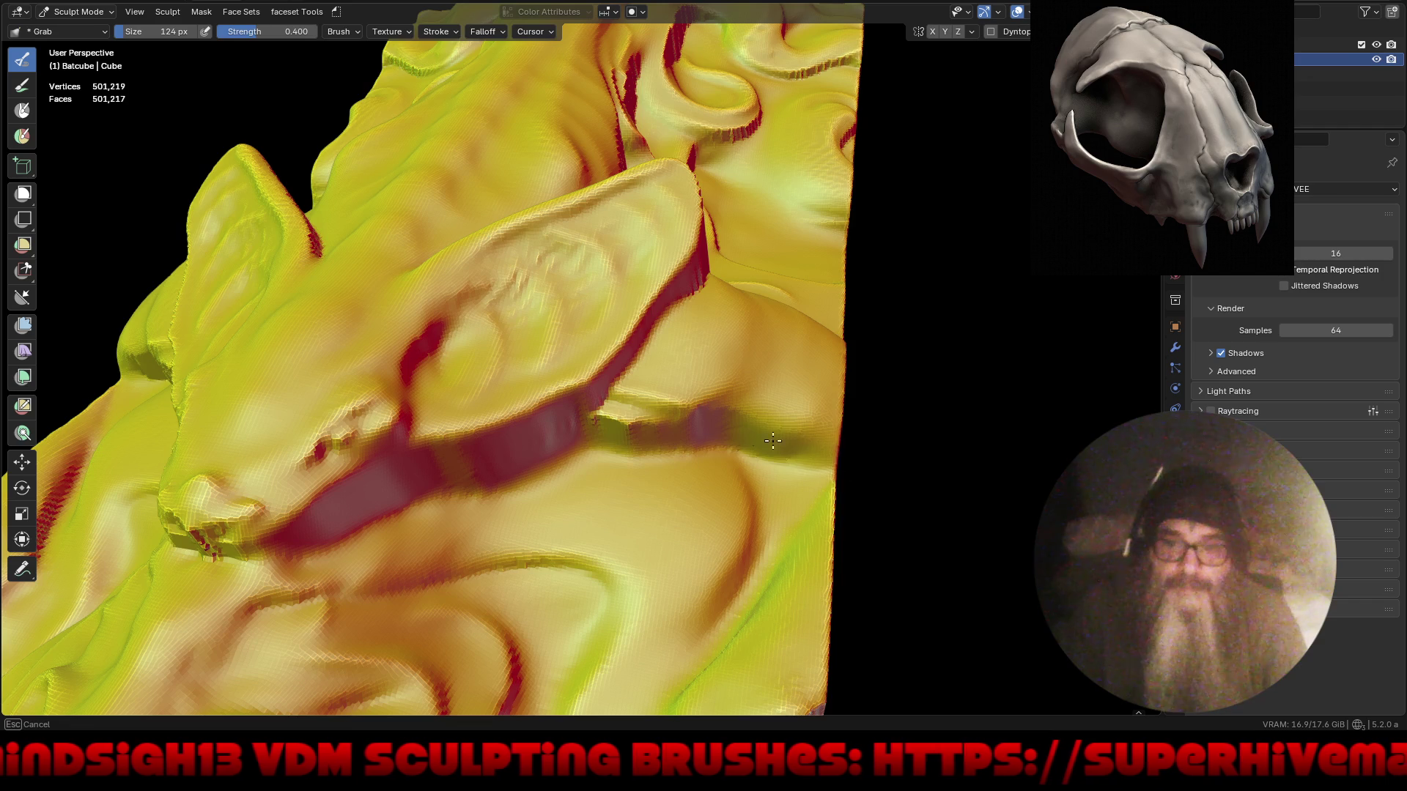
mouse_move(667, 432)
left_mouse_down()
mouse_move(718, 411)
mouse_move(487, 314)
left_mouse_up()
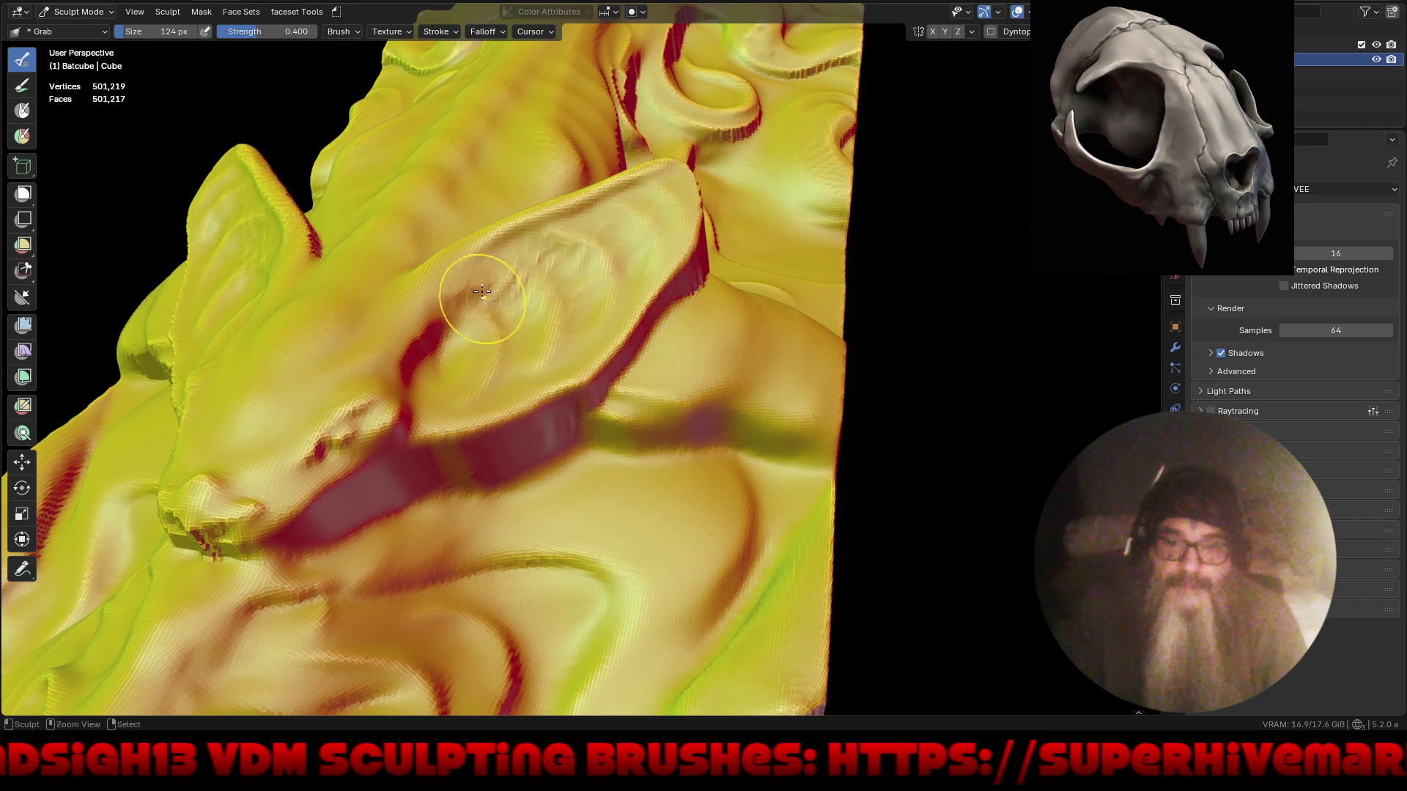
- Turn the slab to lie diagonally and pull its lower surface down-left
scroll(486, 314, "down", 5)
mouse_move(465, 513)
middle_mouse_down()
mouse_move(513, 440)
mouse_move(580, 398)
mouse_move(600, 425)
middle_mouse_up()
scroll(659, 447, "down", 3)
middle_click_drag(684, 455, 622, 503)
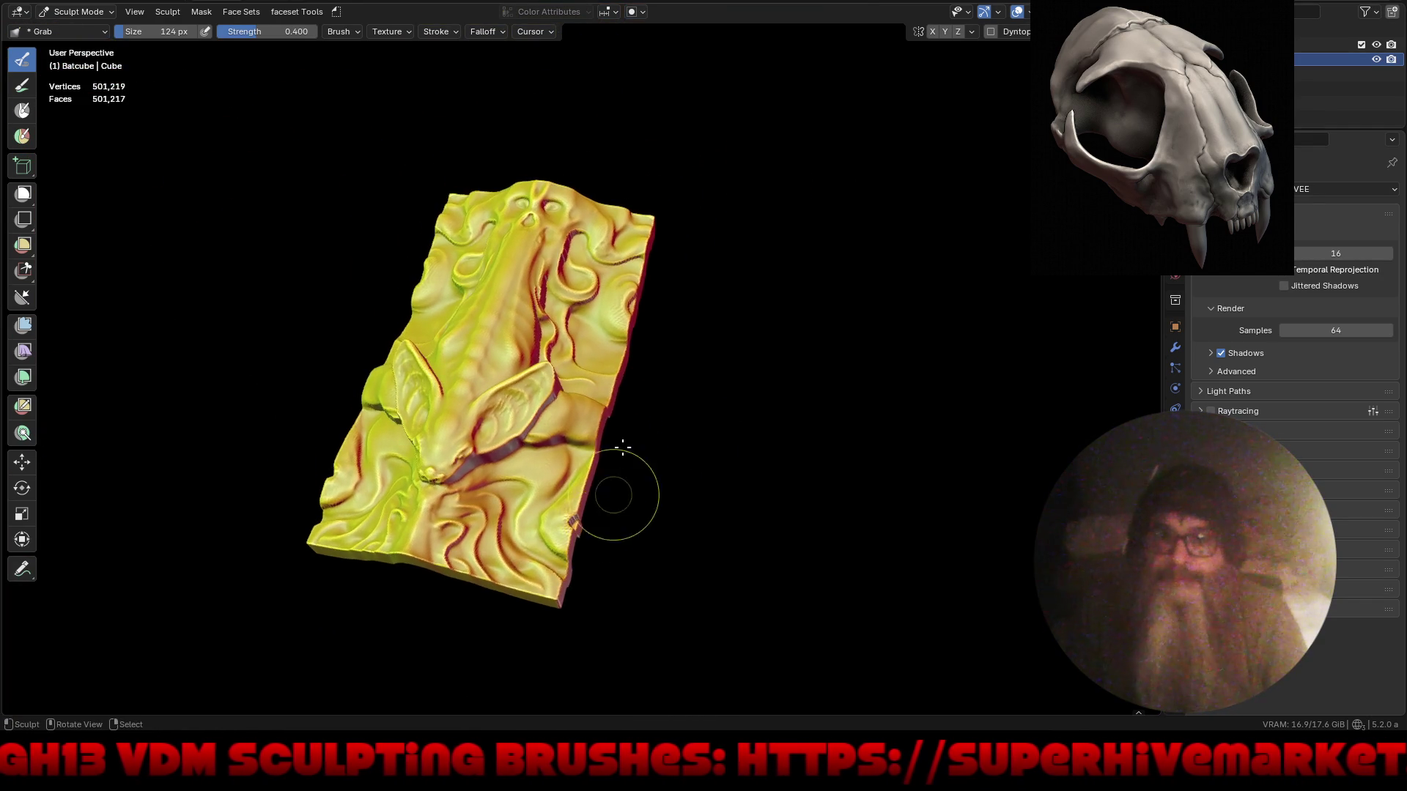
scroll(628, 361, "up", 5)
middle_click_drag(669, 369, 473, 438)
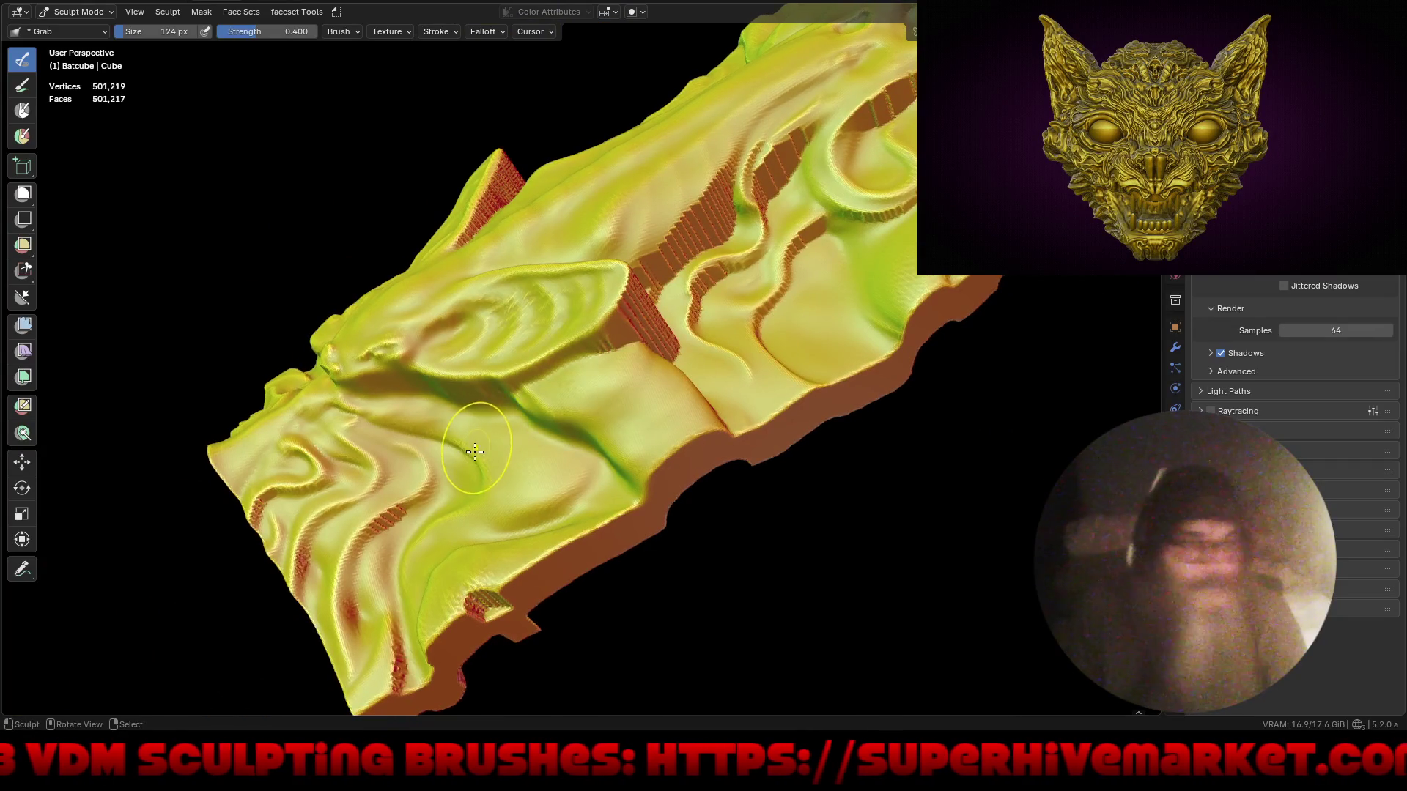
left_click_drag(396, 503, 389, 516)
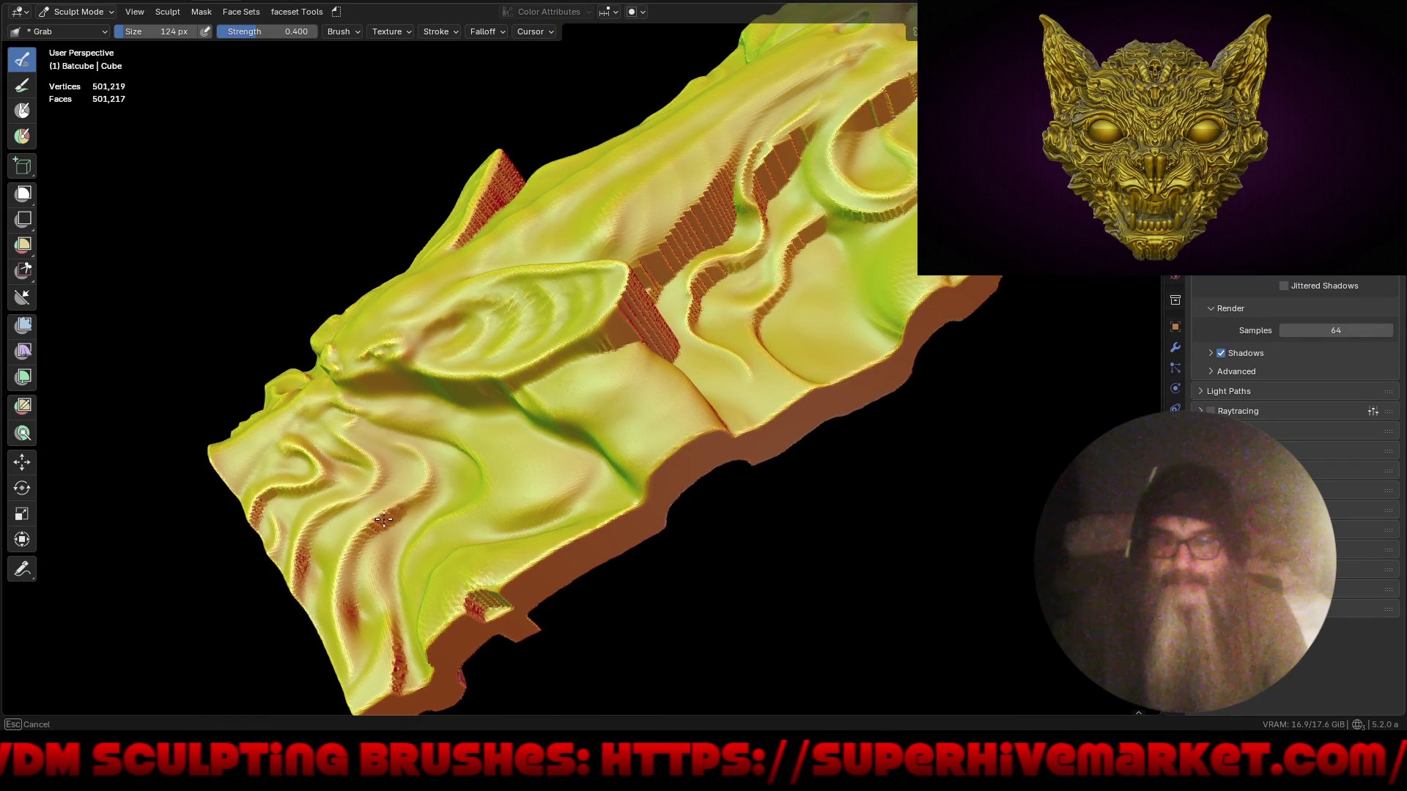
left_click_drag(354, 576, 399, 663)
left_click_drag(471, 594, 480, 610)
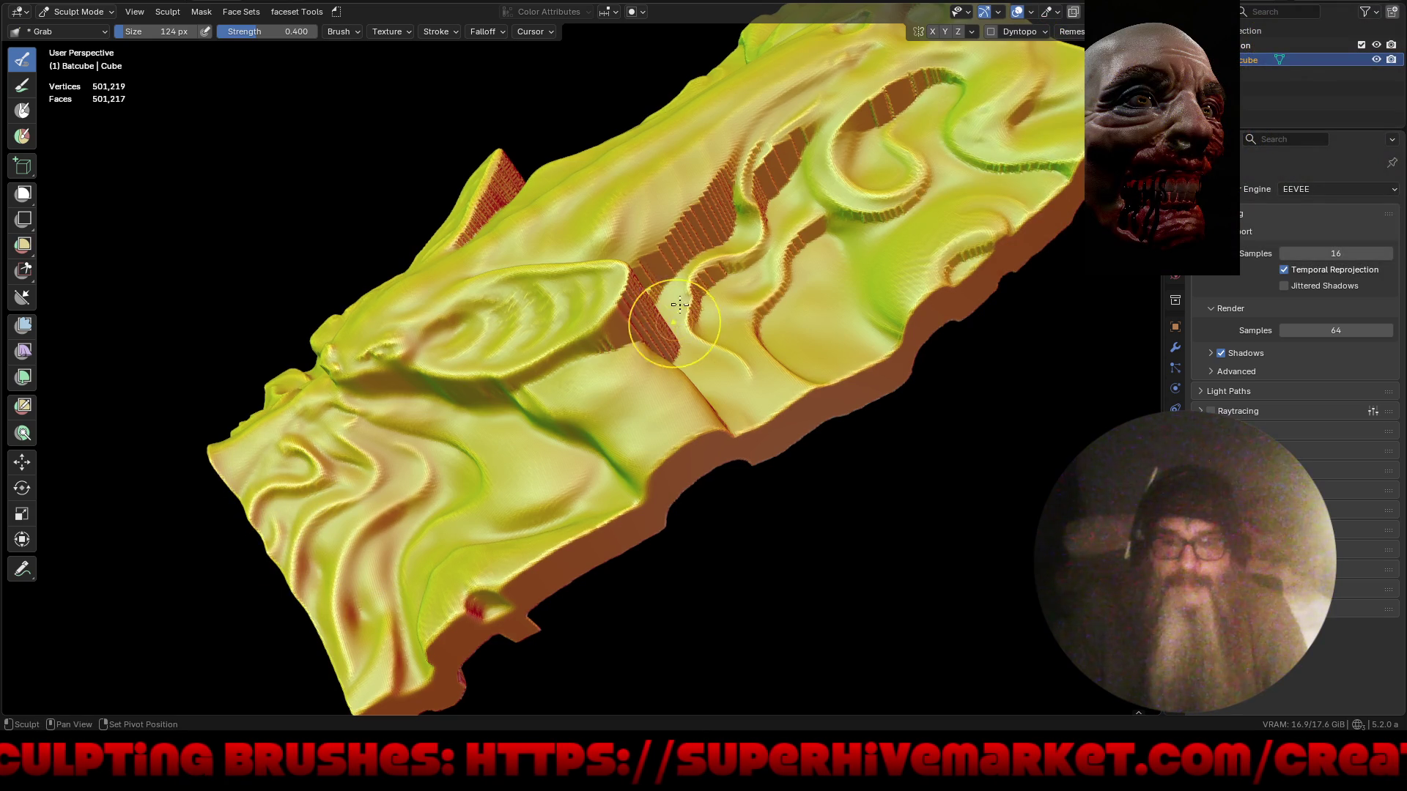
- Pull the red cliff and the surface along the red ridge into gentler slopes
left_click_drag(663, 317, 635, 314)
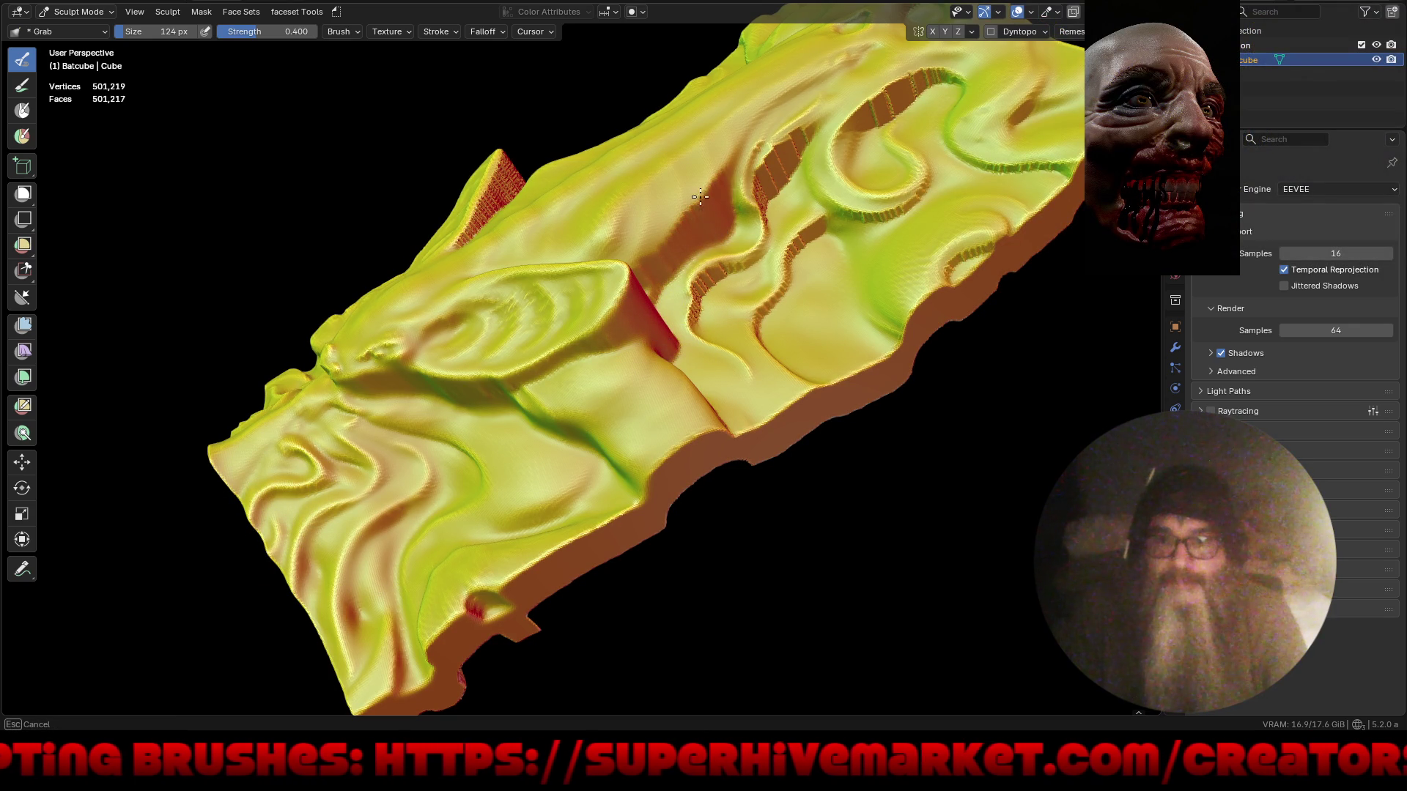
left_click_drag(654, 256, 722, 288)
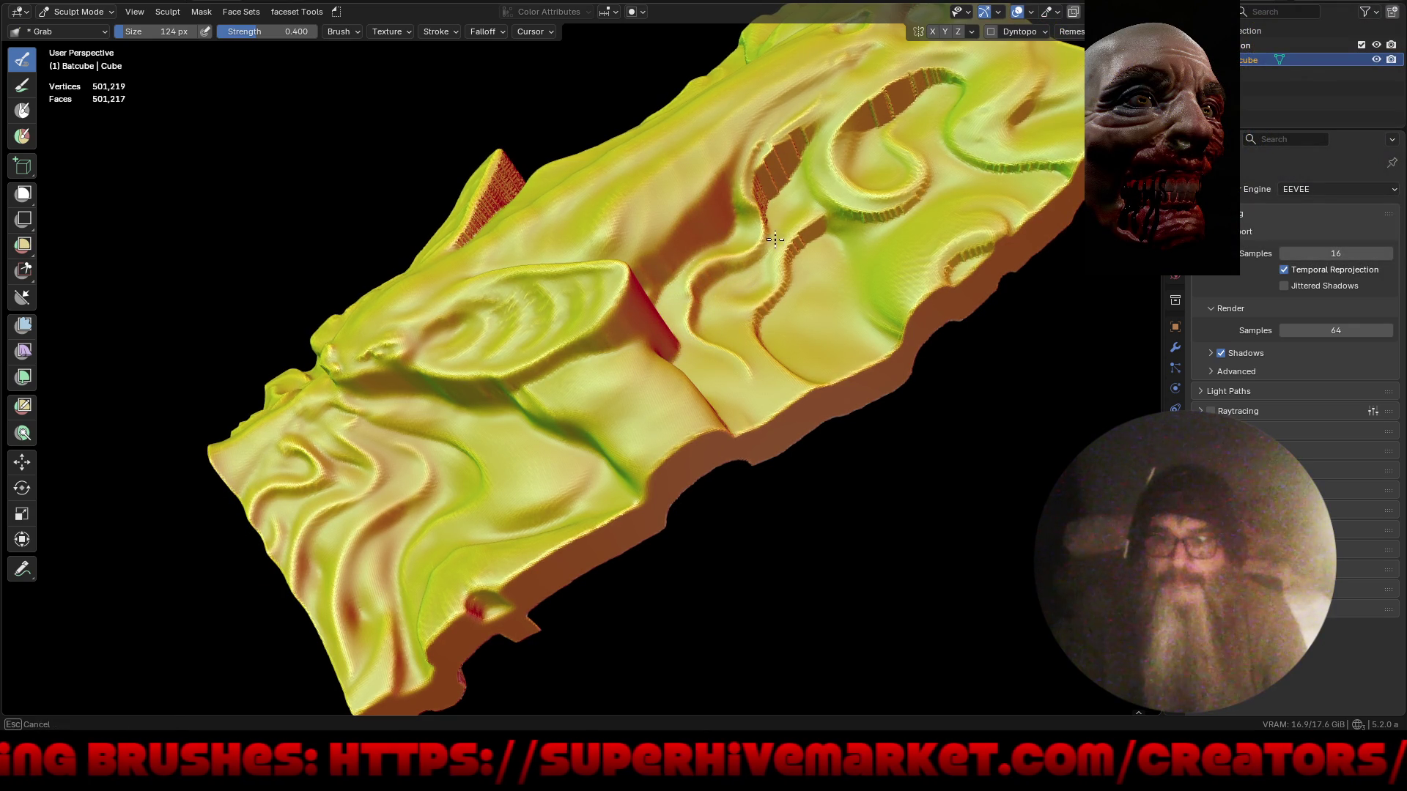
left_click_drag(796, 133, 765, 216)
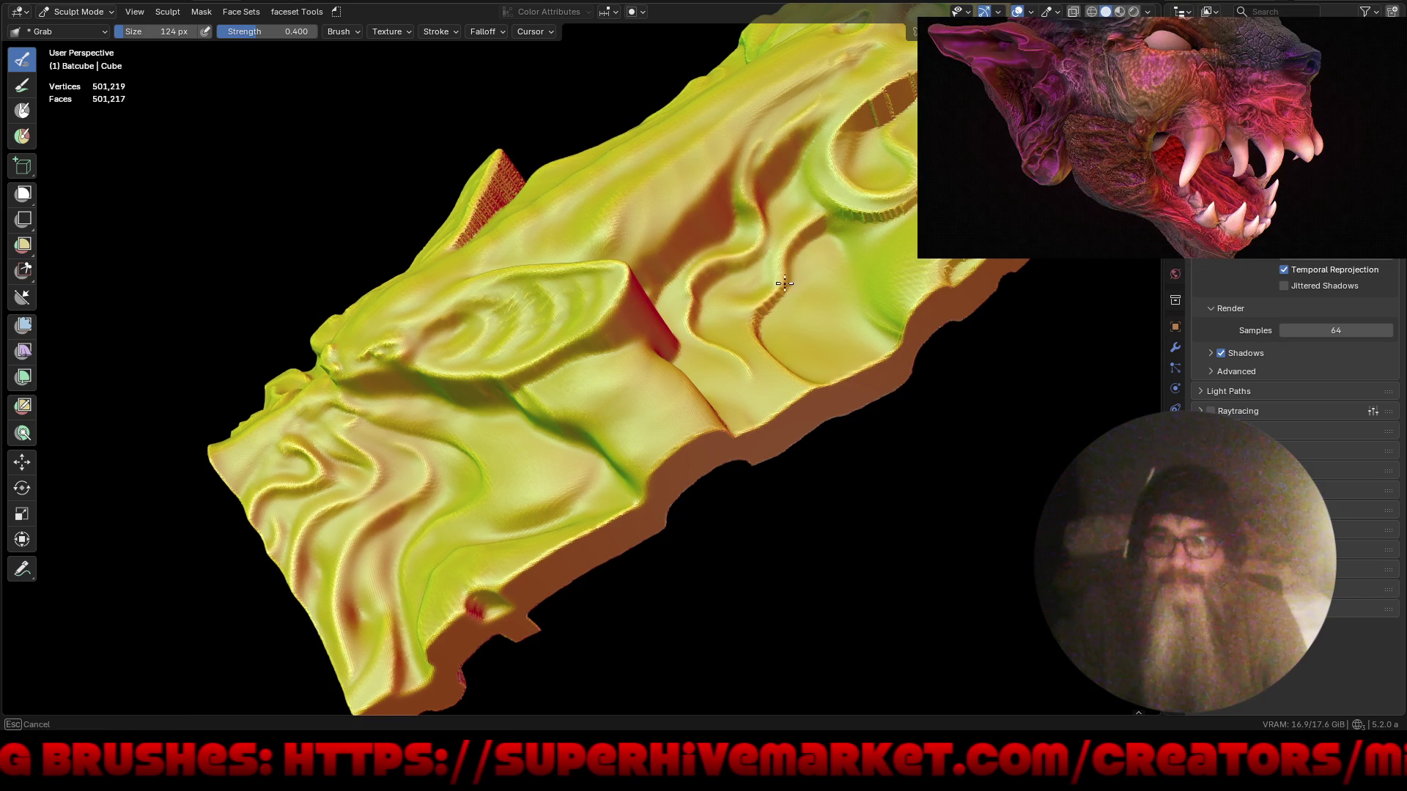
left_click_drag(887, 215, 974, 262)
- Pull the surface beside the red wall leftward, checking the relief from above and front
mouse_move(884, 107)
middle_mouse_down()
mouse_move(599, 316)
mouse_move(644, 329)
middle_mouse_up()
left_click_drag(726, 355, 727, 357)
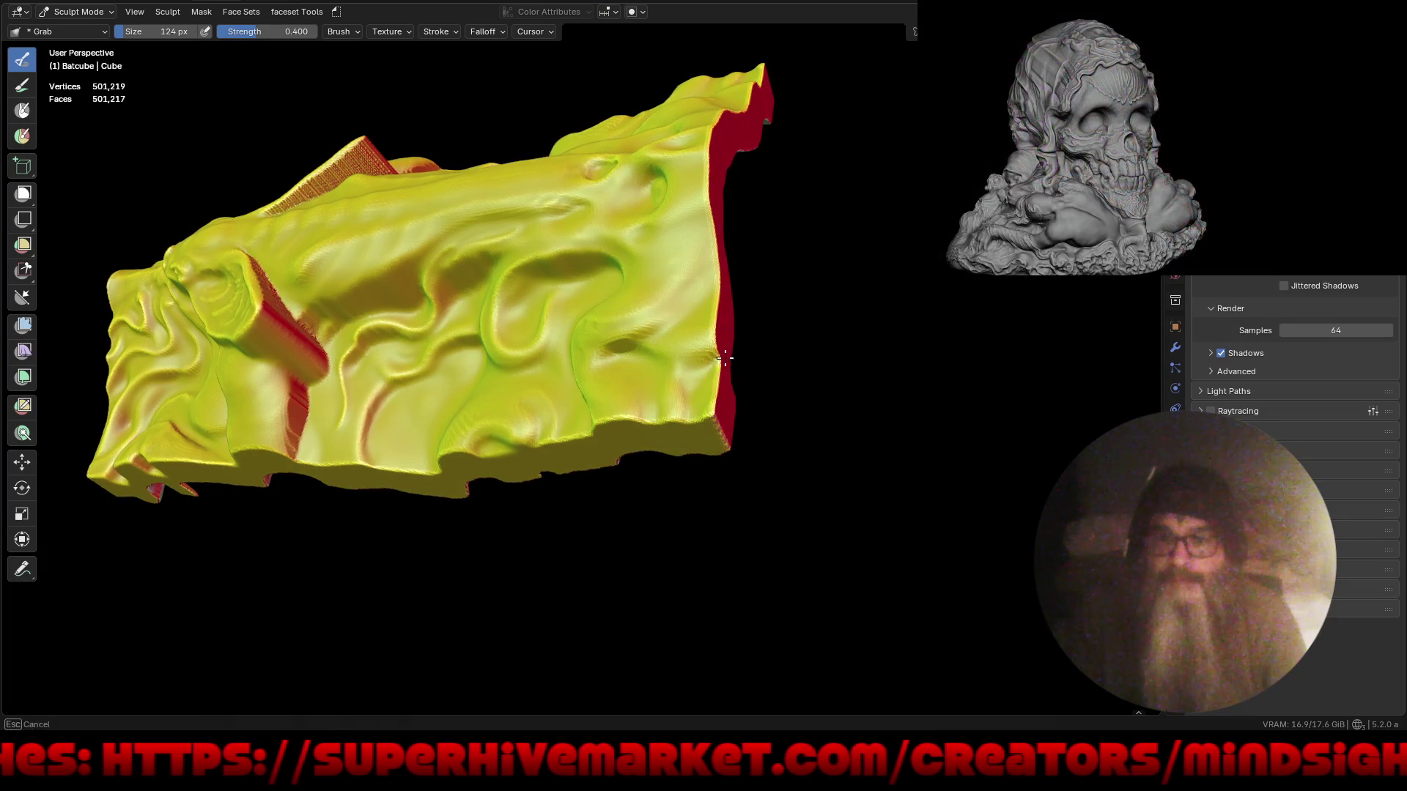
left_click_drag(367, 384, 291, 409)
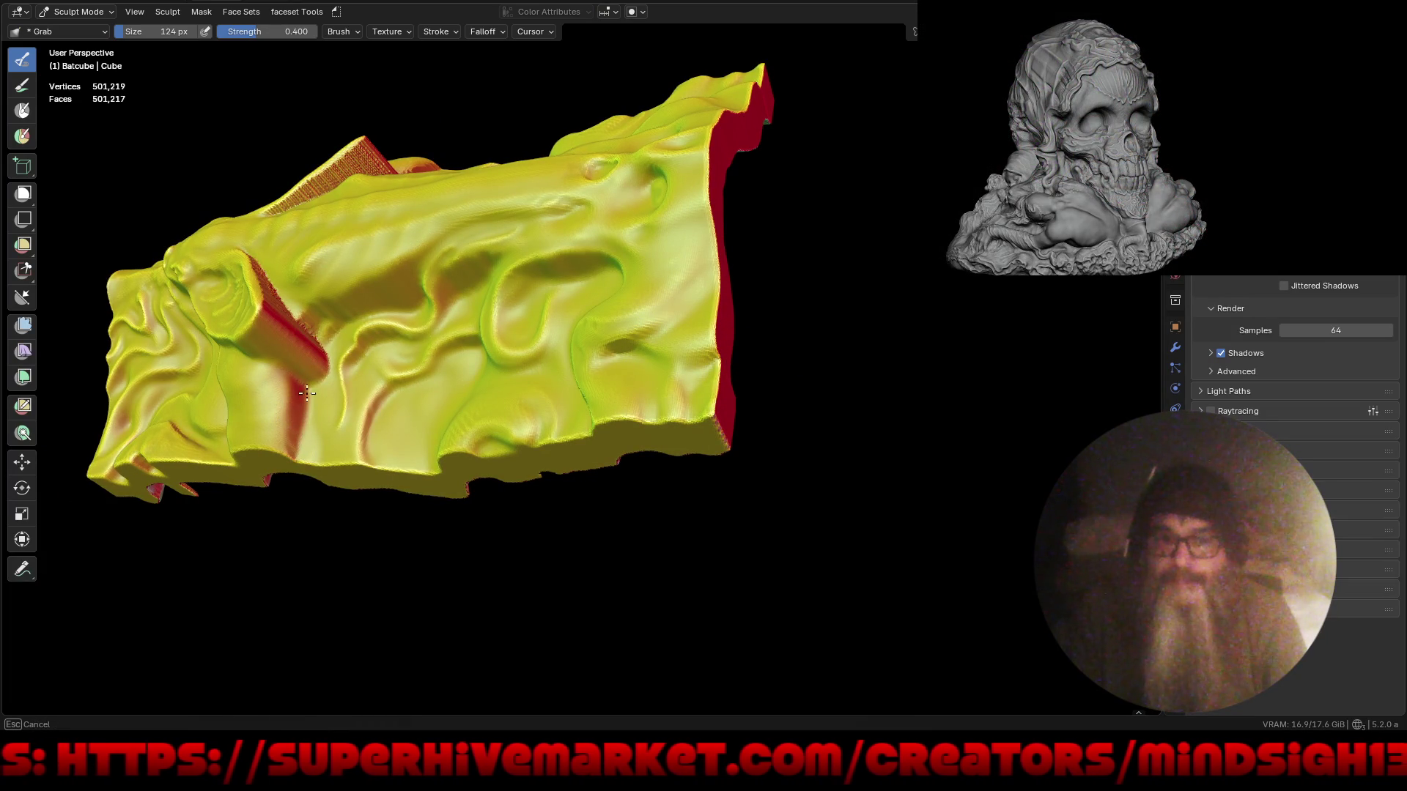
left_click_drag(274, 297, 308, 293)
middle_click_drag(307, 293, 341, 323)
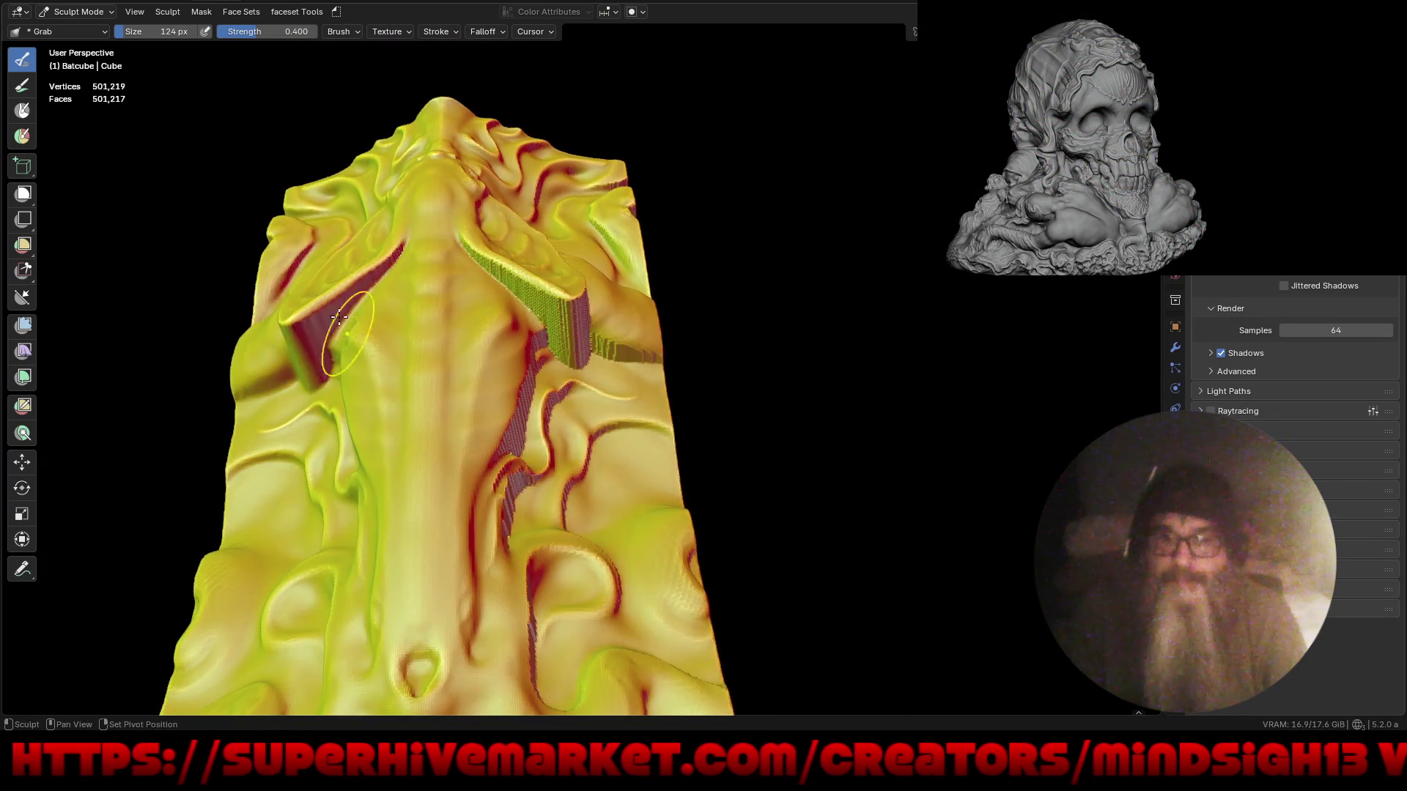
mouse_move(315, 383)
left_mouse_down()
mouse_move(352, 393)
mouse_move(418, 285)
left_mouse_up()
mouse_move(418, 286)
middle_mouse_down()
mouse_move(763, 357)
mouse_move(828, 396)
mouse_move(823, 496)
mouse_move(760, 365)
mouse_move(760, 383)
mouse_move(804, 355)
mouse_move(666, 430)
mouse_move(716, 449)
mouse_move(694, 462)
mouse_move(729, 416)
middle_mouse_up()
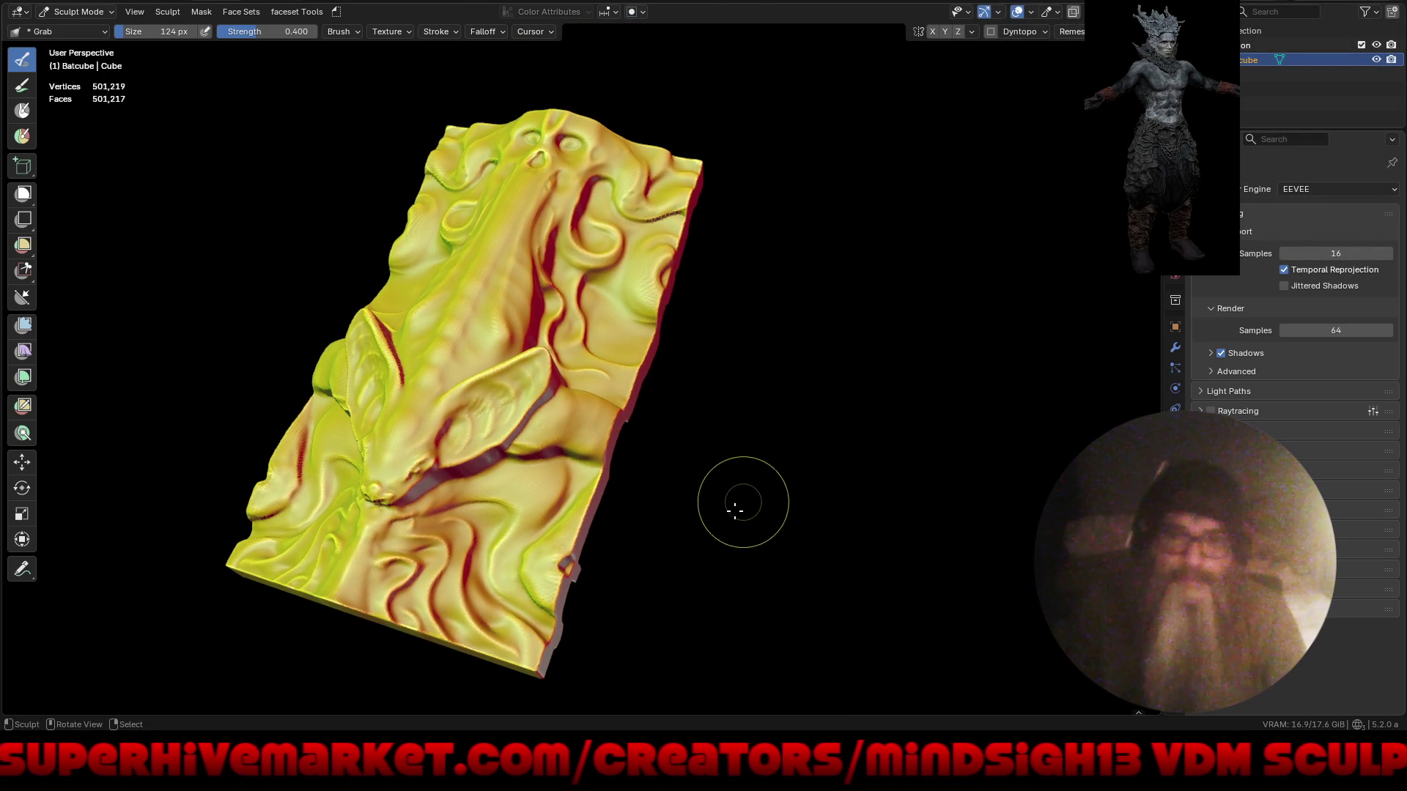
mouse_move(549, 428)
middle_mouse_down()
mouse_move(597, 476)
mouse_move(666, 424)
middle_mouse_up()
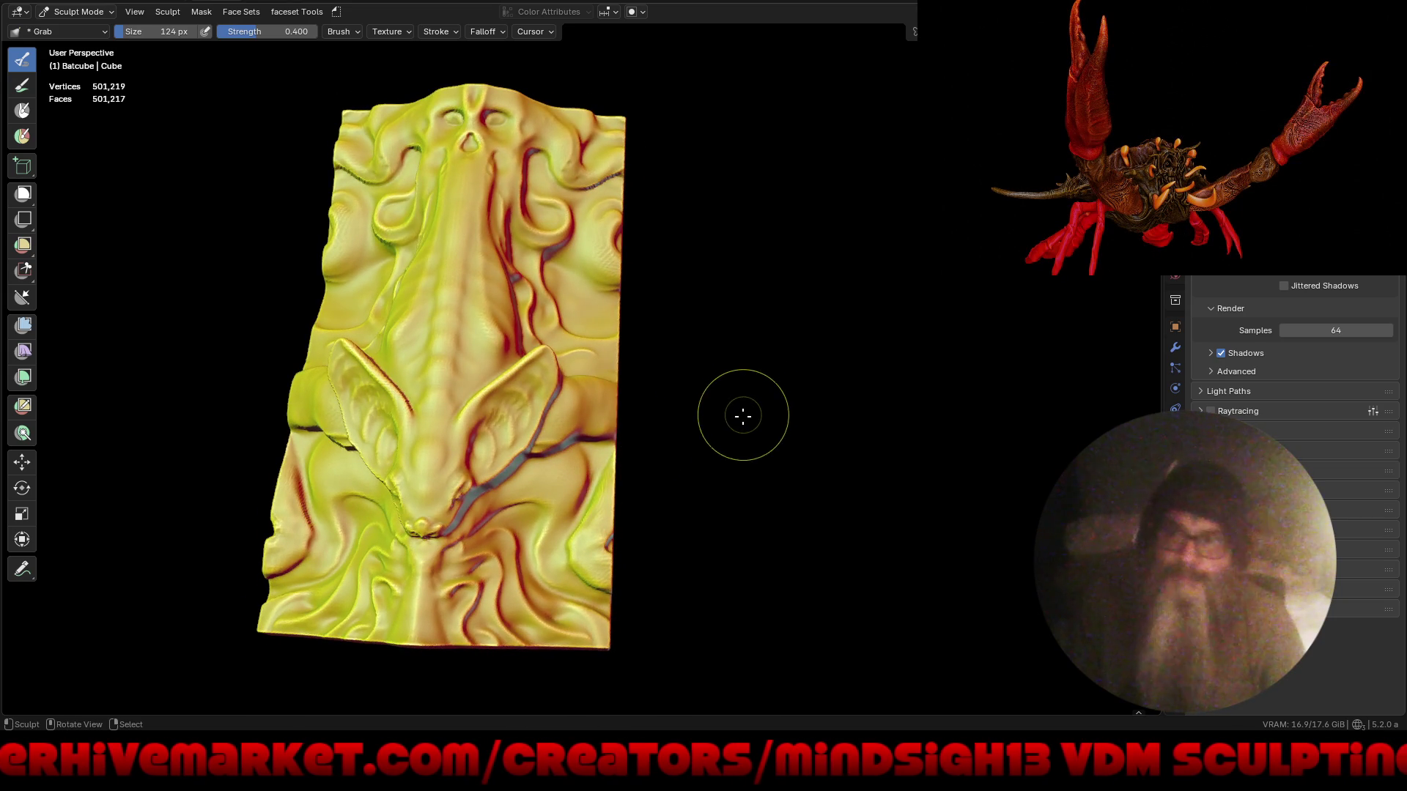
- Symmetrize the relief from -X to +X using the brush panel's symmetry settings
key("n")
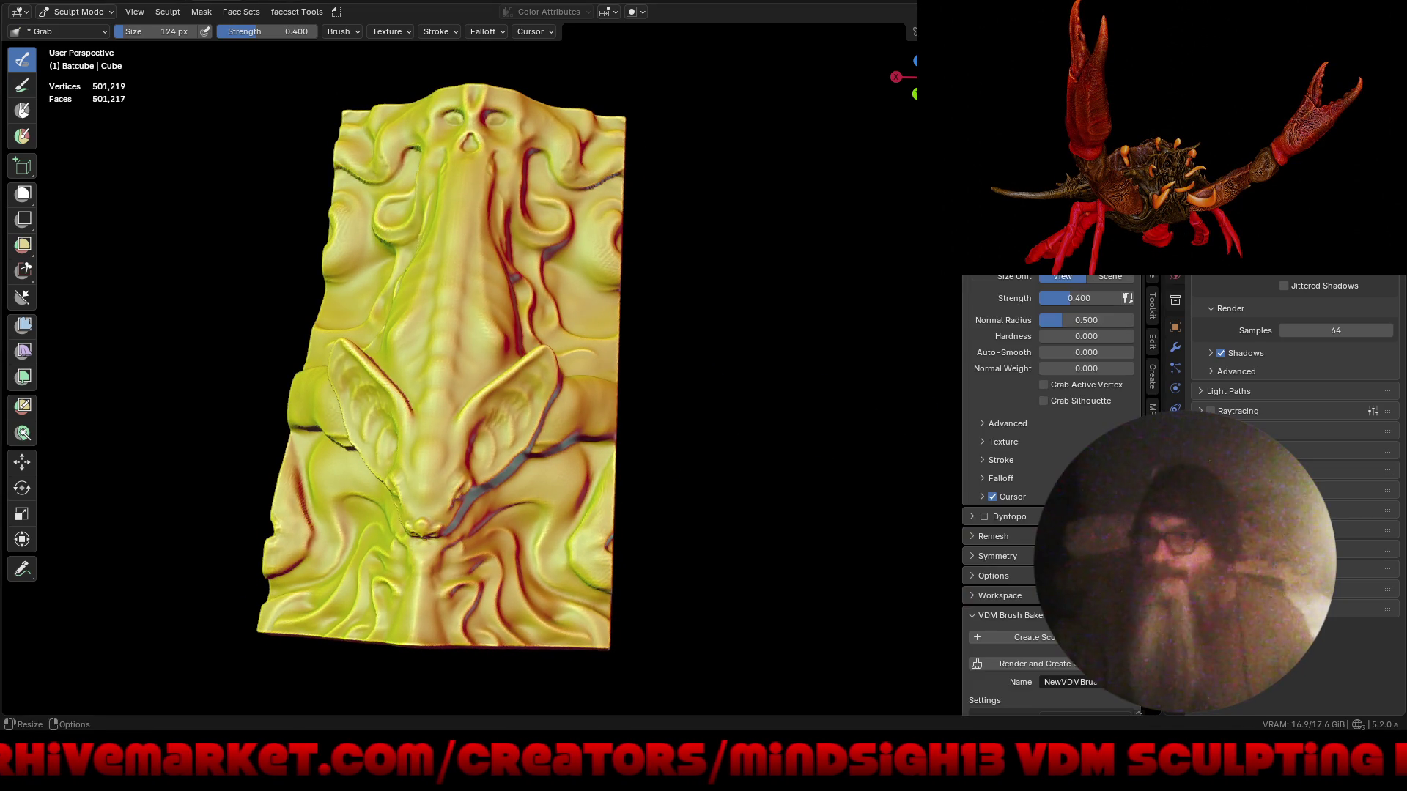
left_click(1025, 556)
scroll(1022, 440, "down", 8)
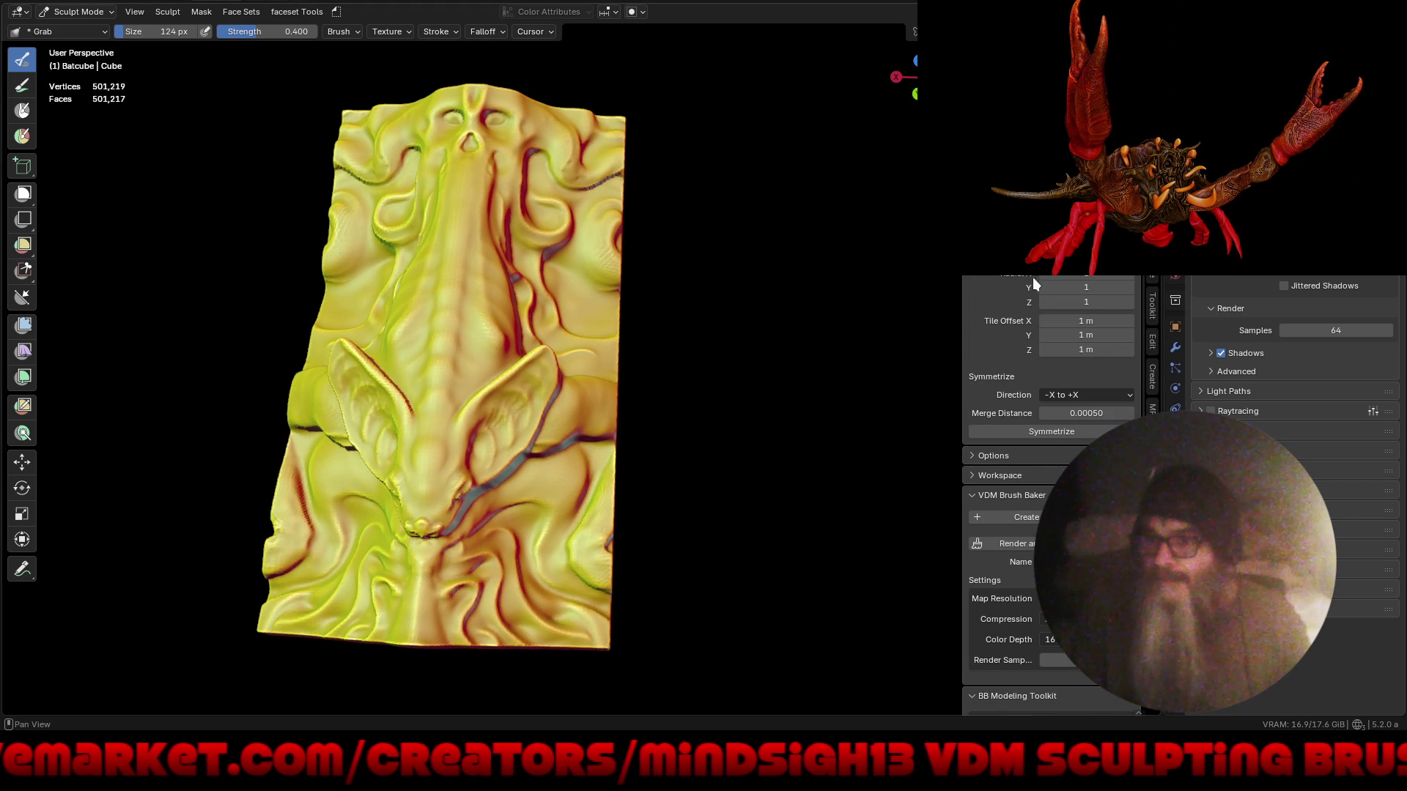
left_click(1074, 395)
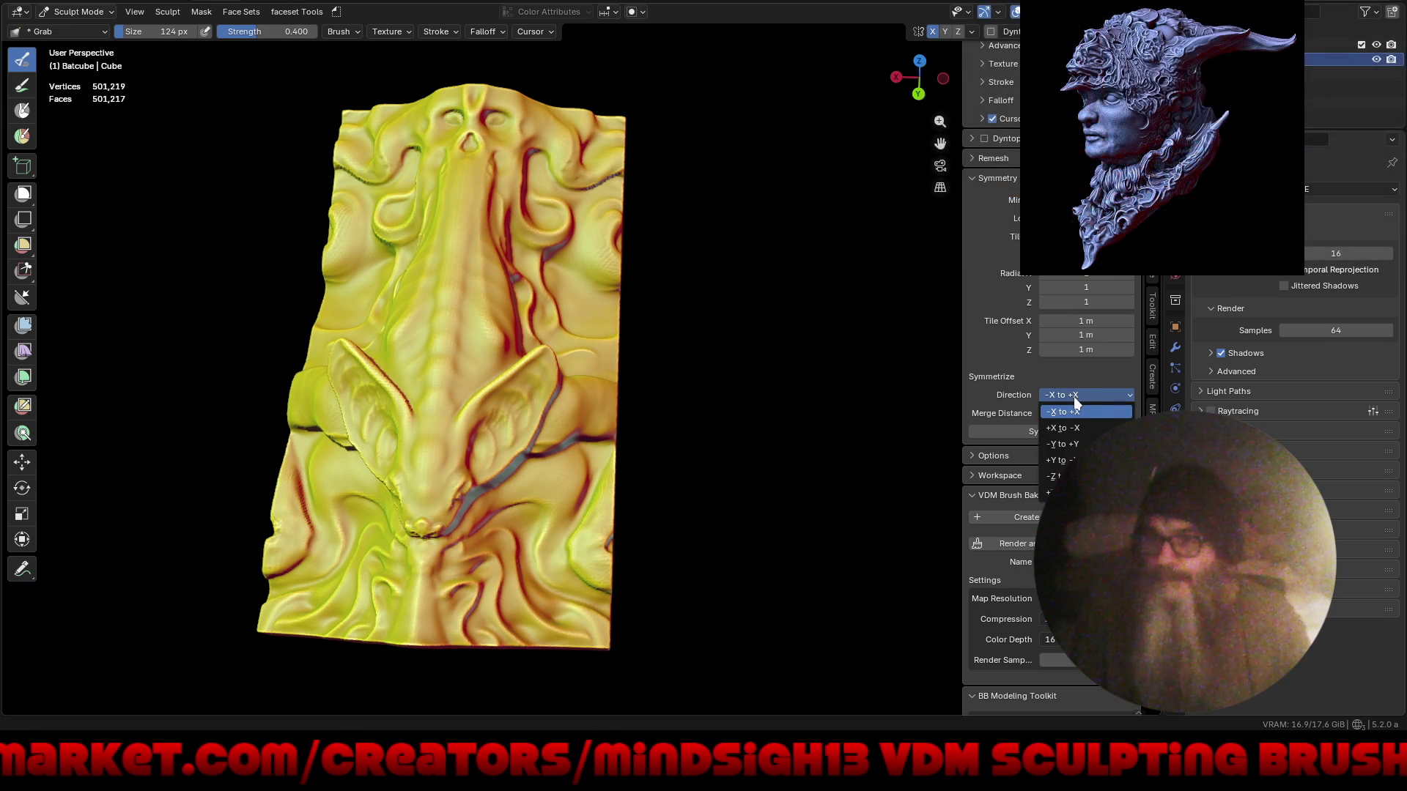
left_click(1066, 411)
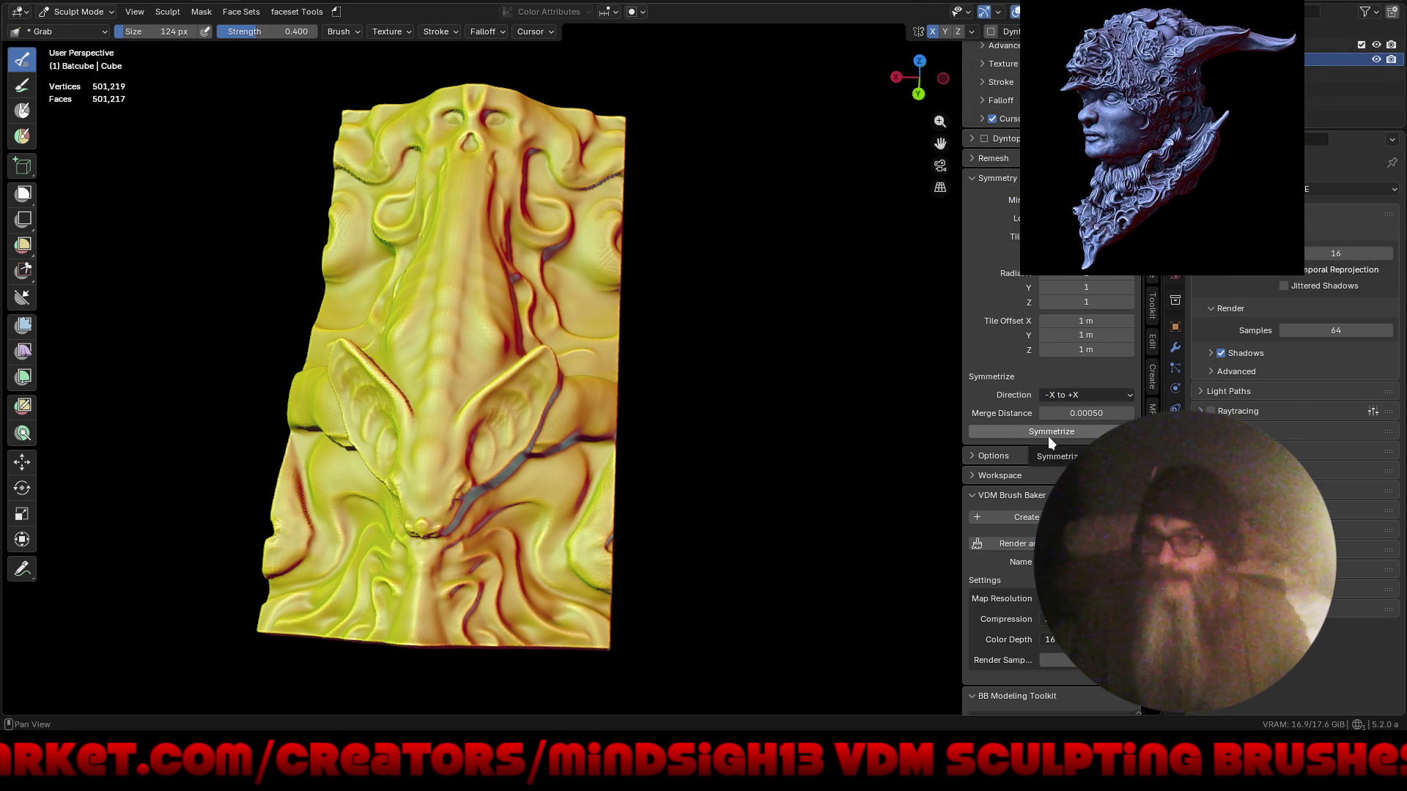
left_click(1048, 437)
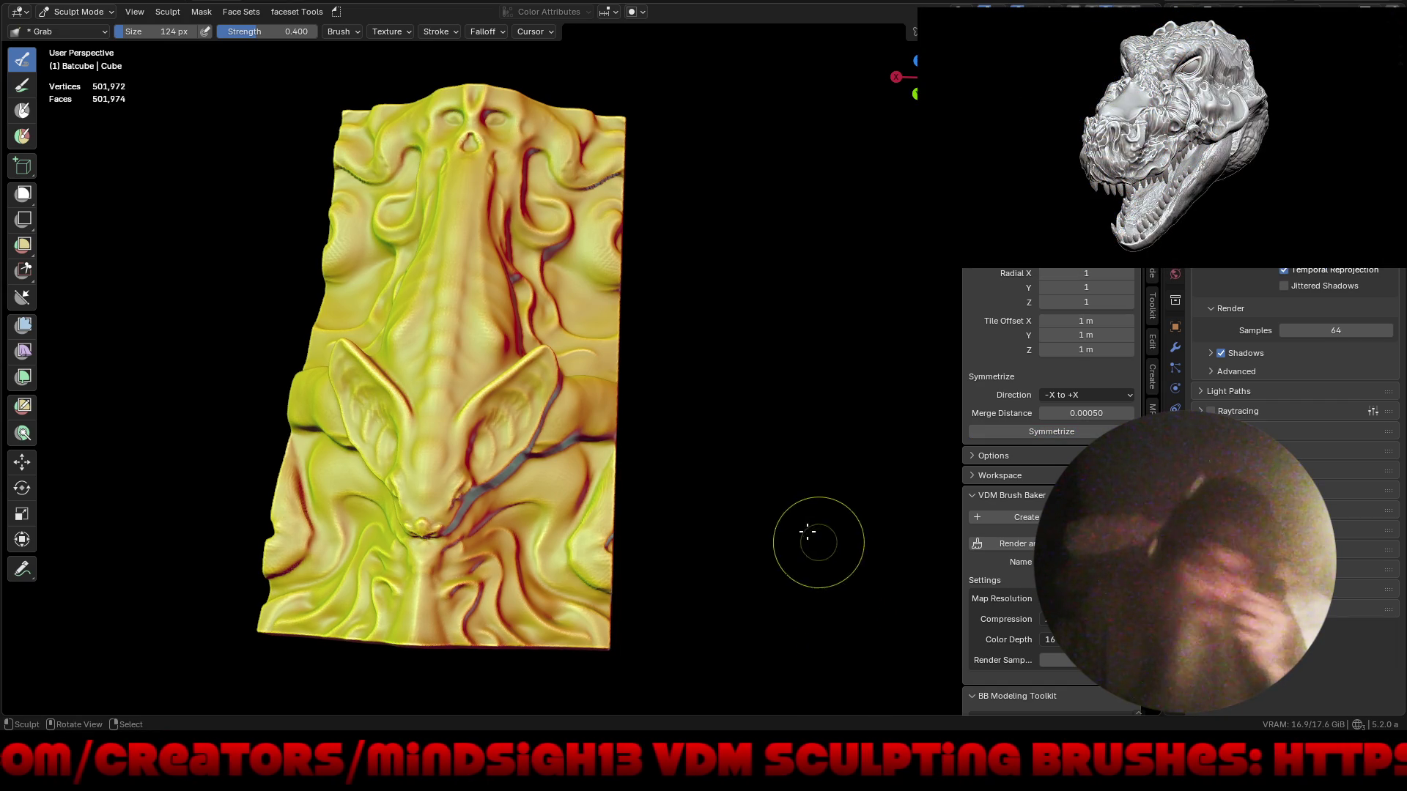
- Grab a crease in the relief and pull it outward, inspecting the tile from several angles
mouse_move(751, 556)
middle_mouse_down()
mouse_move(943, 477)
mouse_move(832, 552)
mouse_move(754, 534)
mouse_move(826, 534)
mouse_move(628, 464)
middle_mouse_up()
scroll(440, 330, "up", 5)
left_click_drag(240, 270, 286, 291)
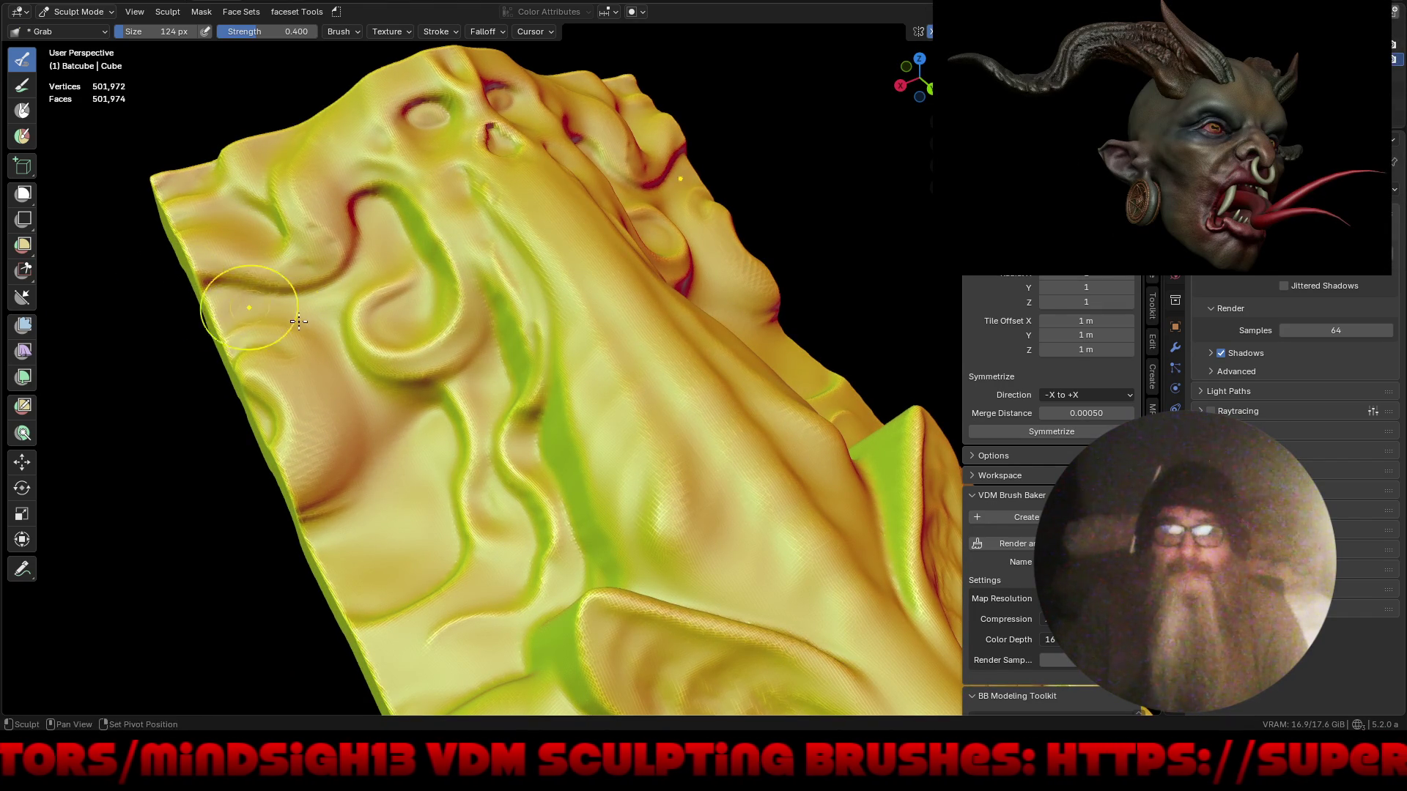
scroll(288, 317, "down", 4)
mouse_move(288, 317)
middle_mouse_down()
mouse_move(655, 444)
mouse_move(630, 419)
middle_mouse_up()
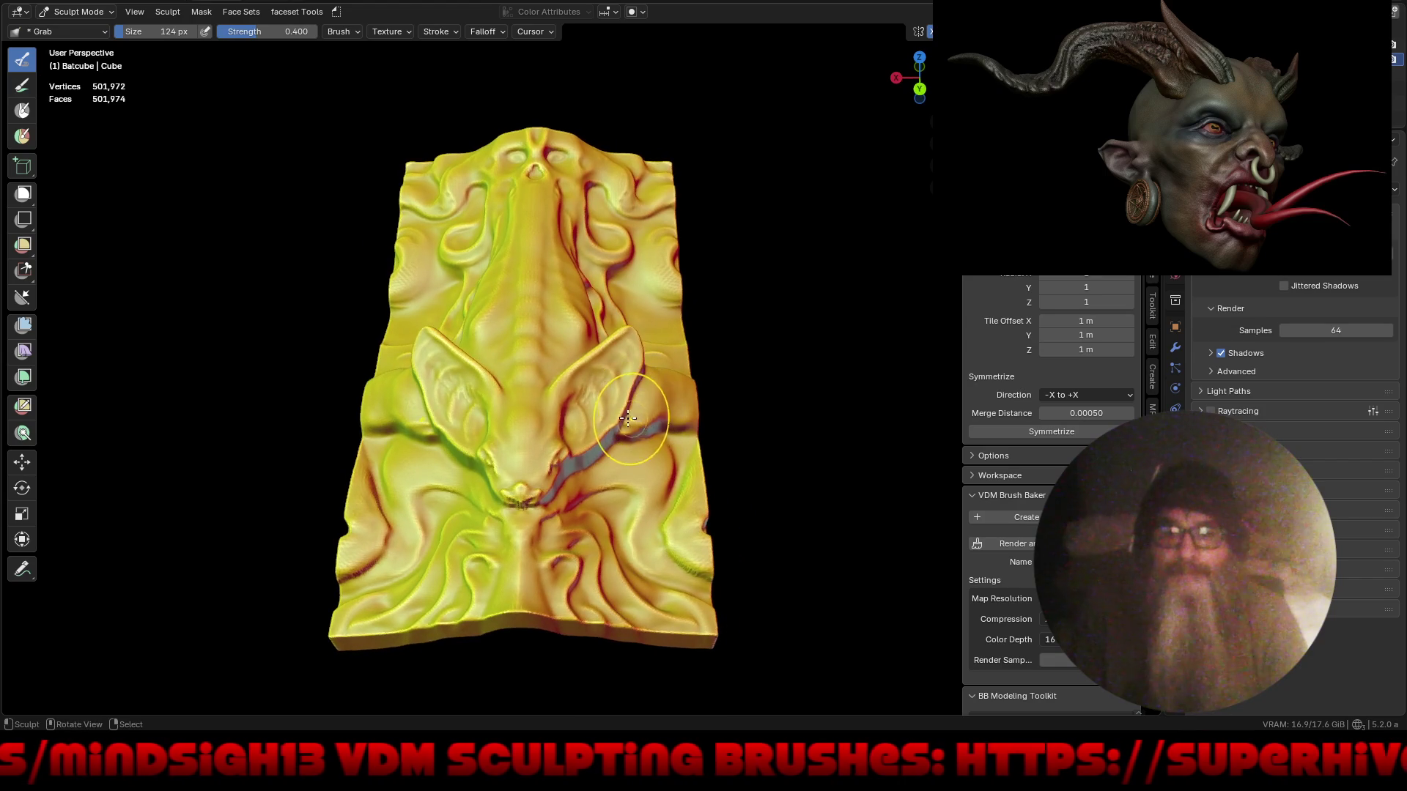
mouse_move(509, 342)
middle_mouse_down()
mouse_move(815, 299)
mouse_move(883, 251)
mouse_move(898, 214)
mouse_move(728, 251)
mouse_move(590, 322)
mouse_move(578, 395)
middle_mouse_up()
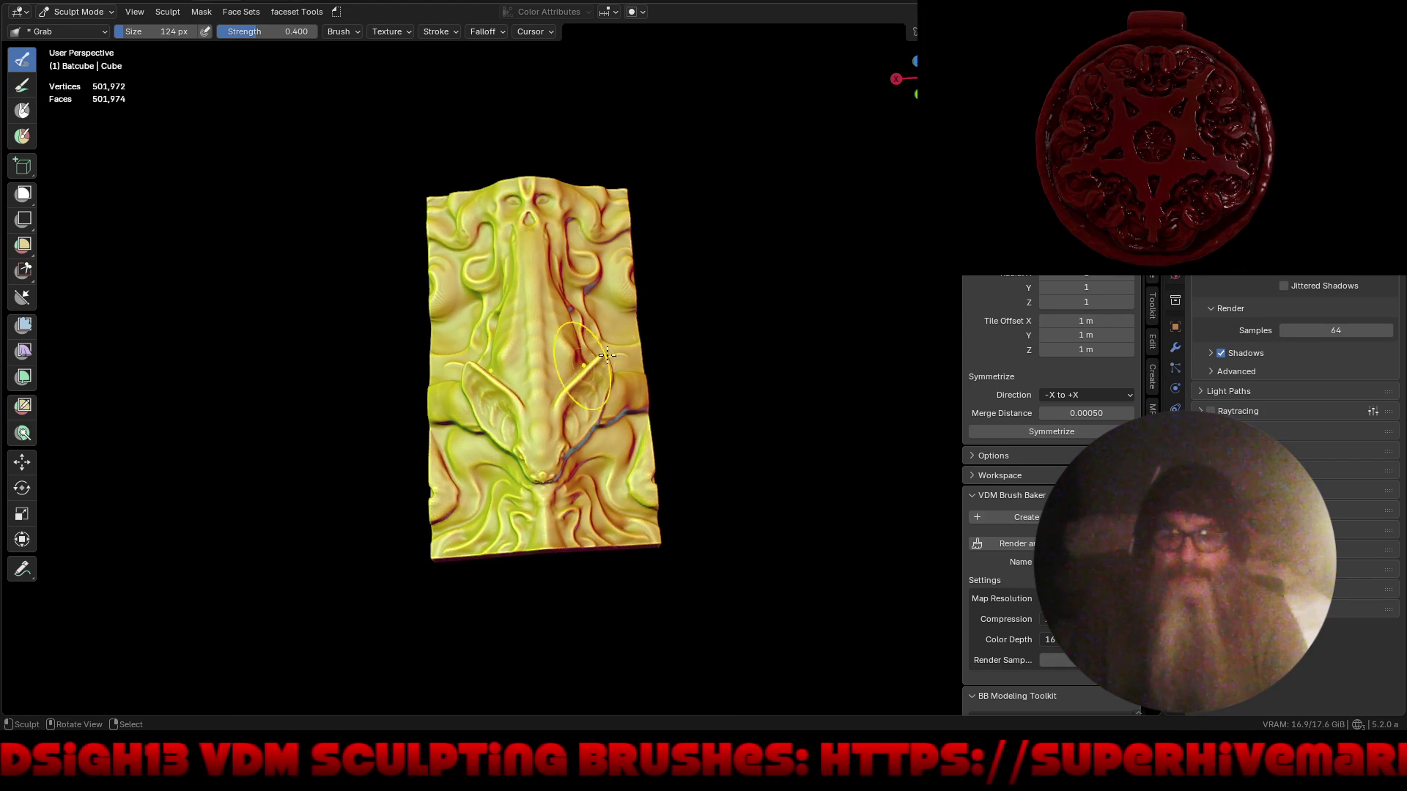
middle_click_drag(679, 330, 776, 288)
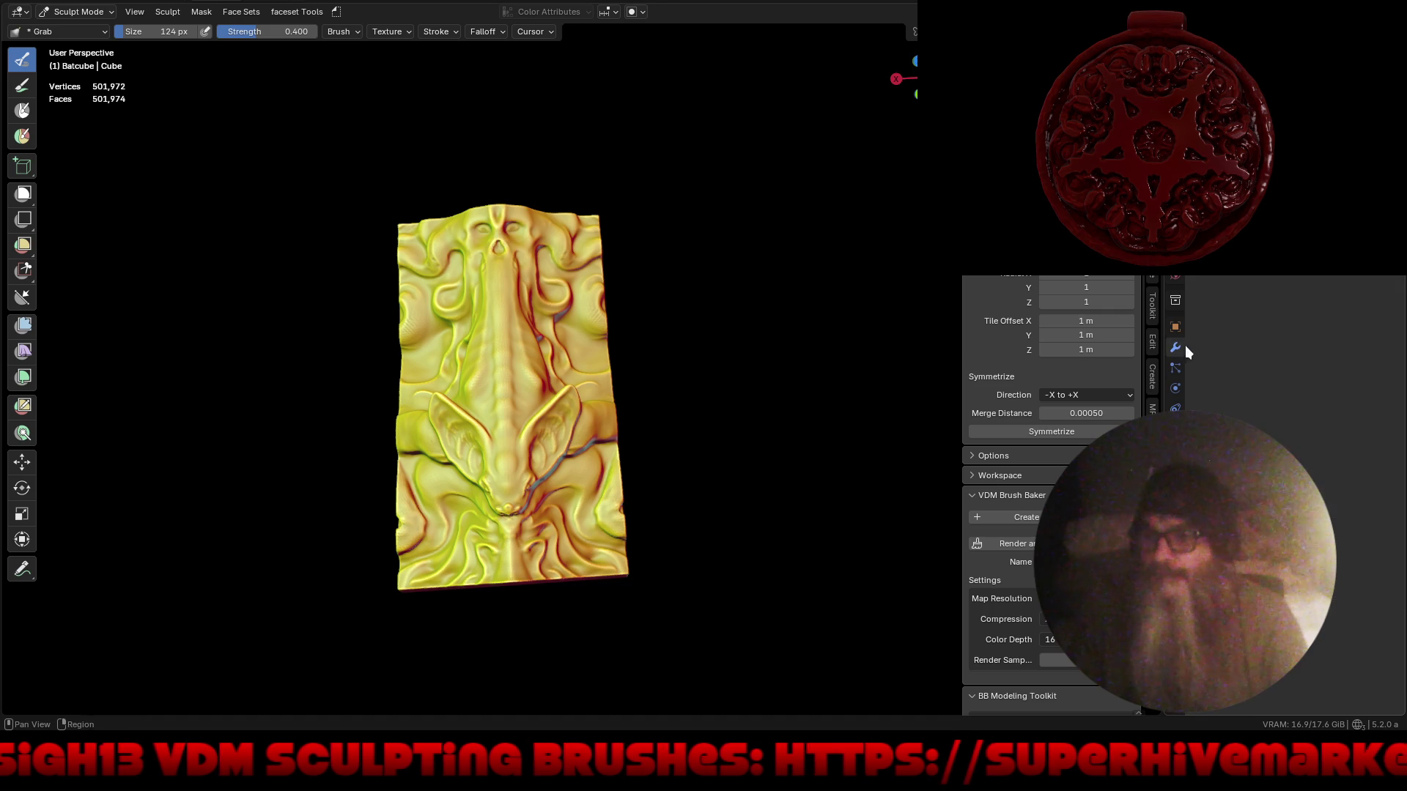
key("shift+a")
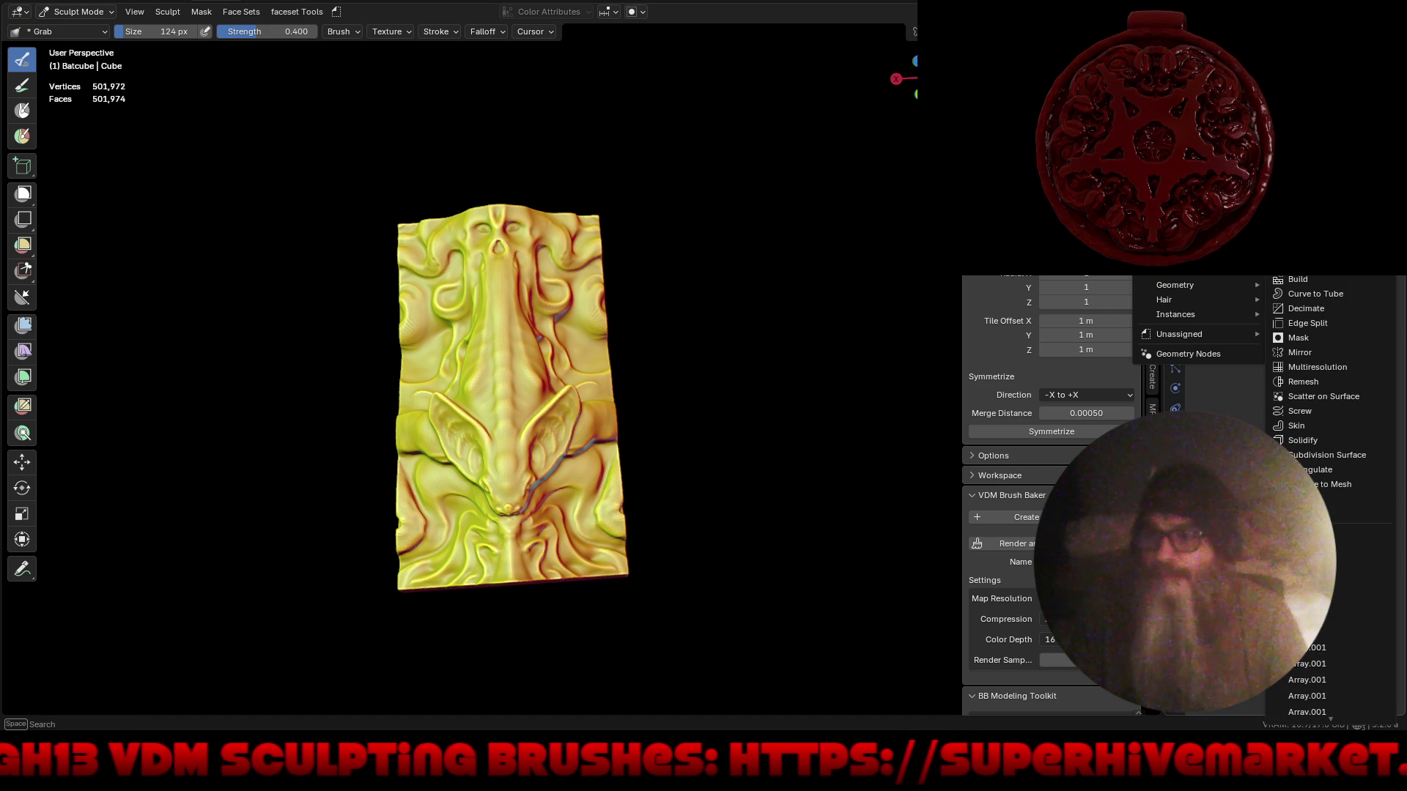
- Add an Array modifier to the tile and switch from Sculpt Mode to Object Mode
left_click(1289, 288)
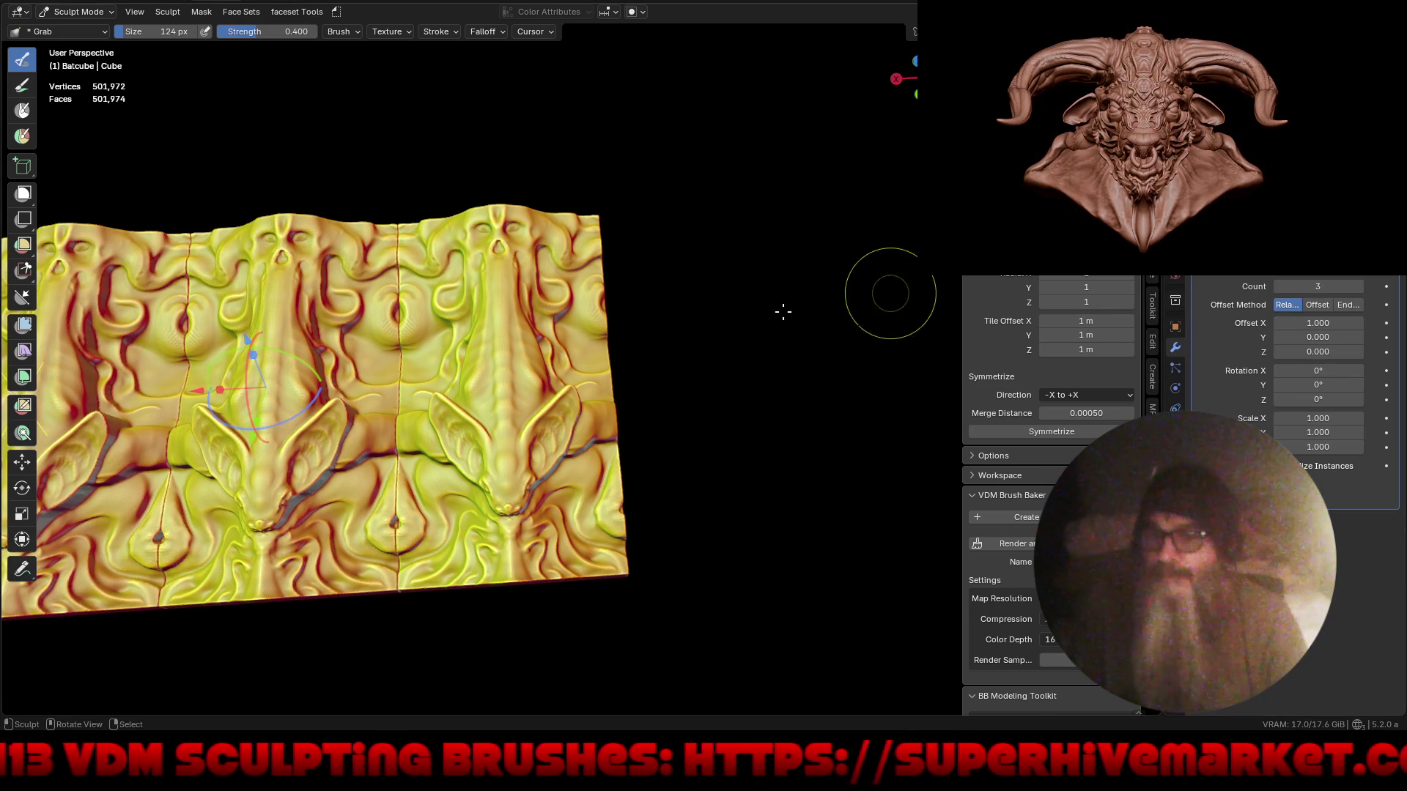
mouse_move(716, 304)
middle_mouse_down()
mouse_move(709, 397)
mouse_move(758, 419)
mouse_move(795, 381)
mouse_move(728, 364)
mouse_move(629, 392)
mouse_move(675, 408)
middle_mouse_up()
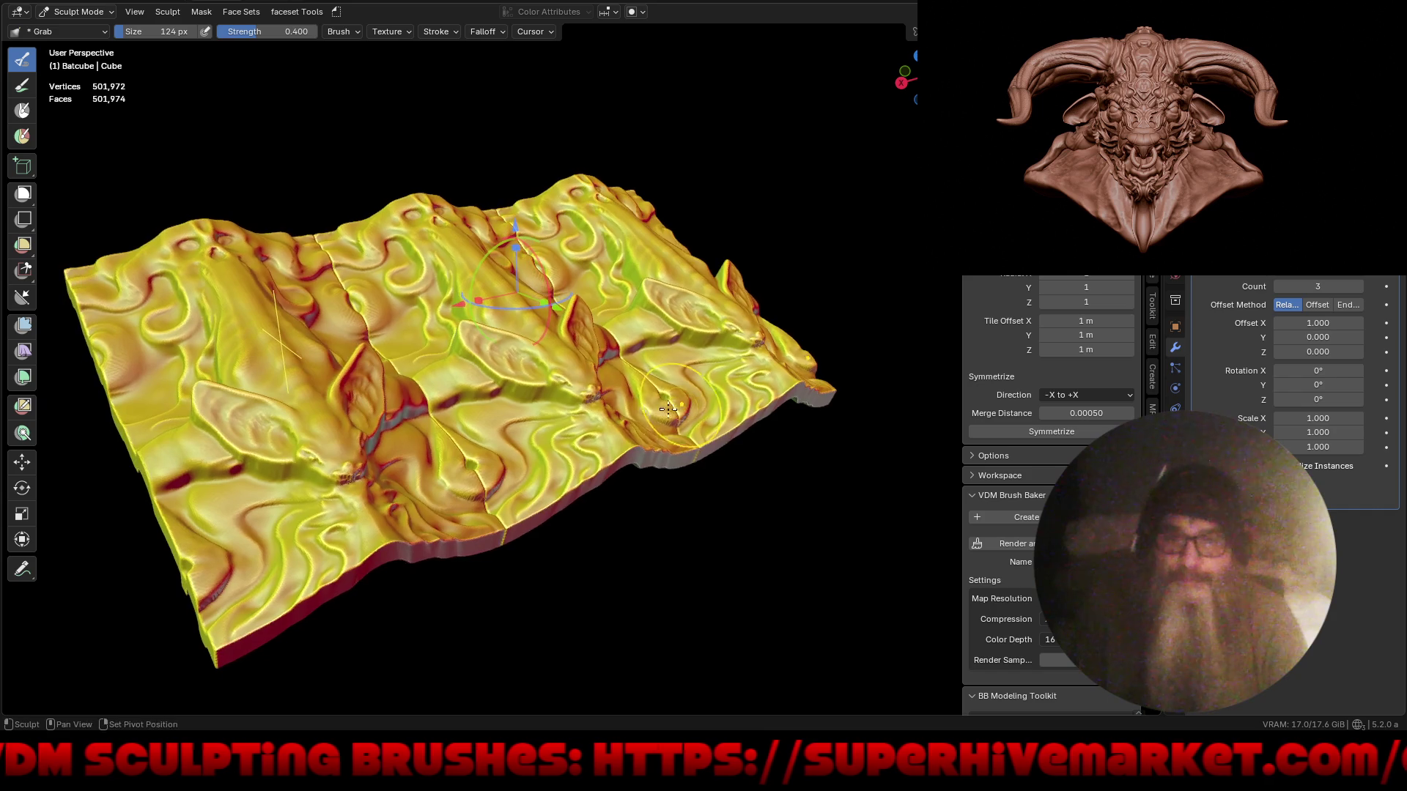
left_click(82, 30)
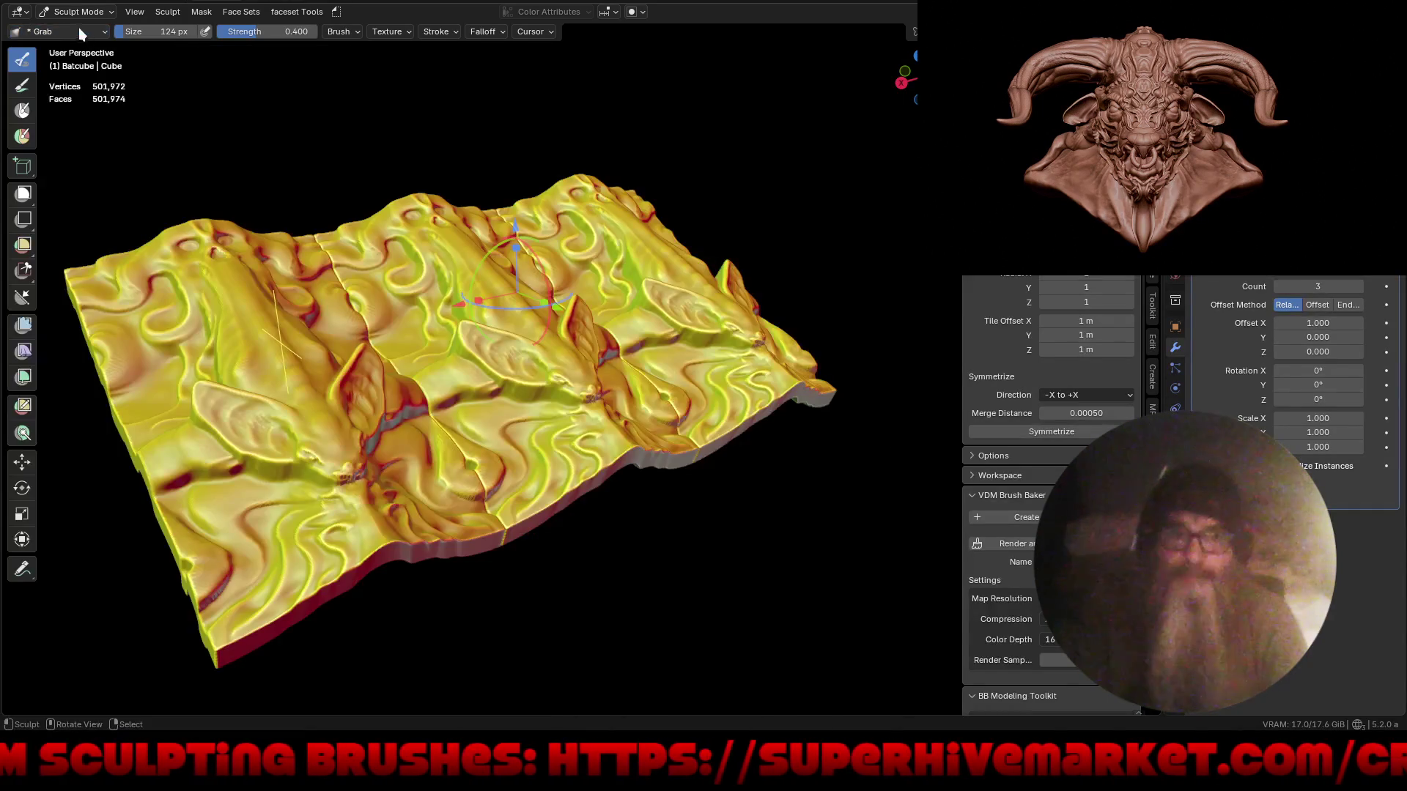
left_click(90, 15)
left_click(86, 28)
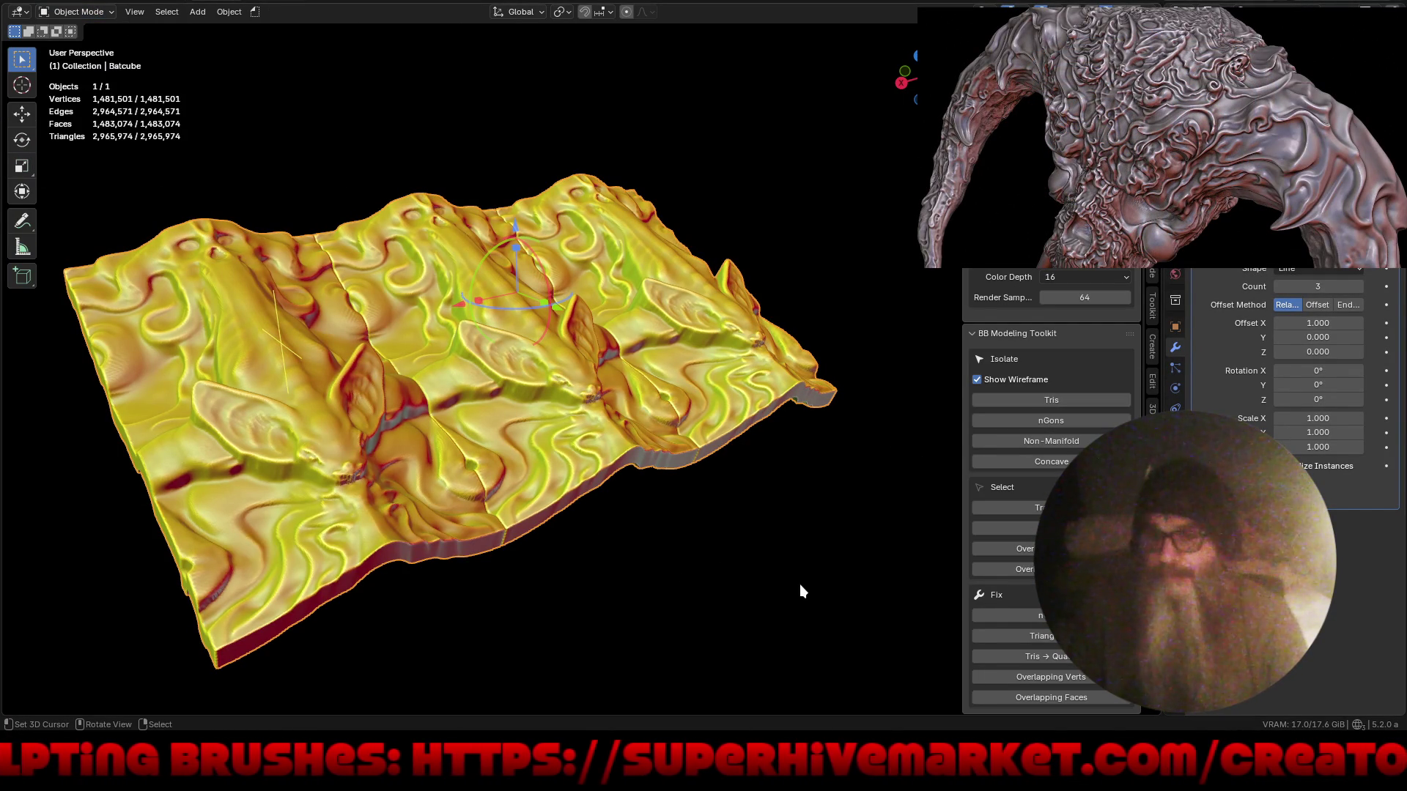
- Set the Array count to 2 so two tiles sit side by side
mouse_move(807, 552)
middle_mouse_down()
mouse_move(760, 557)
mouse_move(740, 600)
mouse_move(746, 631)
middle_mouse_up()
middle_click_drag(745, 596, 760, 564)
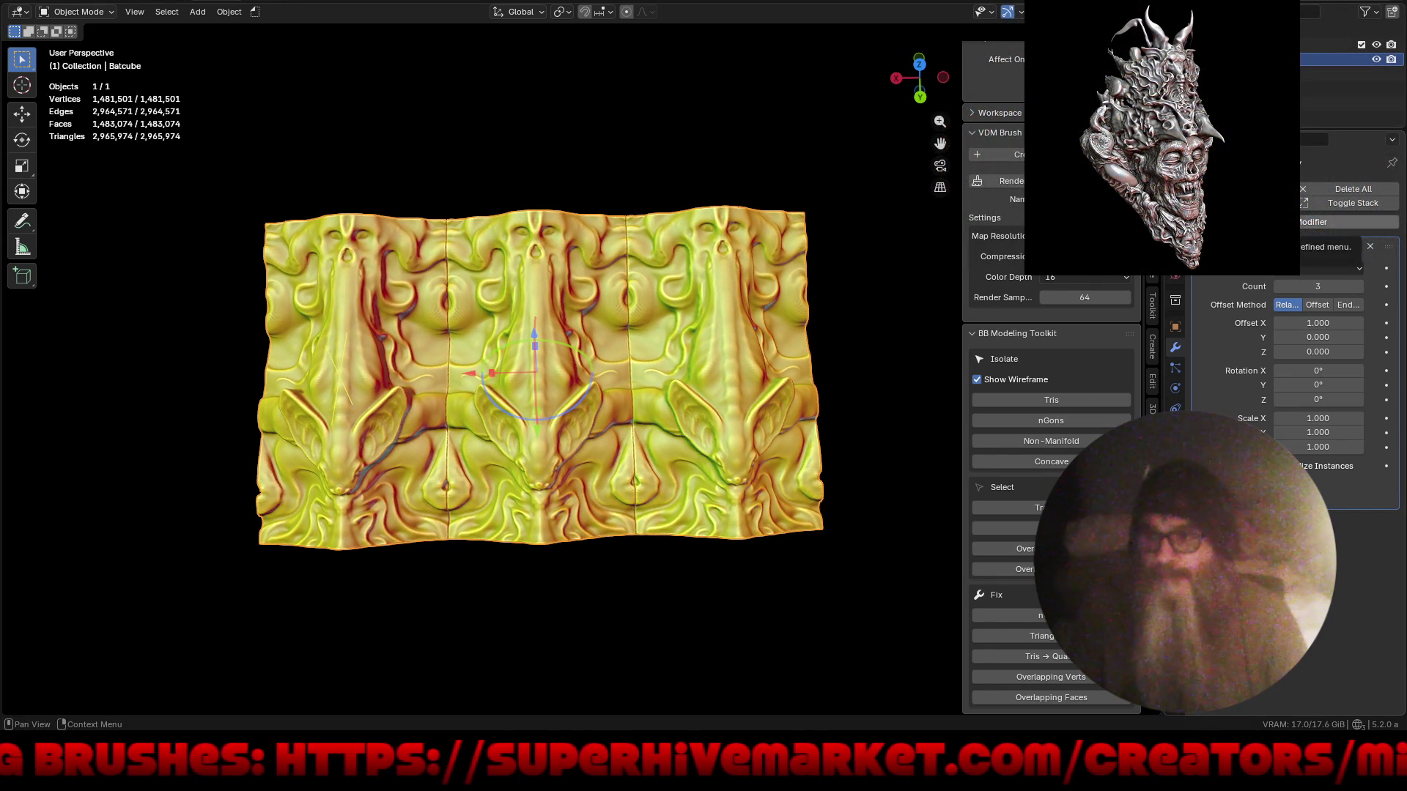
left_click_drag(1242, 383, 1243, 385)
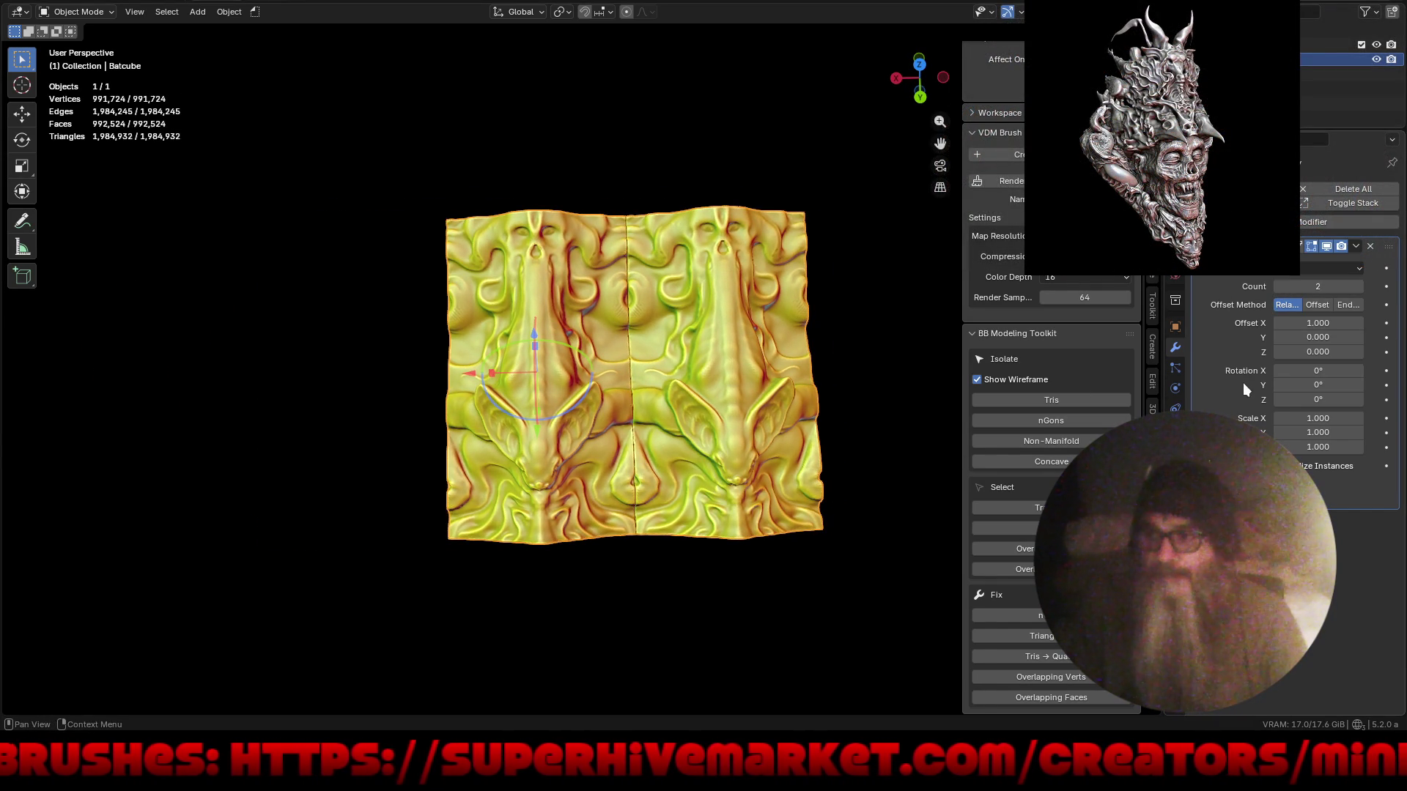
mouse_move(847, 463)
middle_mouse_down()
mouse_move(676, 482)
mouse_move(645, 560)
mouse_move(651, 503)
mouse_move(544, 382)
mouse_move(565, 384)
middle_mouse_up()
left_click(1349, 221)
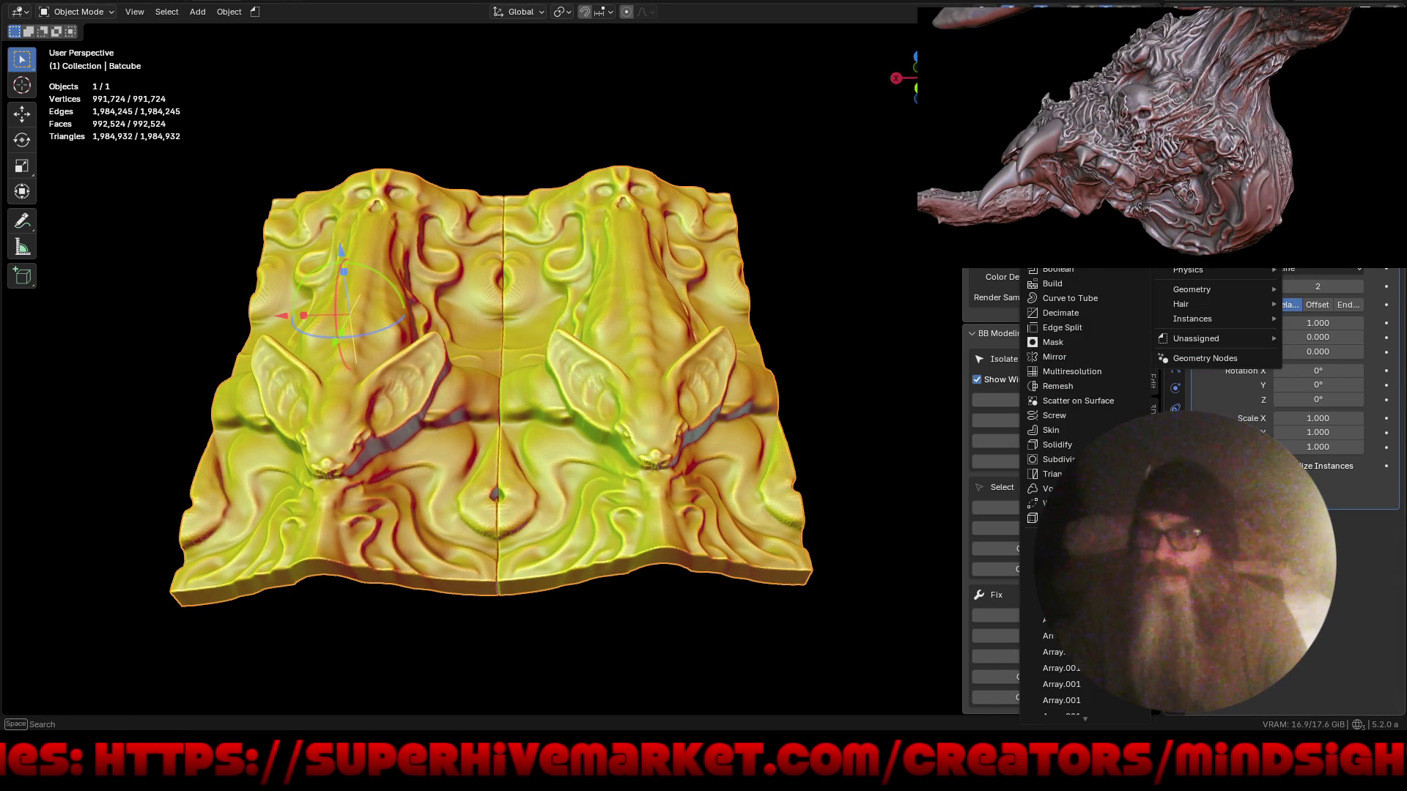
- Add a Mirror modifier after the Array, settling on a single mirrored tile pair
left_click(1091, 358)
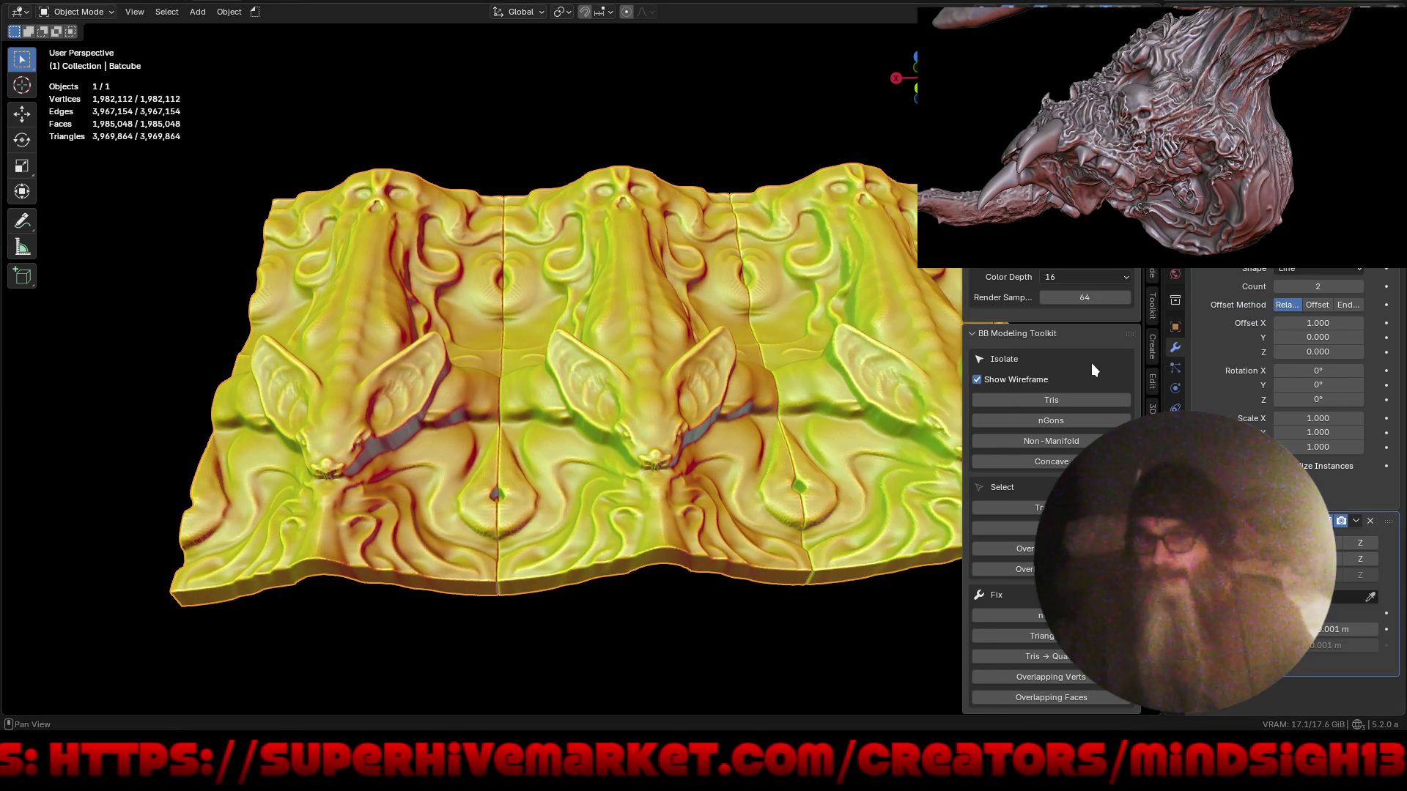
mouse_move(326, 402)
middle_mouse_down()
mouse_move(285, 477)
mouse_move(566, 402)
mouse_move(573, 350)
mouse_move(581, 427)
mouse_move(685, 399)
mouse_move(639, 407)
middle_mouse_up()
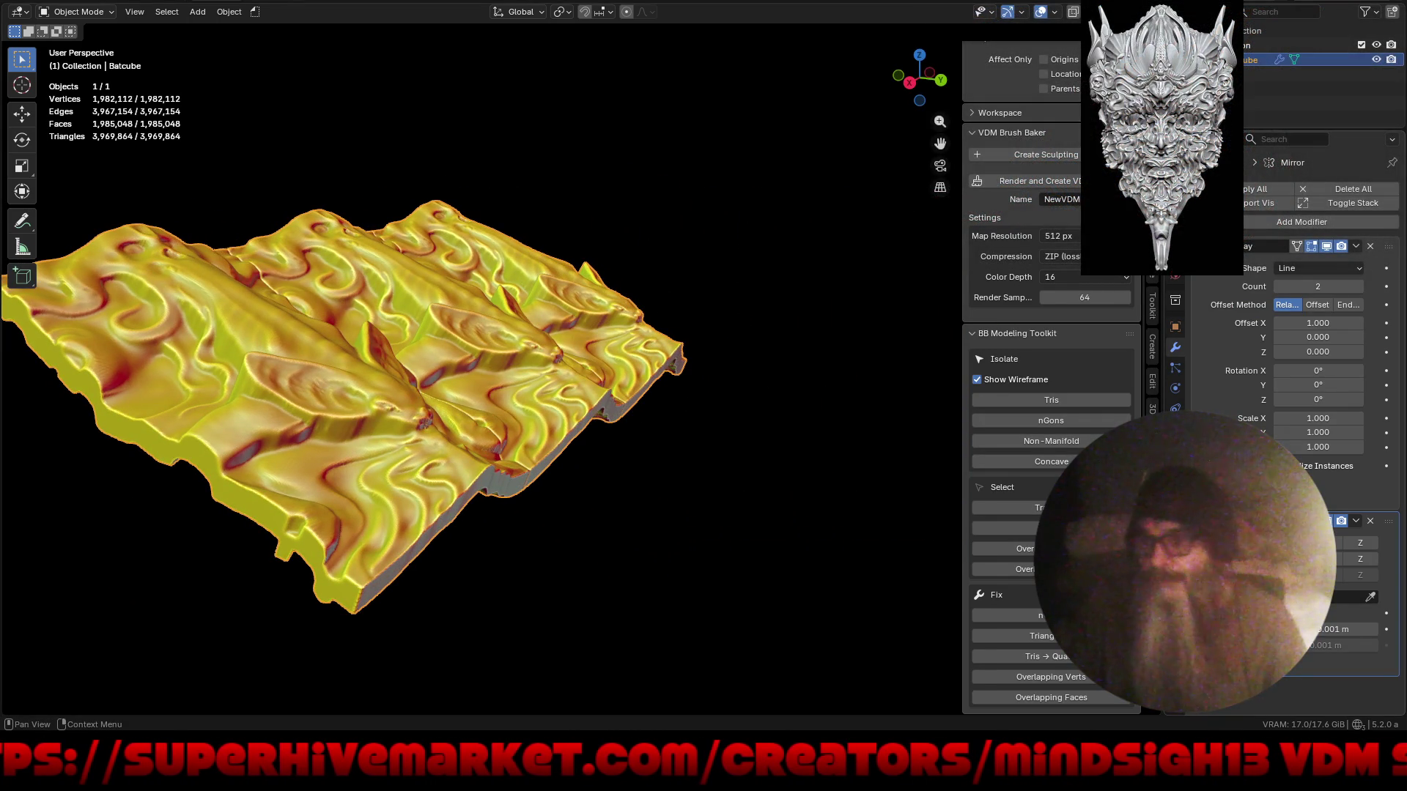
key("ctrl+z")
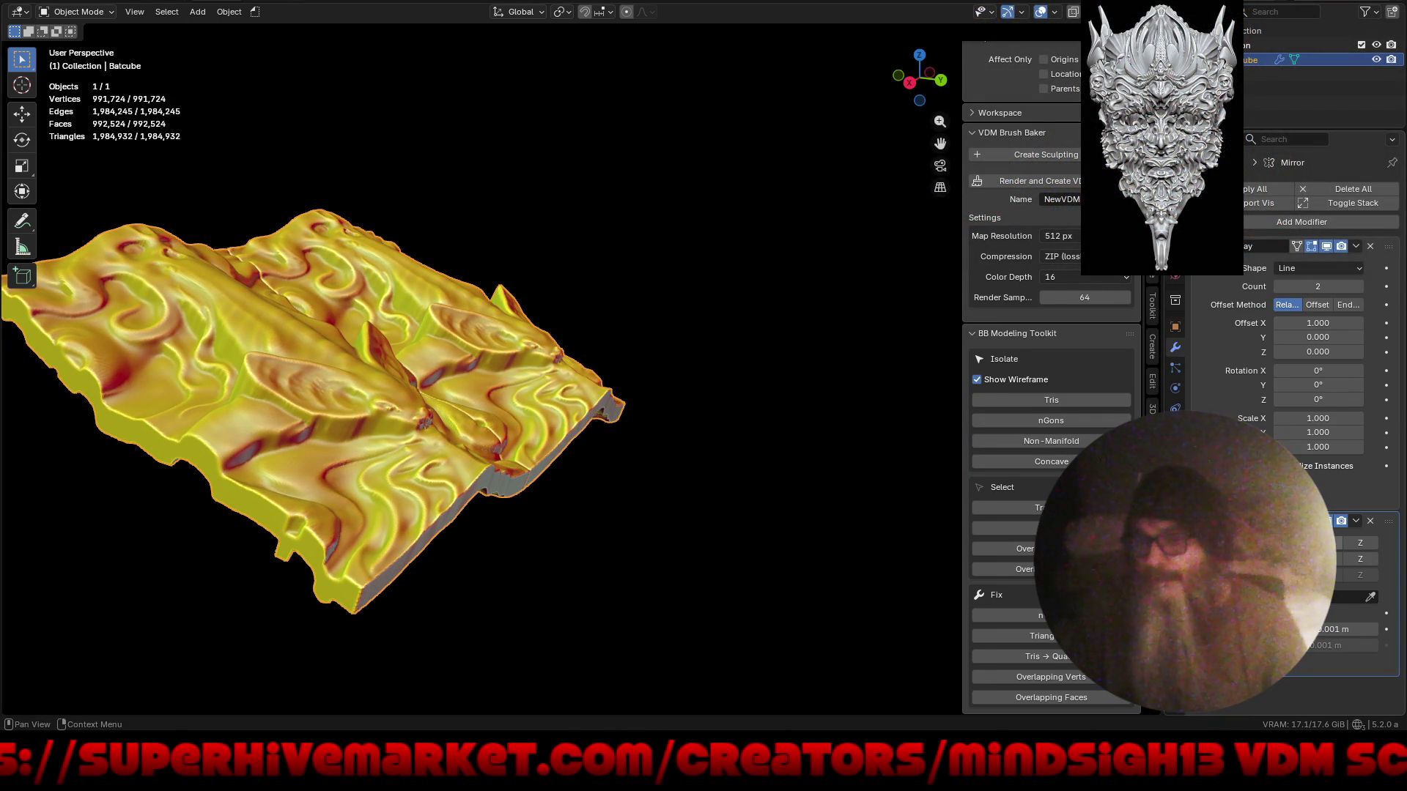
key("ctrl+shift+z")
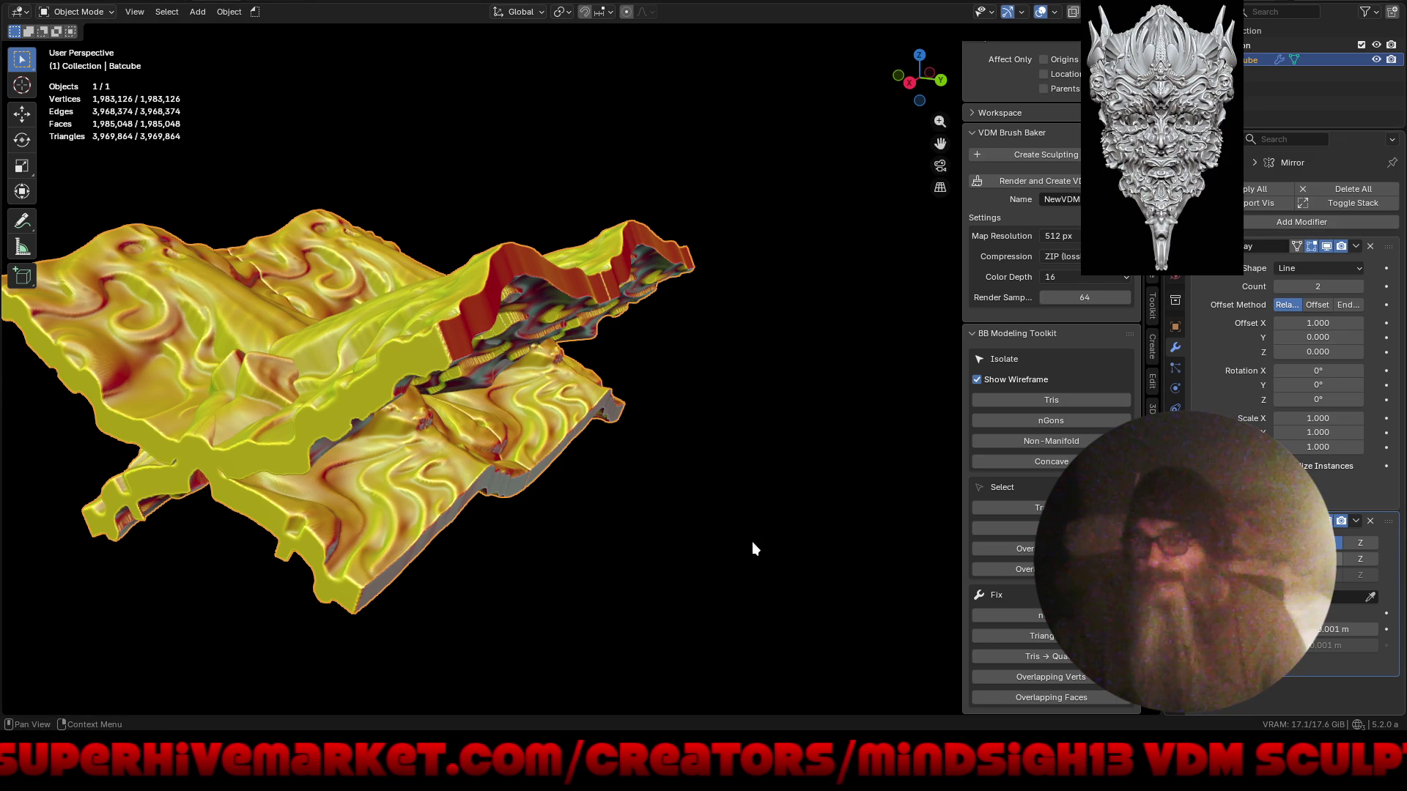
key("ctrl+z")
mouse_move(756, 542)
middle_mouse_down()
mouse_move(772, 511)
mouse_move(784, 621)
mouse_move(721, 579)
mouse_move(844, 568)
mouse_move(720, 591)
mouse_move(771, 579)
mouse_move(683, 557)
mouse_move(859, 605)
mouse_move(903, 595)
mouse_move(898, 644)
mouse_move(871, 561)
mouse_move(670, 567)
mouse_move(622, 502)
mouse_move(602, 573)
mouse_move(571, 598)
mouse_move(544, 665)
mouse_move(581, 625)
mouse_move(552, 617)
mouse_move(650, 578)
mouse_move(547, 603)
mouse_move(433, 716)
mouse_move(504, 629)
mouse_move(652, 578)
middle_mouse_up()
key("shift")
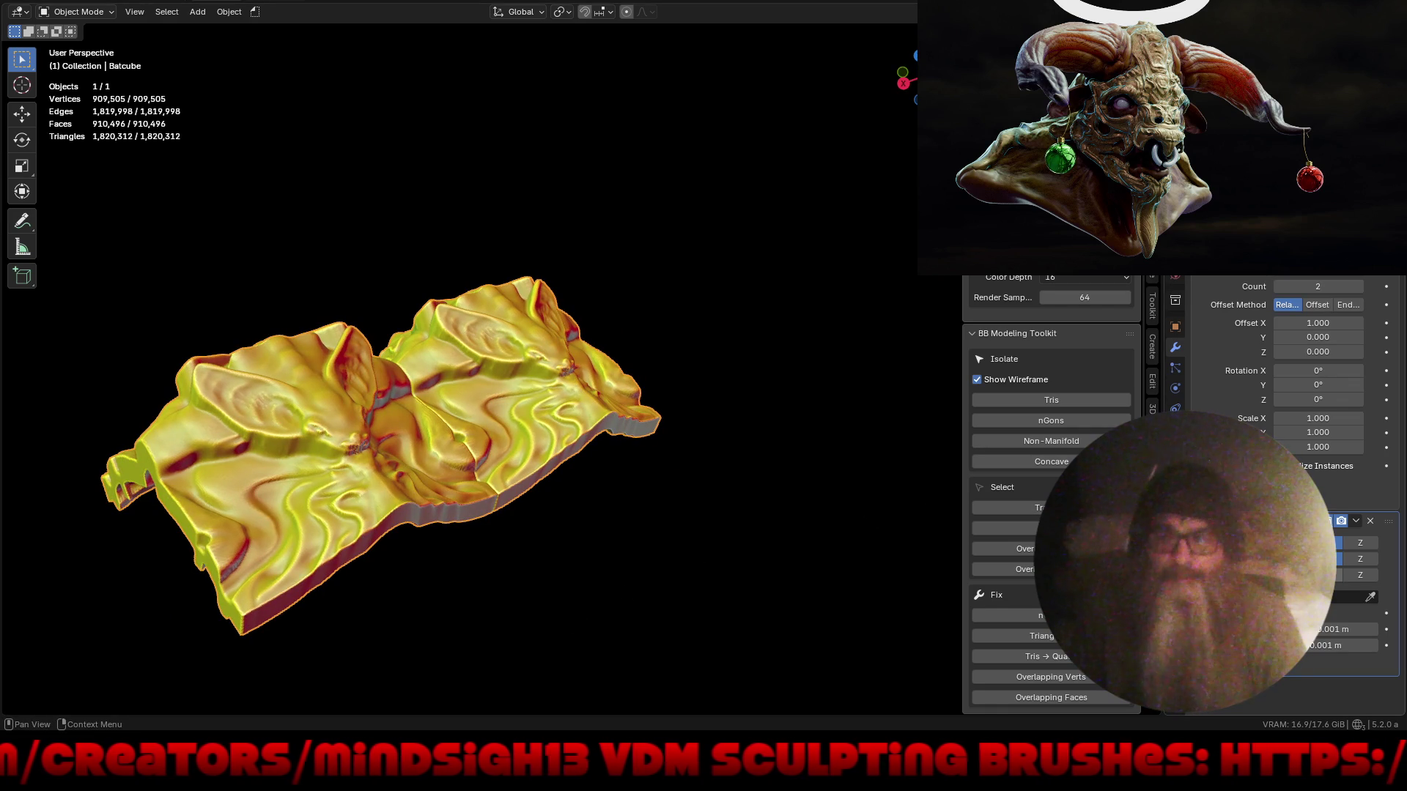
- Mirror the tile along another axis into a four-tile grid
key("ctrl+z")
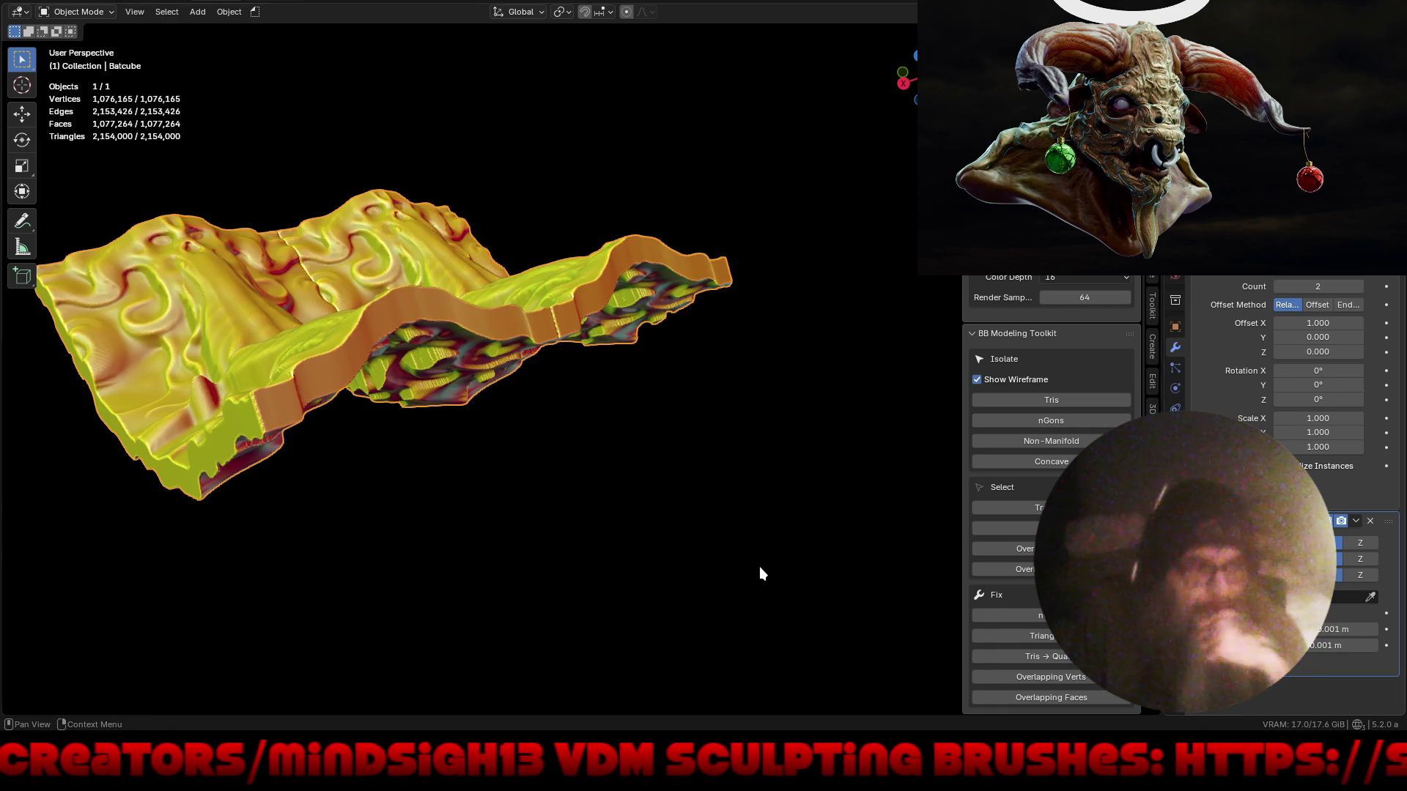
mouse_move(763, 550)
middle_mouse_down()
mouse_move(697, 586)
mouse_move(497, 562)
mouse_move(480, 580)
mouse_move(483, 543)
mouse_move(719, 463)
mouse_move(864, 540)
mouse_move(683, 571)
mouse_move(670, 594)
mouse_move(726, 485)
mouse_move(842, 419)
mouse_move(815, 319)
mouse_move(821, 252)
mouse_move(644, 472)
mouse_move(747, 555)
mouse_move(737, 519)
middle_mouse_up()
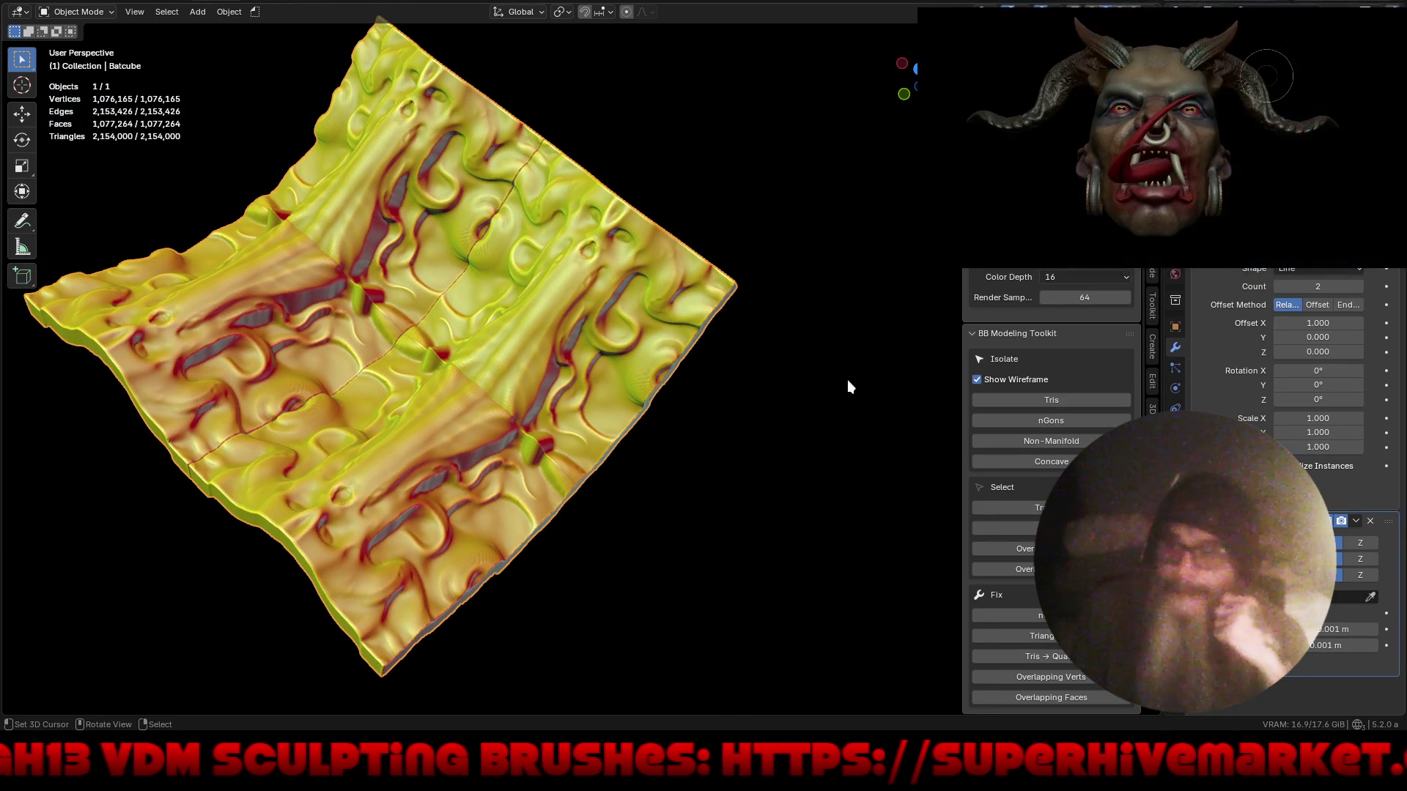
mouse_move(771, 505)
middle_mouse_down()
mouse_move(882, 509)
mouse_move(826, 509)
mouse_move(916, 369)
middle_mouse_up()
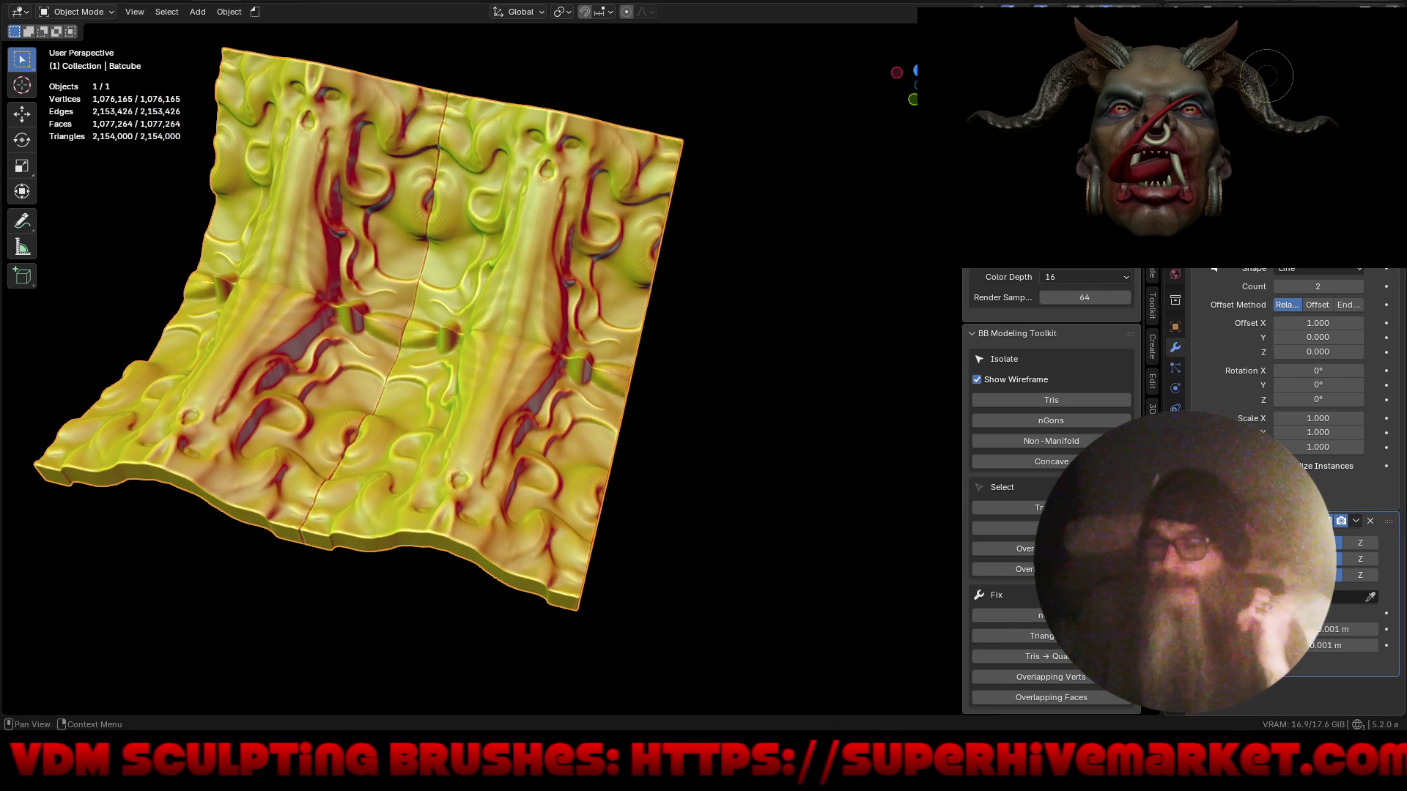
- Collapse the Mirror panel, expand the Array modifier and show its Shape options
scroll(1214, 271, "up", 3)
left_click(1202, 269)
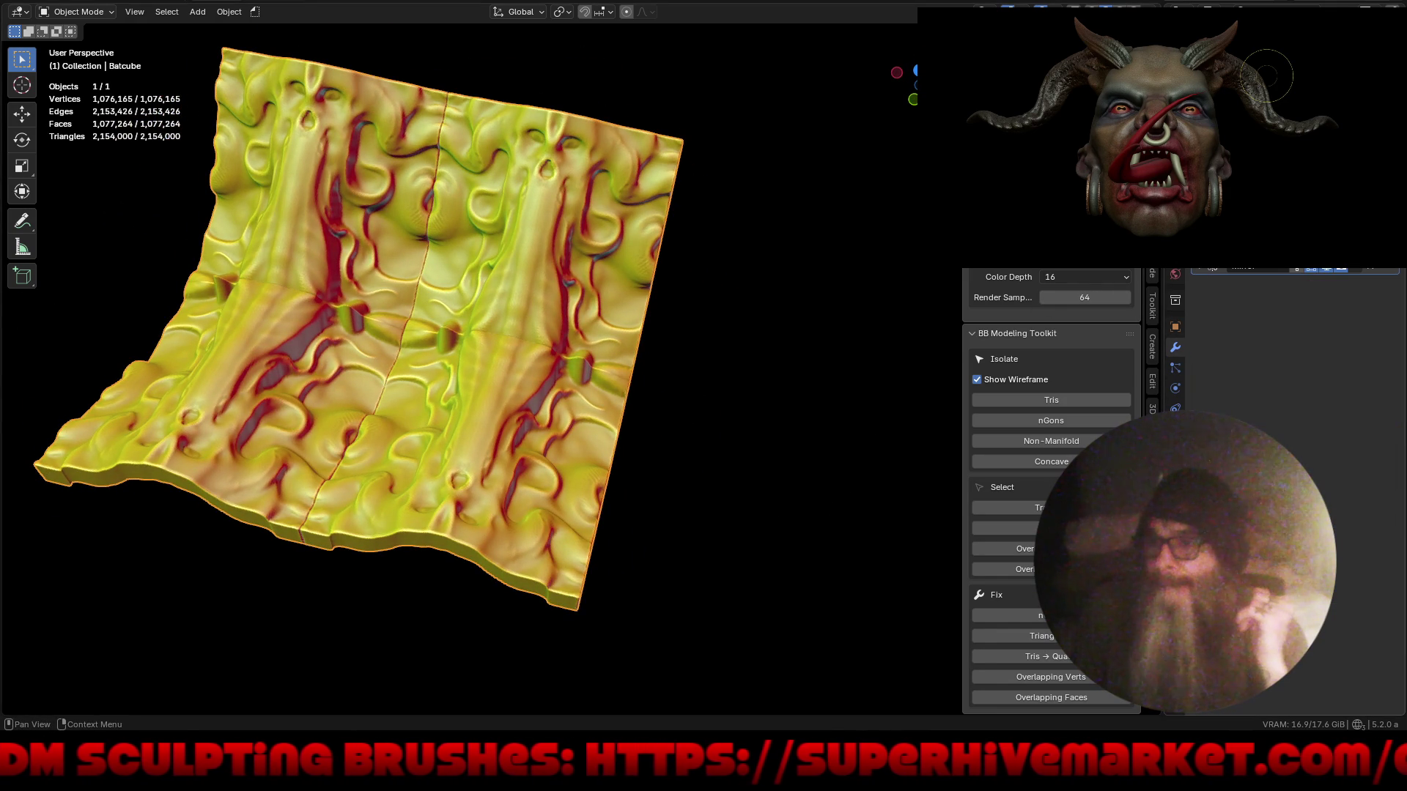
left_click(1246, 246)
mouse_move(1187, 235)
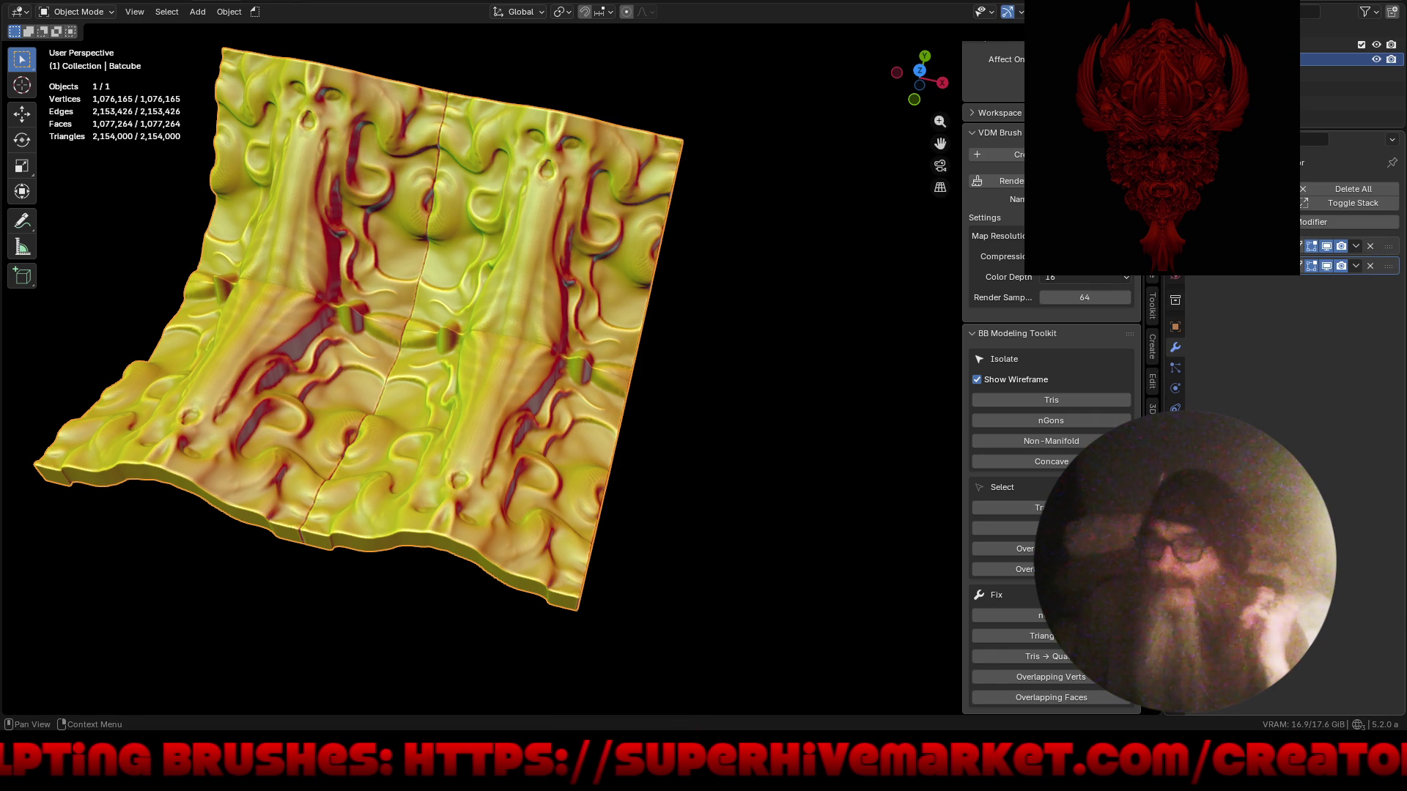
left_click(1202, 246)
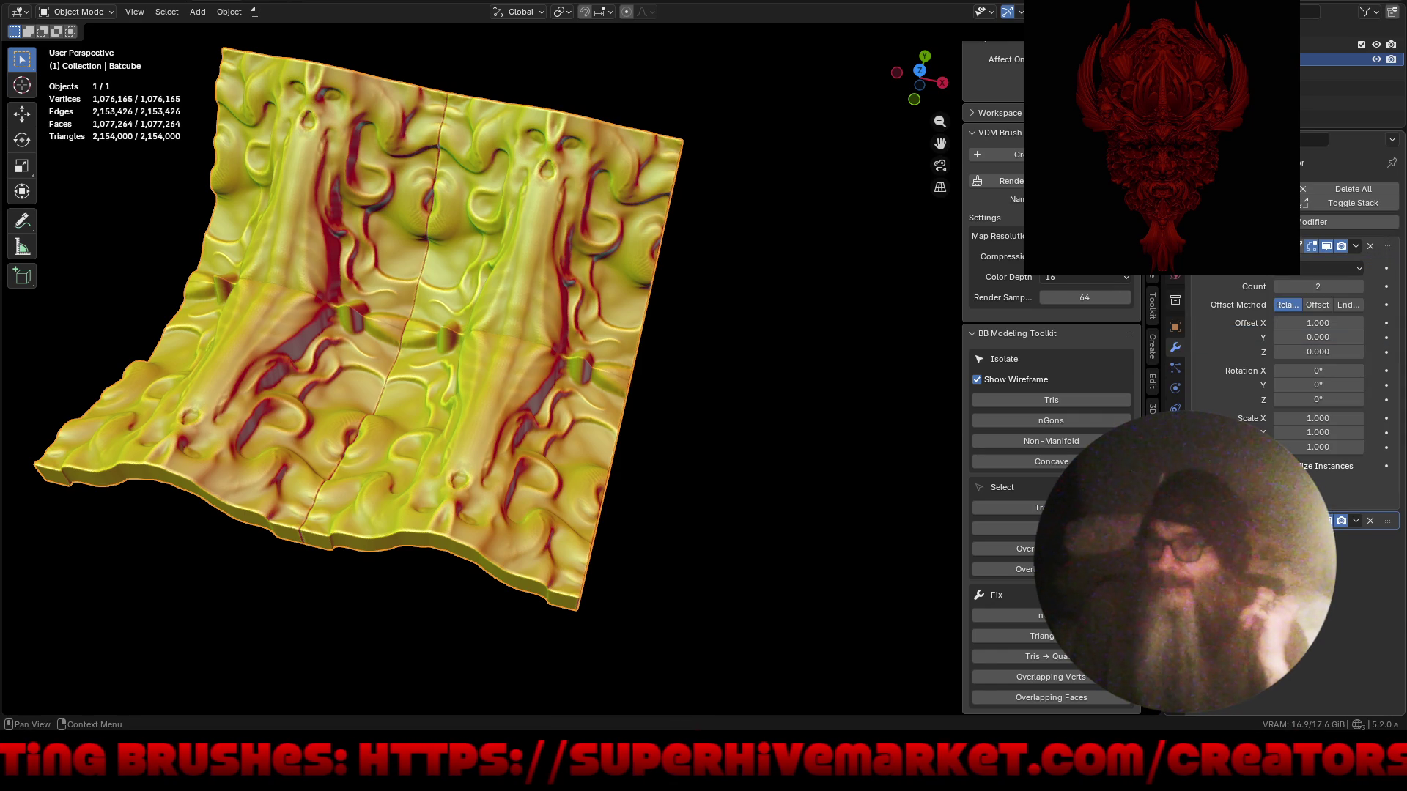
left_click(1302, 271)
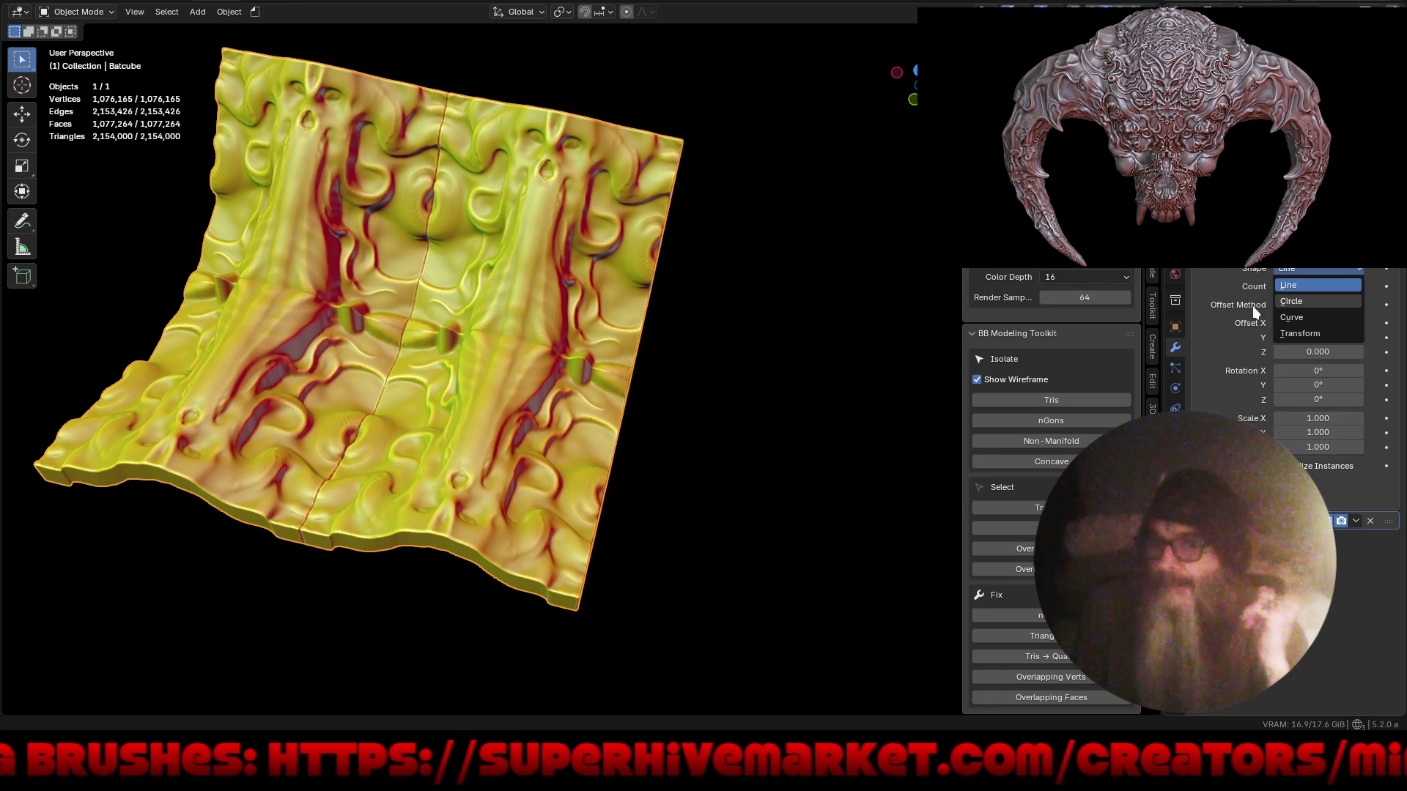
- Make the Array follow a circle with 10 copies of the relief
key("c")
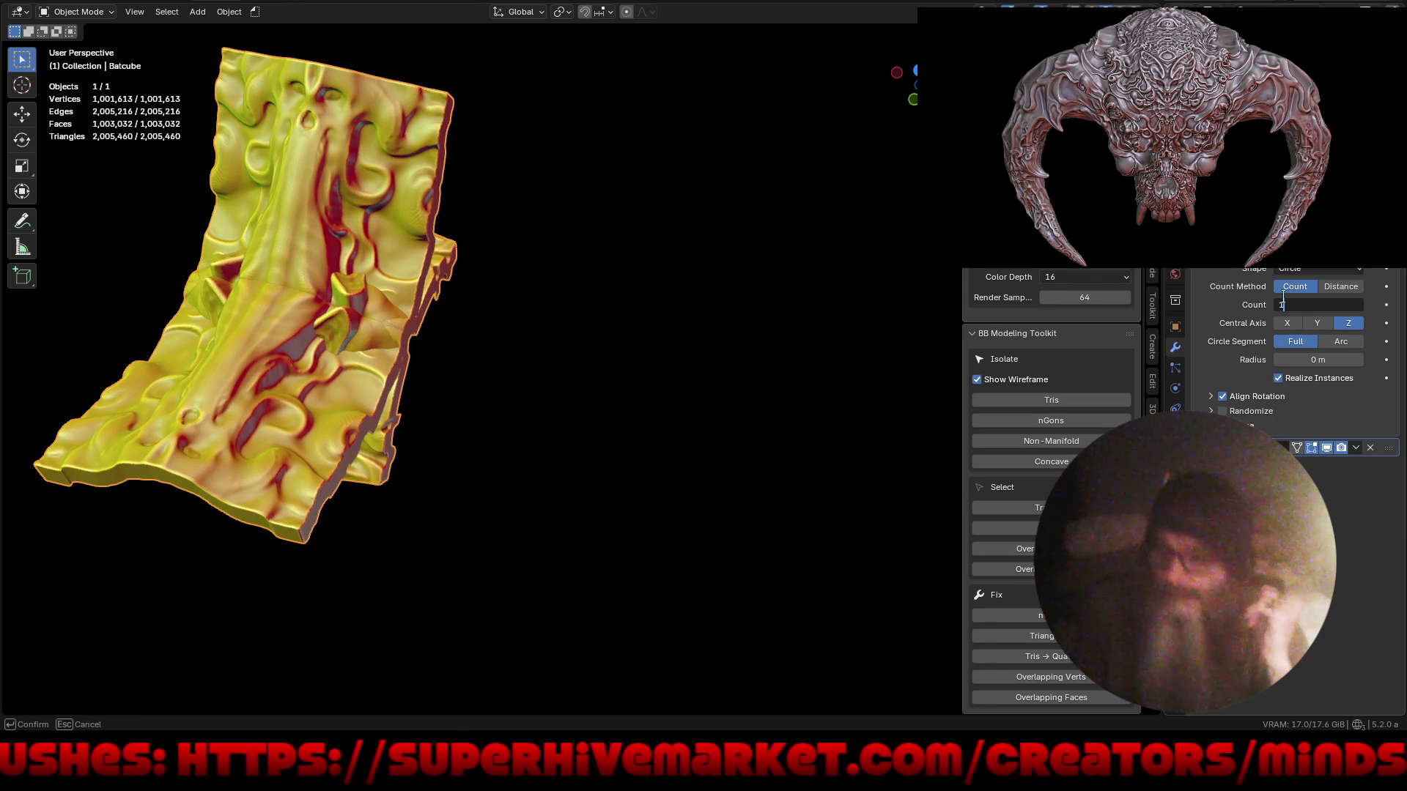
type("0")
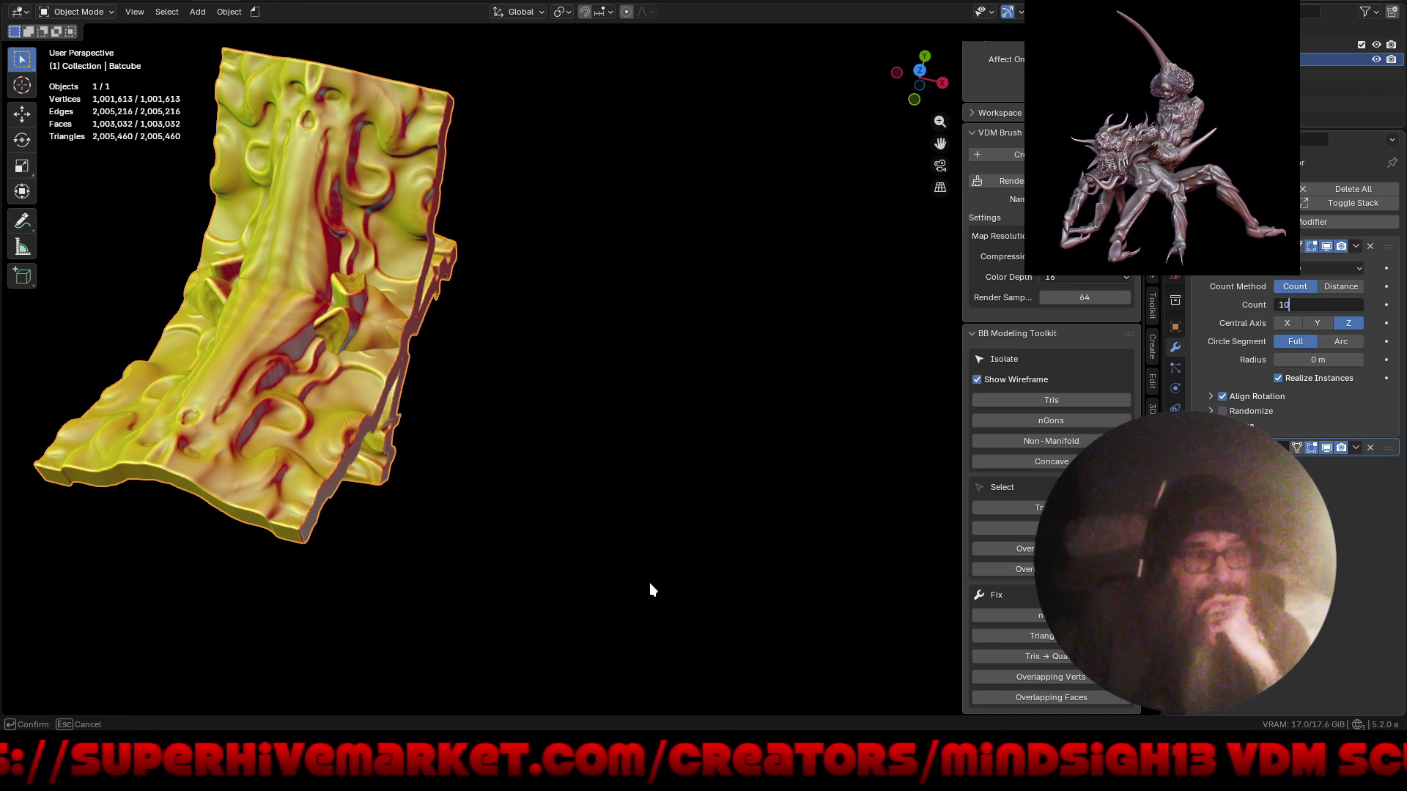
key("Return")
mouse_move(619, 570)
middle_mouse_down()
mouse_move(751, 533)
mouse_move(804, 487)
mouse_move(818, 421)
mouse_move(777, 354)
mouse_move(736, 226)
mouse_move(550, 229)
mouse_move(428, 449)
mouse_move(430, 531)
mouse_move(498, 549)
mouse_move(469, 485)
mouse_move(519, 401)
middle_mouse_up()
mouse_move(621, 449)
middle_mouse_down()
mouse_move(553, 440)
mouse_move(615, 420)
mouse_move(578, 384)
mouse_move(665, 435)
mouse_move(723, 434)
mouse_move(731, 511)
mouse_move(826, 399)
middle_mouse_up()
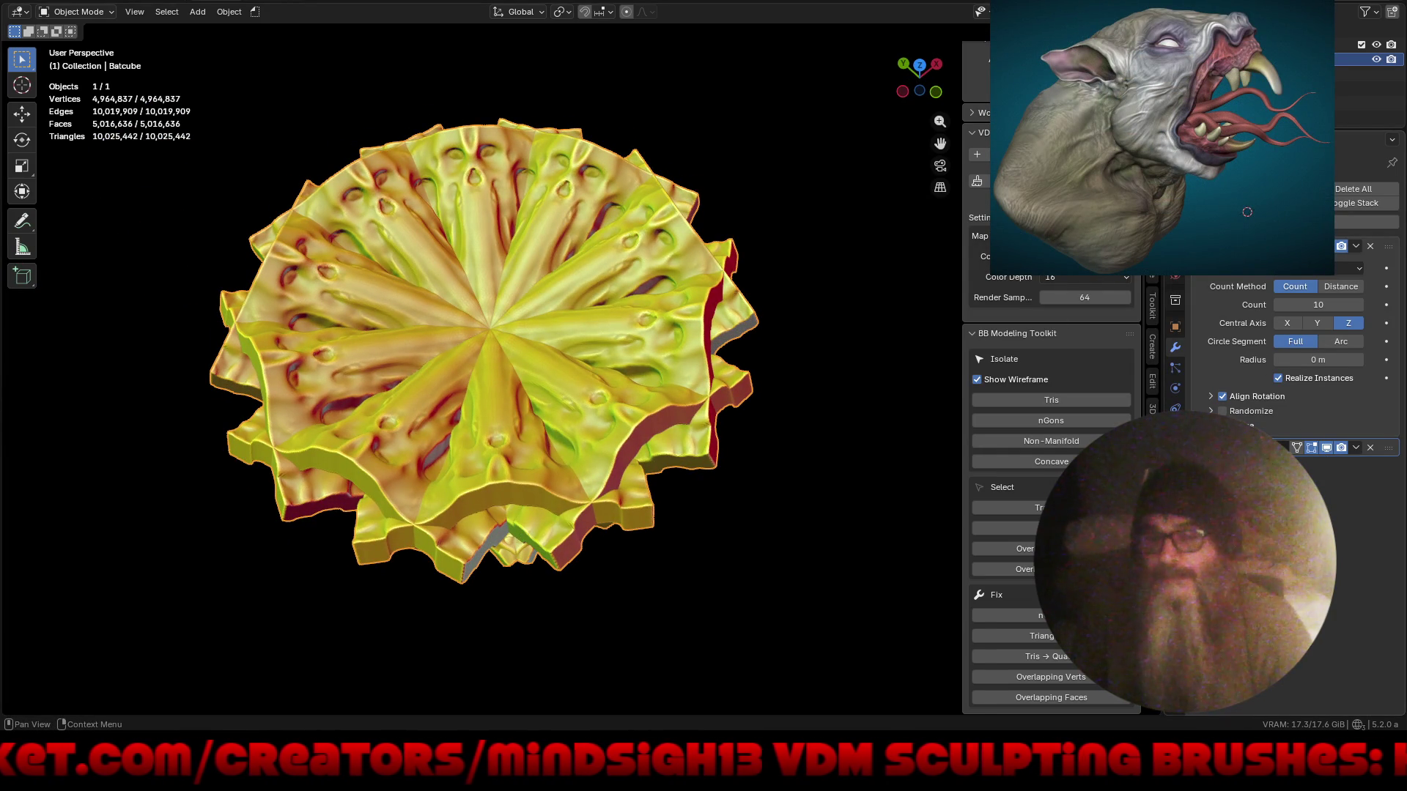
mouse_move(761, 604)
middle_mouse_down()
mouse_move(672, 332)
mouse_move(630, 394)
mouse_move(695, 608)
mouse_move(904, 446)
middle_mouse_up()
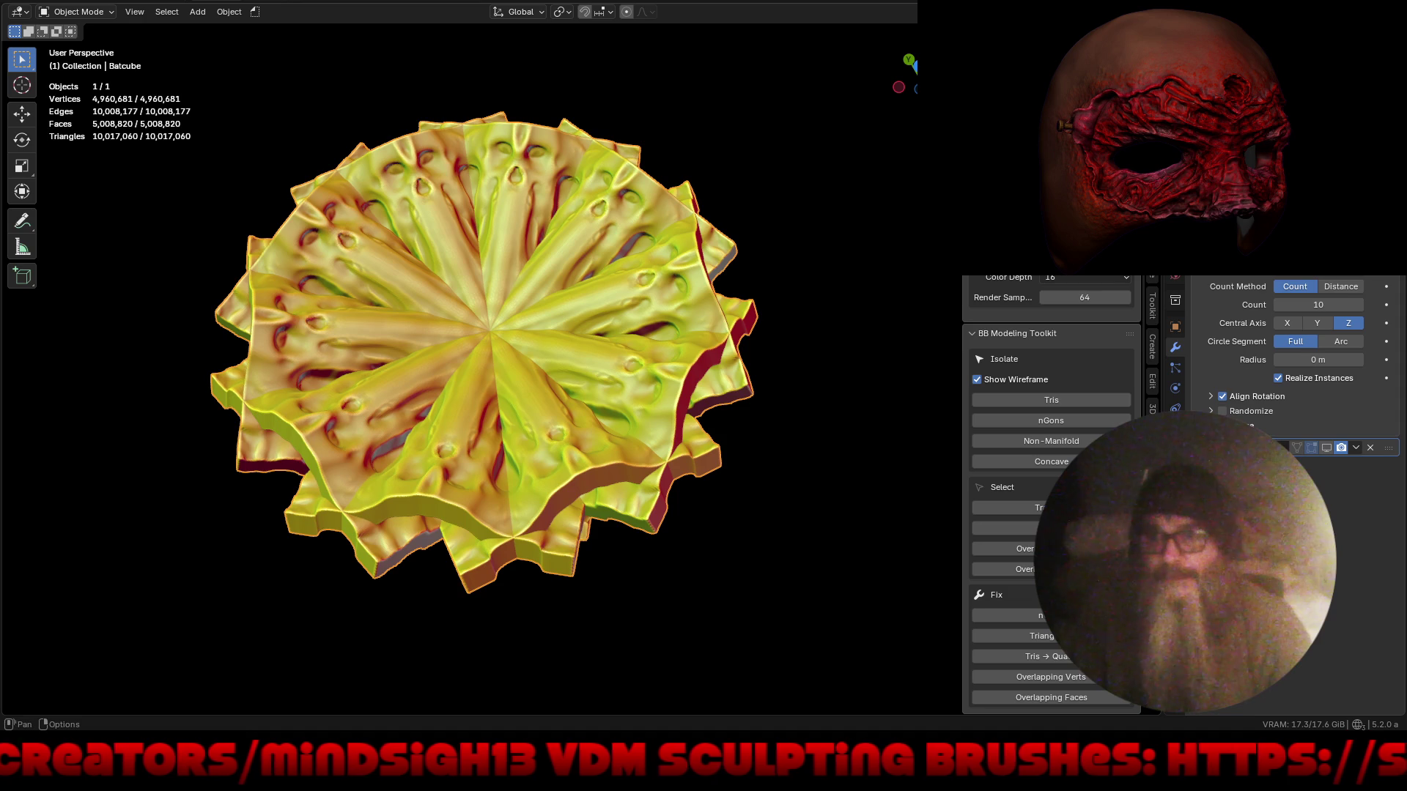
- Set the radial array radius to 2 m to spread the ring out
left_click(1054, 6)
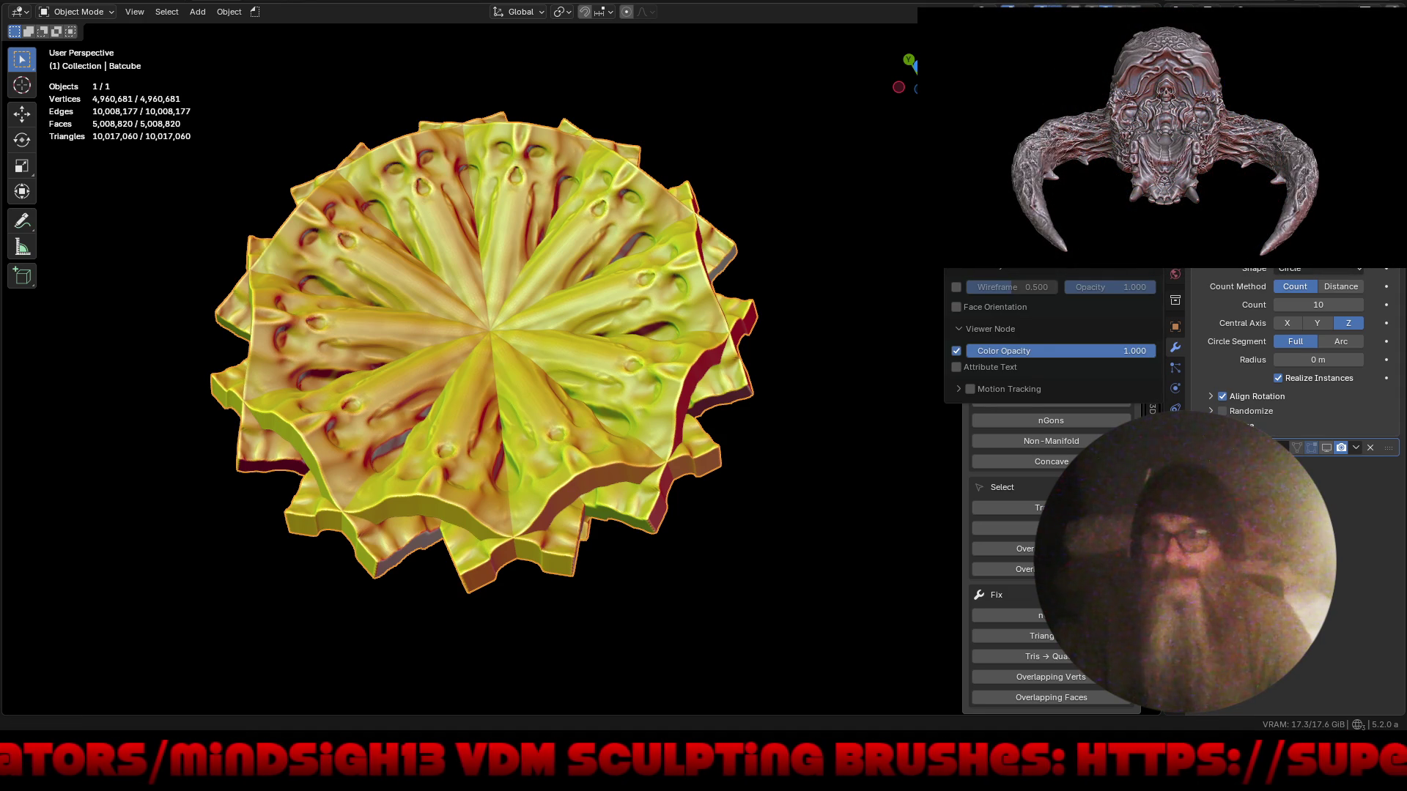
mouse_move(1020, 6)
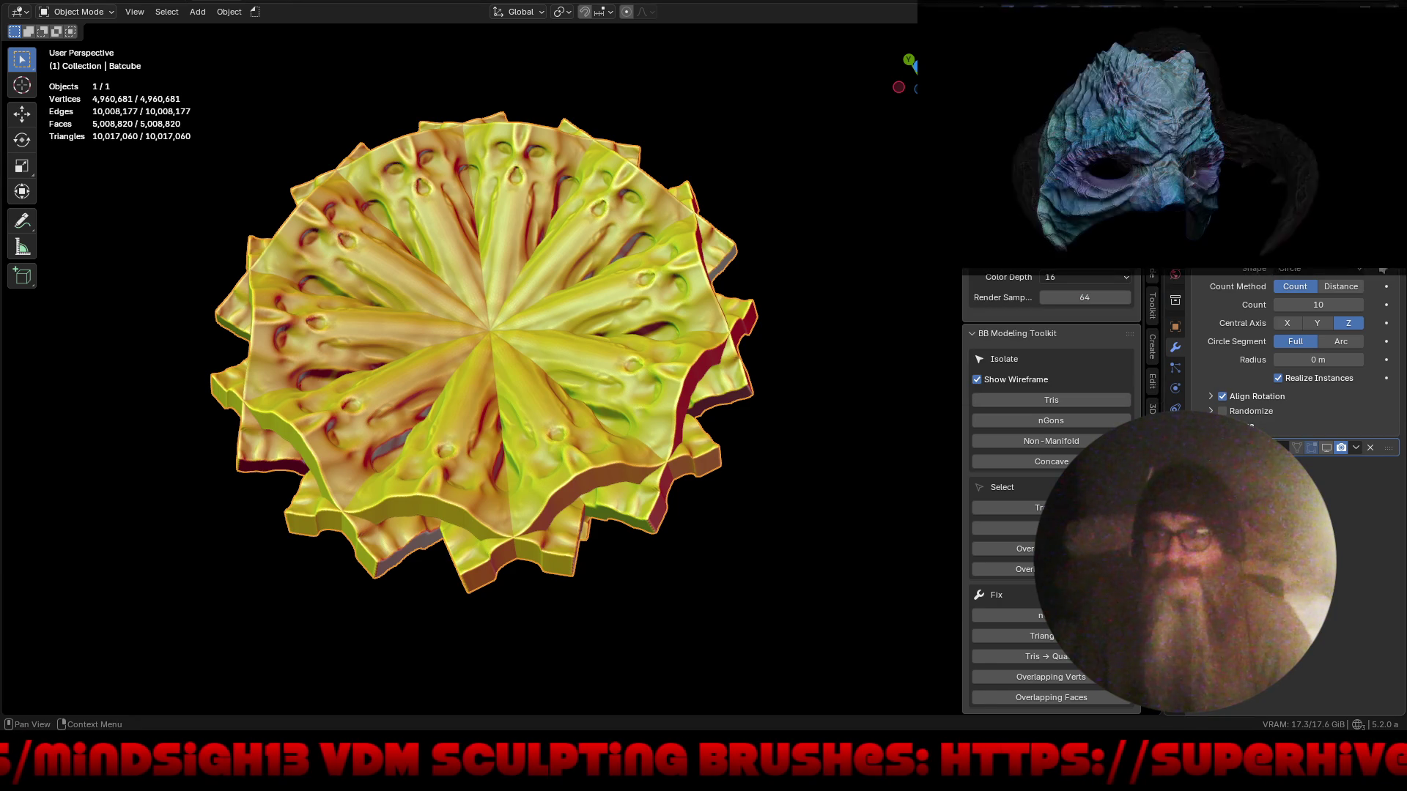
mouse_move(1310, 360)
left_mouse_down()
mouse_move(1334, 379)
mouse_move(1322, 360)
left_mouse_up()
type("2")
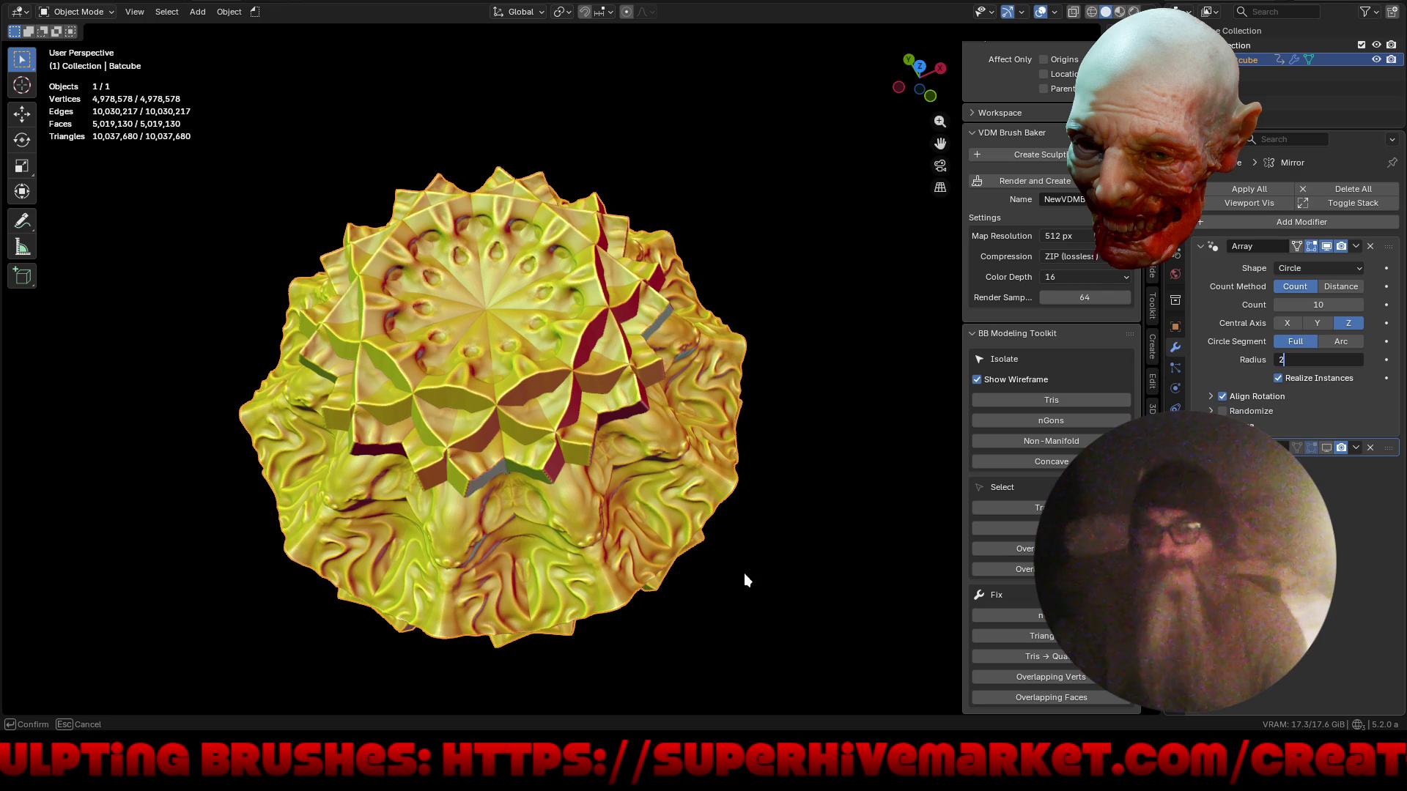
key("Return")
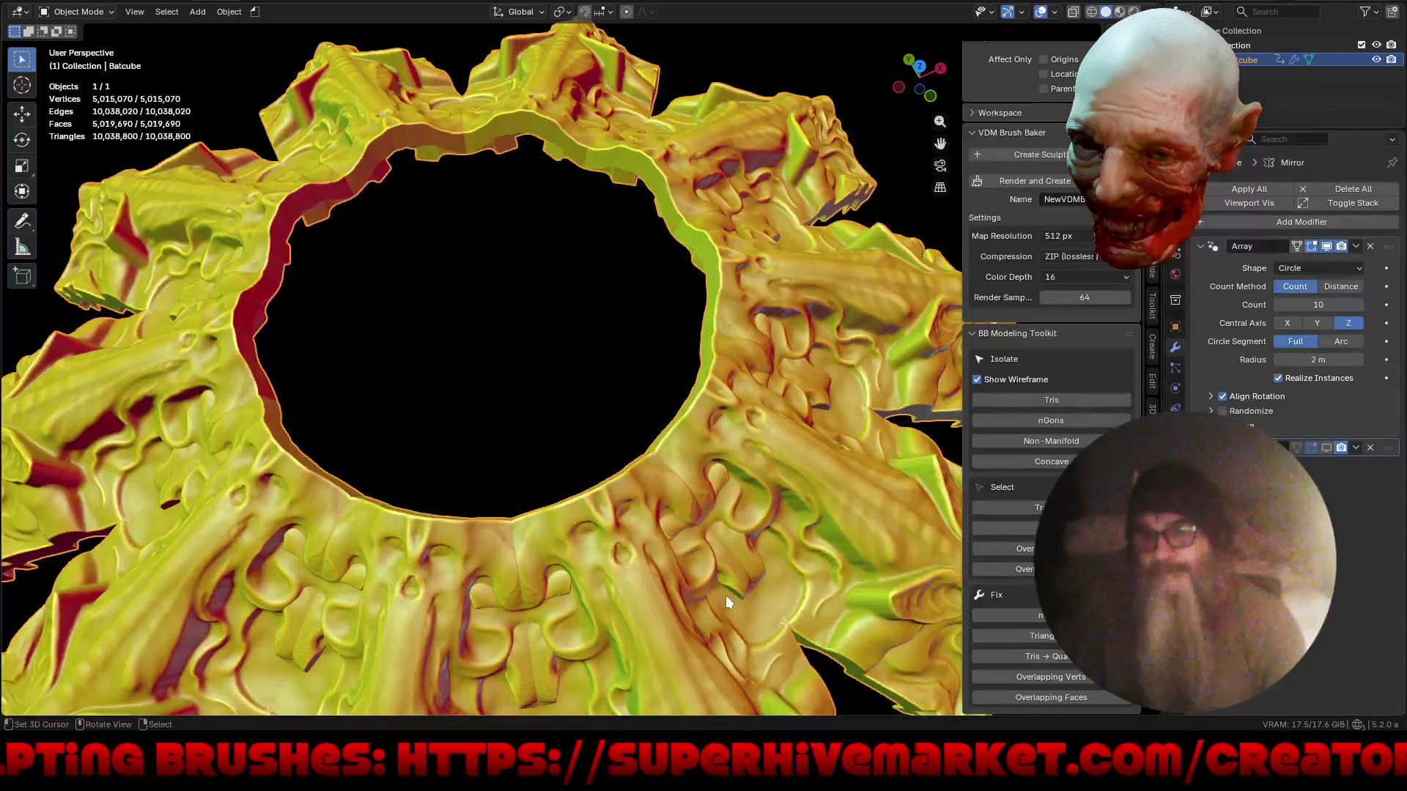
scroll(576, 432, "down", 5)
mouse_move(599, 530)
middle_mouse_down()
mouse_move(850, 475)
mouse_move(831, 553)
mouse_move(821, 514)
mouse_move(676, 511)
mouse_move(686, 468)
mouse_move(715, 521)
mouse_move(687, 519)
mouse_move(715, 535)
mouse_move(679, 522)
mouse_move(741, 543)
mouse_move(691, 527)
middle_mouse_up()
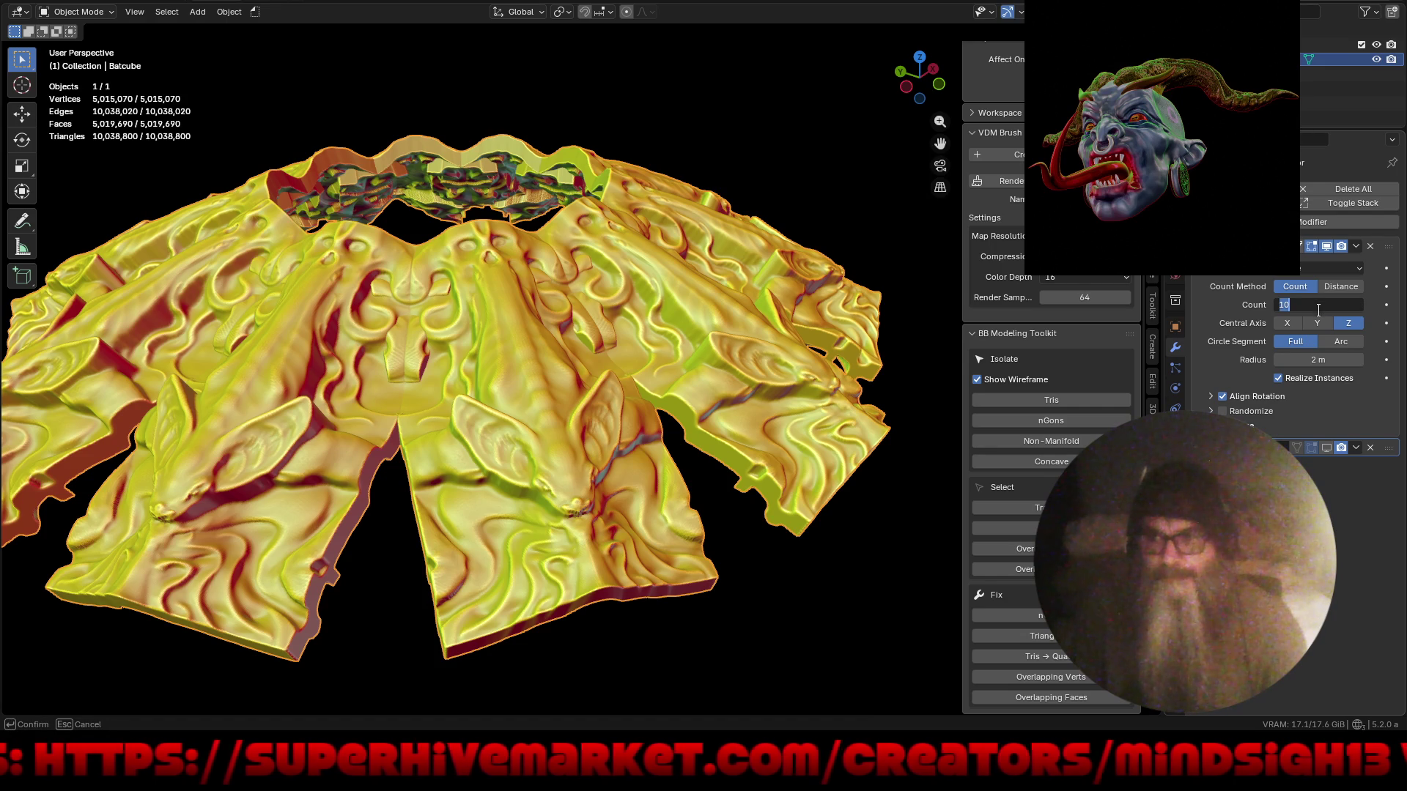
- Reduce the ring to 8 copies at a 1 m radius so the pieces close into a disc
type("8")
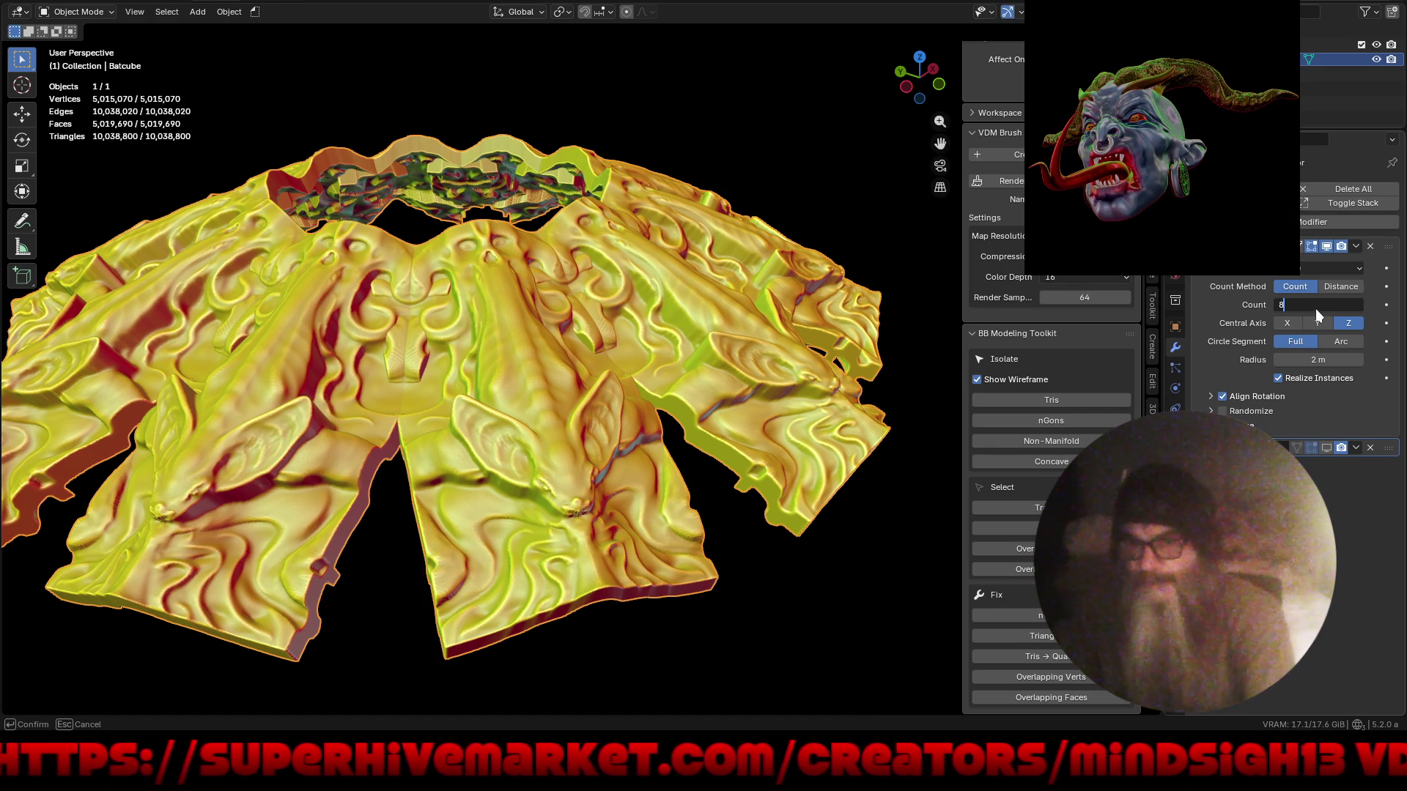
key("Return")
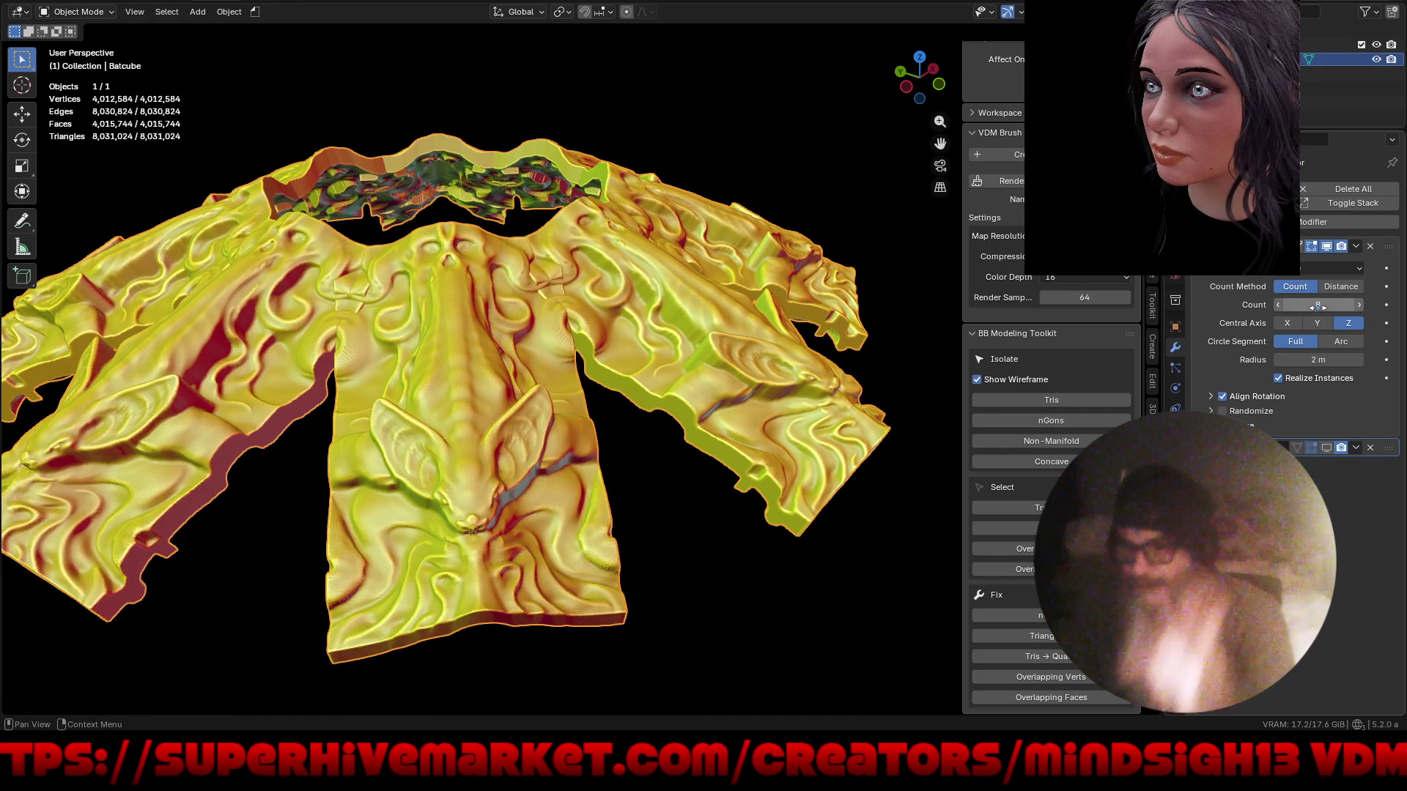
left_click(1315, 357)
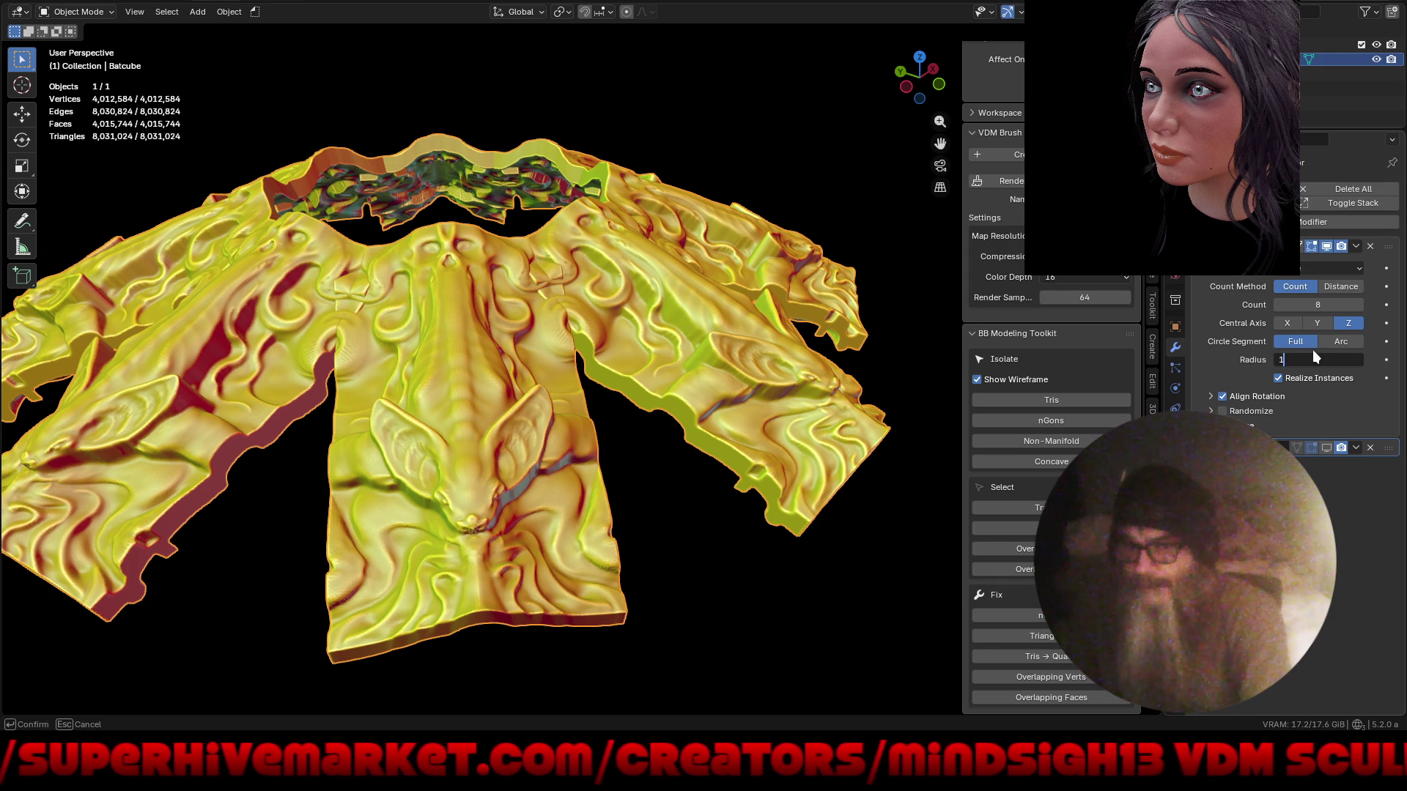
key("Return")
mouse_move(513, 440)
middle_mouse_down()
mouse_move(542, 534)
mouse_move(632, 384)
mouse_move(555, 318)
mouse_move(525, 350)
mouse_move(576, 381)
mouse_move(580, 420)
mouse_move(495, 390)
mouse_move(512, 517)
mouse_move(581, 603)
mouse_move(587, 494)
mouse_move(612, 462)
mouse_move(601, 318)
mouse_move(583, 421)
middle_mouse_up()
mouse_move(568, 489)
middle_mouse_down()
mouse_move(566, 557)
mouse_move(566, 477)
mouse_move(612, 444)
mouse_move(605, 551)
middle_mouse_up()
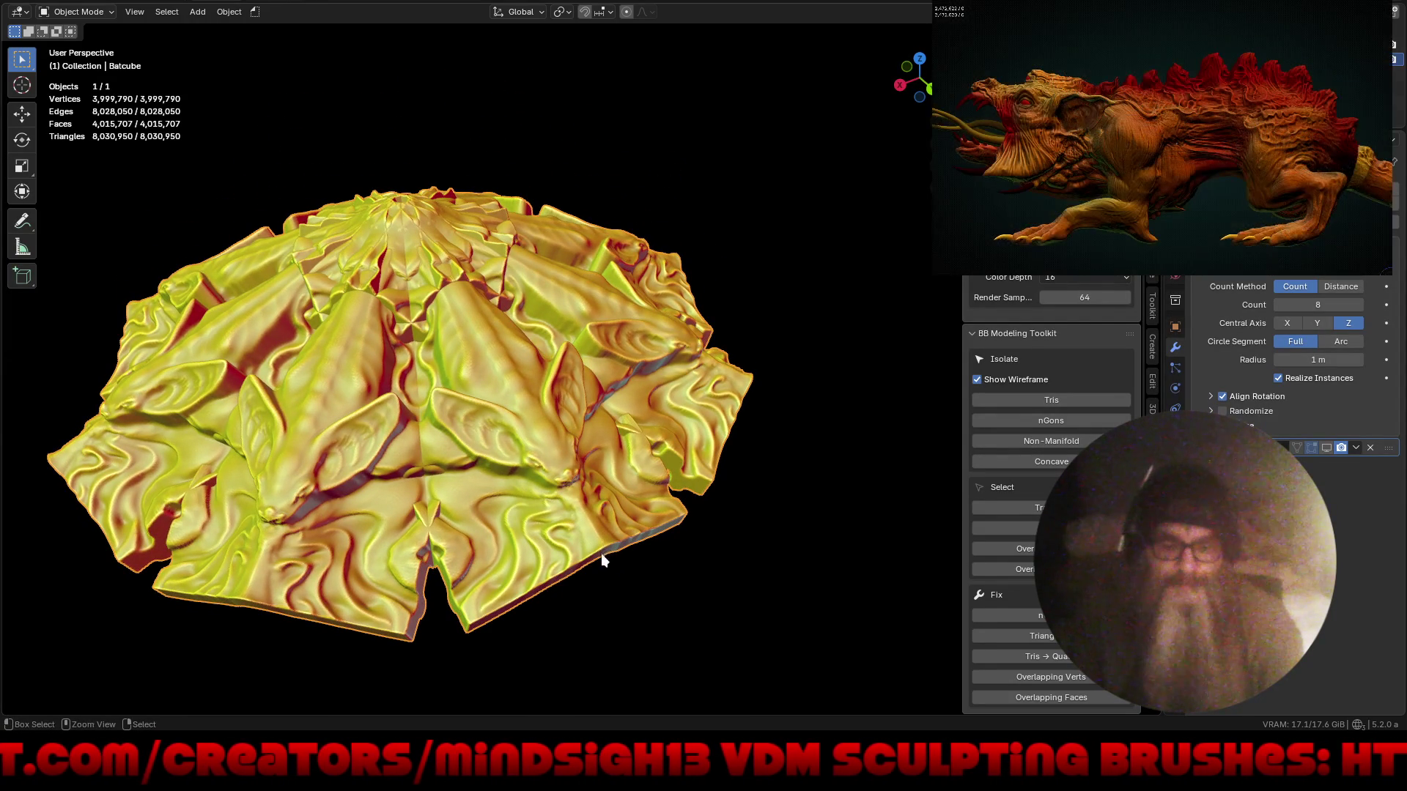
- Save the project as Batcube.blend and inspect the radial disc from low and top angles
key("ctrl+s")
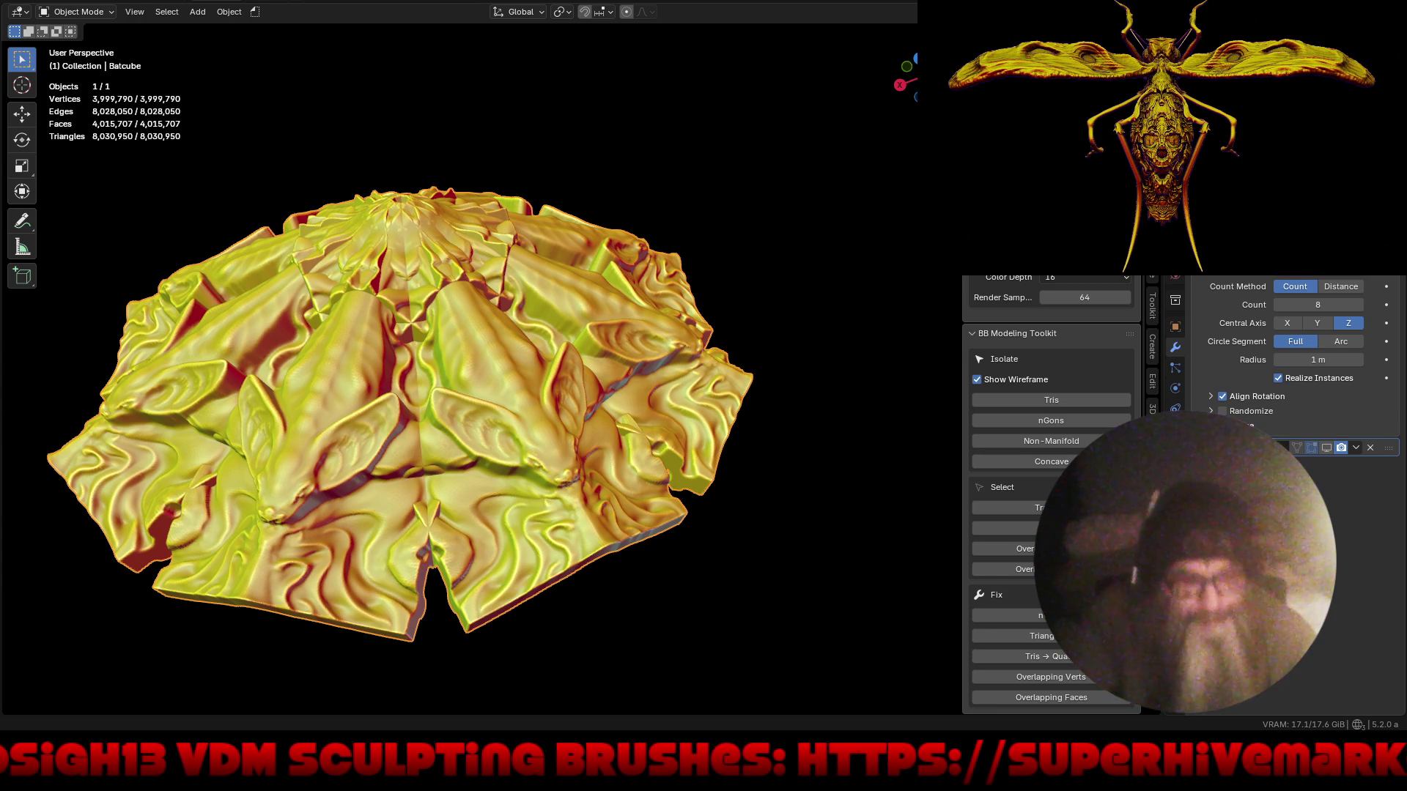
mouse_move(631, 546)
middle_mouse_down()
mouse_move(713, 505)
mouse_move(769, 559)
mouse_move(742, 526)
middle_mouse_up()
mouse_move(608, 328)
middle_mouse_down()
mouse_move(591, 436)
mouse_move(600, 501)
mouse_move(588, 389)
mouse_move(570, 369)
mouse_move(579, 447)
mouse_move(582, 311)
mouse_move(593, 481)
mouse_move(572, 393)
mouse_move(573, 436)
middle_mouse_up()
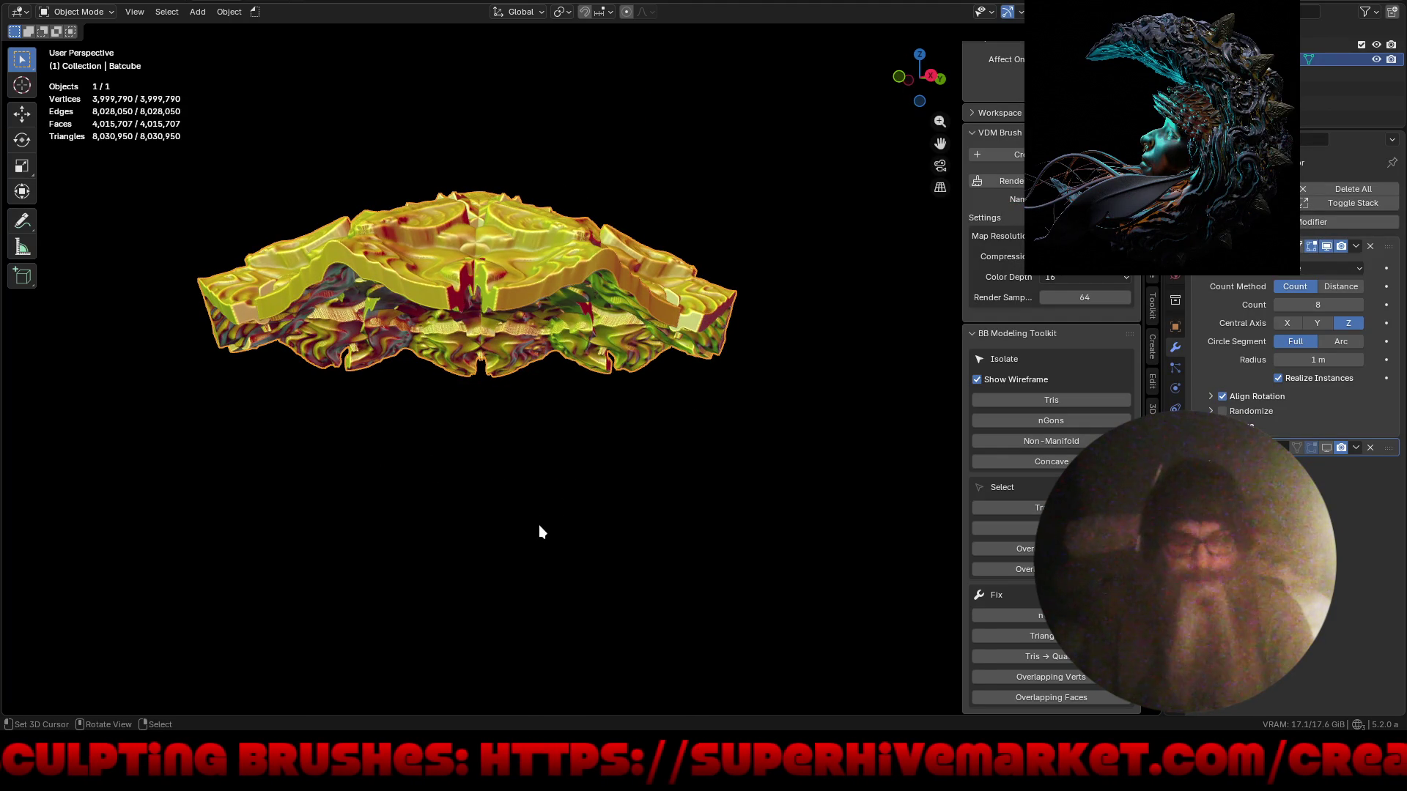
key("shift+a")
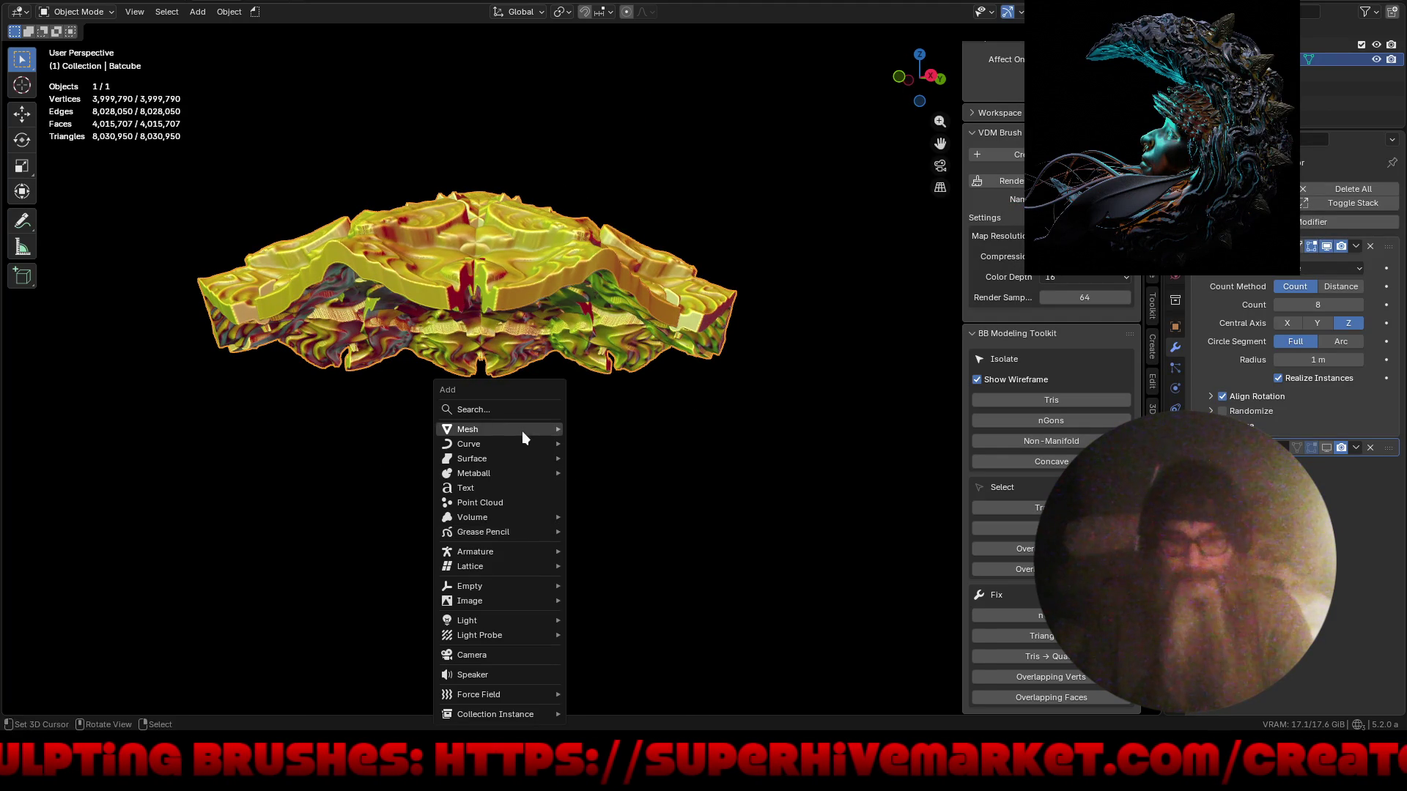
- Add a Single Vert mesh object named Vert and enter Edit Mode on it
mouse_move(560, 433)
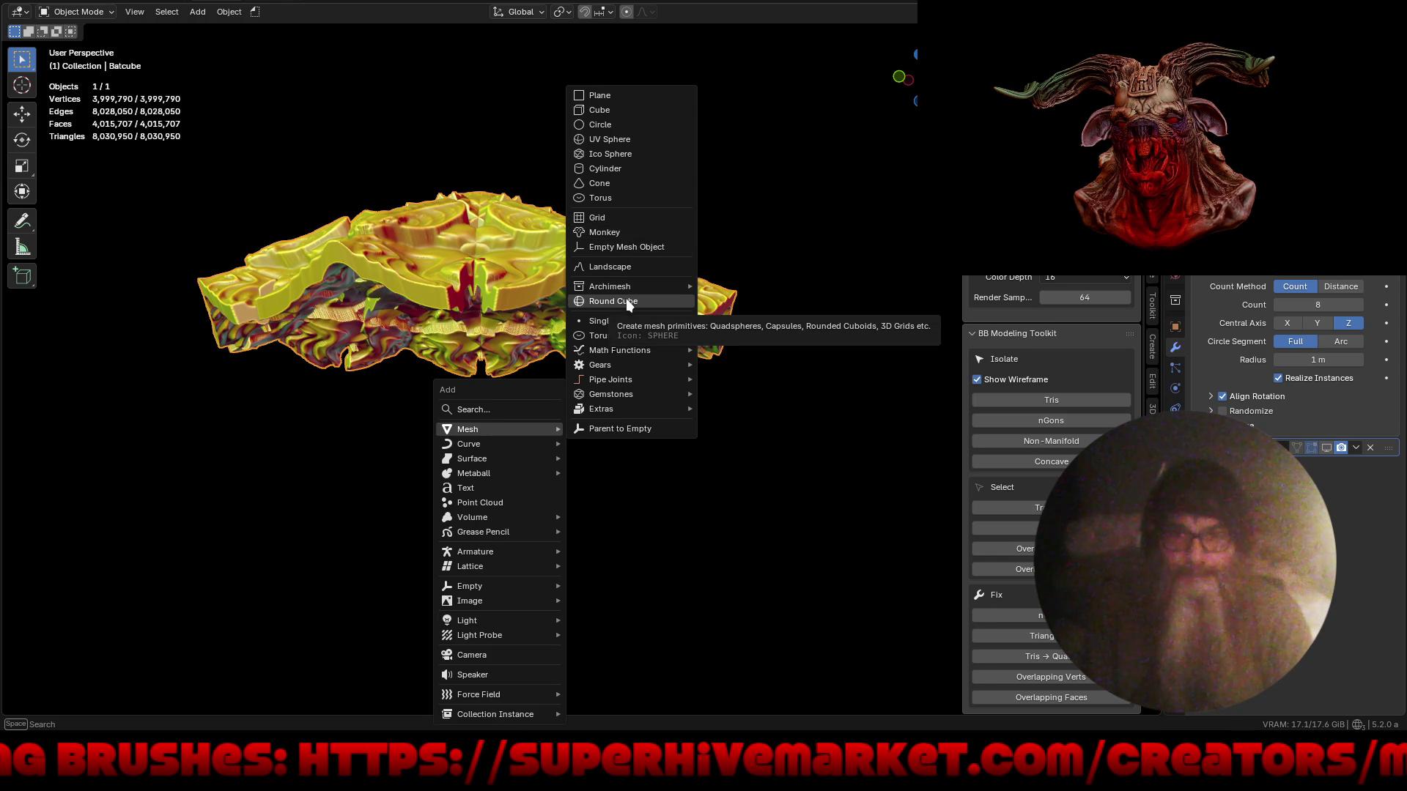
mouse_move(628, 340)
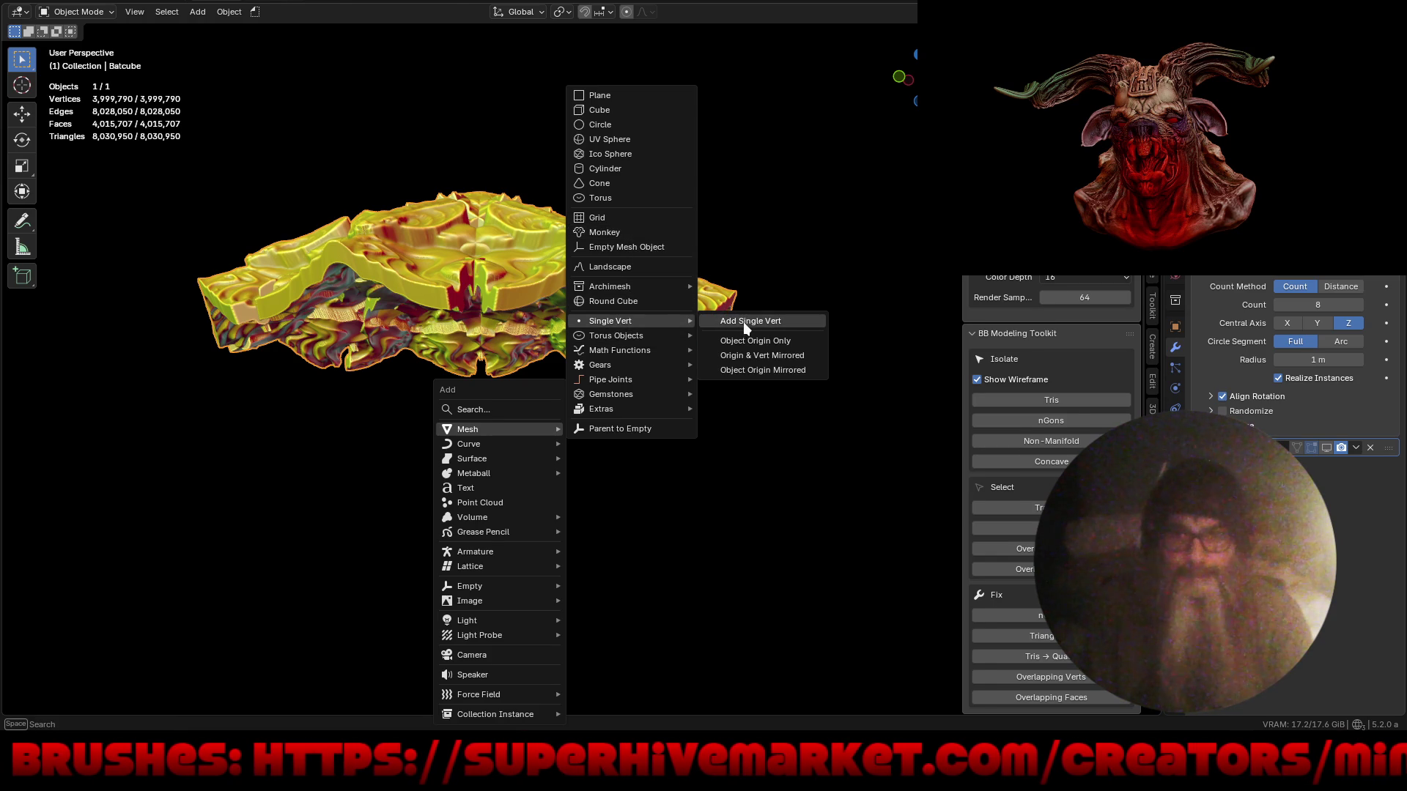
left_click(745, 324)
key("ctrl+Tab")
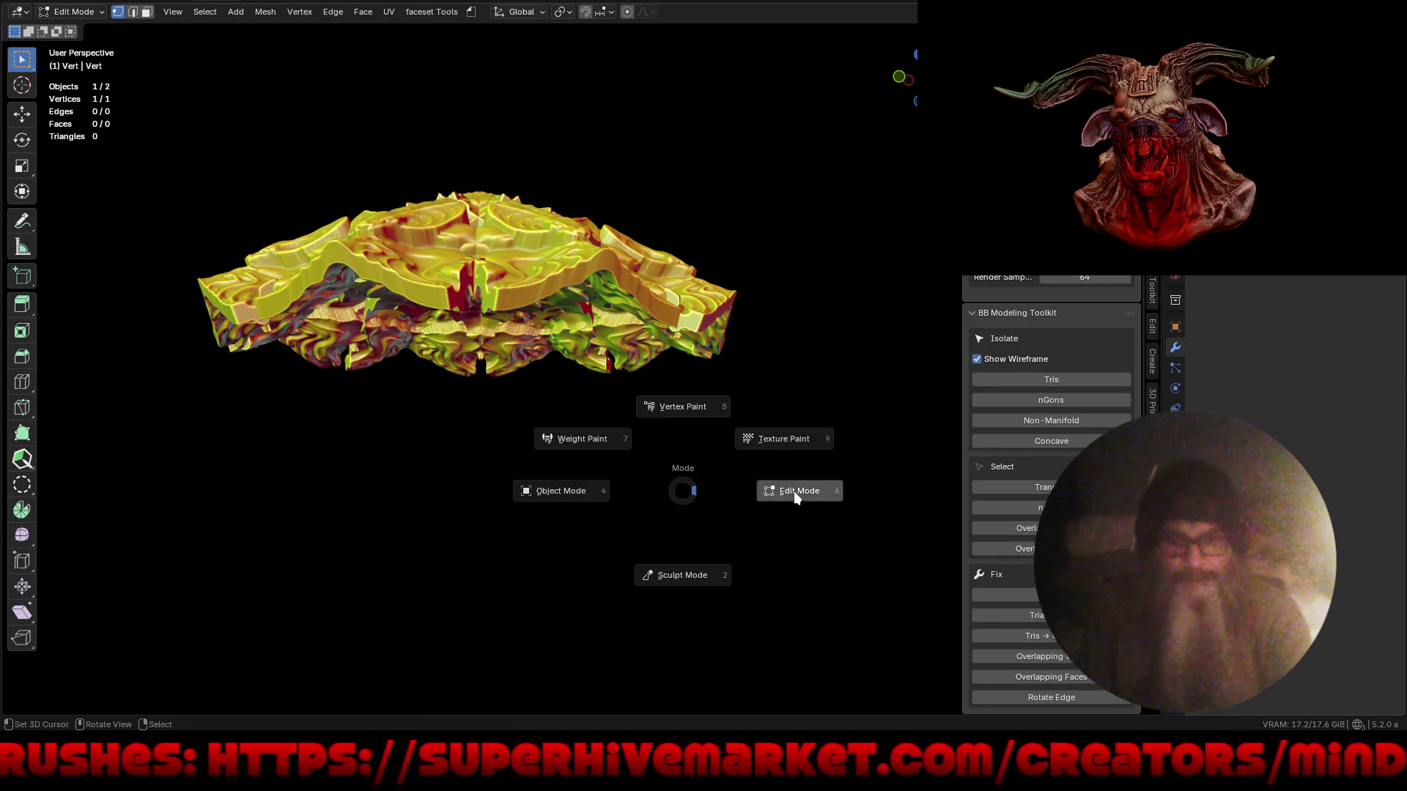
left_click(792, 491)
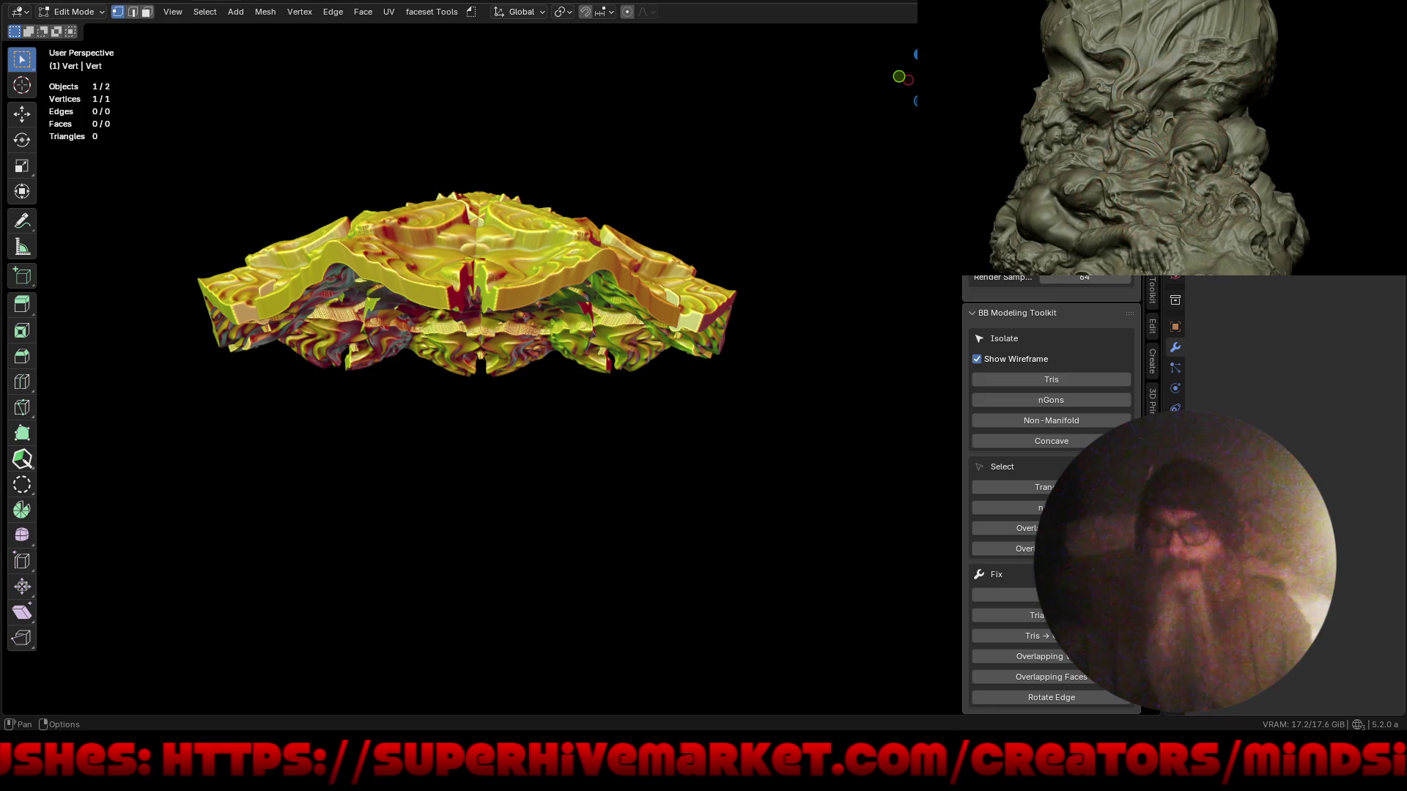
left_click(1040, 12)
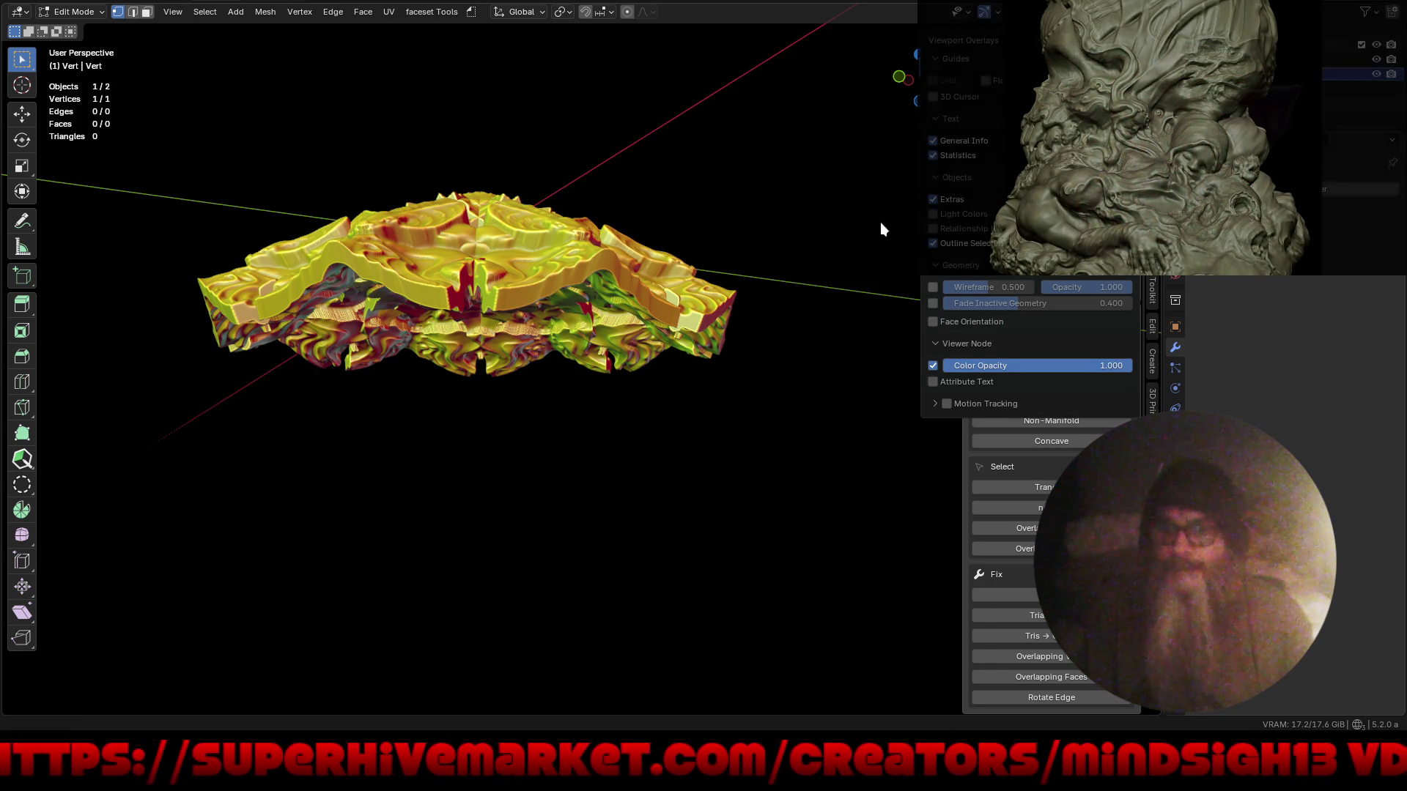
- Snap the new vertex to the 3D cursor with Selection to Cursor
left_click(535, 432)
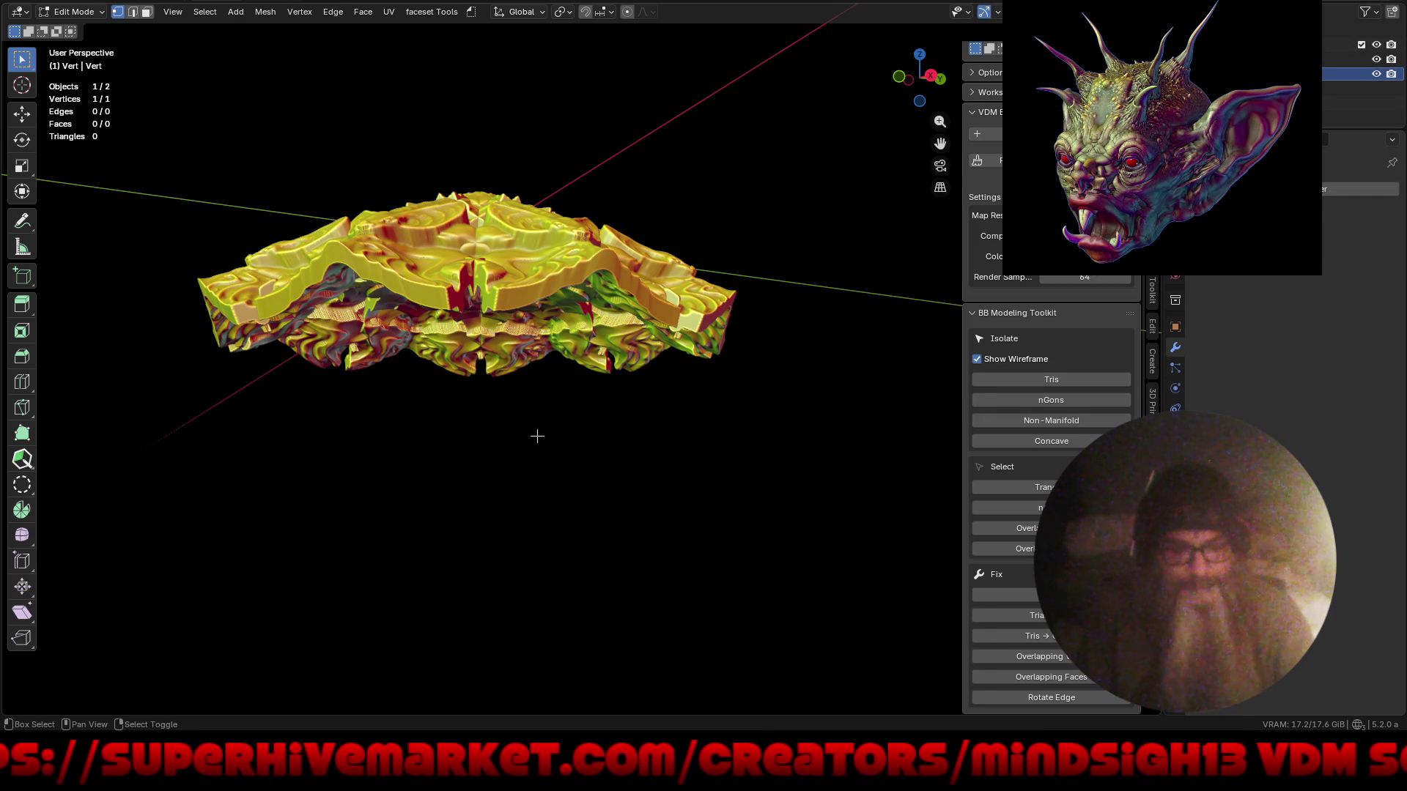
key("shift+s")
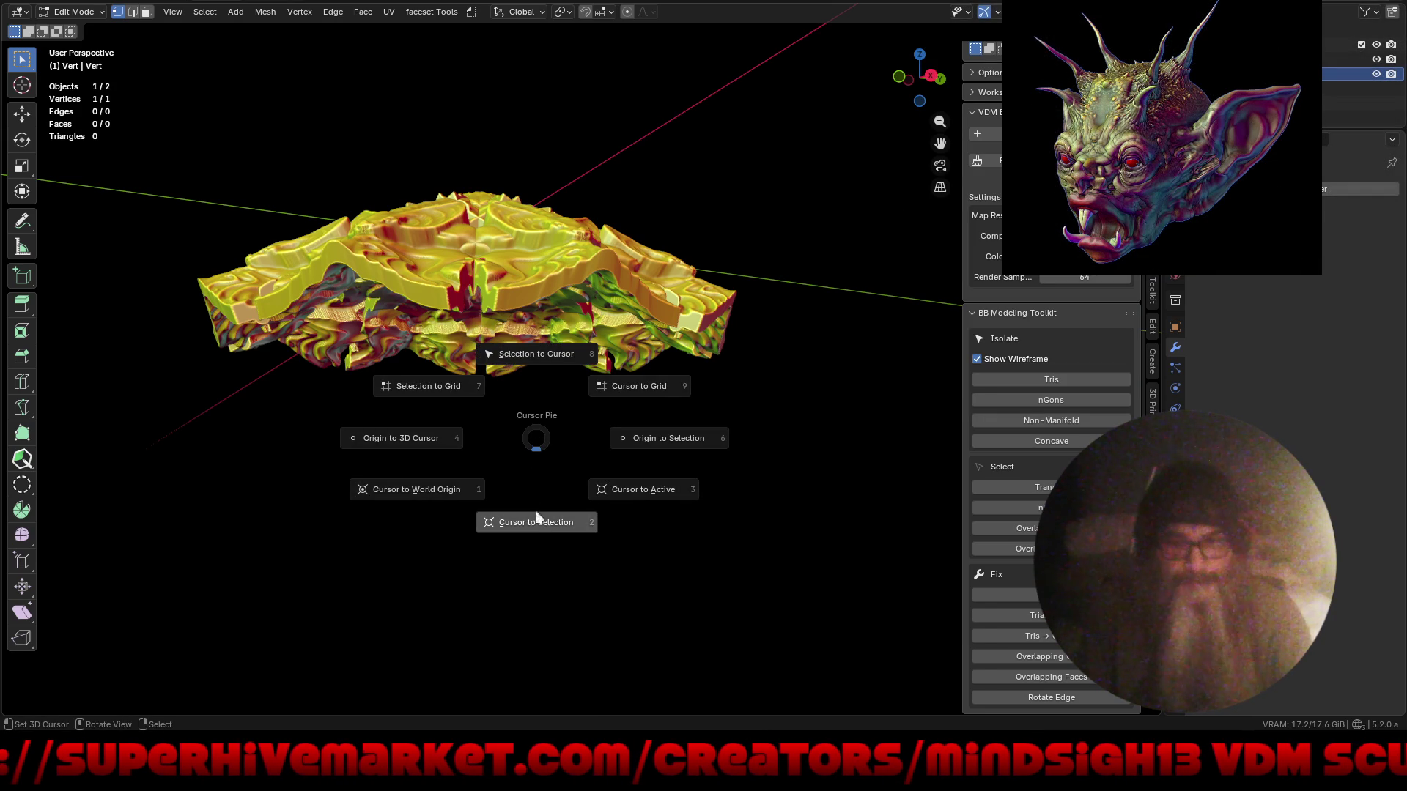
left_click(541, 357)
mouse_move(561, 433)
middle_mouse_down()
mouse_move(590, 411)
mouse_move(574, 455)
middle_mouse_up()
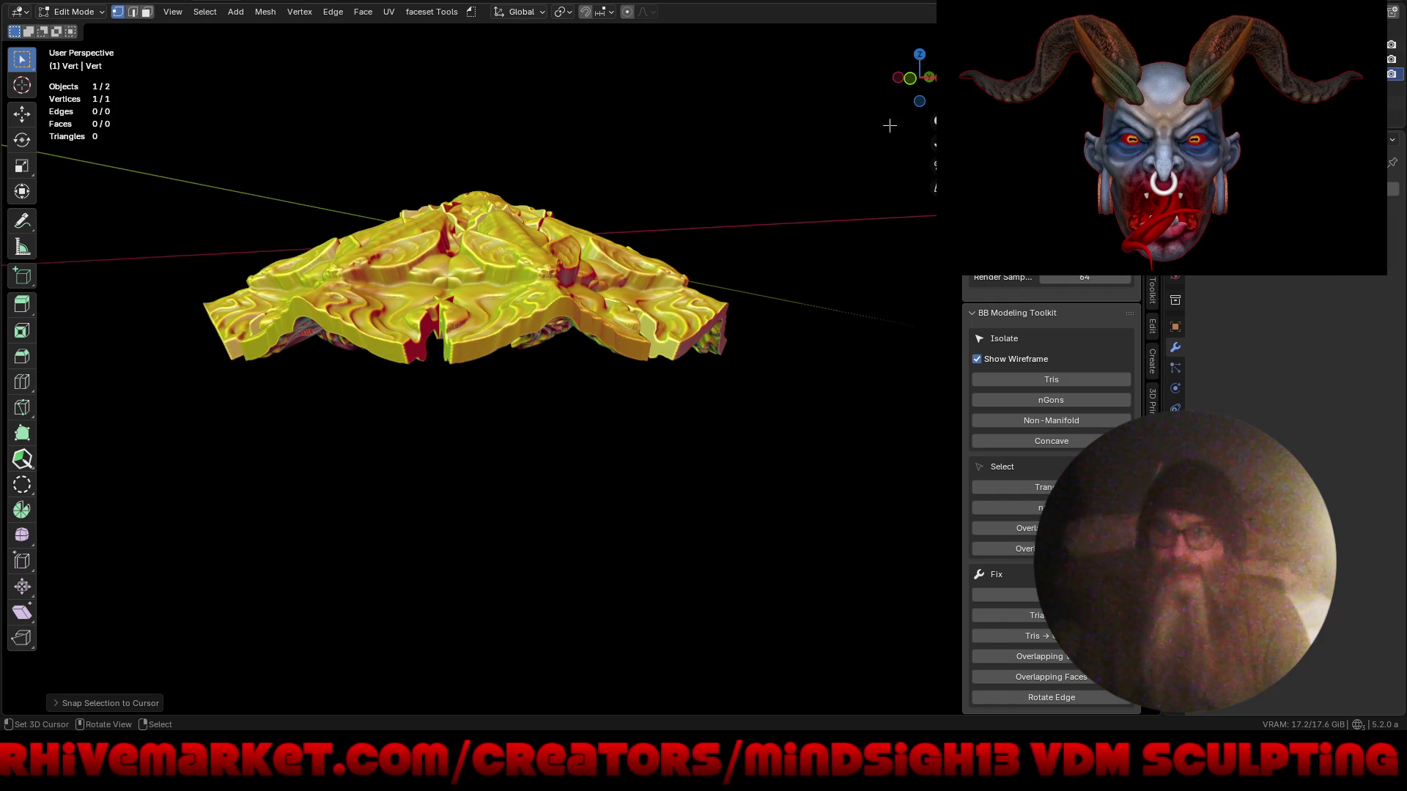
- Show the 3D Cursor overlay and isolate the Vert object in Local View
left_click(1077, 11)
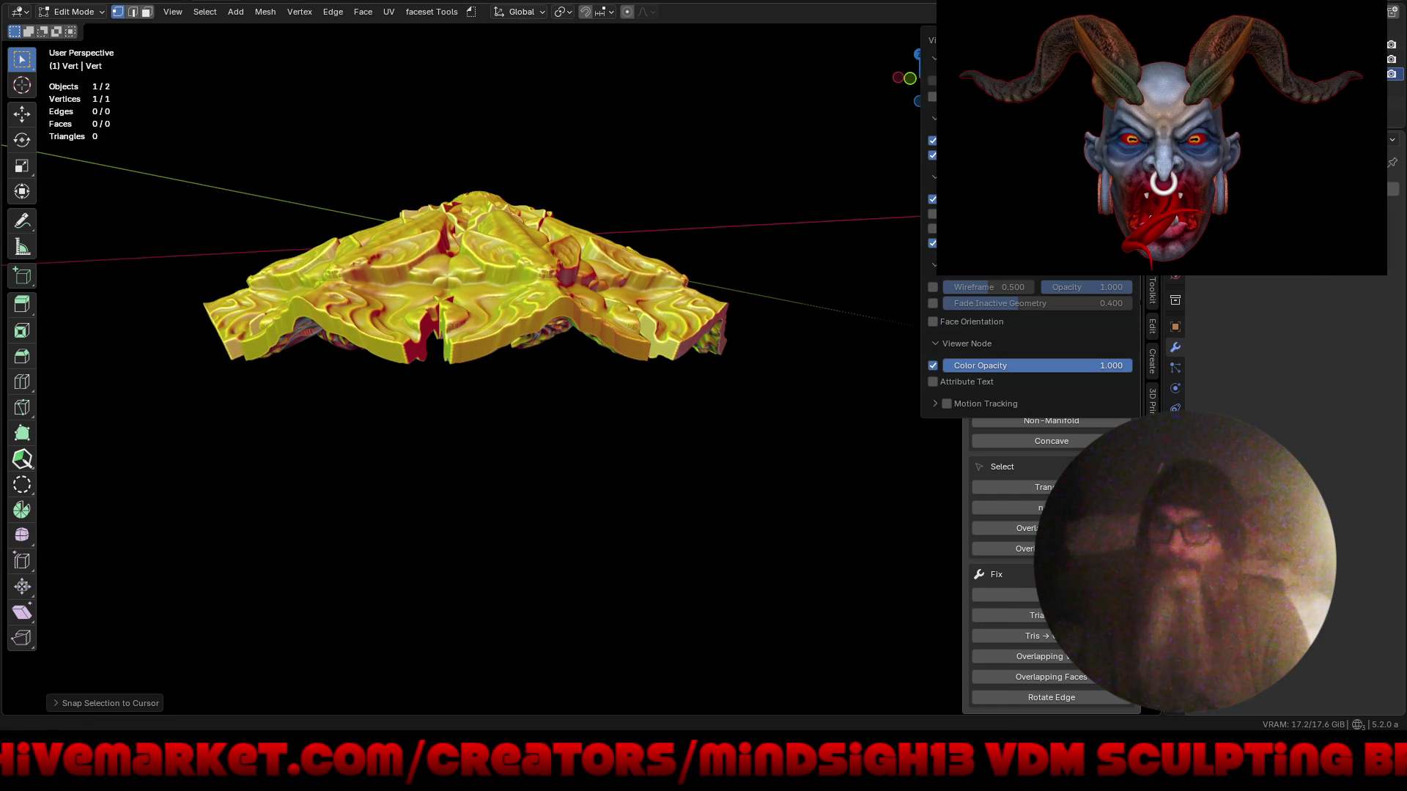
left_click(933, 97)
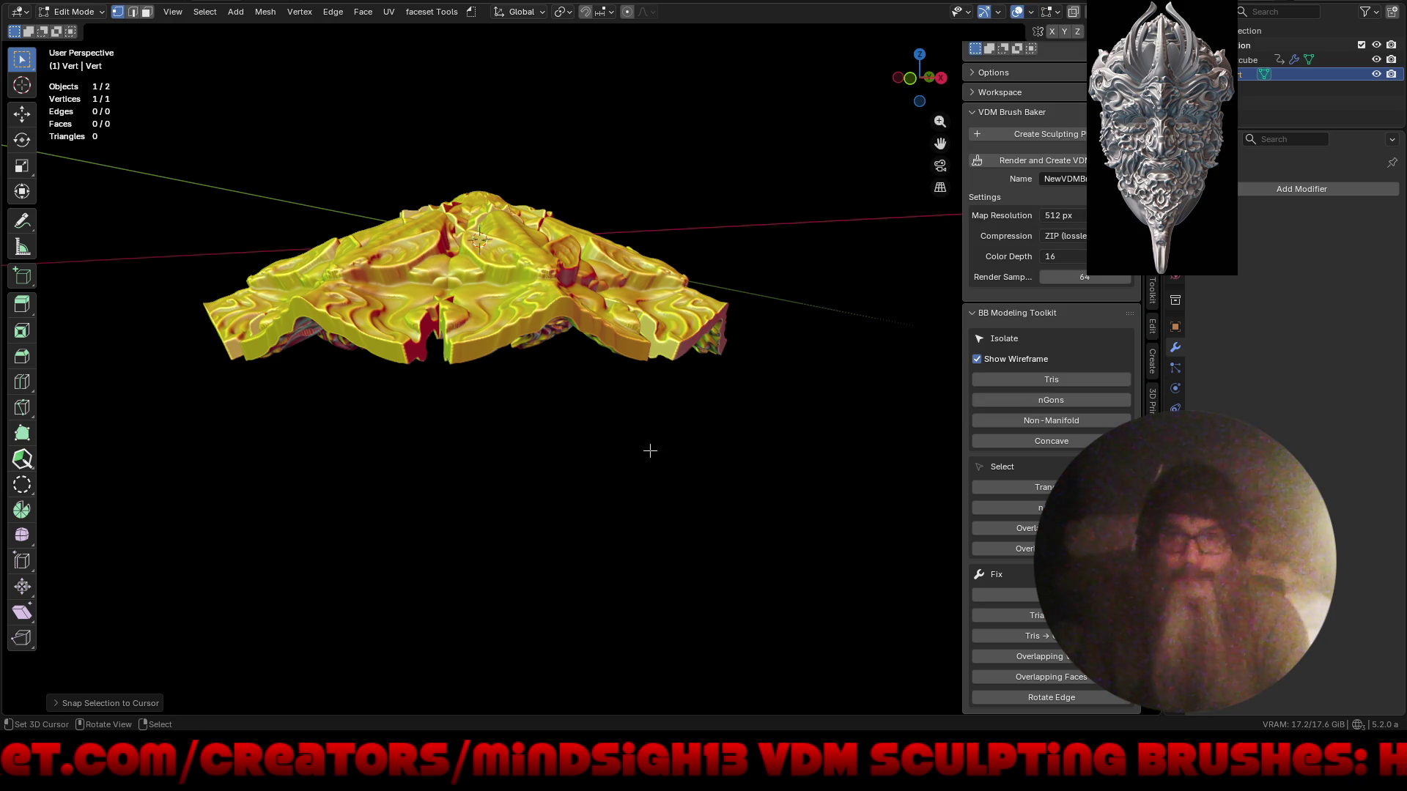
key("KP_Divide")
mouse_move(623, 381)
middle_mouse_down()
mouse_move(647, 417)
mouse_move(616, 367)
mouse_move(631, 277)
mouse_move(618, 339)
mouse_move(638, 402)
middle_mouse_up()
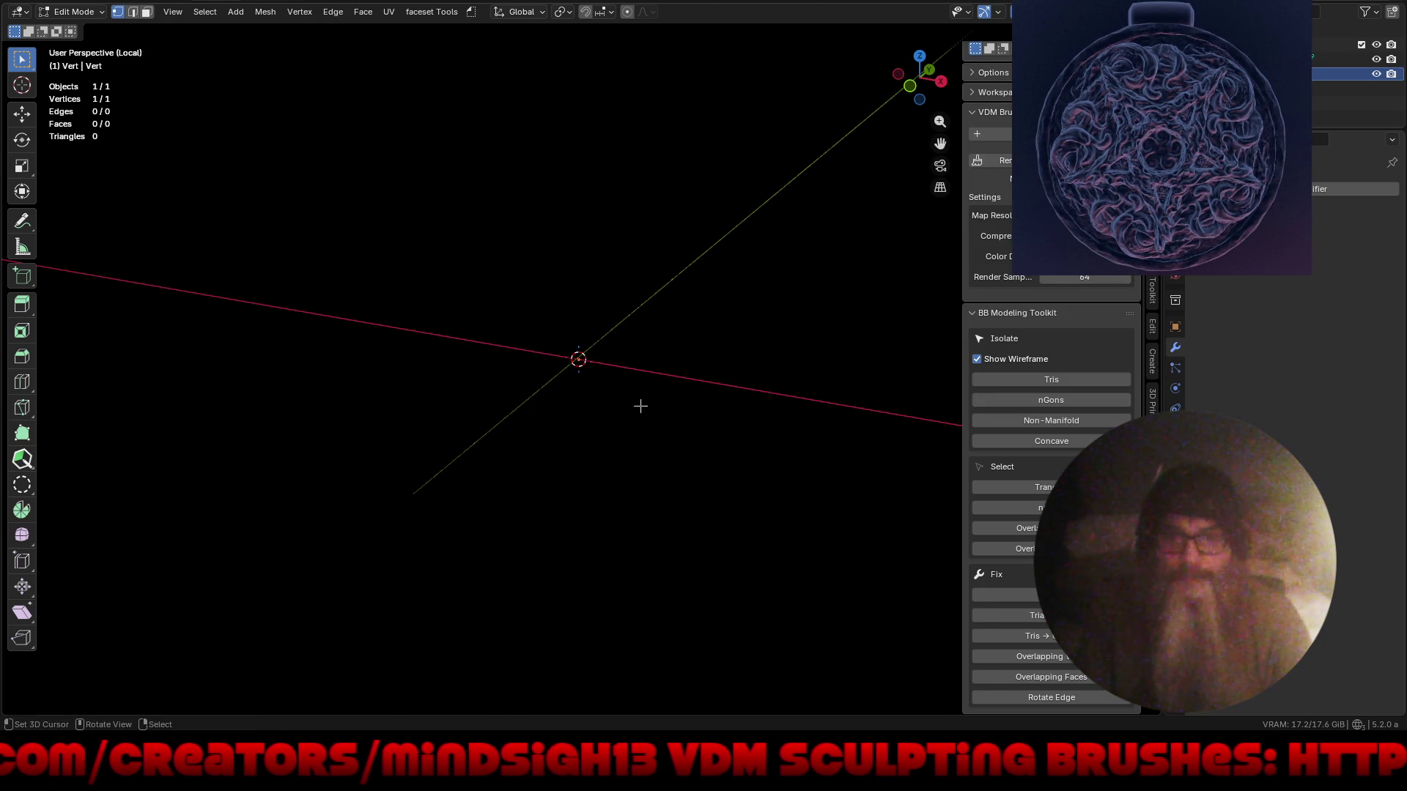
- Extrude the vertex straight up along Z into a short vertical edge
key("e")
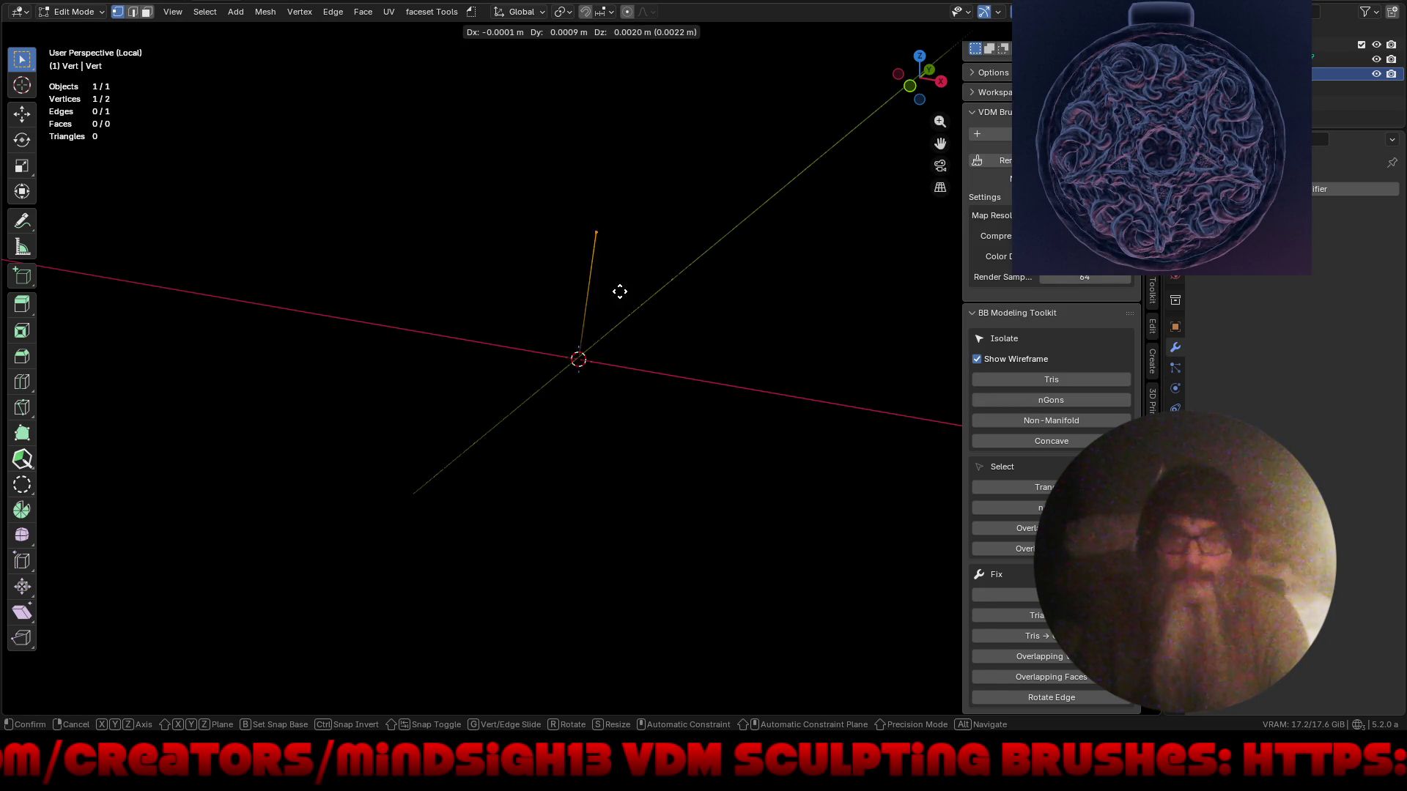
key("z")
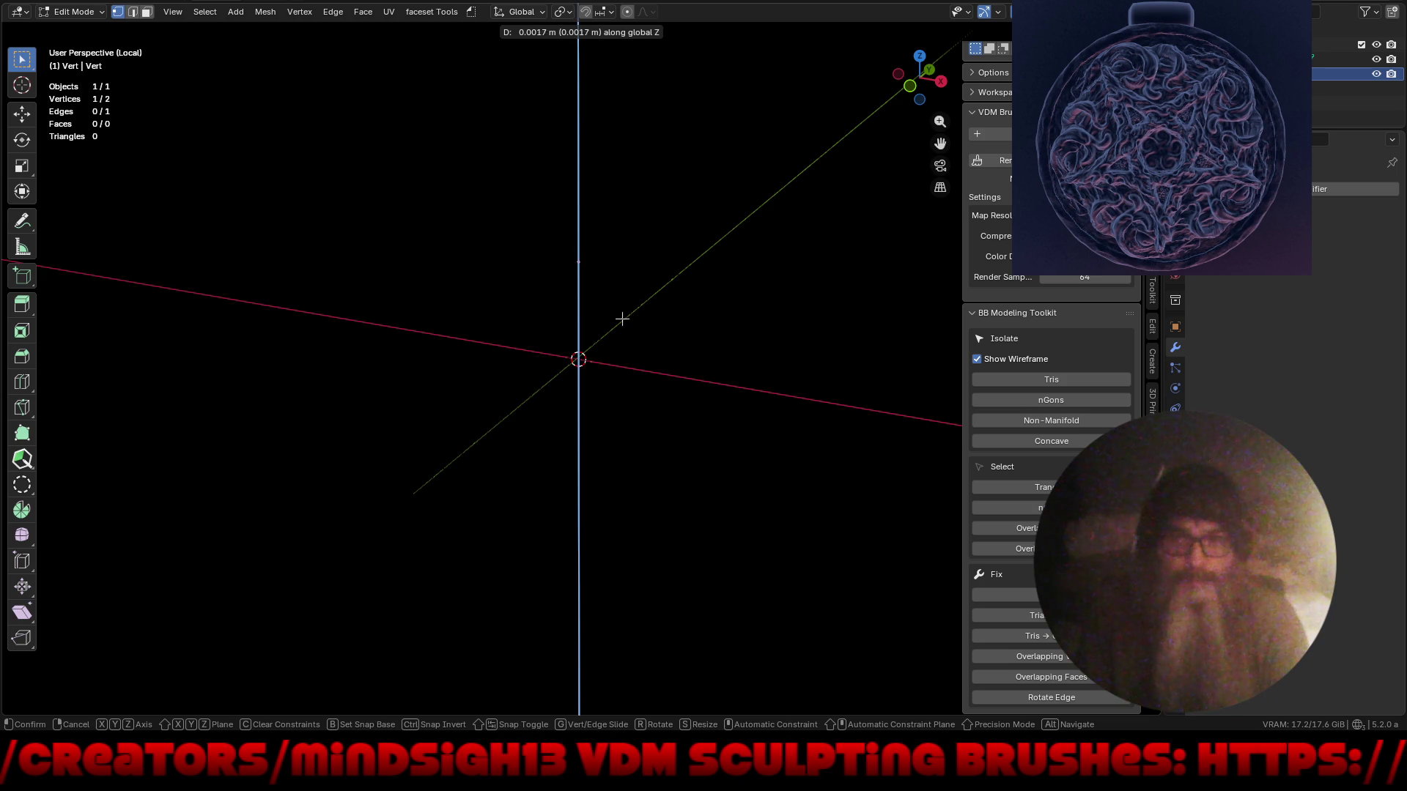
left_click(623, 328)
mouse_move(667, 330)
middle_mouse_down()
mouse_move(622, 359)
mouse_move(613, 345)
middle_mouse_up()
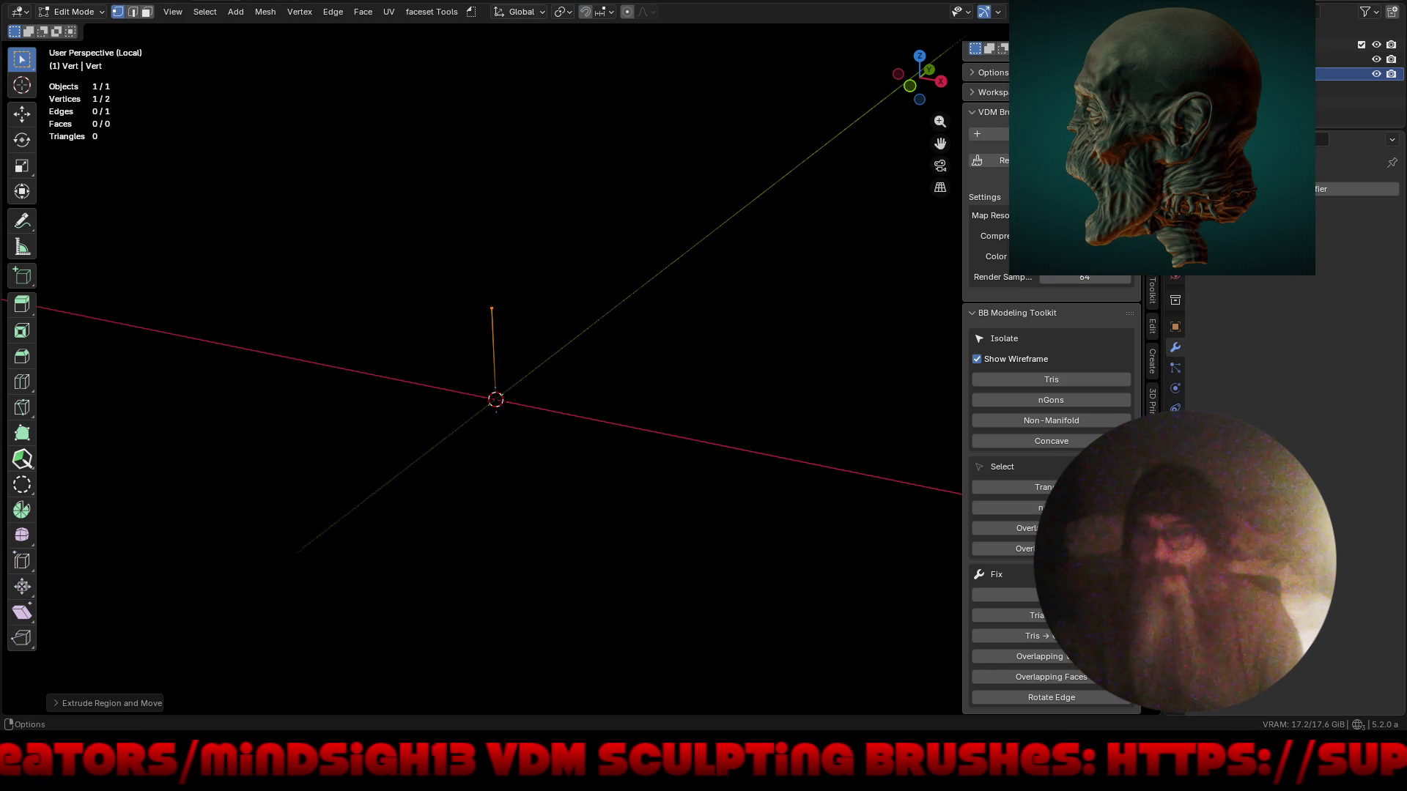
- Keep the custom yellow object colour and set the viewport background to World grey
left_click(1134, 11)
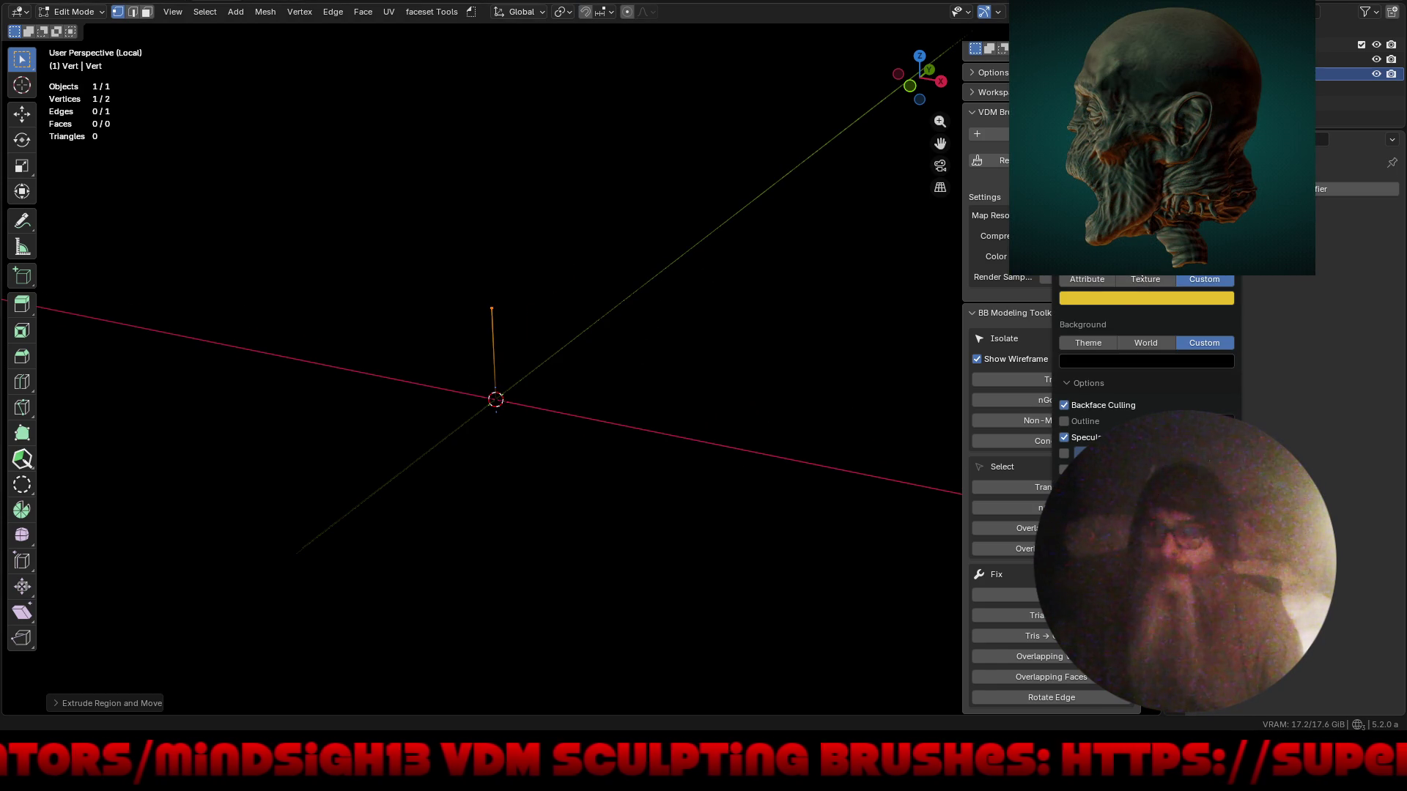
left_click(1142, 275)
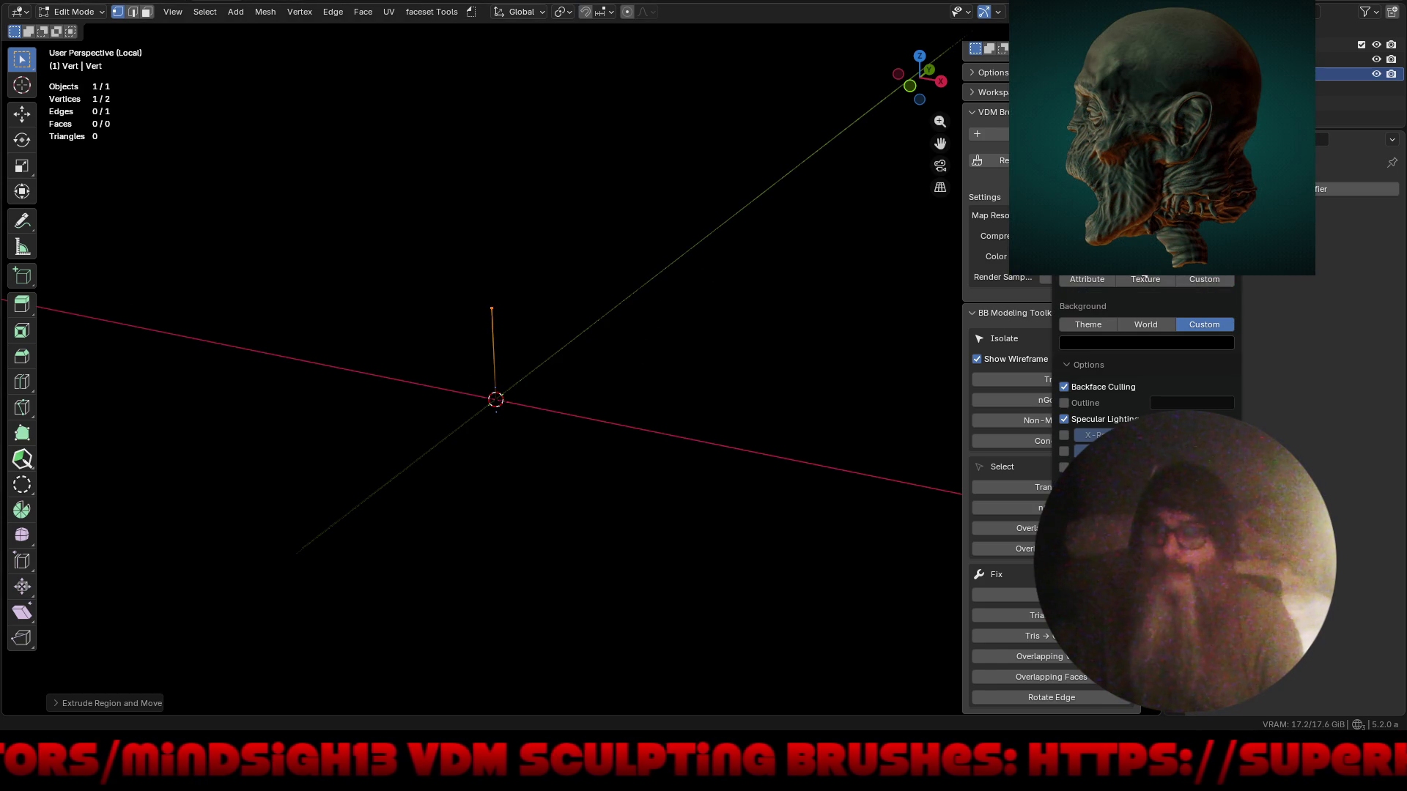
left_click(1216, 279)
left_click(1151, 343)
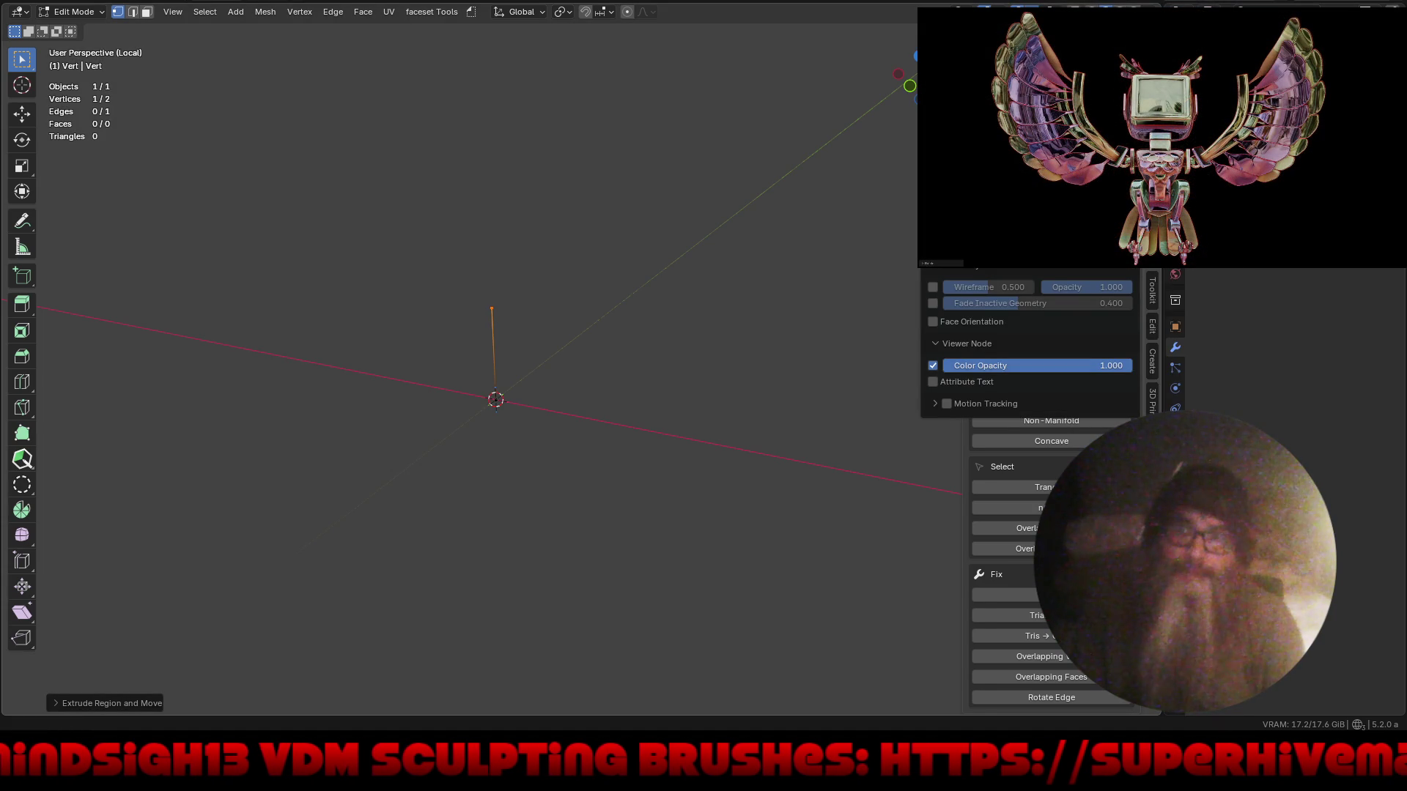
scroll(1025, 344, "up", 1)
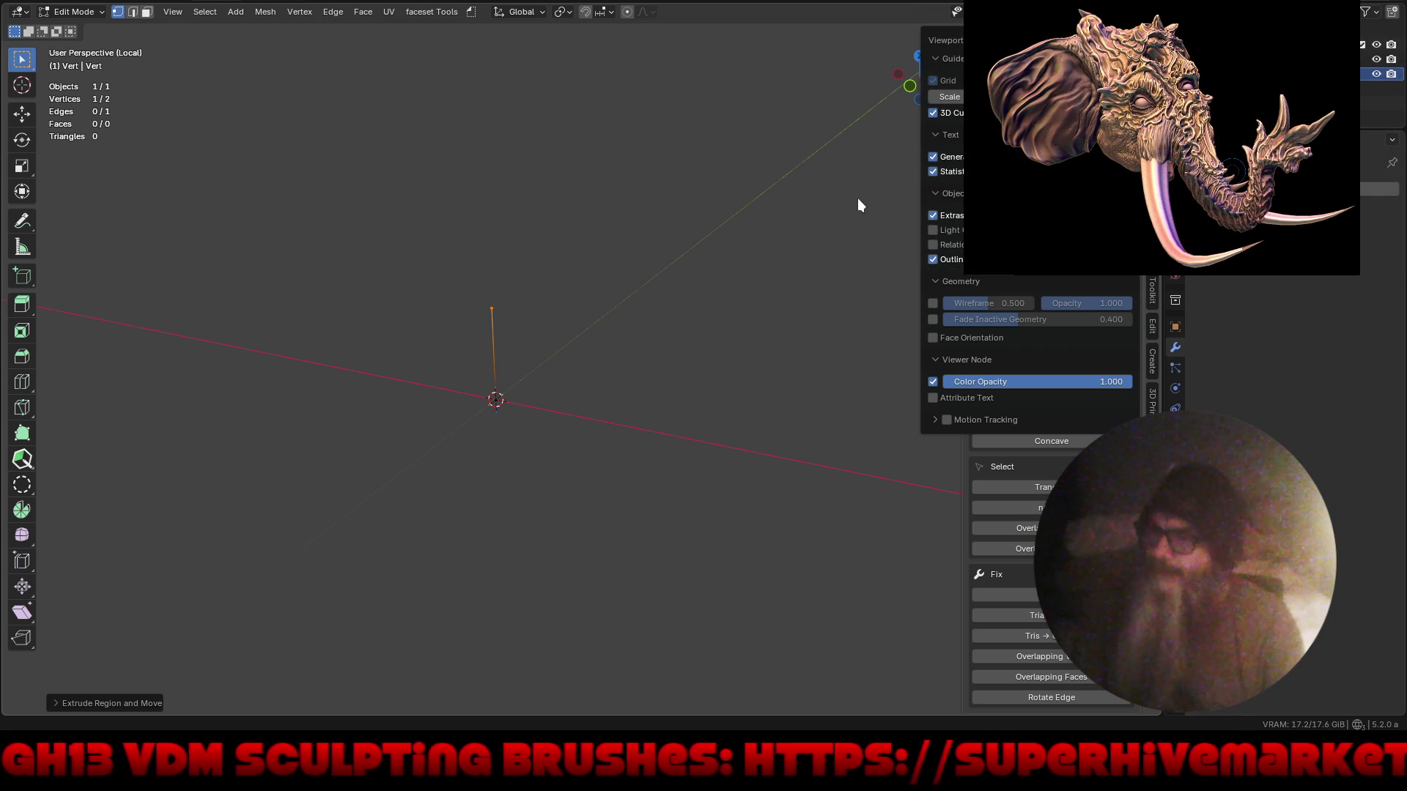
- Move the extruded vertex further upward, viewing the vertical edge from an orbited angle
mouse_move(811, 262)
middle_mouse_down()
mouse_move(704, 336)
mouse_move(638, 317)
mouse_move(645, 357)
middle_mouse_up()
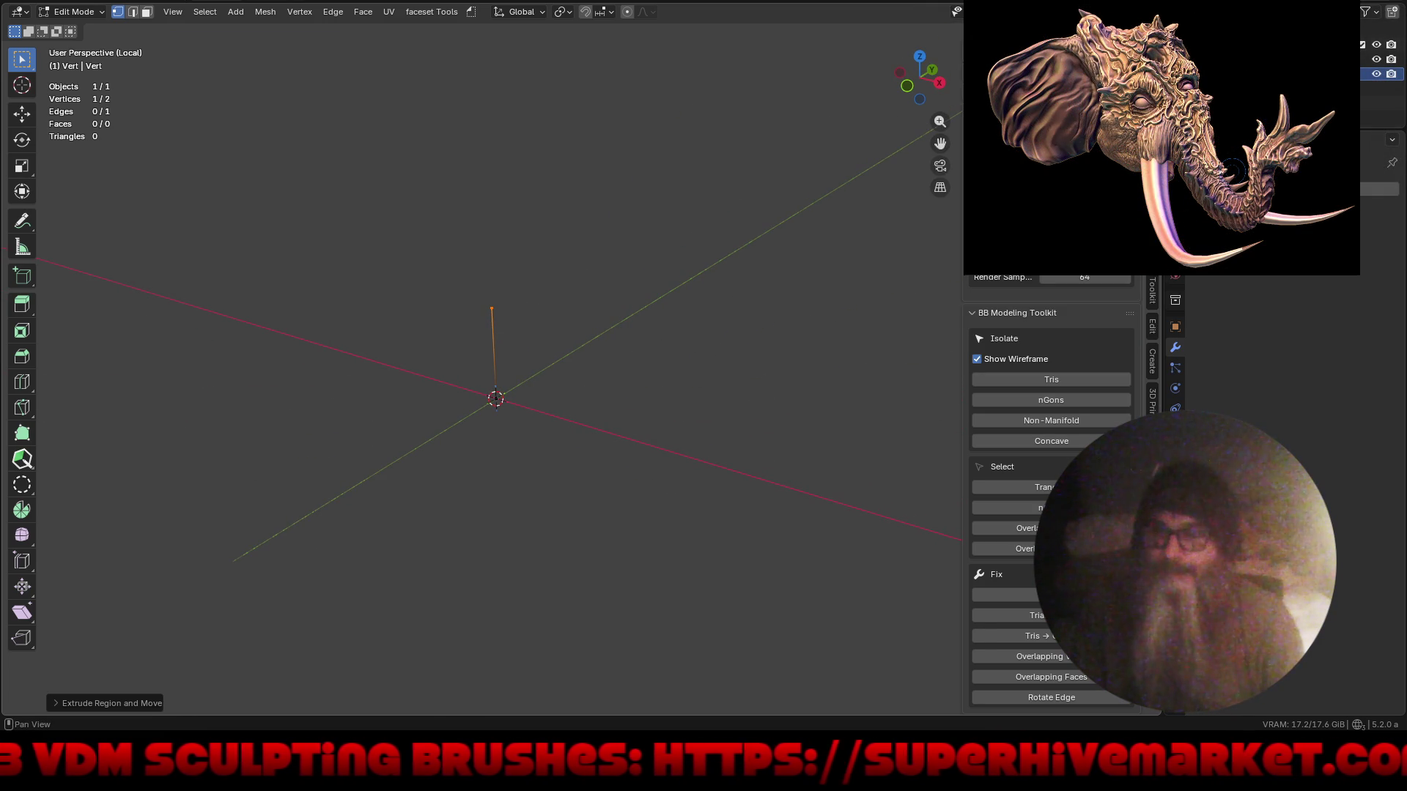
key("ctrl+Tab")
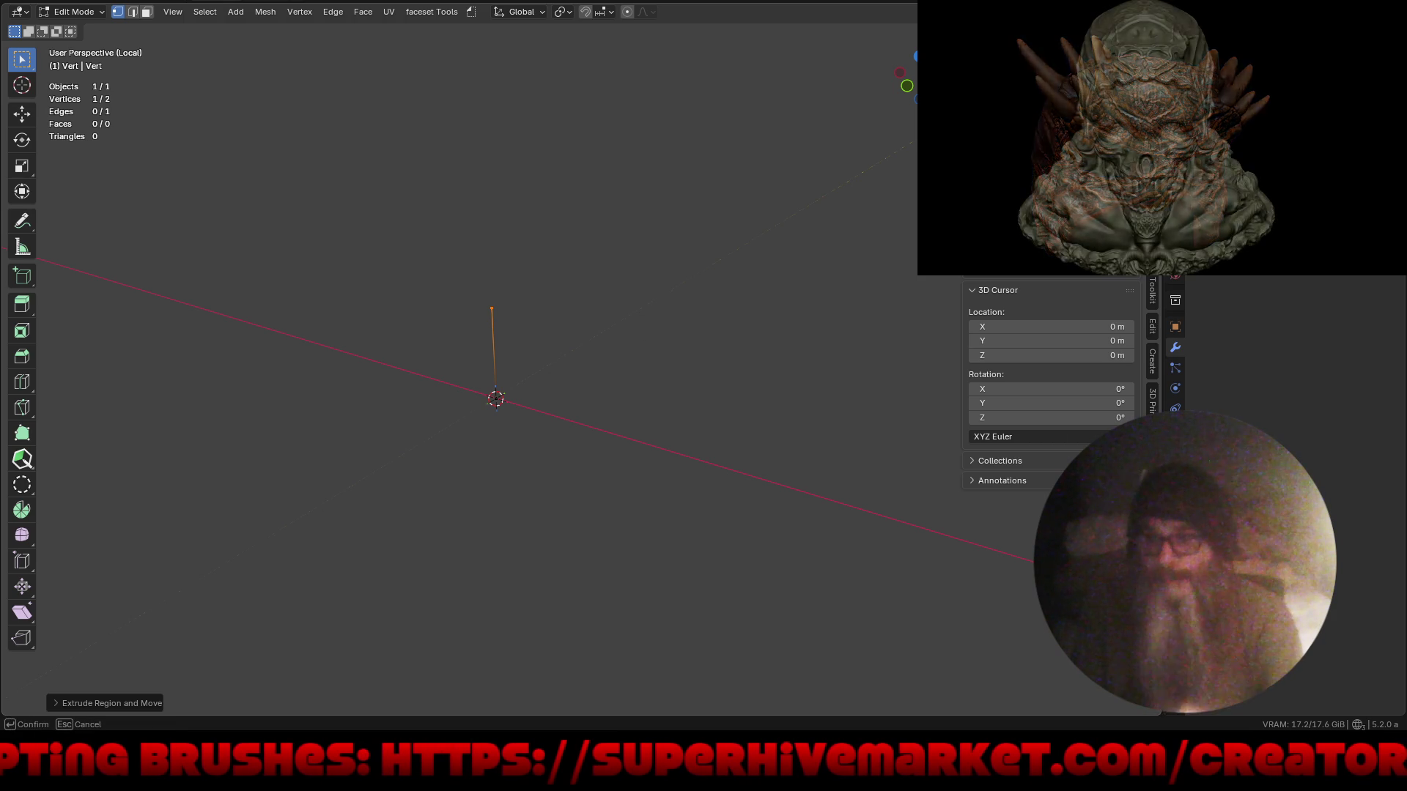
left_click(877, 227)
- In front view, extrude another vertex and shift the whole edge sideways along X
mouse_move(386, 452)
middle_mouse_down()
mouse_move(427, 496)
mouse_move(526, 487)
middle_mouse_up()
key("KP_1")
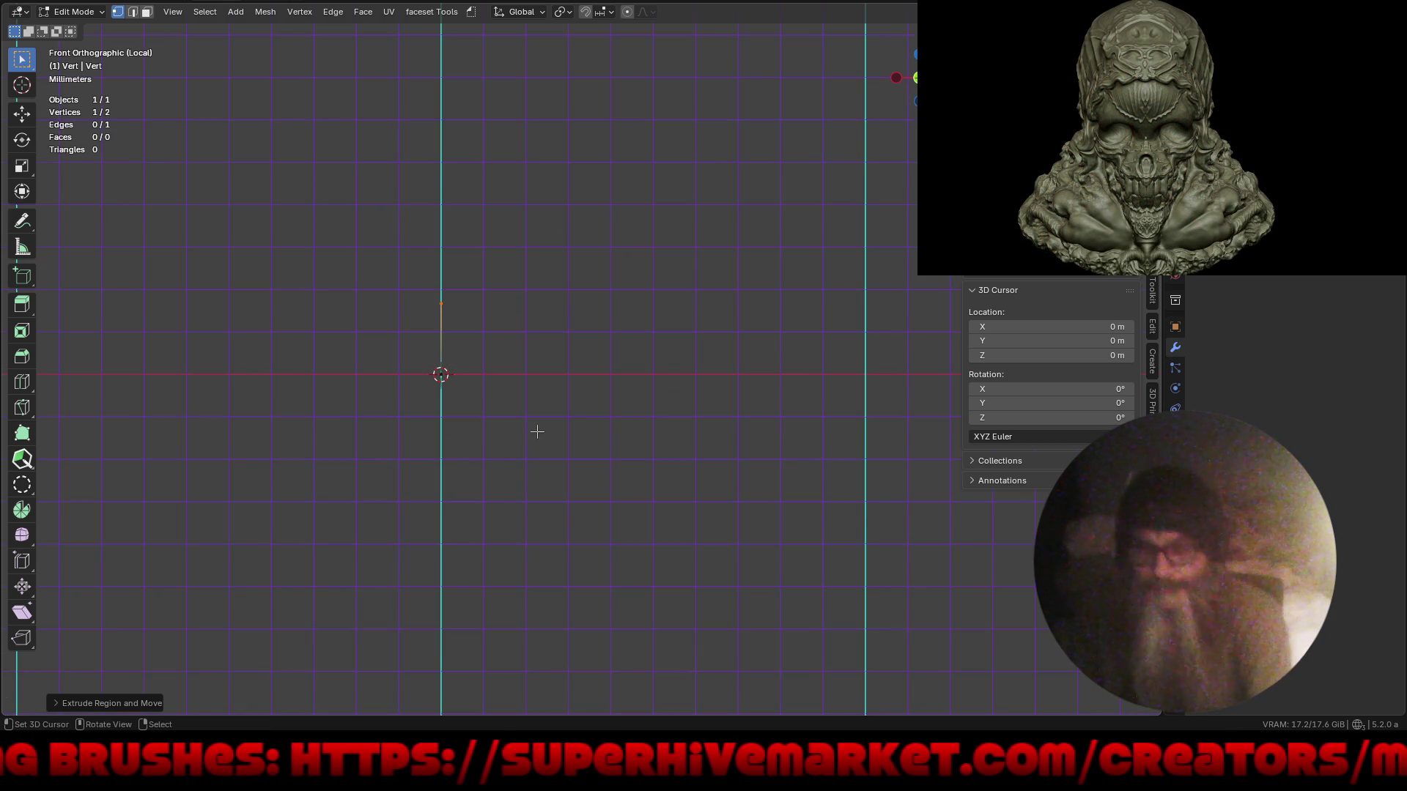
key("e")
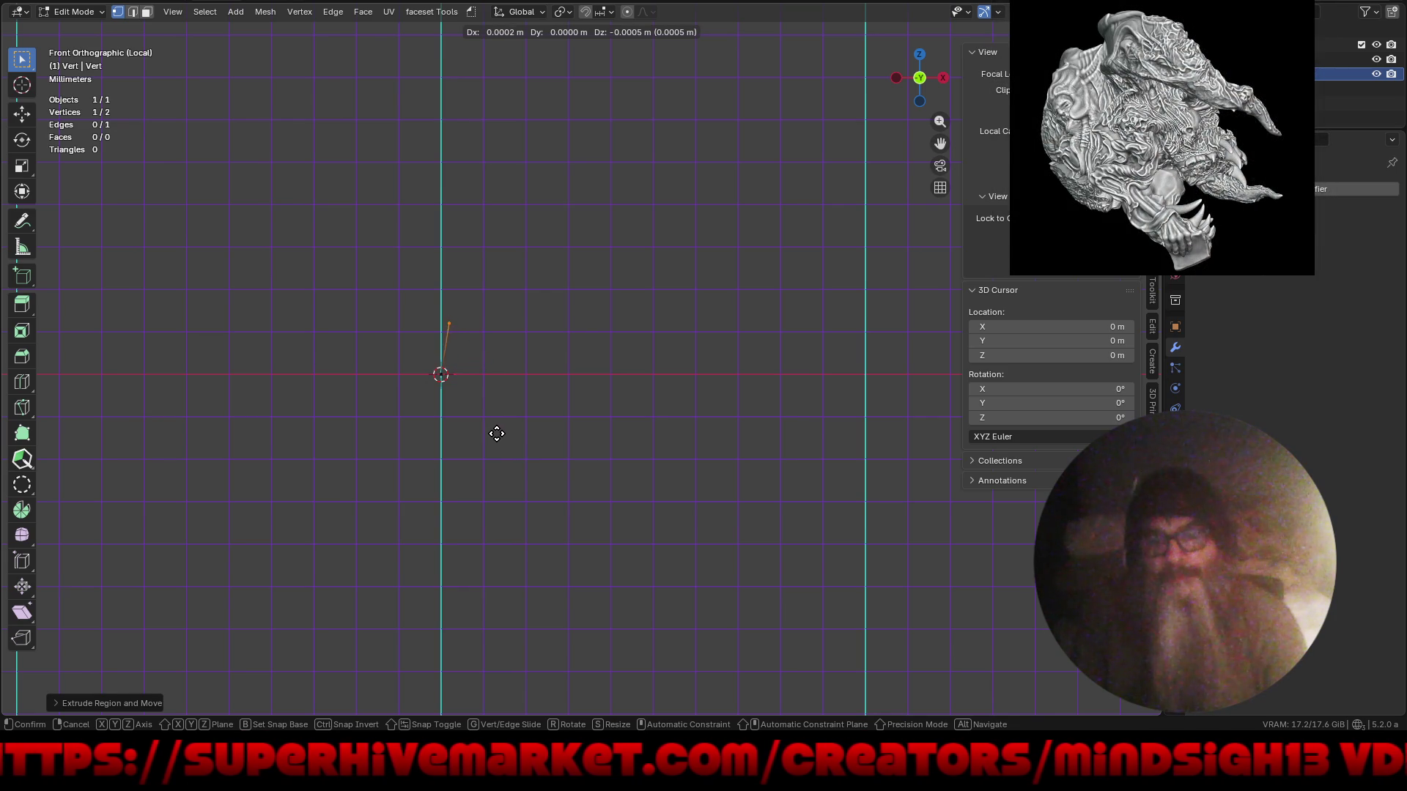
left_click(513, 436)
key("a")
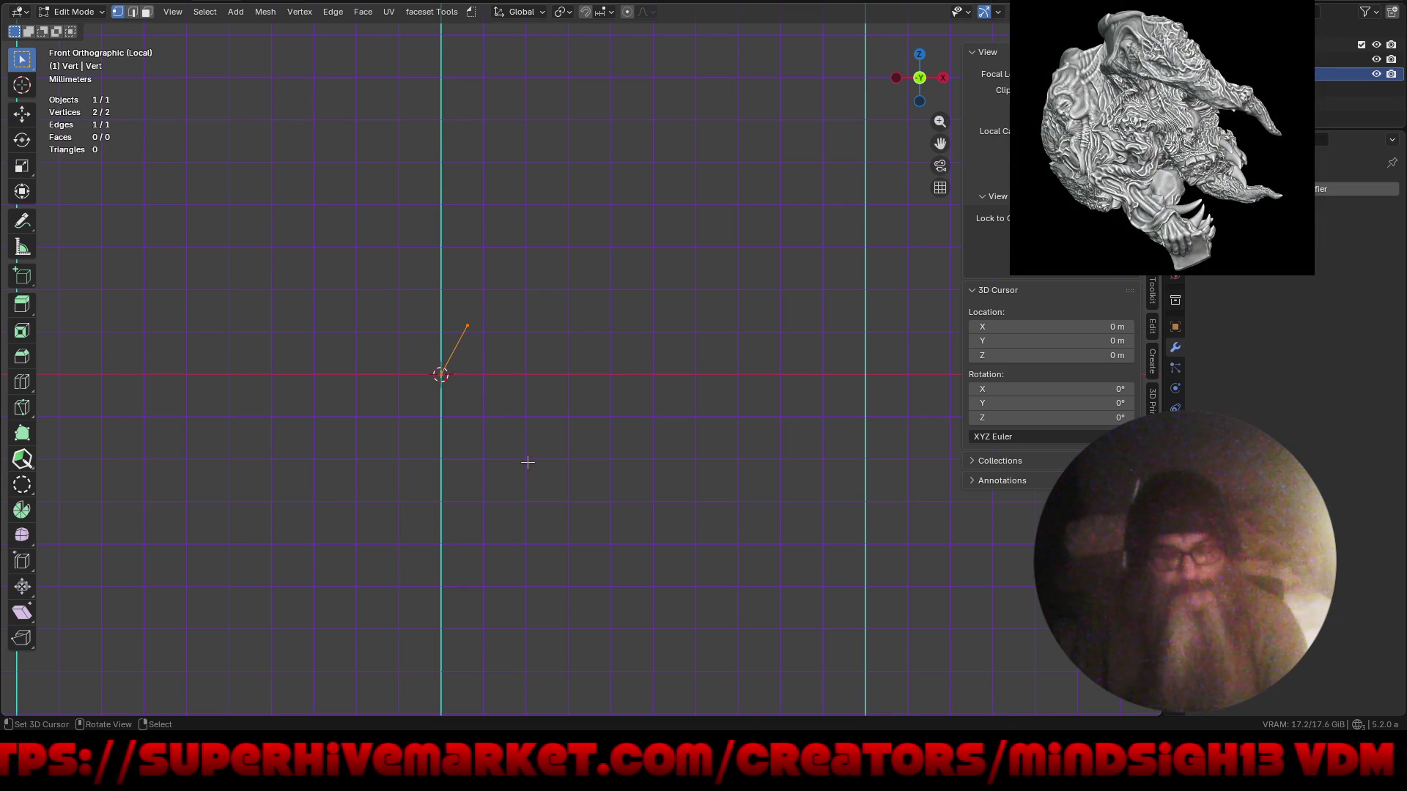
key("g")
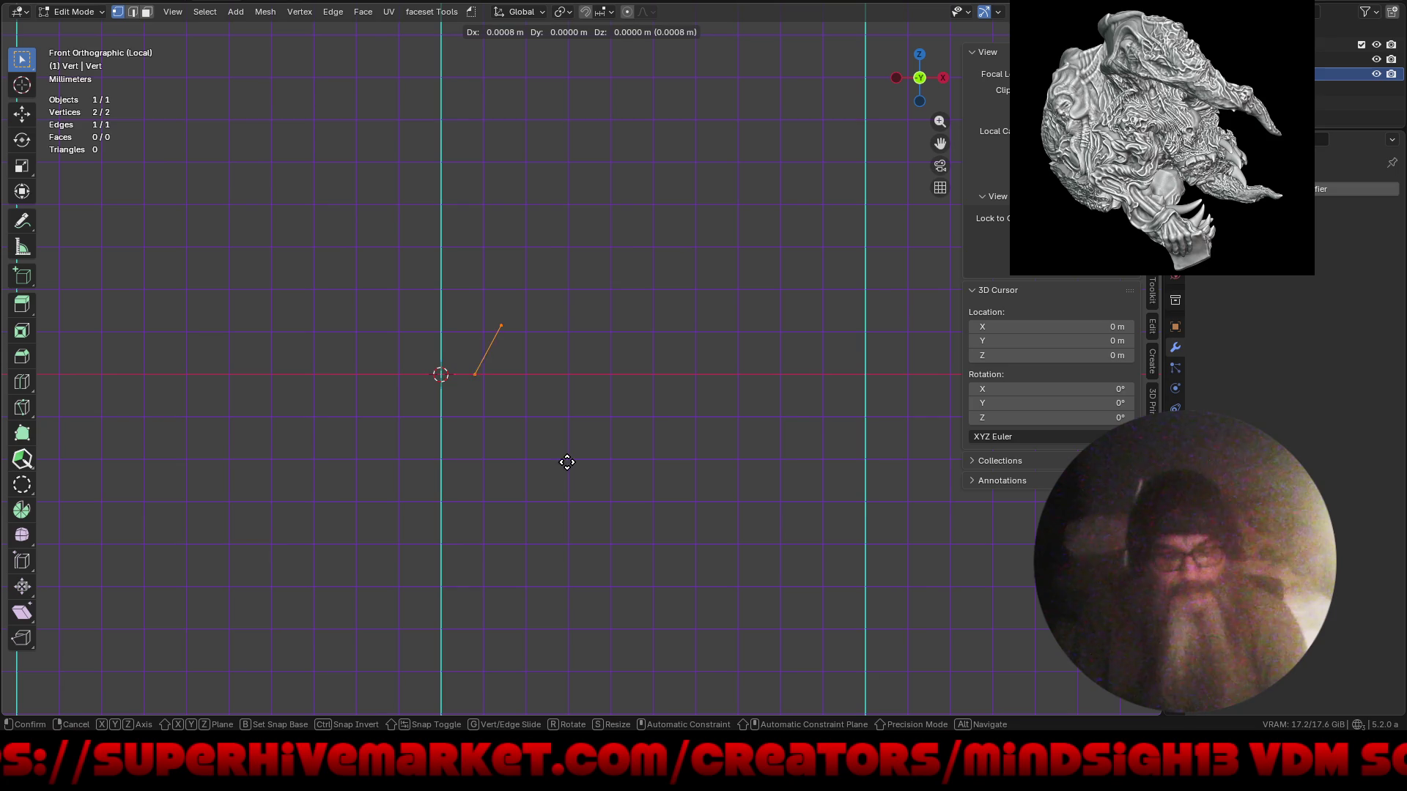
key("x")
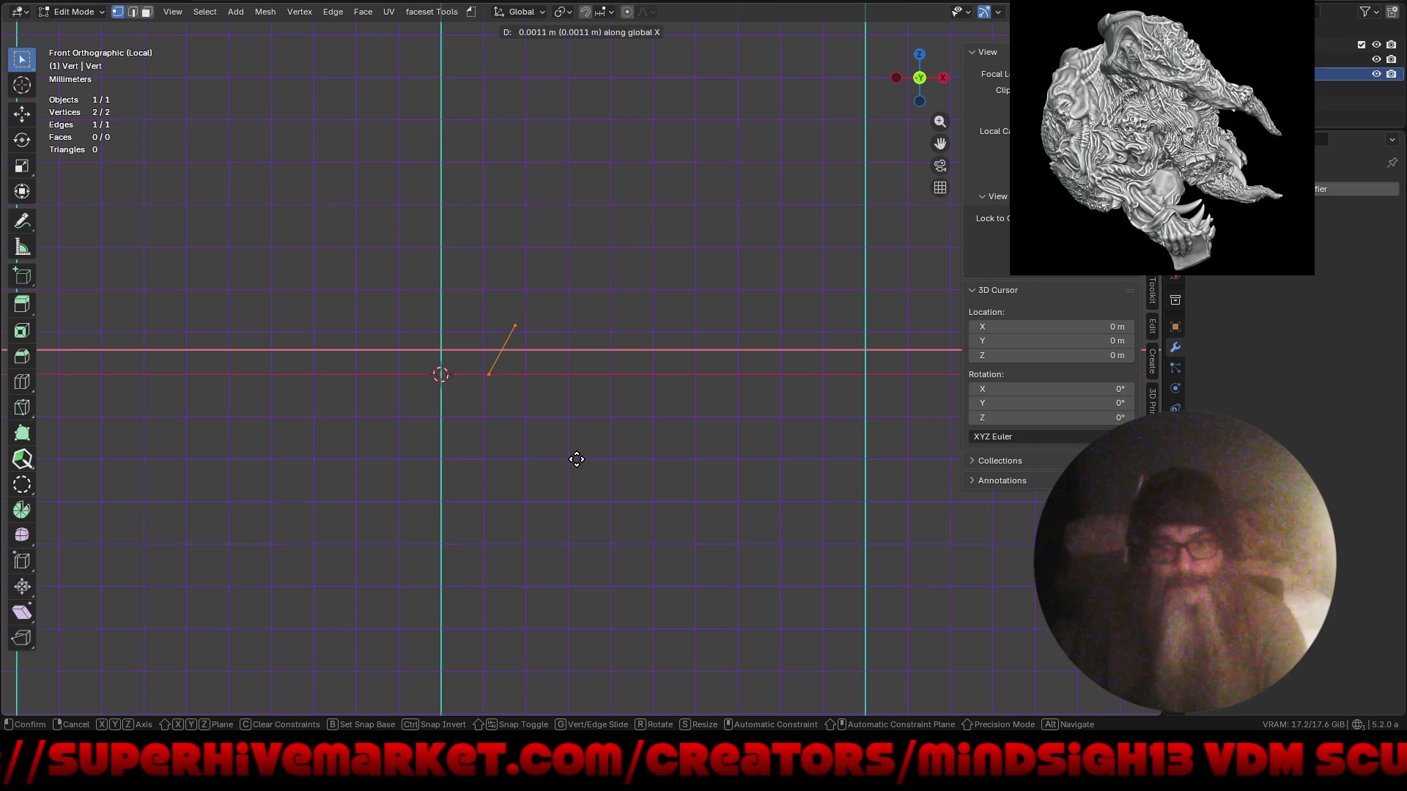
left_click(565, 458)
- Extrude the top vertex straight up along Z into a tall vertical segment
middle_click_drag(563, 431, 556, 569, "shift")
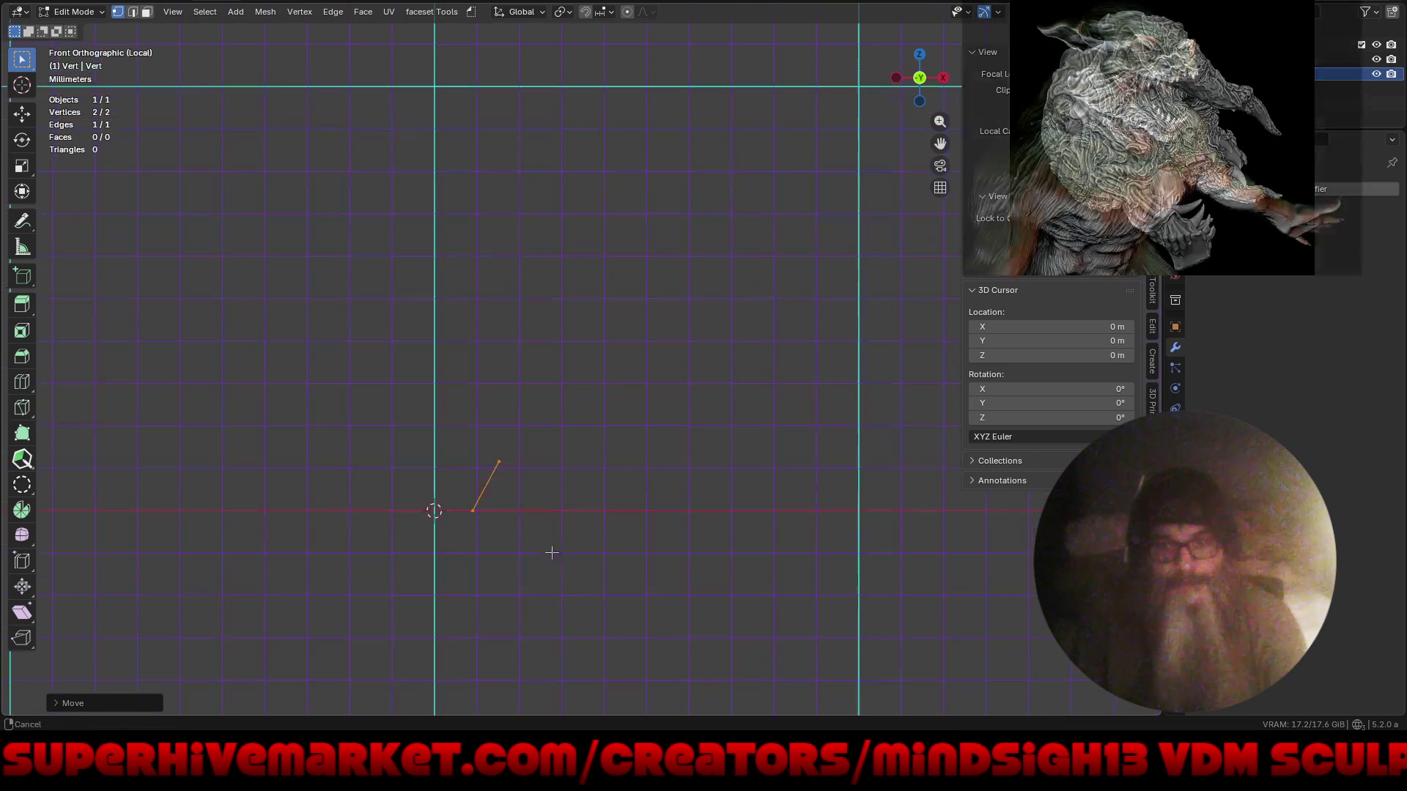
left_click(499, 462)
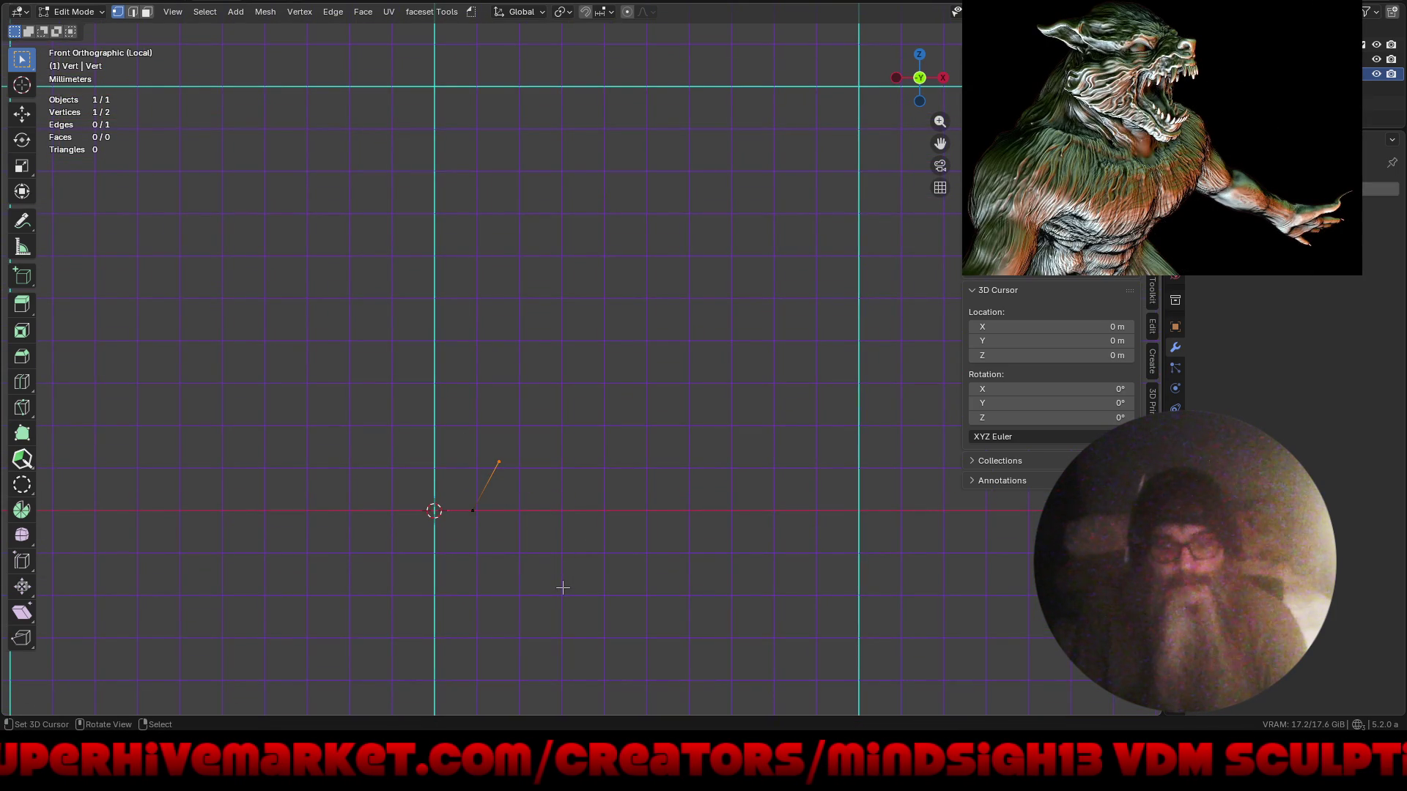
key("e")
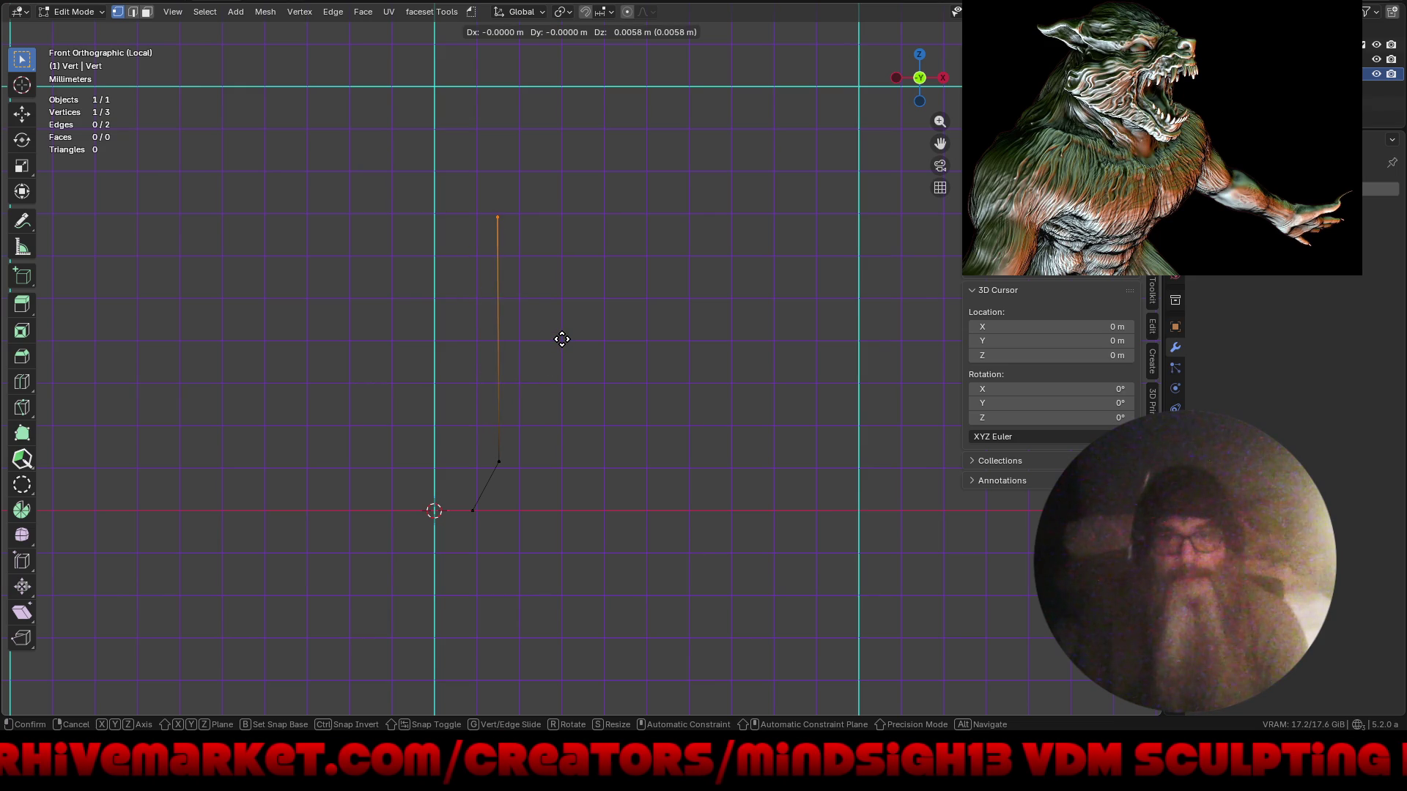
key("z")
left_click(556, 376)
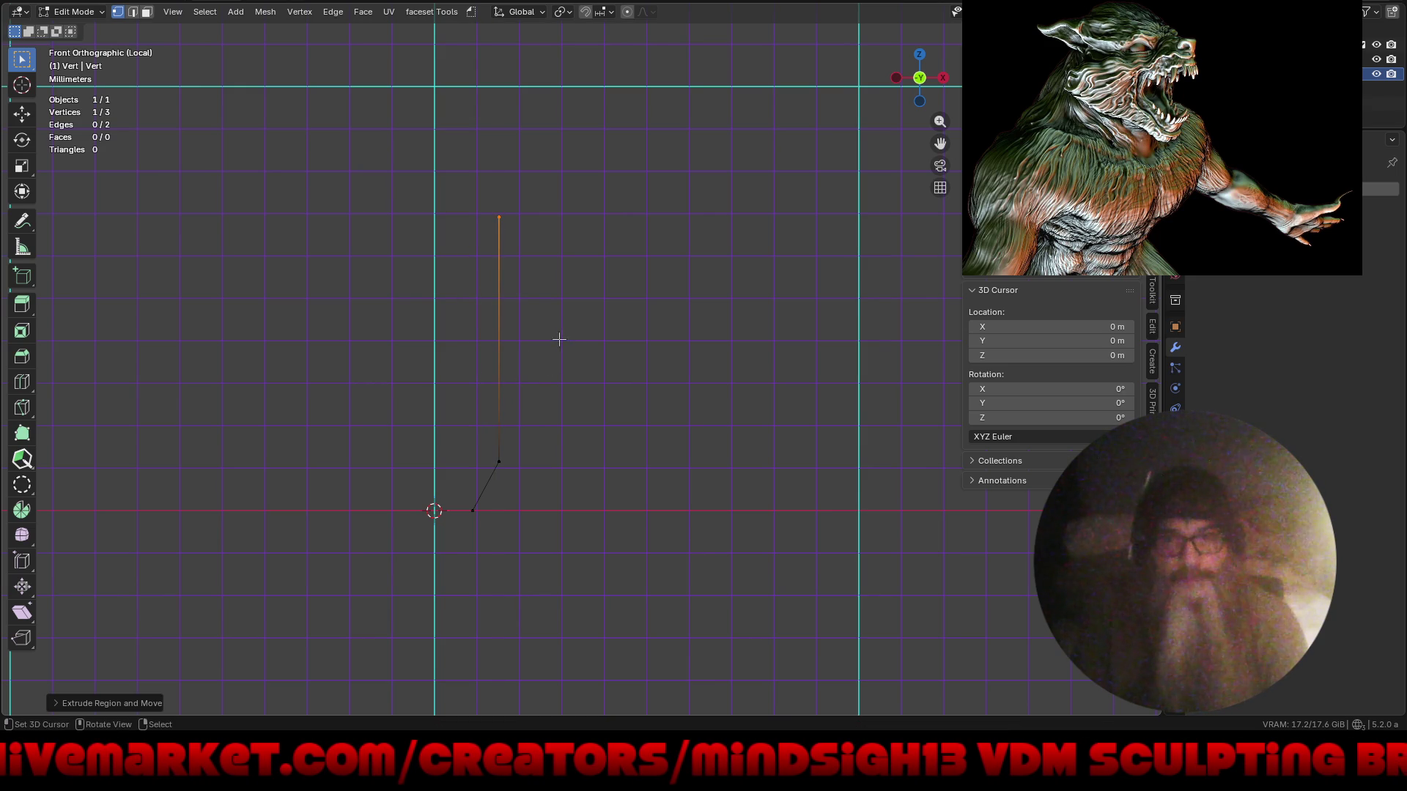
middle_click_drag(556, 377, 541, 556, "shift")
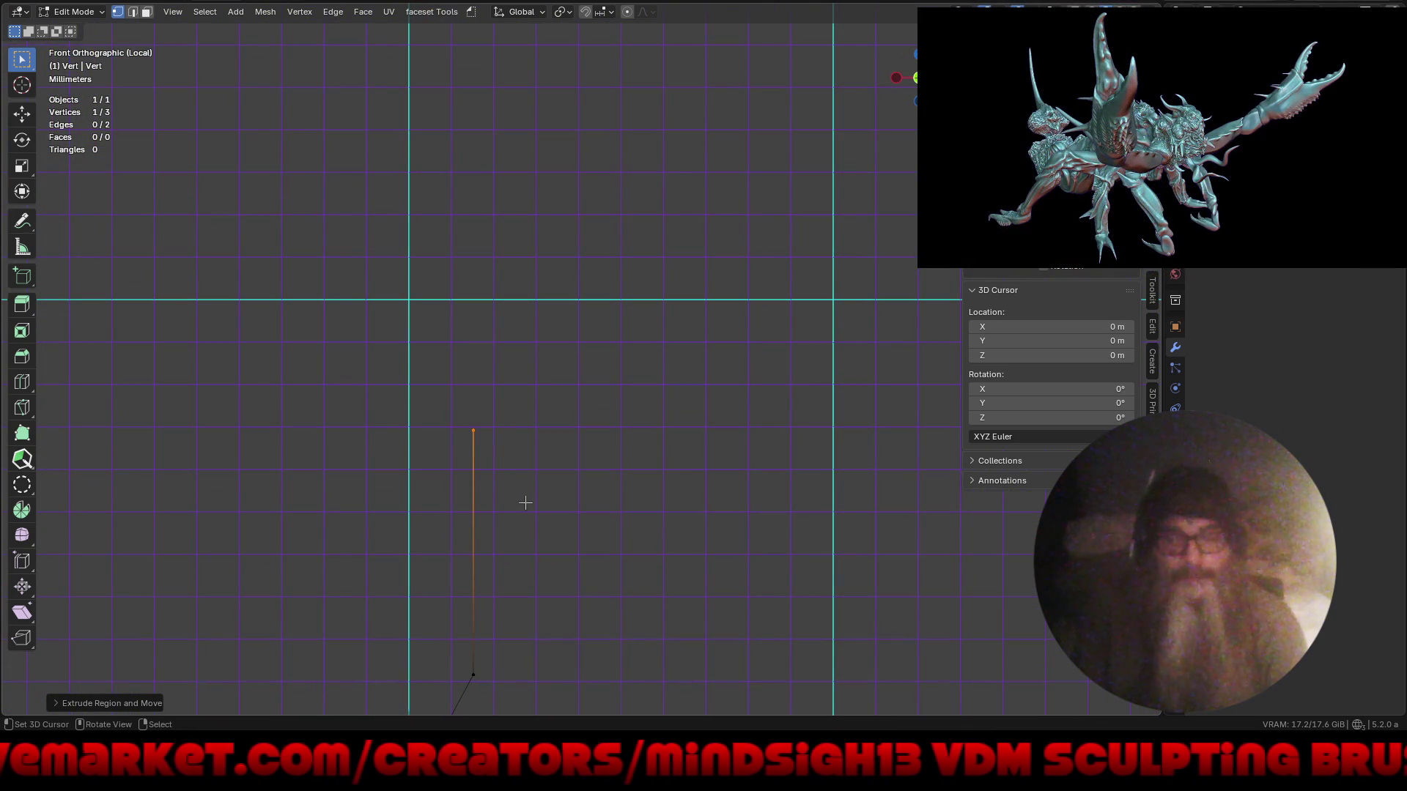
- Extrude zigzag vertices up-left, up-right, then upward from the top
key("e")
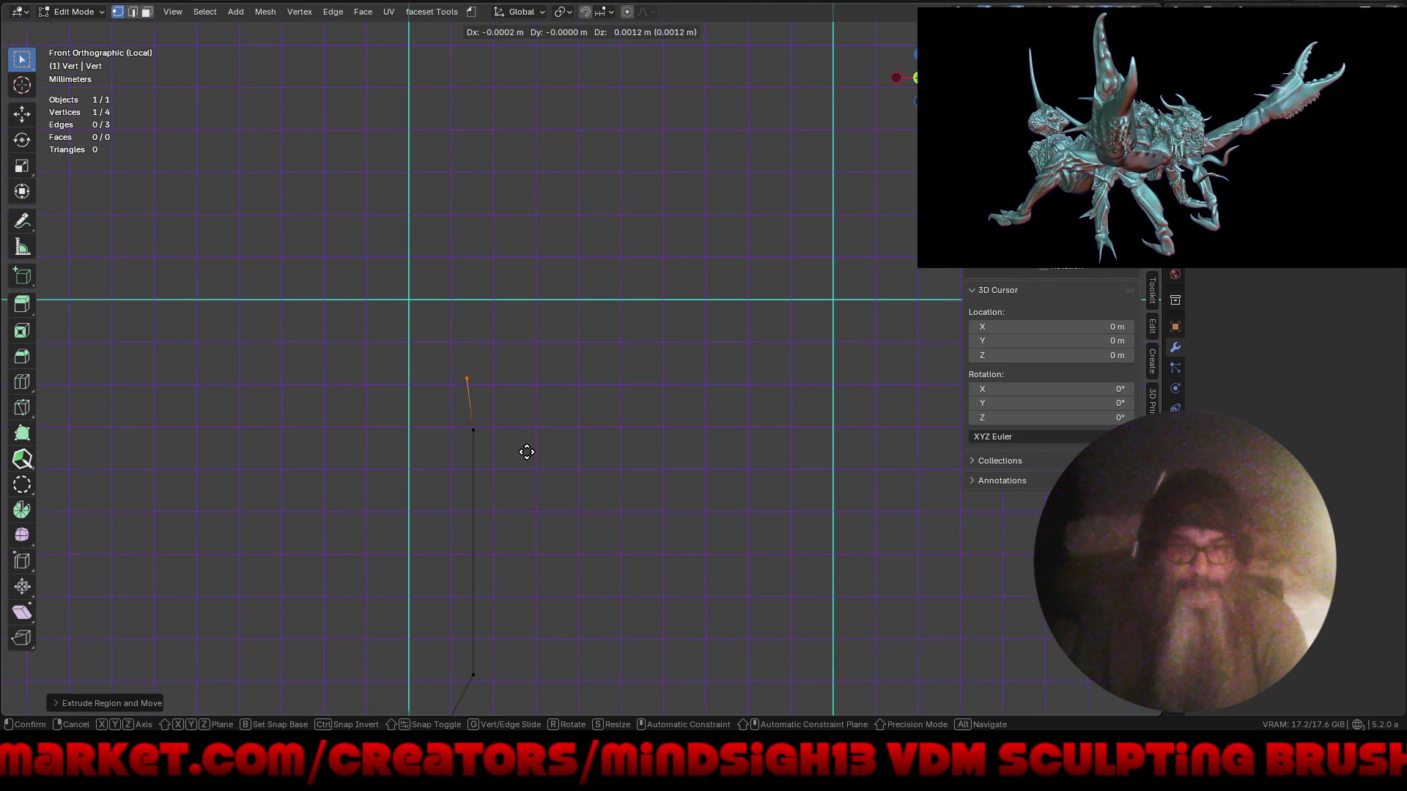
left_click(520, 468)
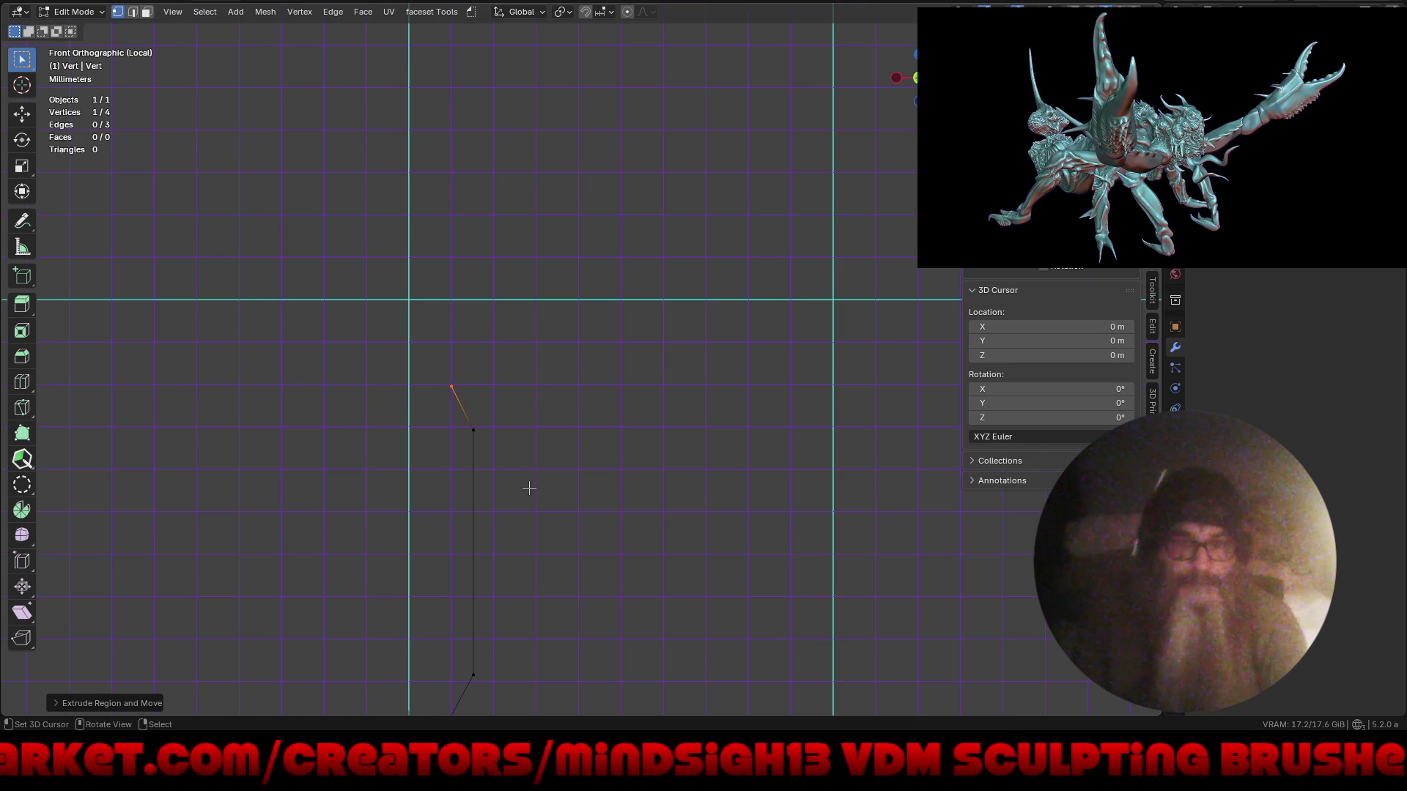
key("e")
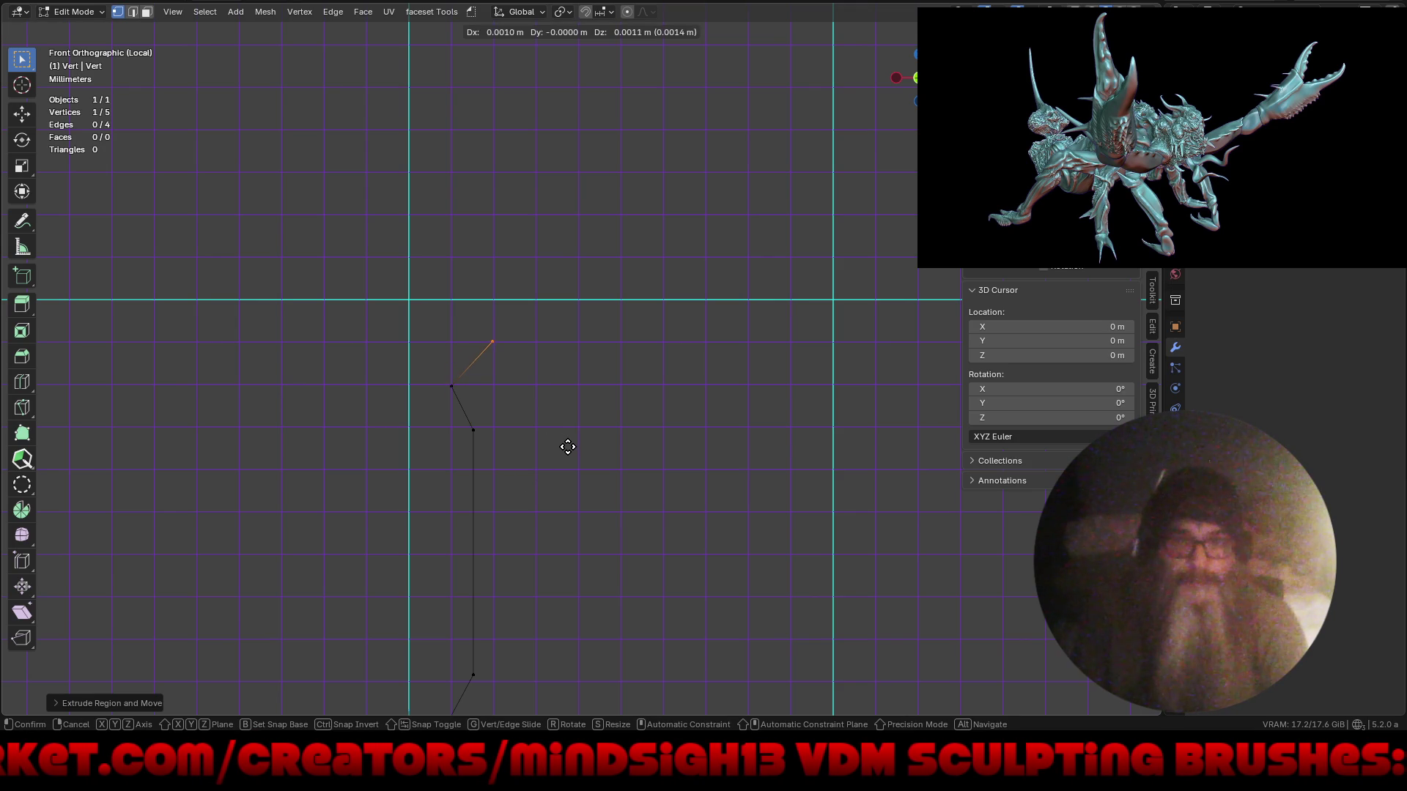
left_click(568, 448)
key("e")
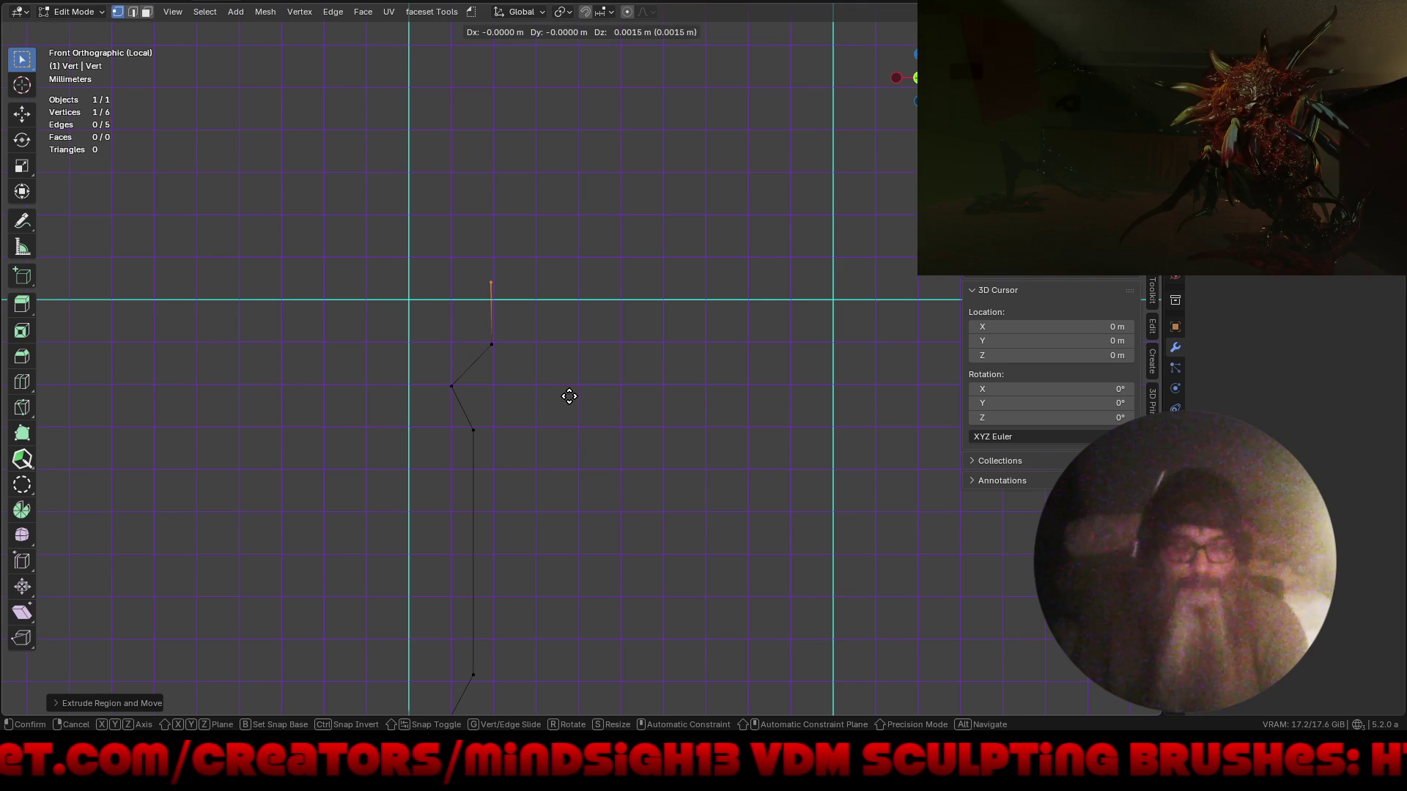
left_click(572, 405)
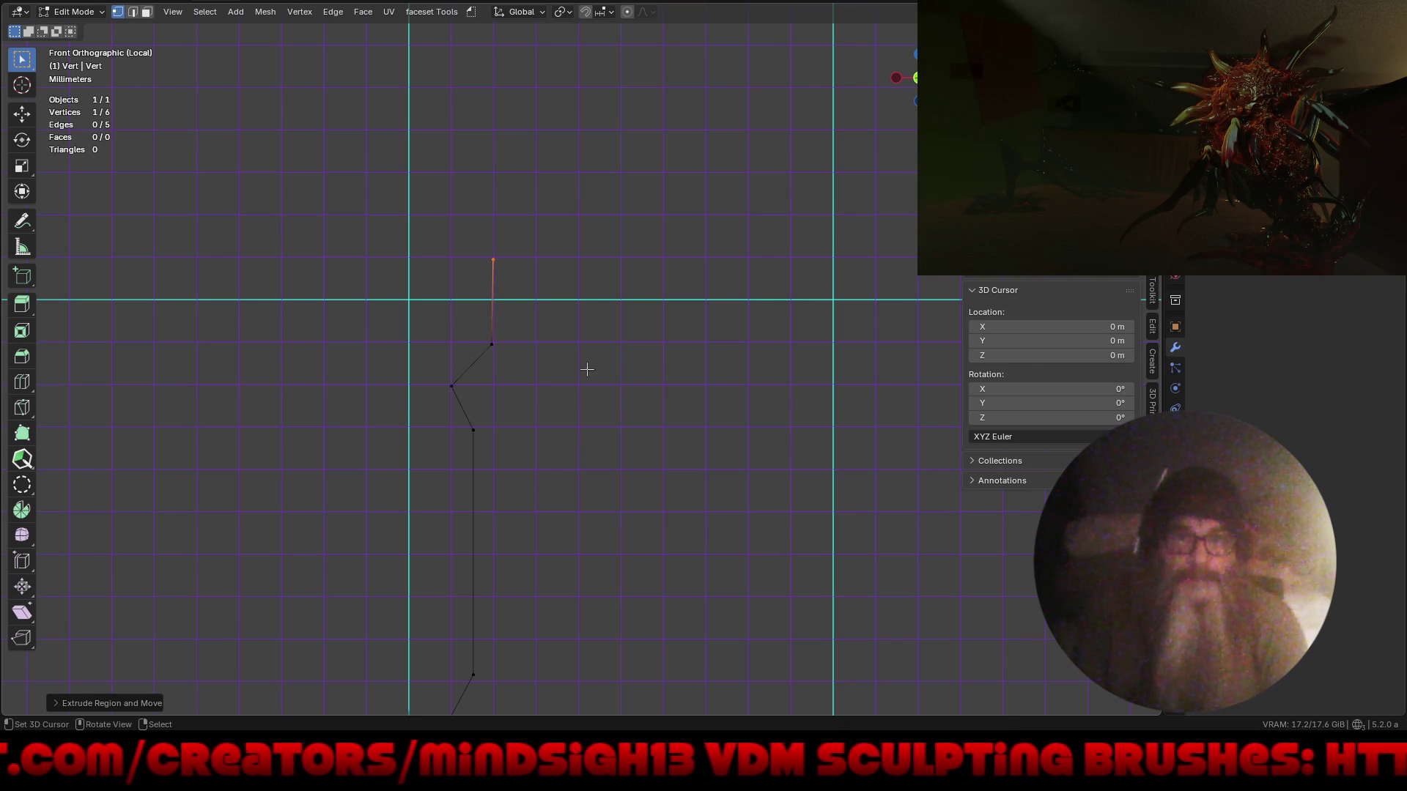
- Adjust the top vertex height along Z, then extrude a vertex diagonally up-left
key("z")
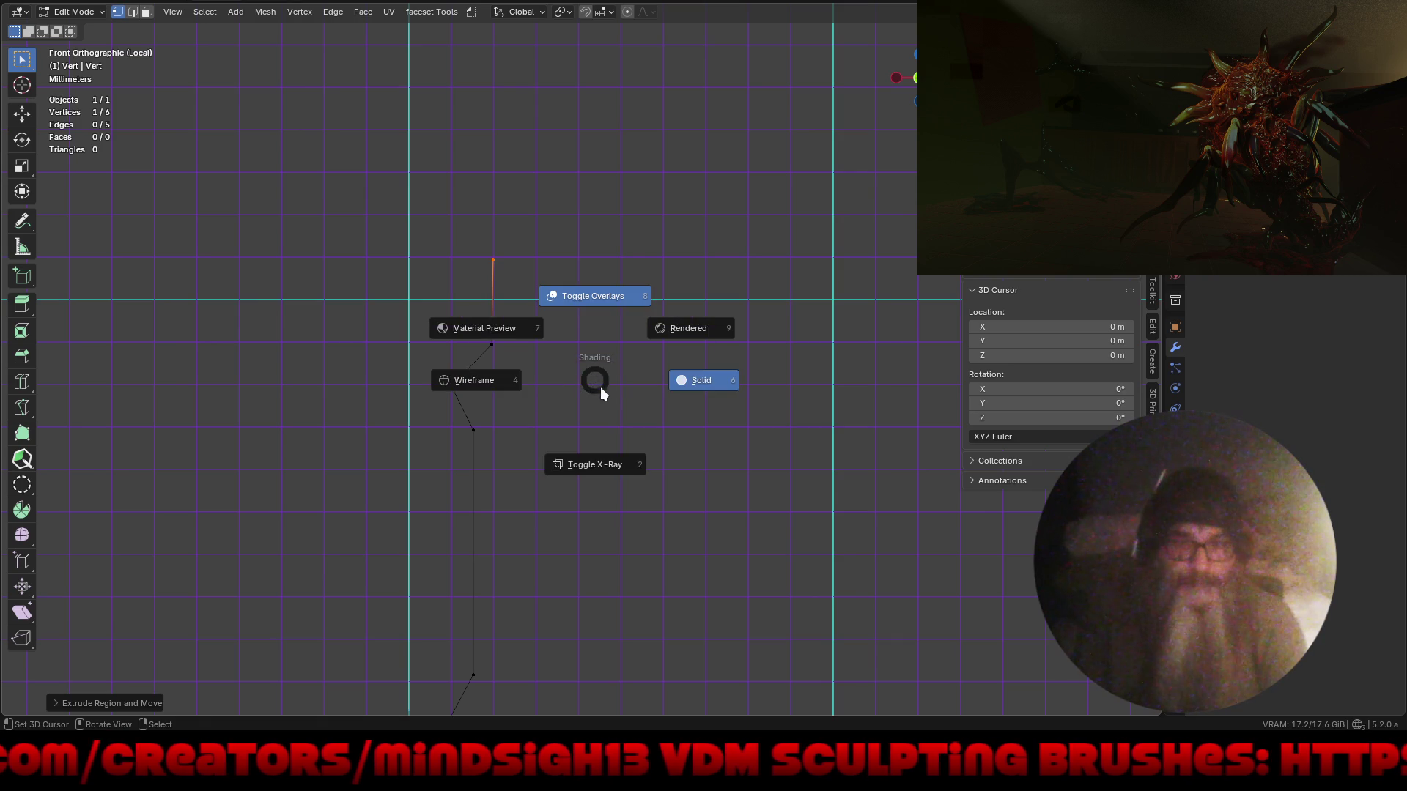
left_click(600, 389)
key("g")
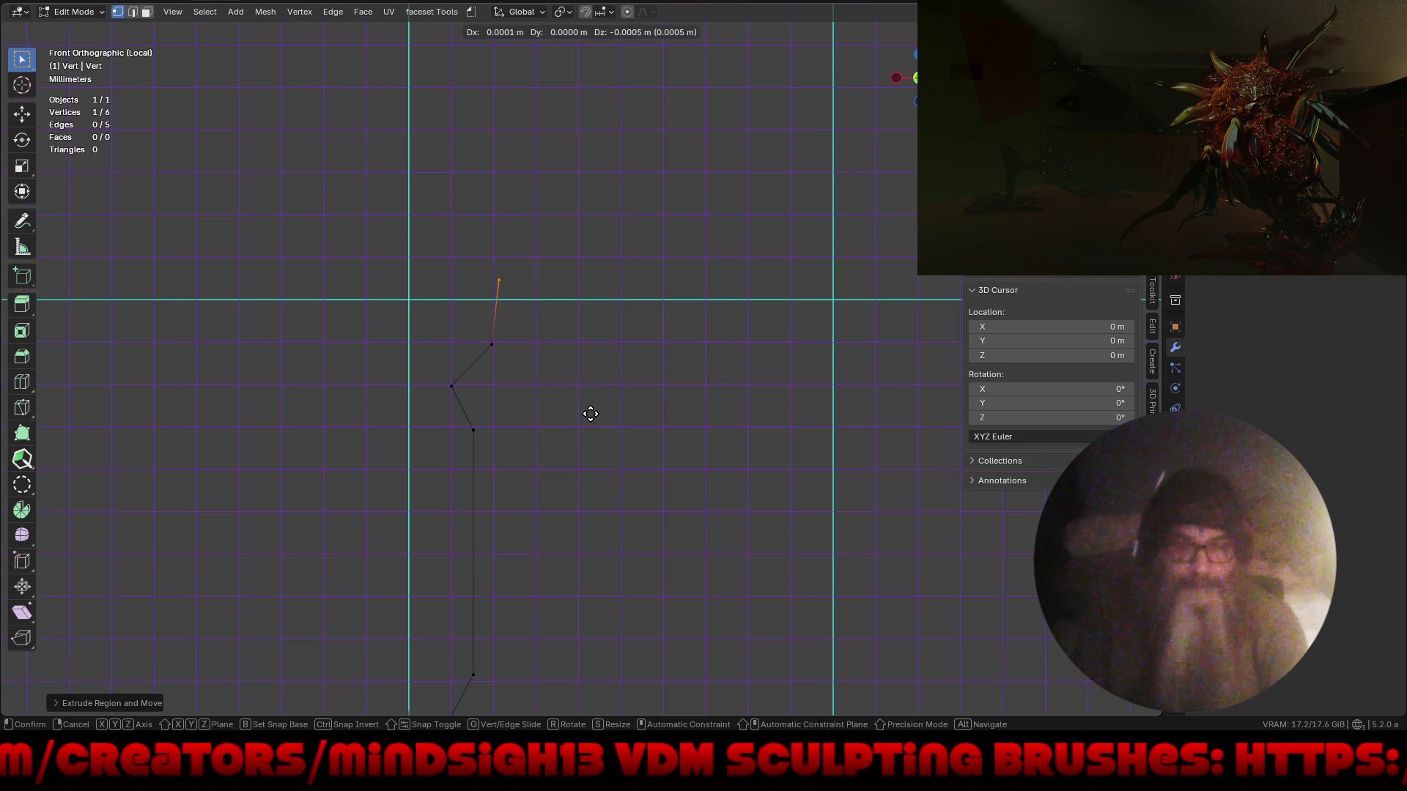
key("z")
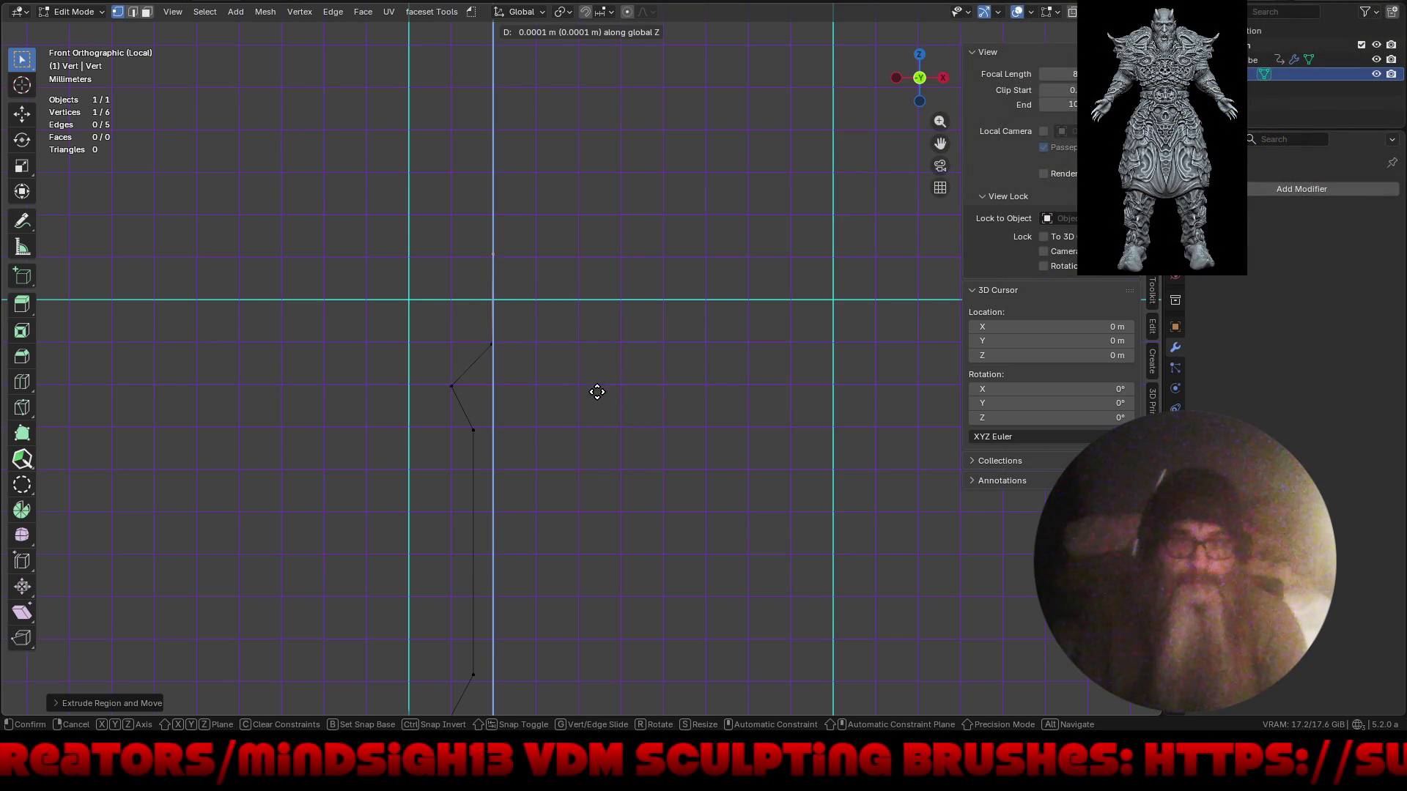
left_click(597, 395)
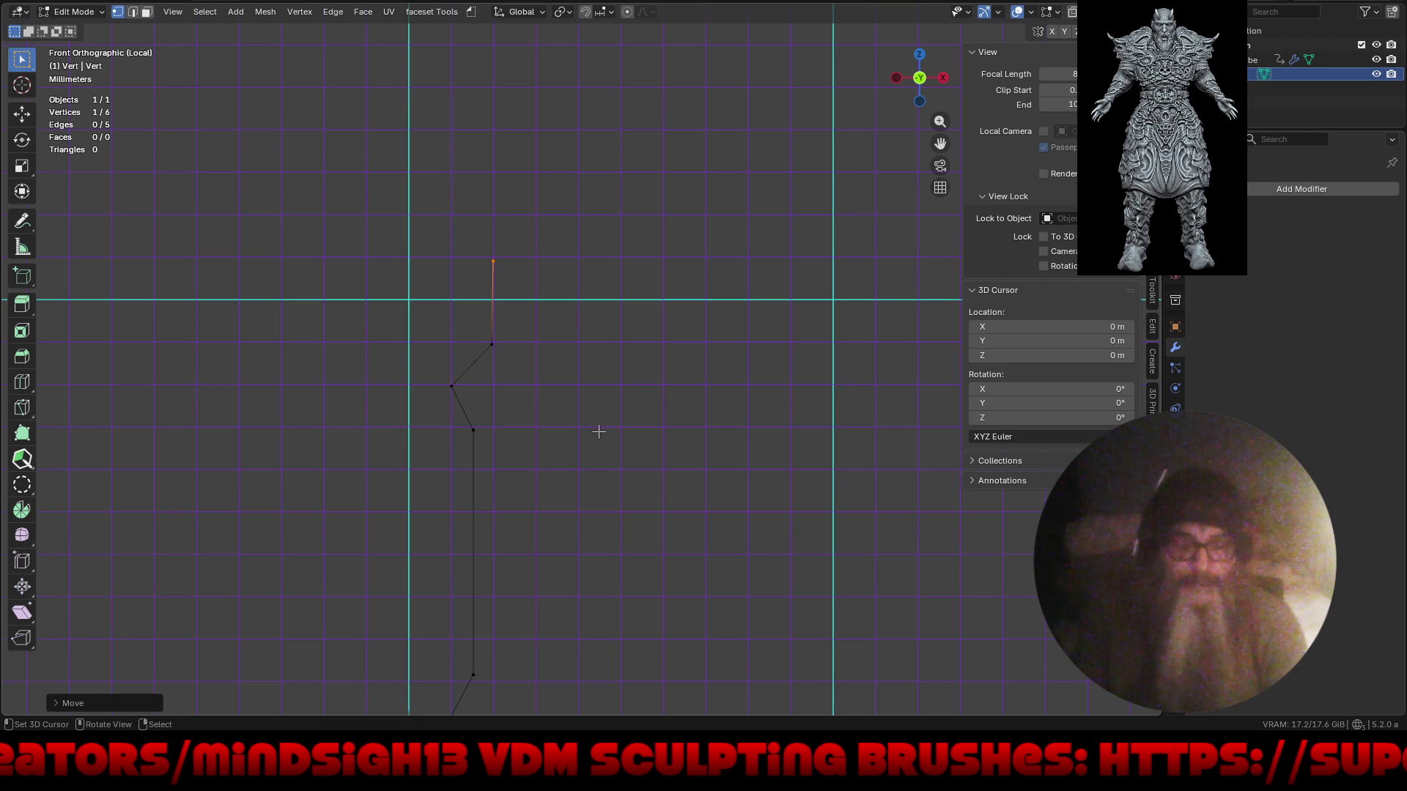
key("e")
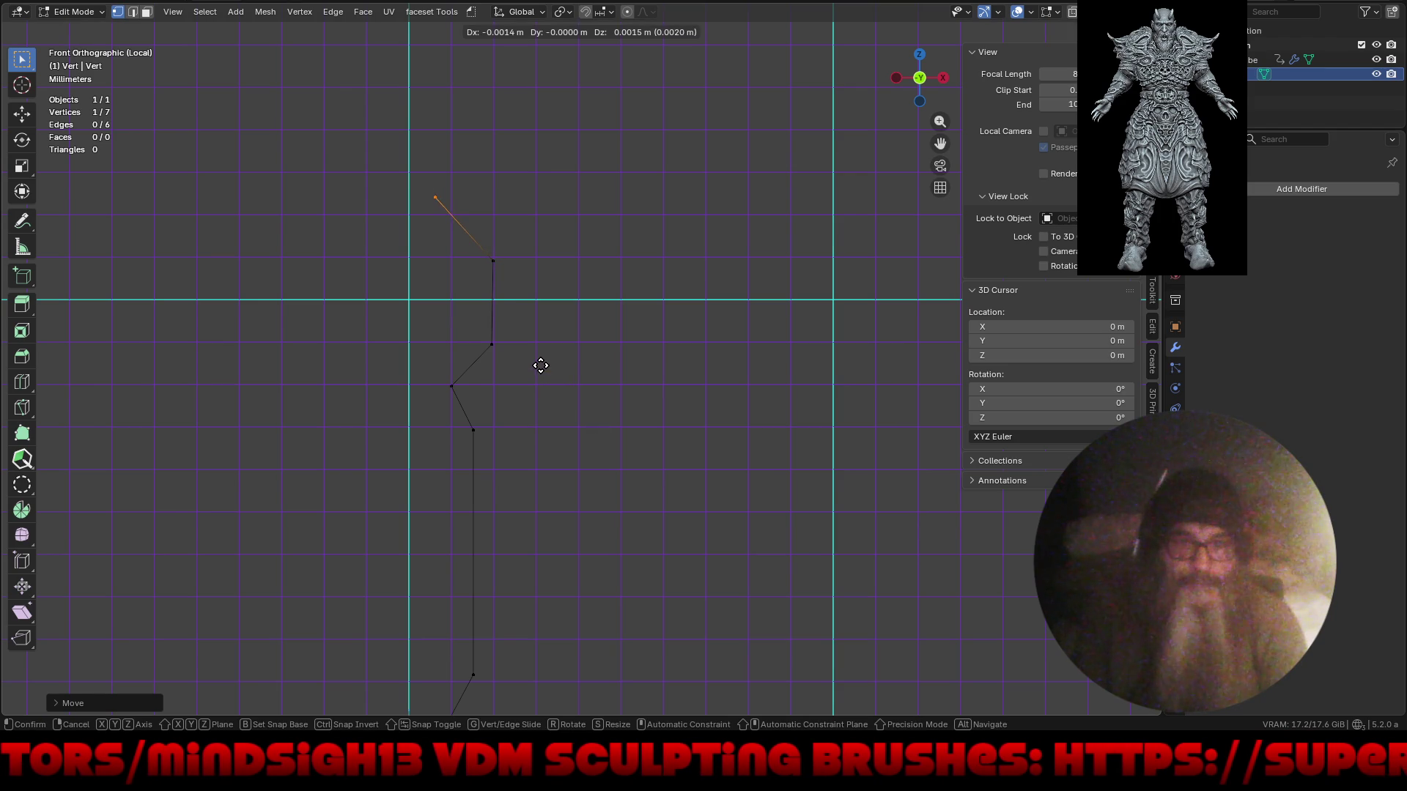
left_click(560, 387)
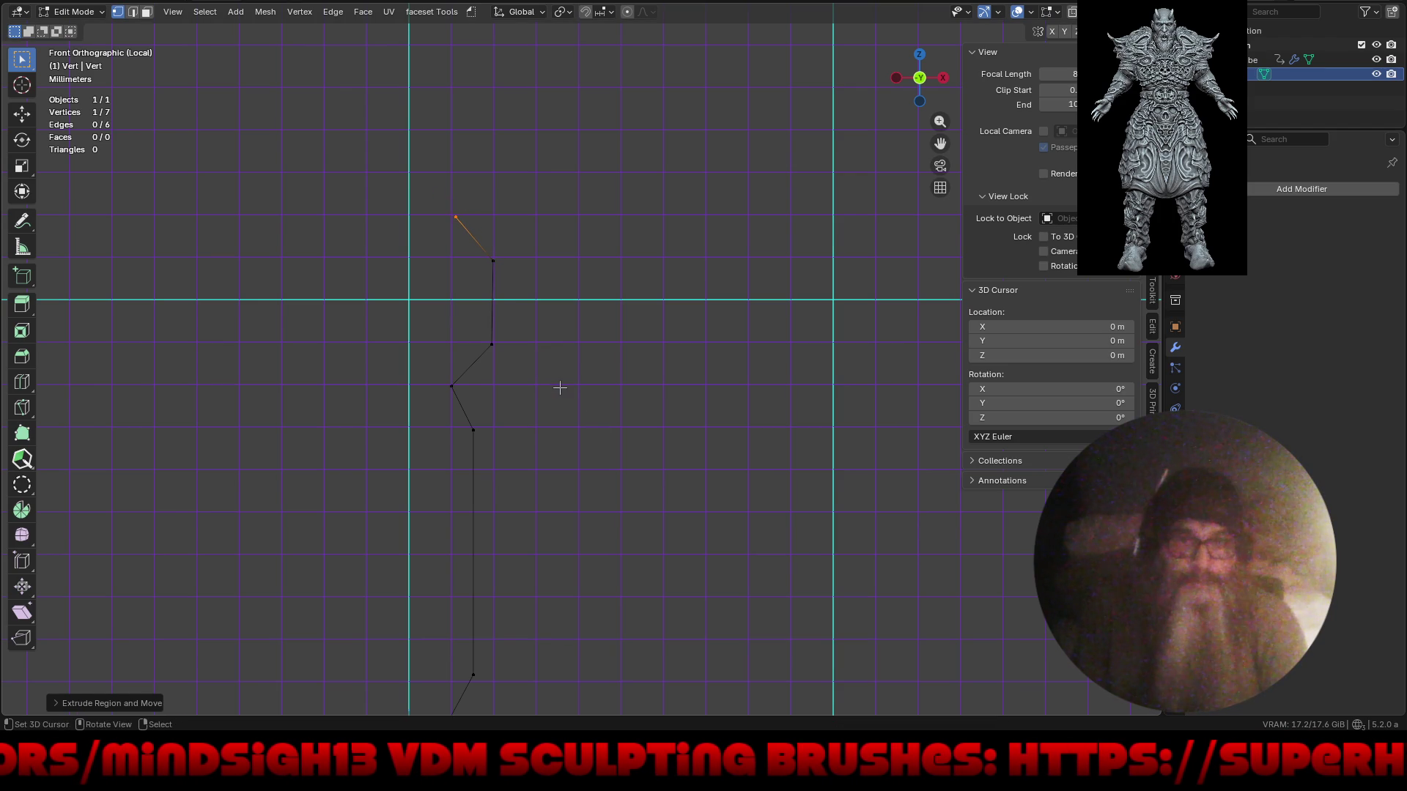
middle_click_drag(597, 349, 619, 502, "shift")
- Extrude a final vertical top segment and zoom out to see the whole eight-vertex profile
key("e")
key("z")
left_click(604, 312)
mouse_move(606, 311)
middle_mouse_down("shift")
mouse_move(613, 374)
mouse_move(657, 406)
middle_mouse_up("shift")
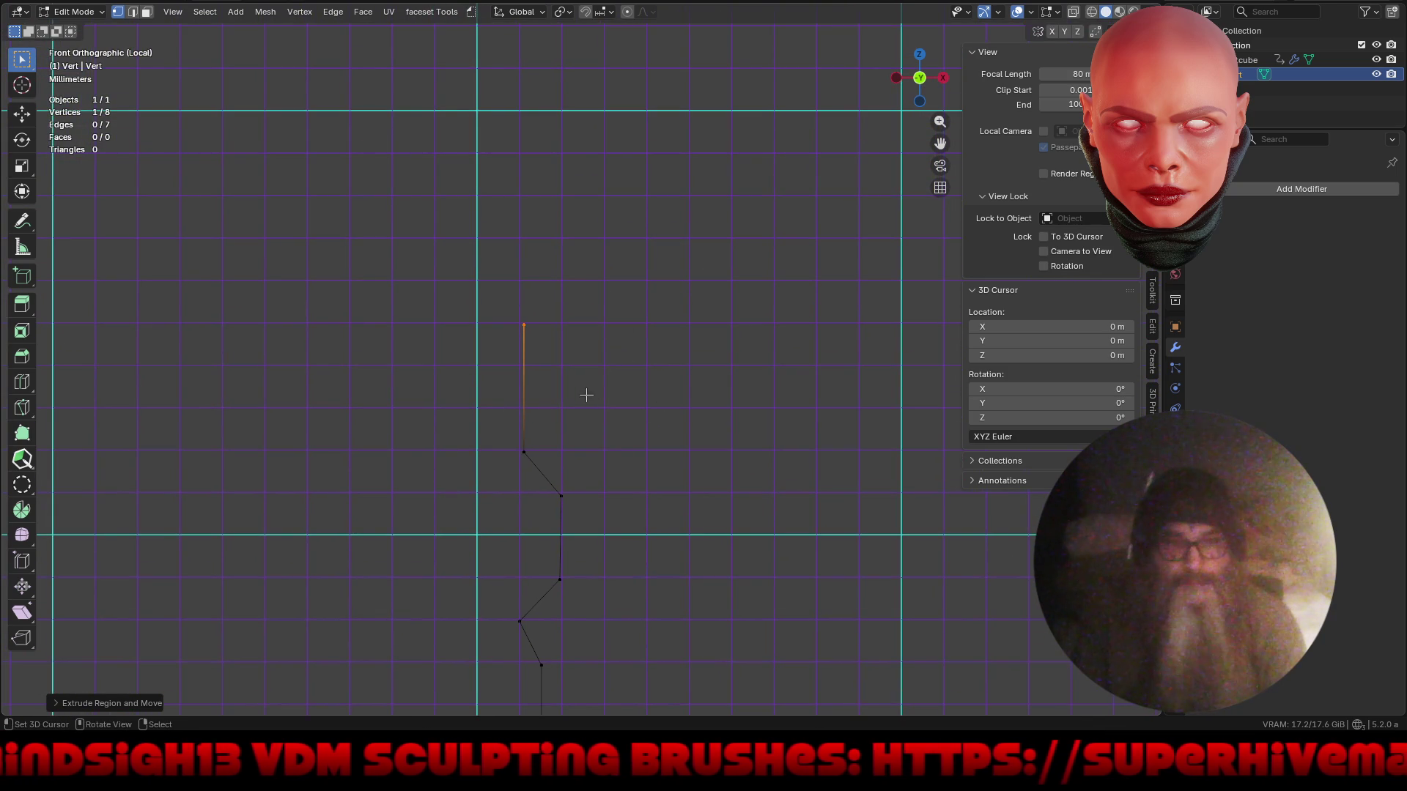
mouse_move(597, 370)
middle_mouse_down("ctrl")
mouse_move(575, 367)
mouse_move(586, 401)
mouse_move(599, 317)
mouse_move(595, 331)
middle_mouse_up("ctrl")
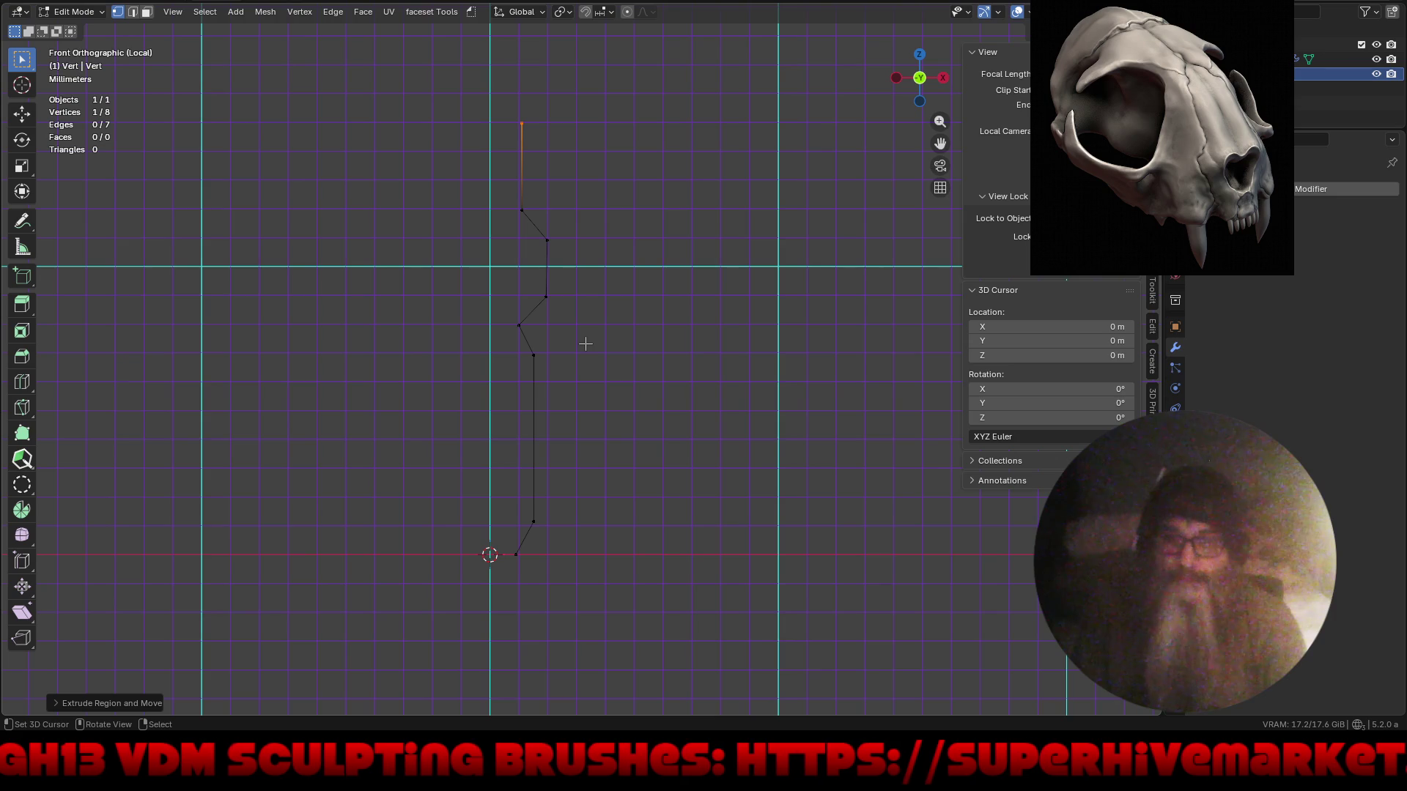
mouse_move(602, 323)
middle_mouse_down()
mouse_move(600, 354)
mouse_move(641, 360)
mouse_move(627, 374)
middle_mouse_up()
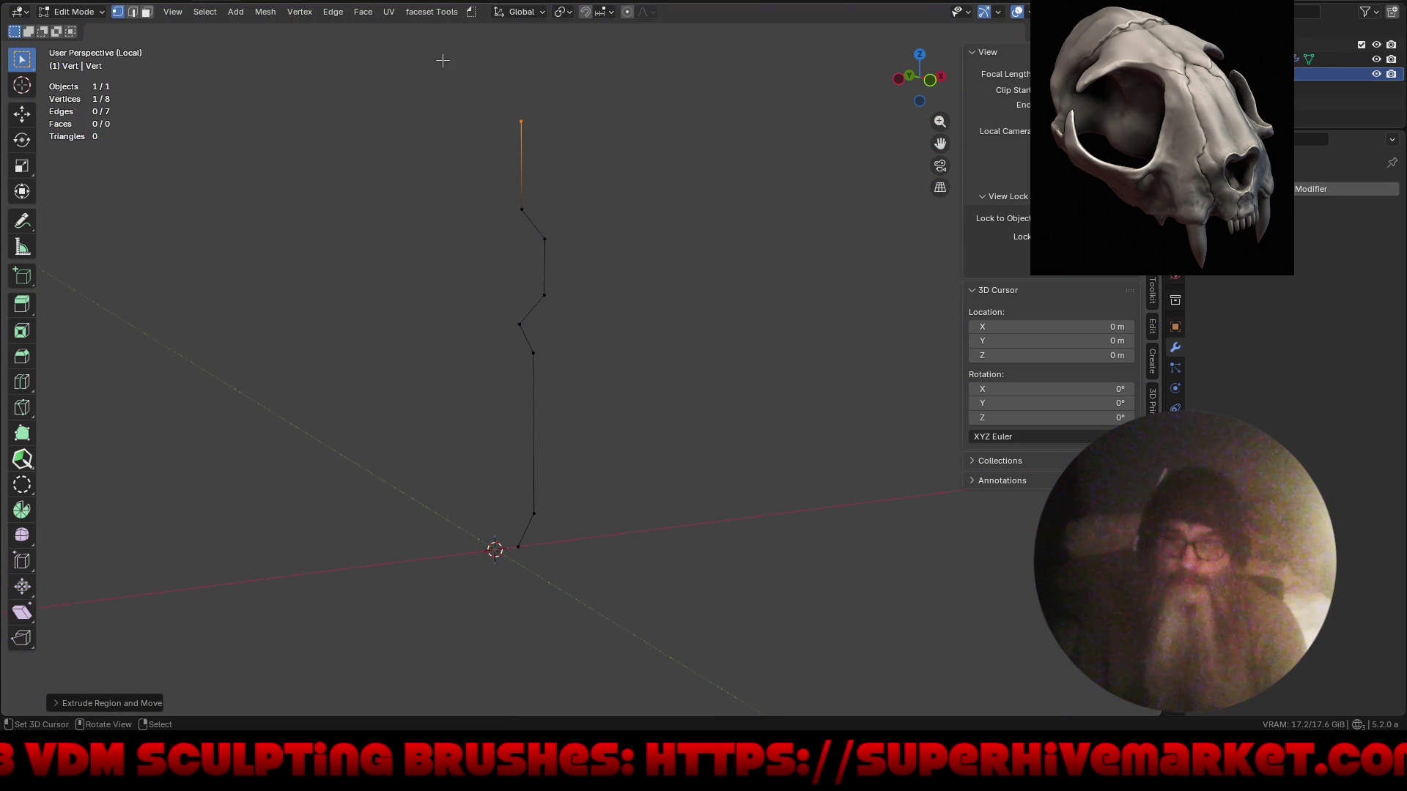
left_click(300, 2)
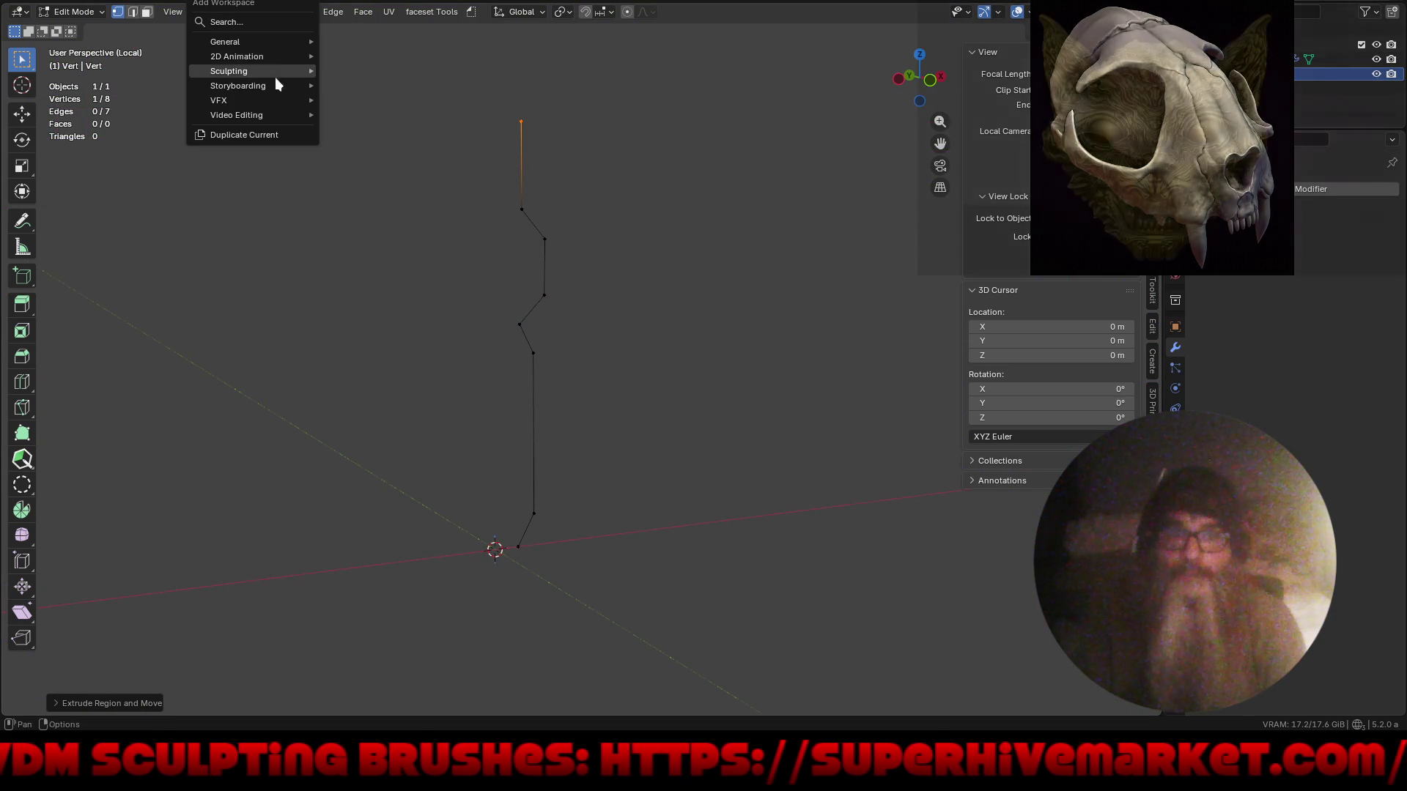
- Add a Geometry Nodes workspace and create a new node tree for the isolated profile
mouse_move(305, 42)
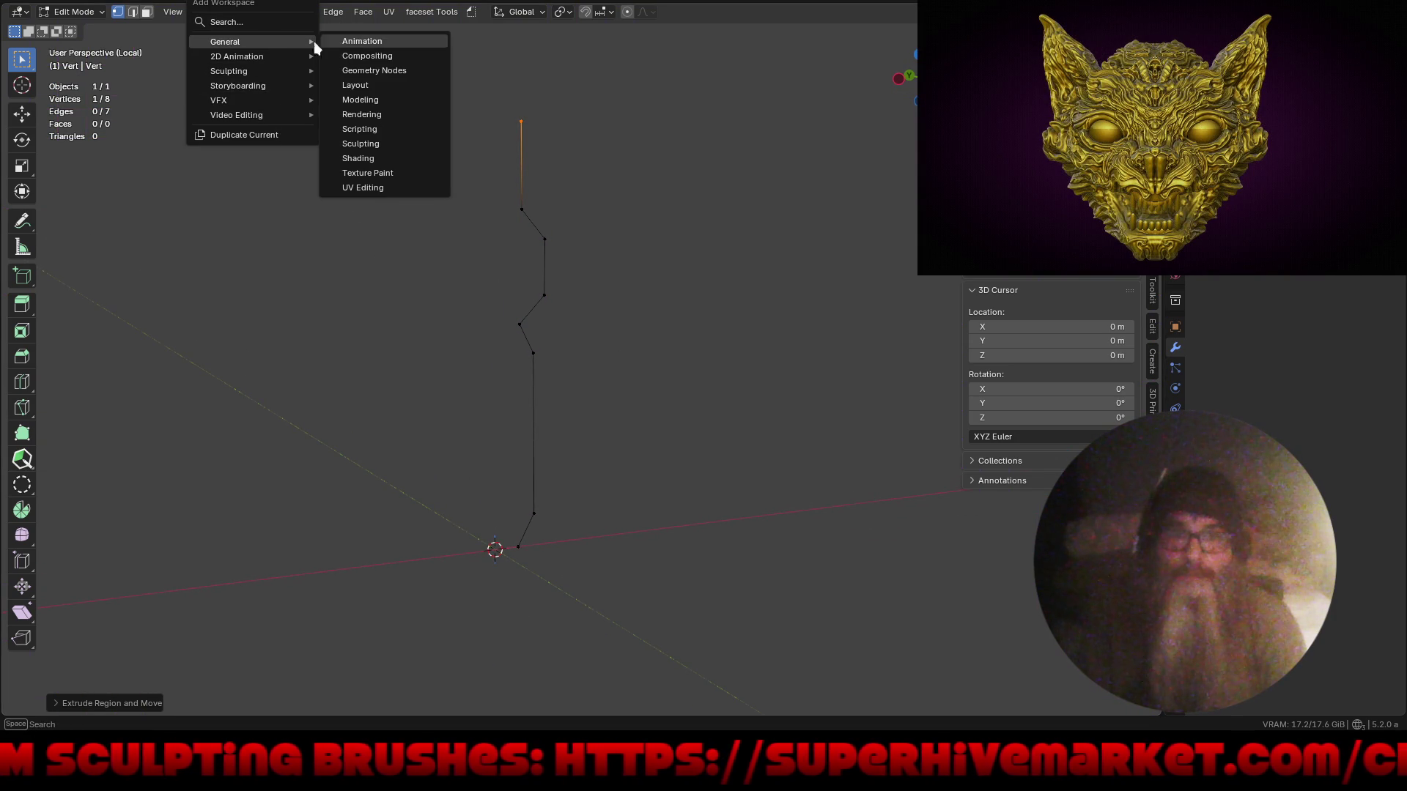
left_click(376, 71)
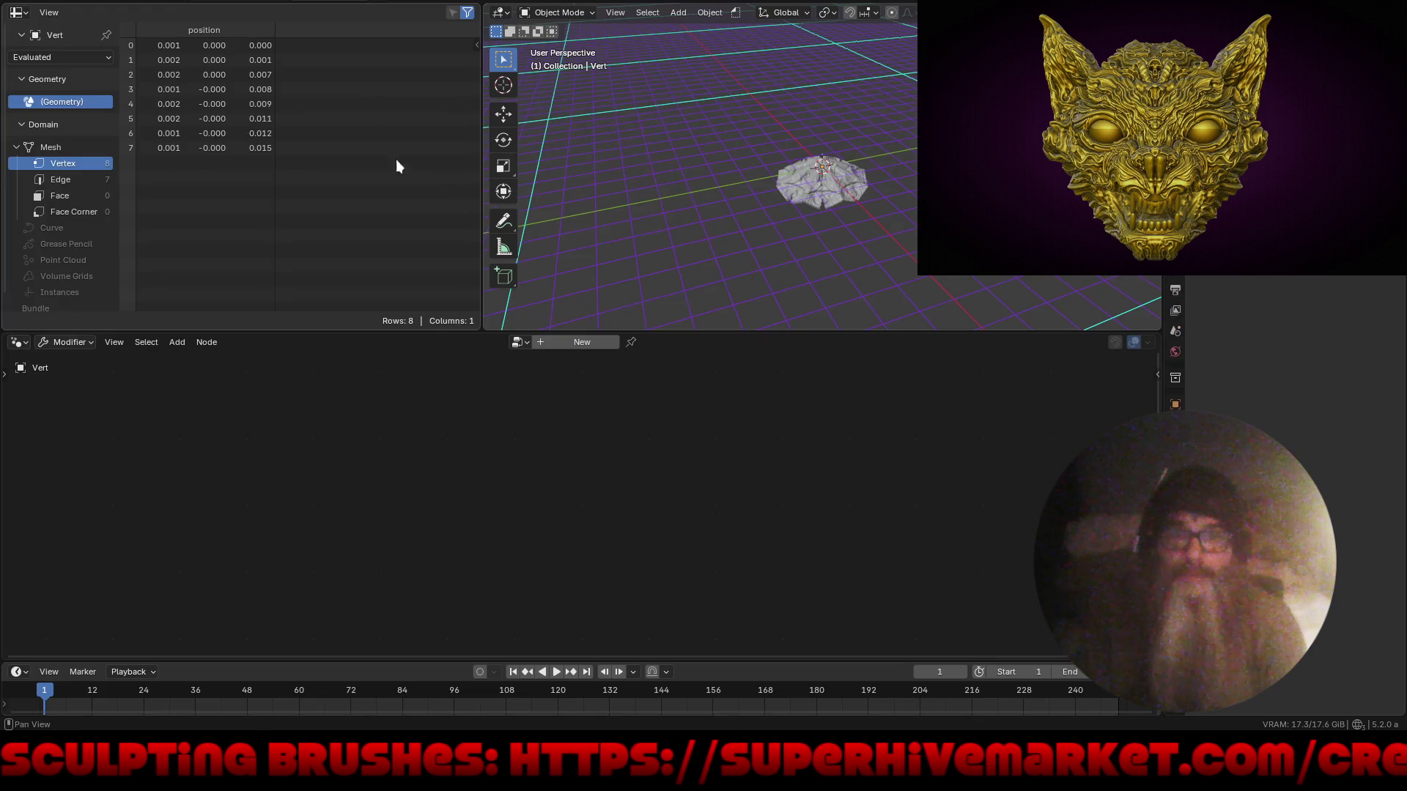
key("KP_Divide")
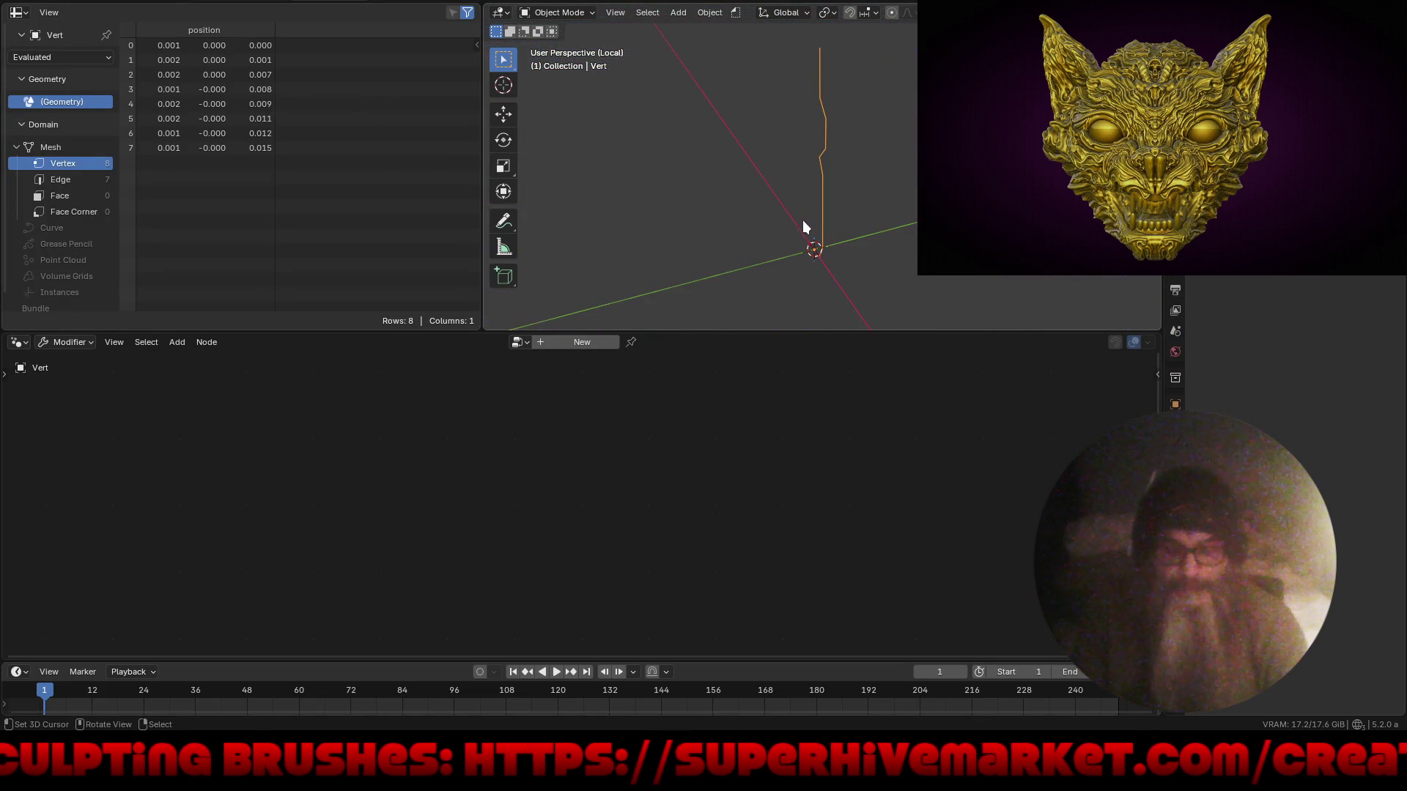
left_click(591, 345)
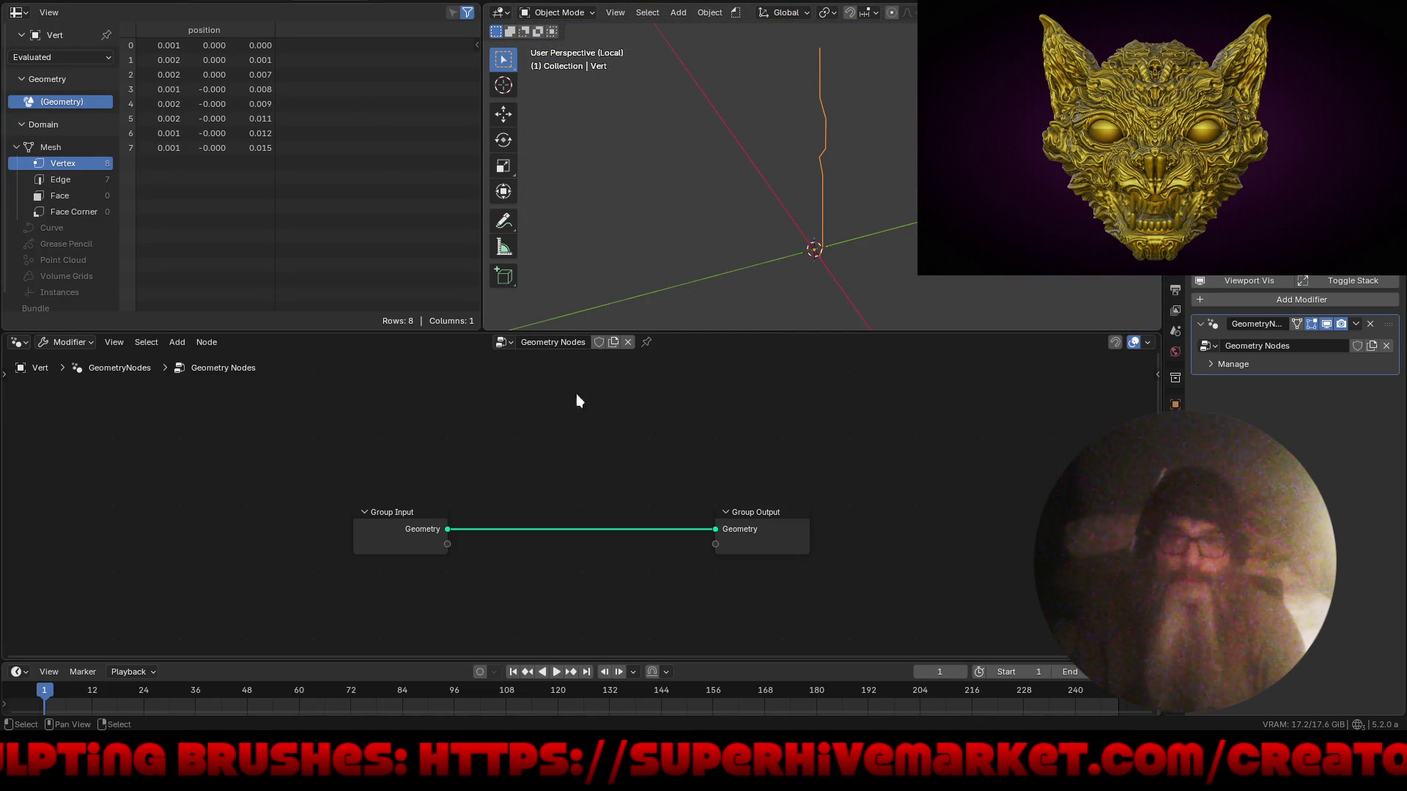
- Insert a Mesh to Curve node between Group Input and Group Output
key("shift+a")
mouse_move(513, 467)
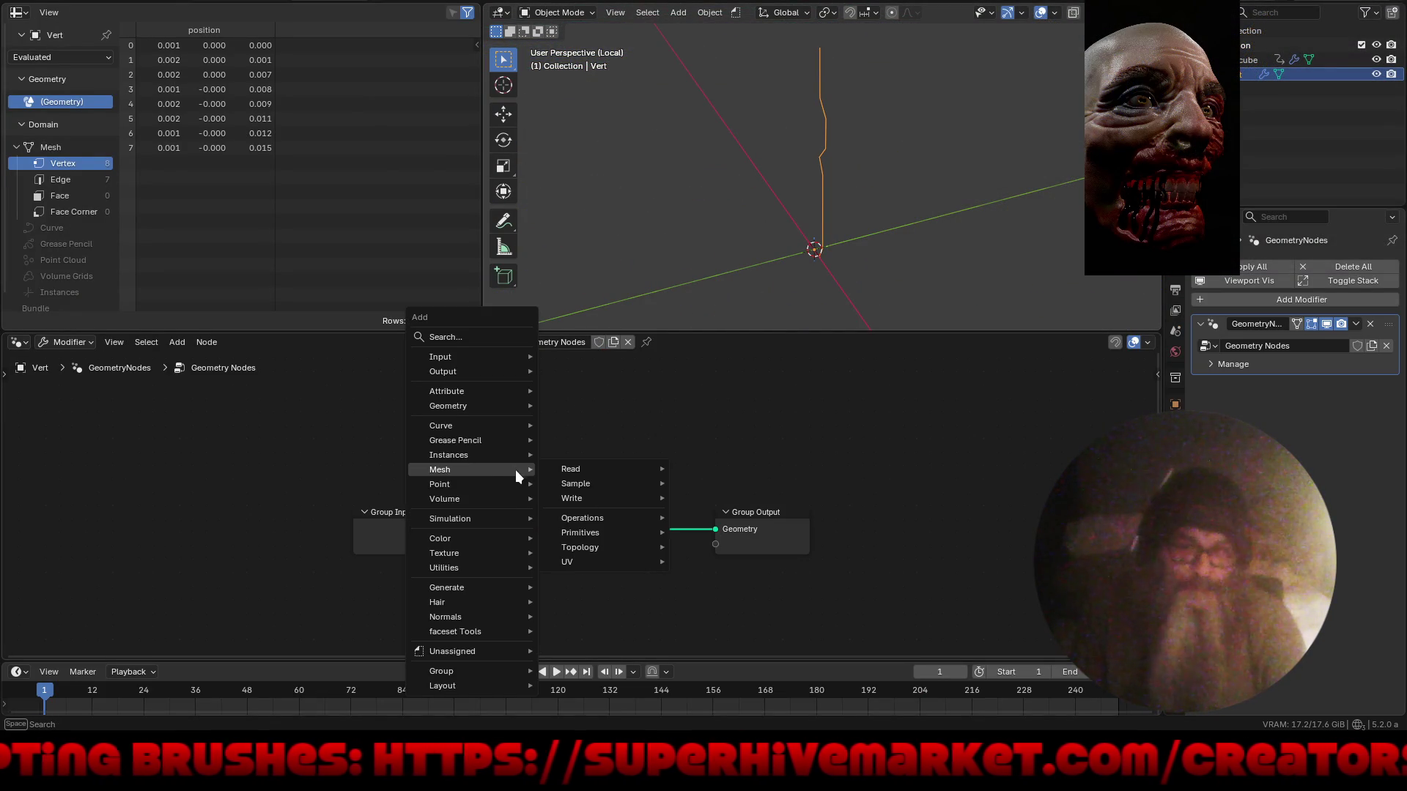
mouse_move(600, 547)
mouse_move(604, 517)
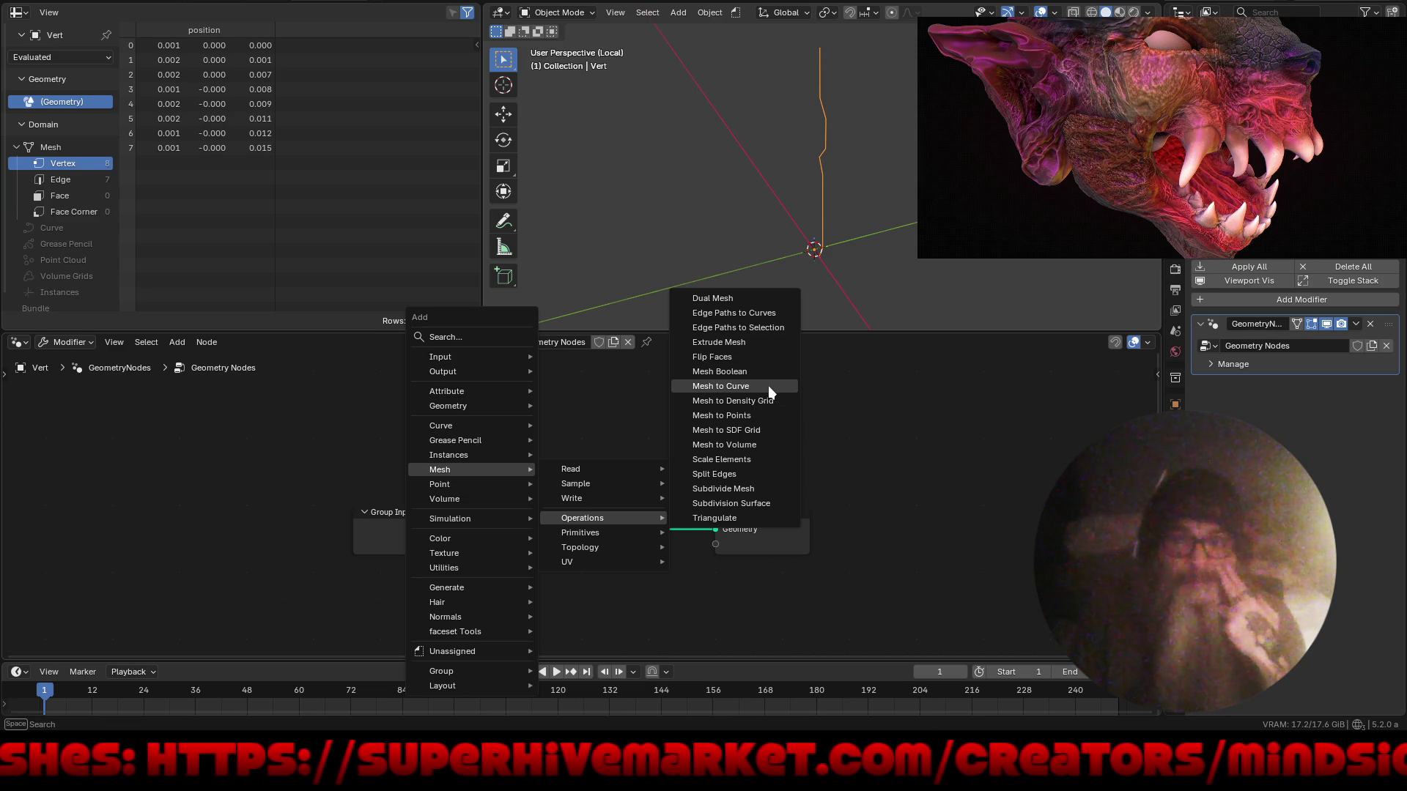
left_click(769, 385)
left_click(561, 473)
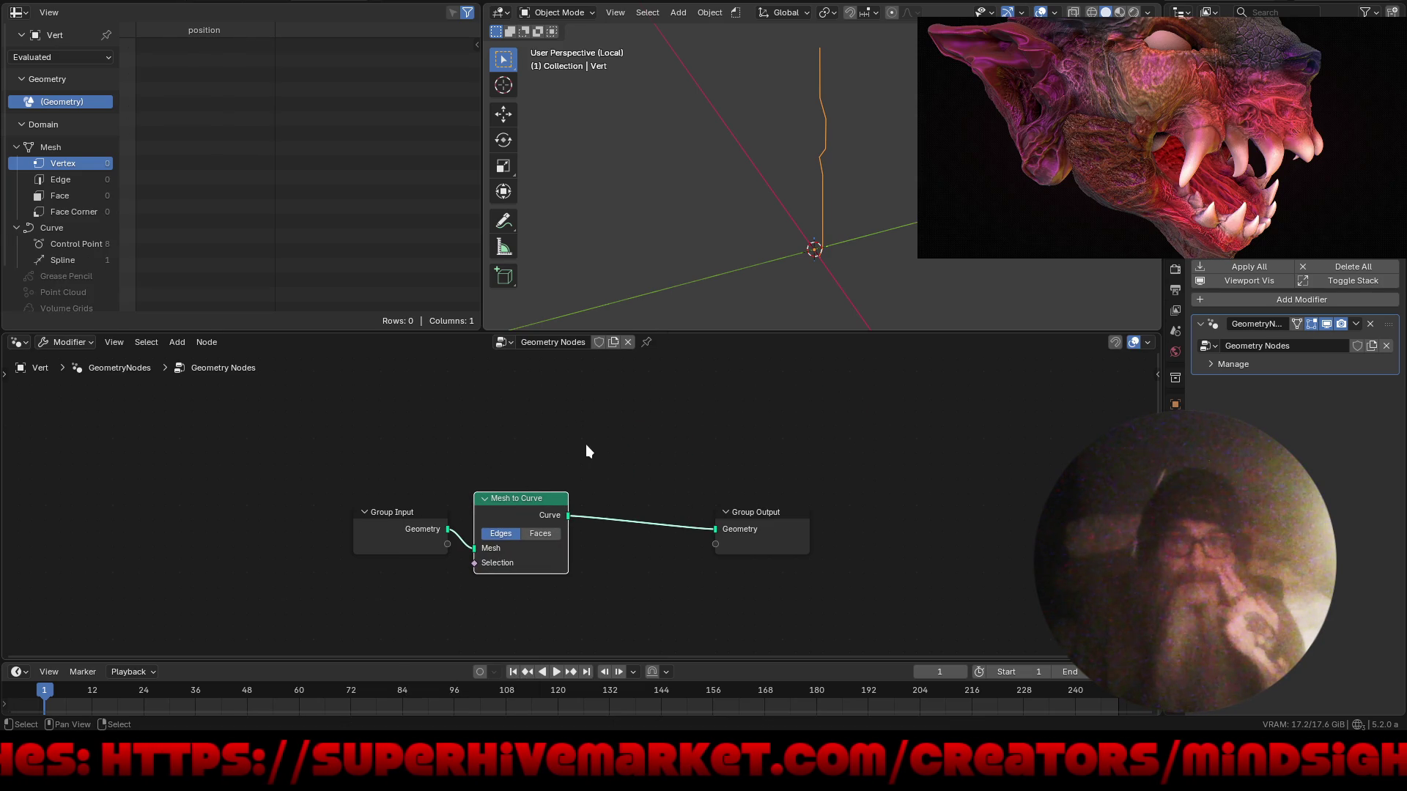
- Search 'curve to' and add a Curve to Tube node
key("shift+a")
type("cu")
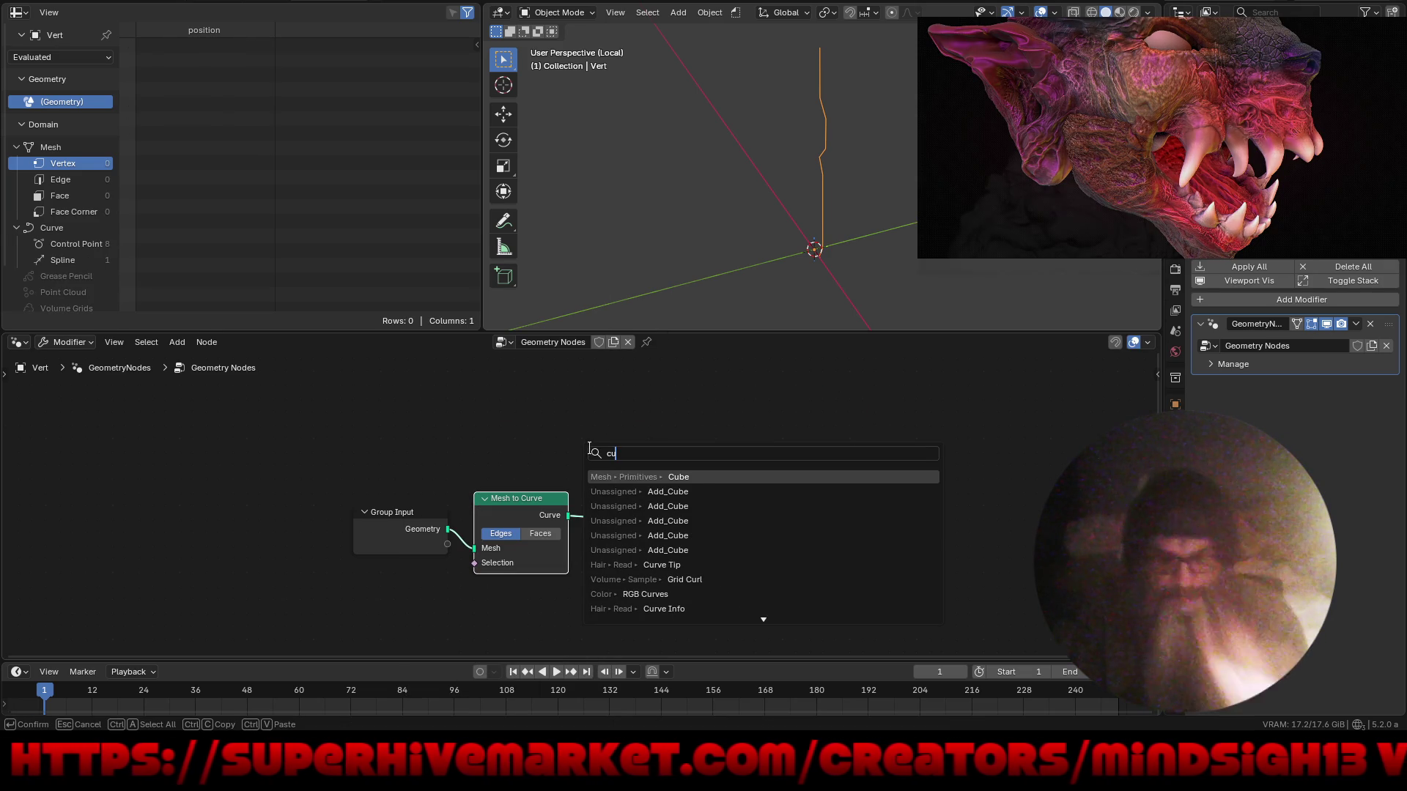
type("rve to")
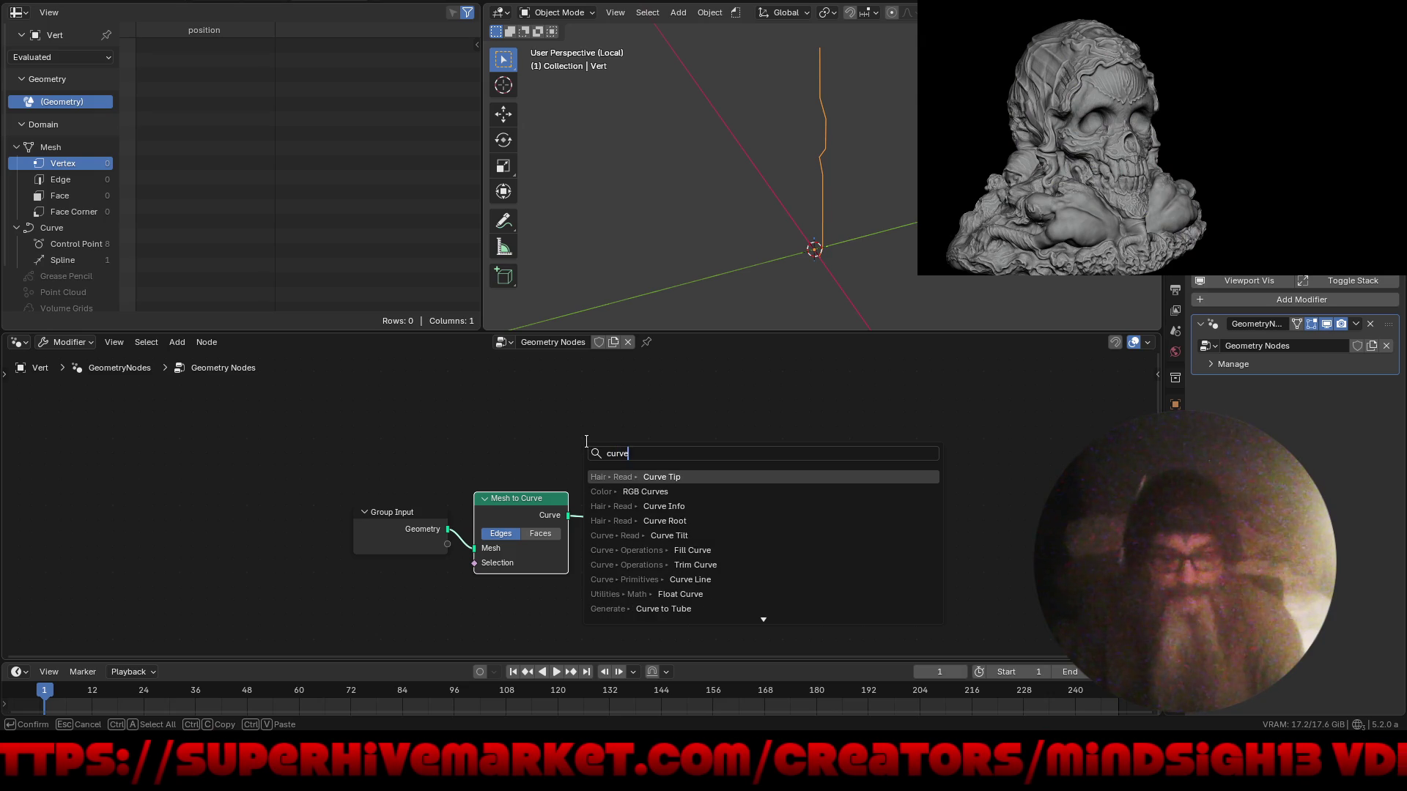
left_click(665, 477)
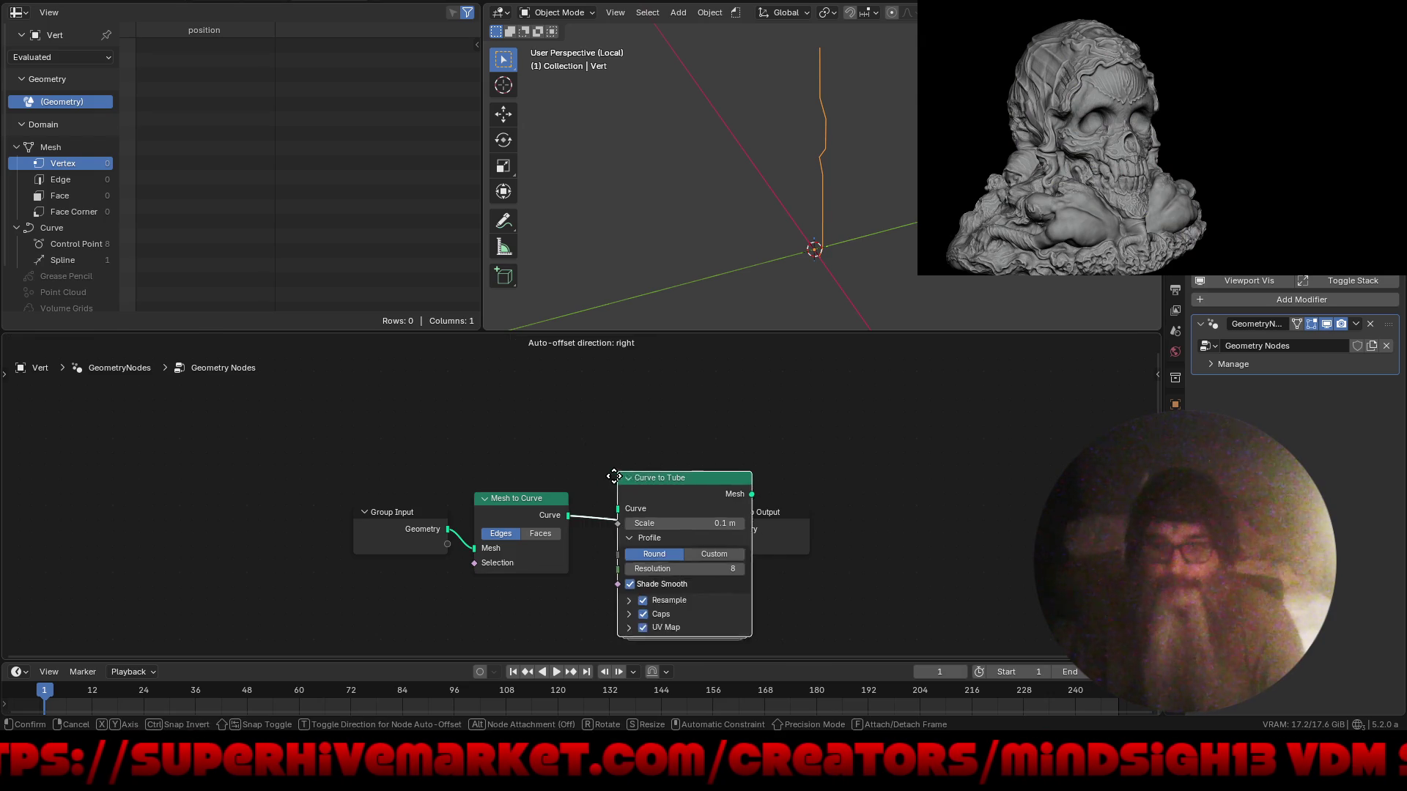
- Connect Curve to Tube before Group Output and drag its Scale up and down
left_click(605, 465)
key("Home")
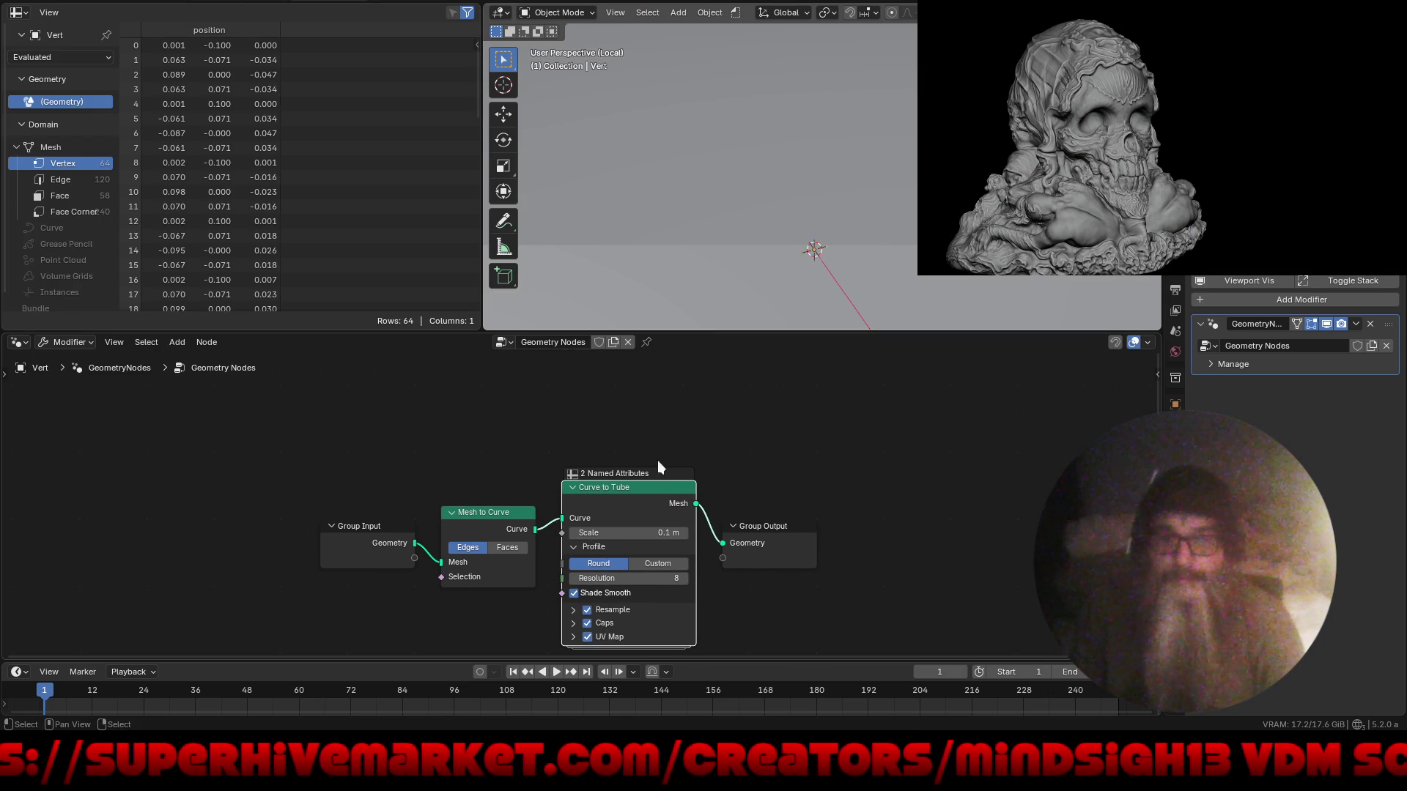
left_click_drag(624, 531, 576, 534)
scroll(636, 529, "up", 4)
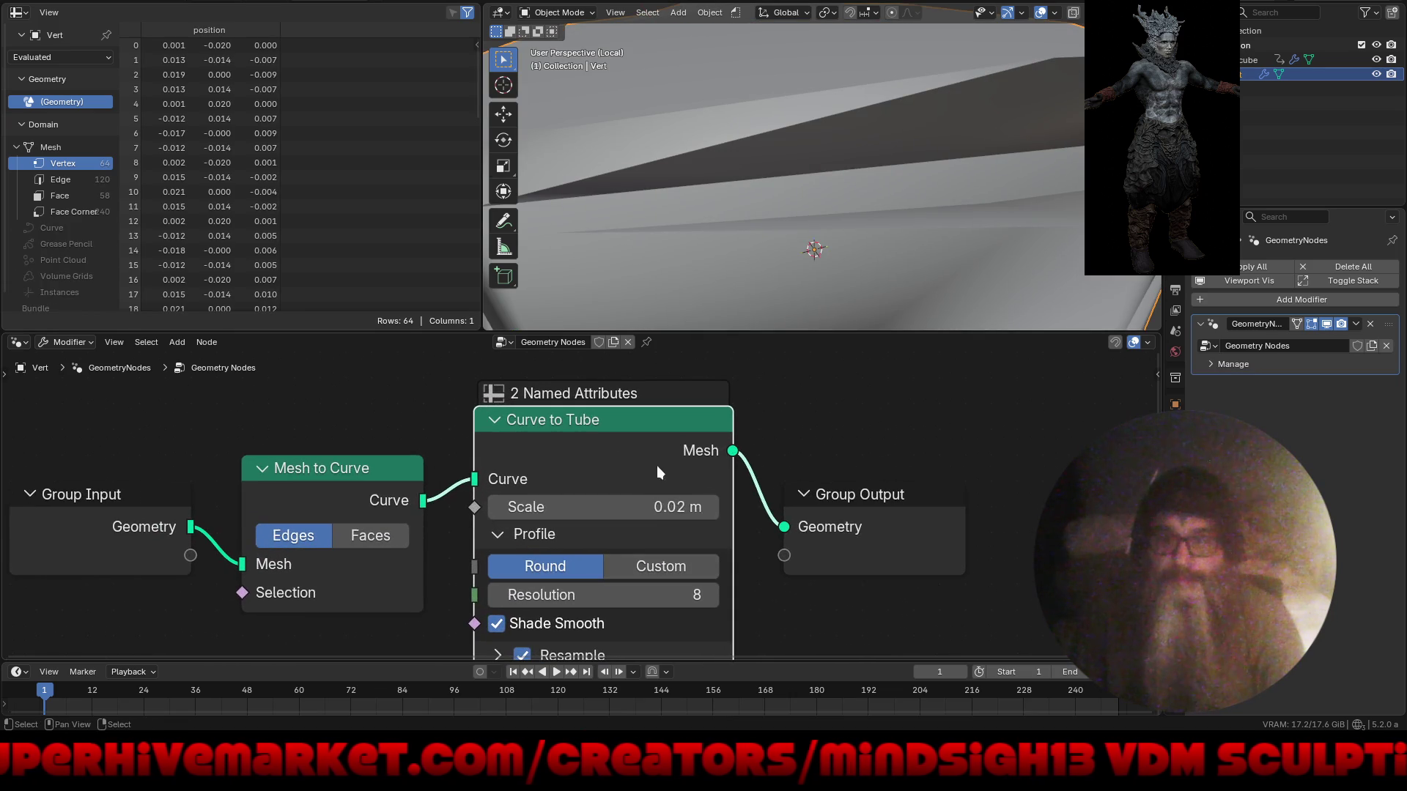
left_click_drag(657, 507, 643, 503)
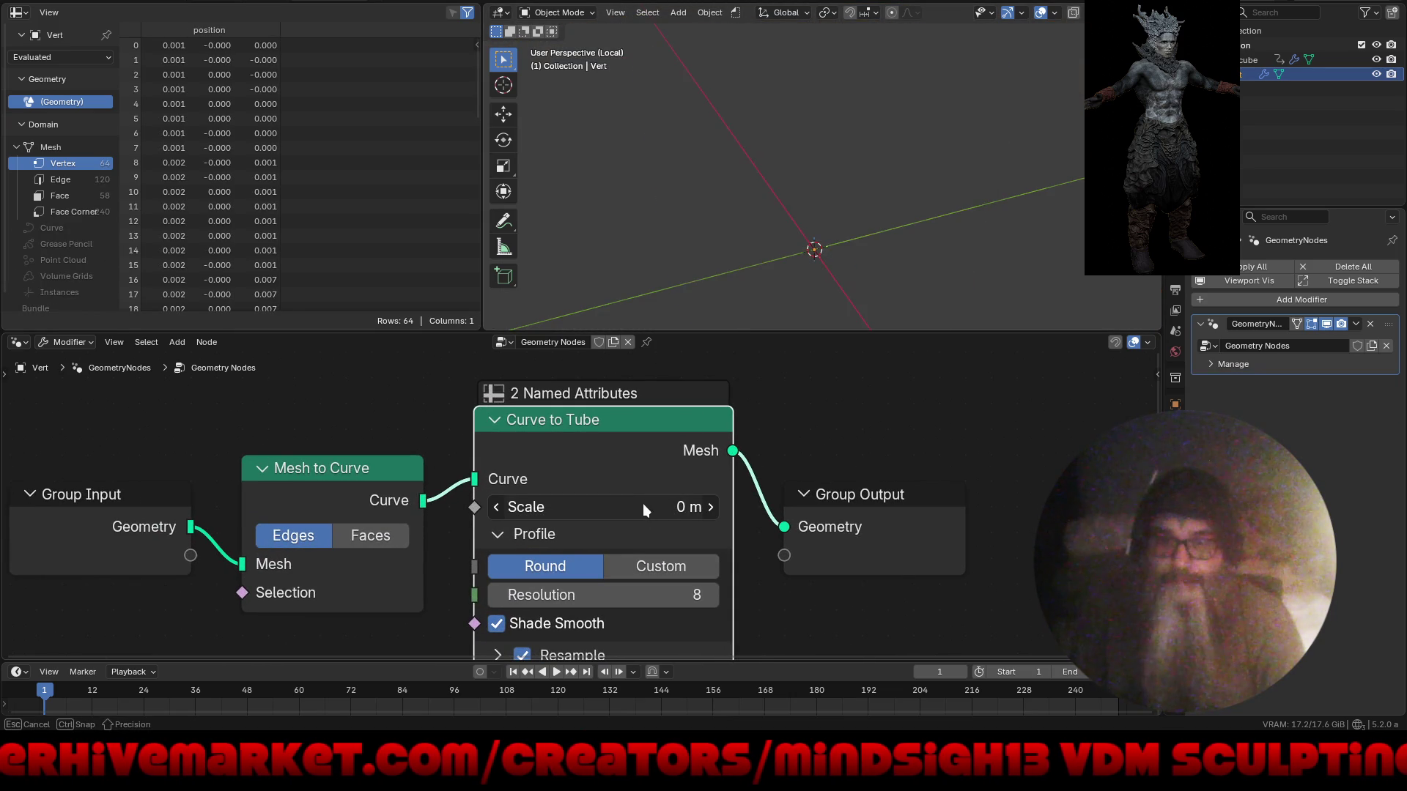
- Type tube Scale values 0.1 and 0.002, finally settling on 0.0005 m
left_click(652, 506)
type("0.1")
key("Return")
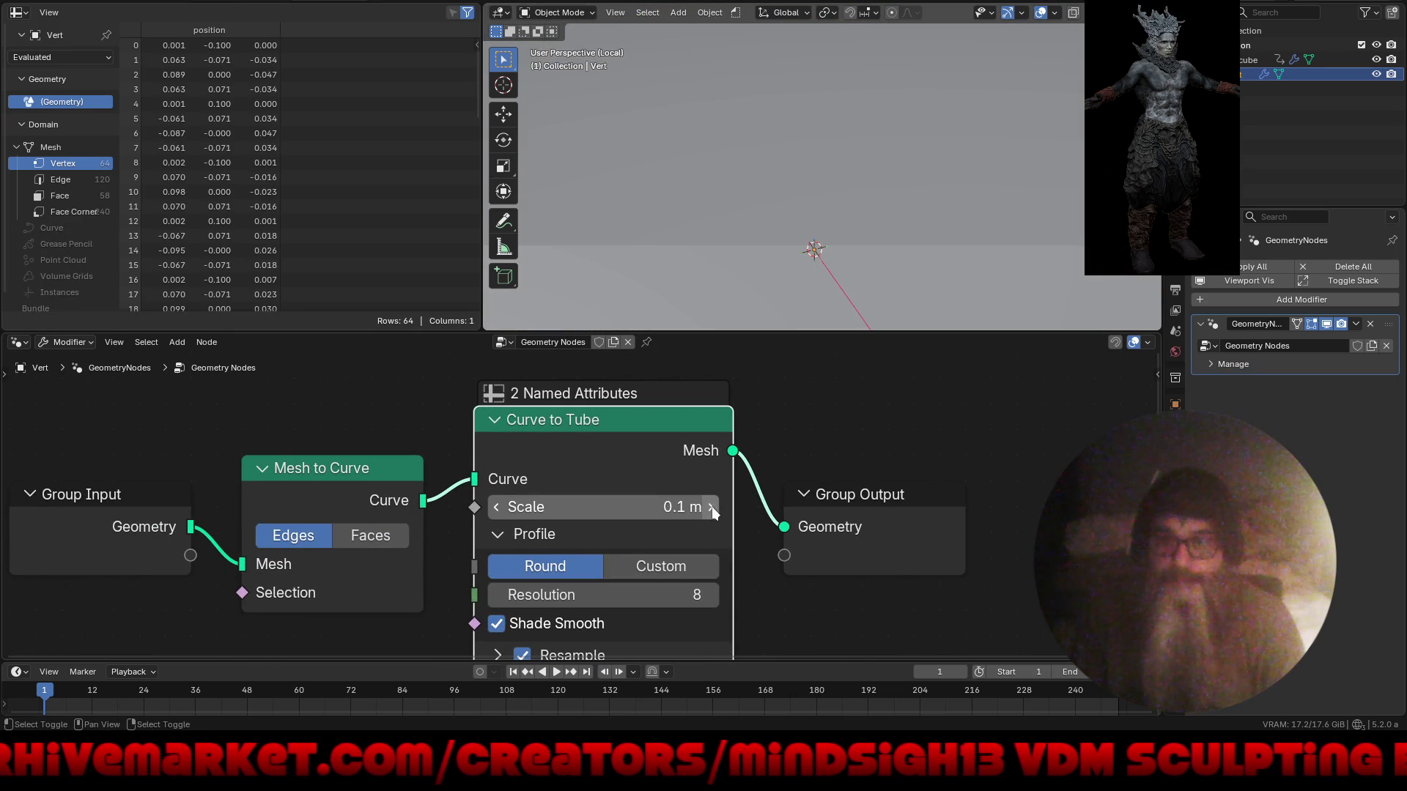
left_click(668, 508)
type(".002")
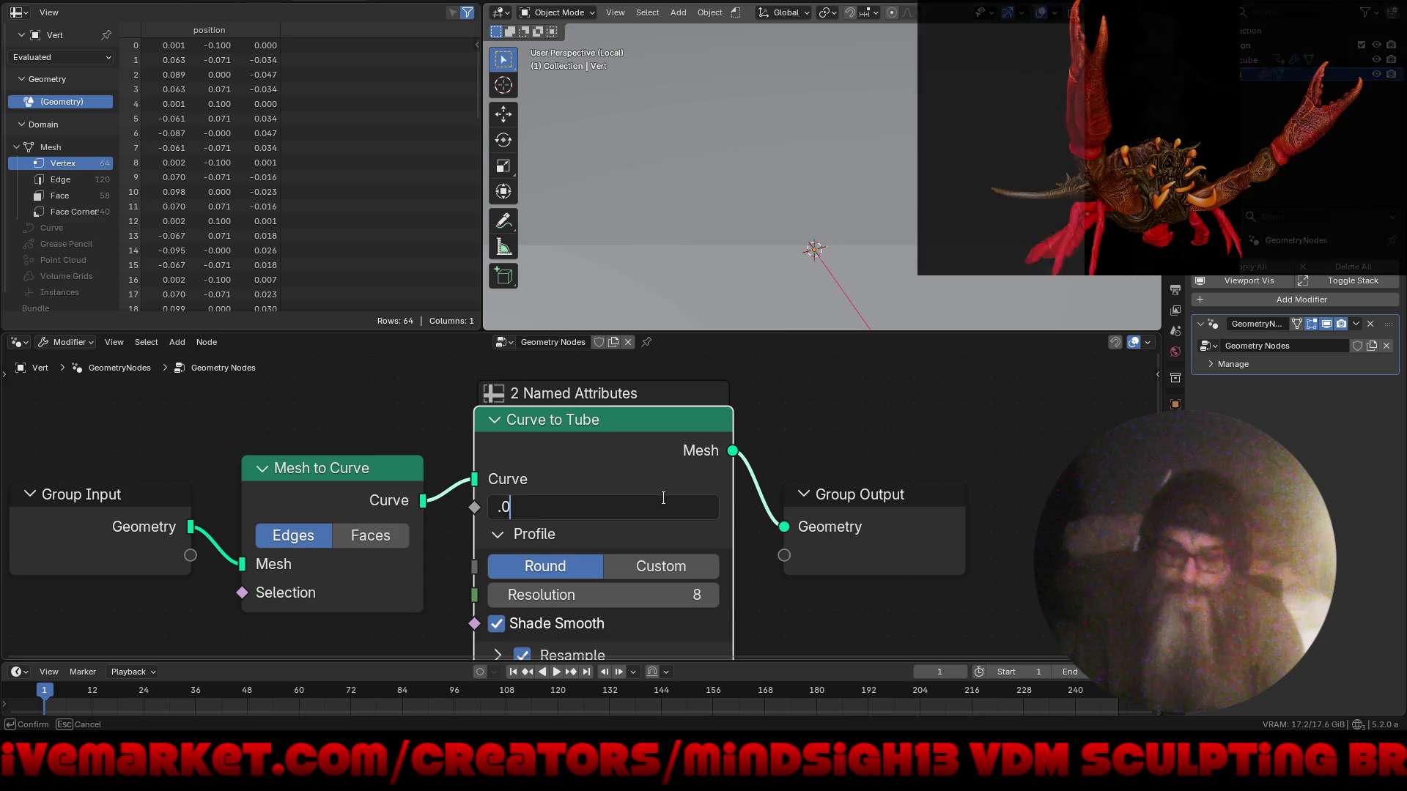
key("Return")
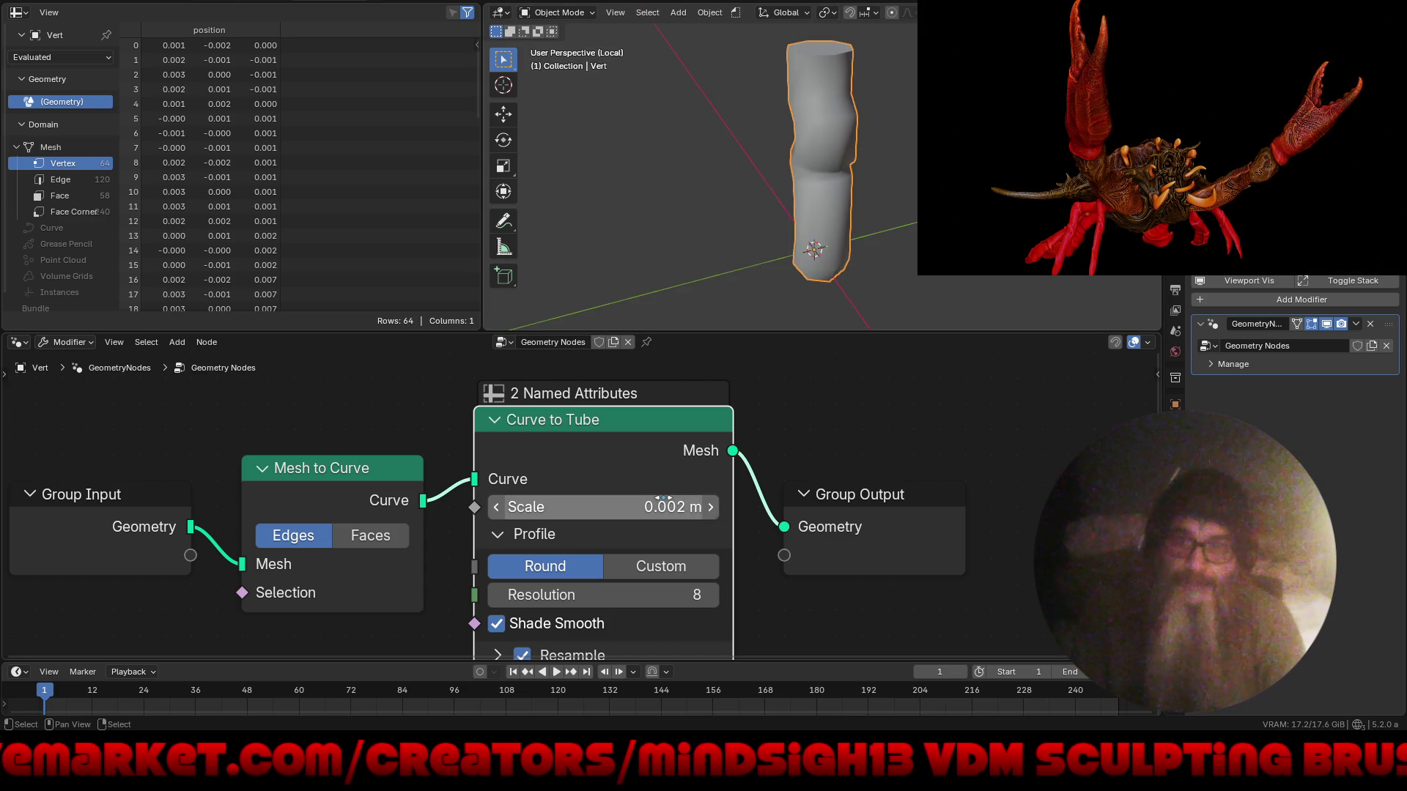
left_click(640, 505)
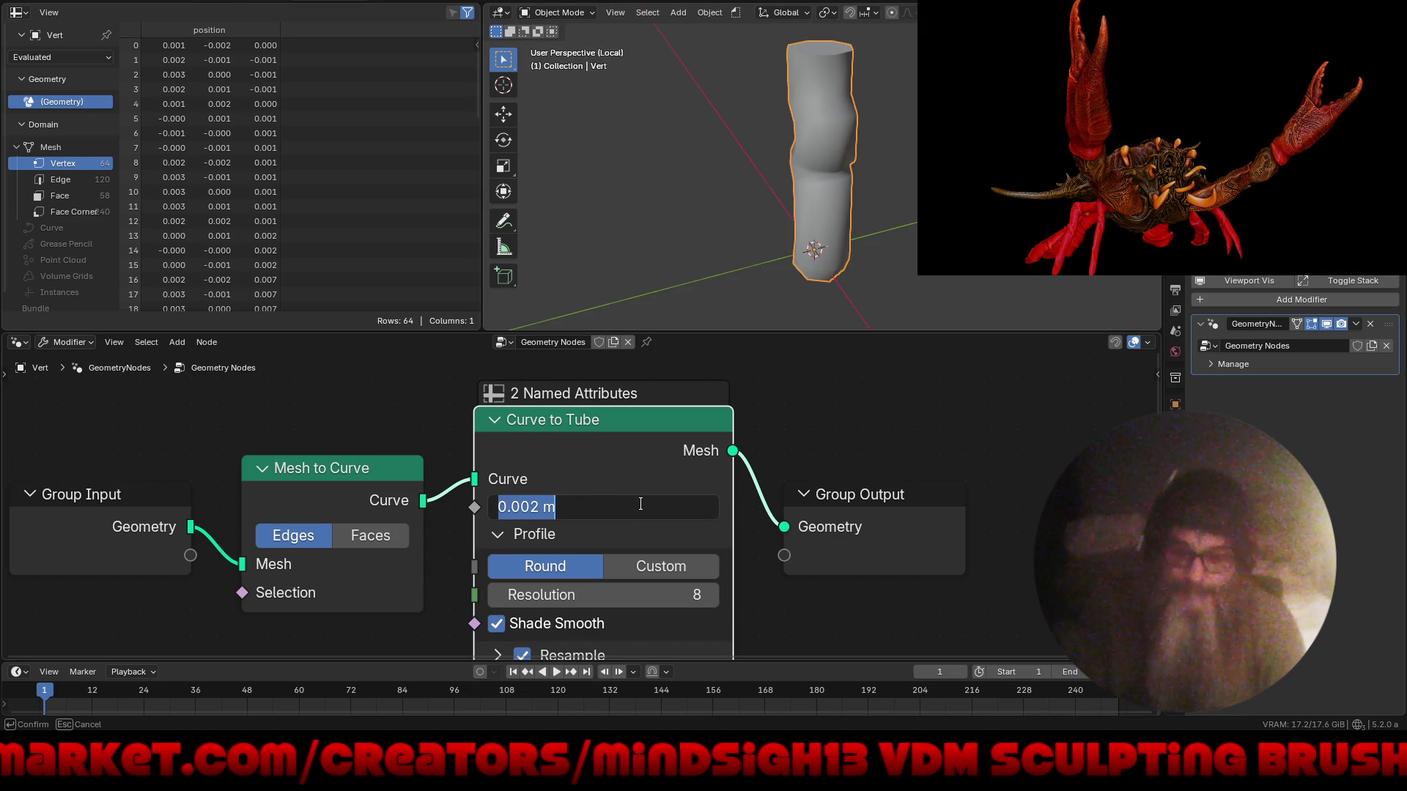
type(".")
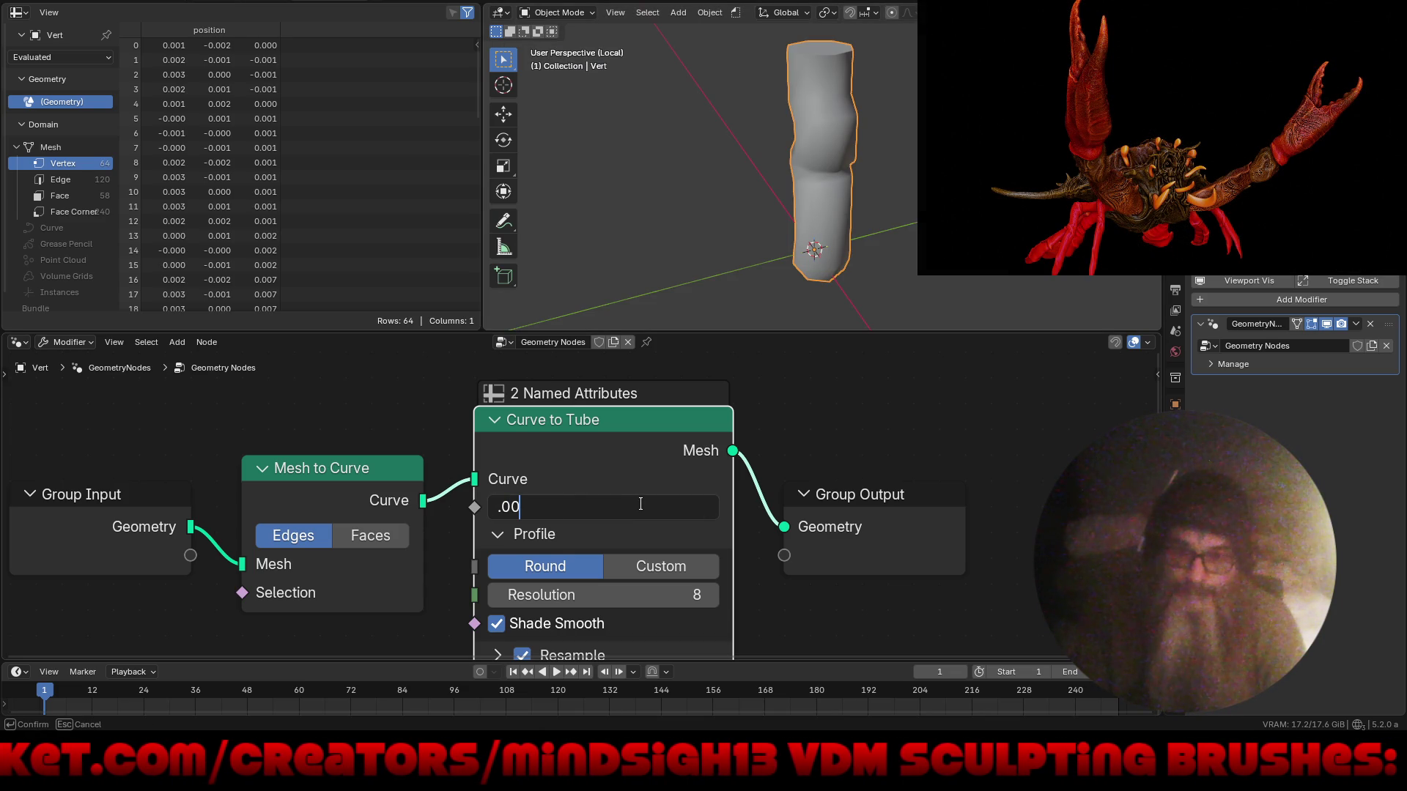
type("05")
key("Return")
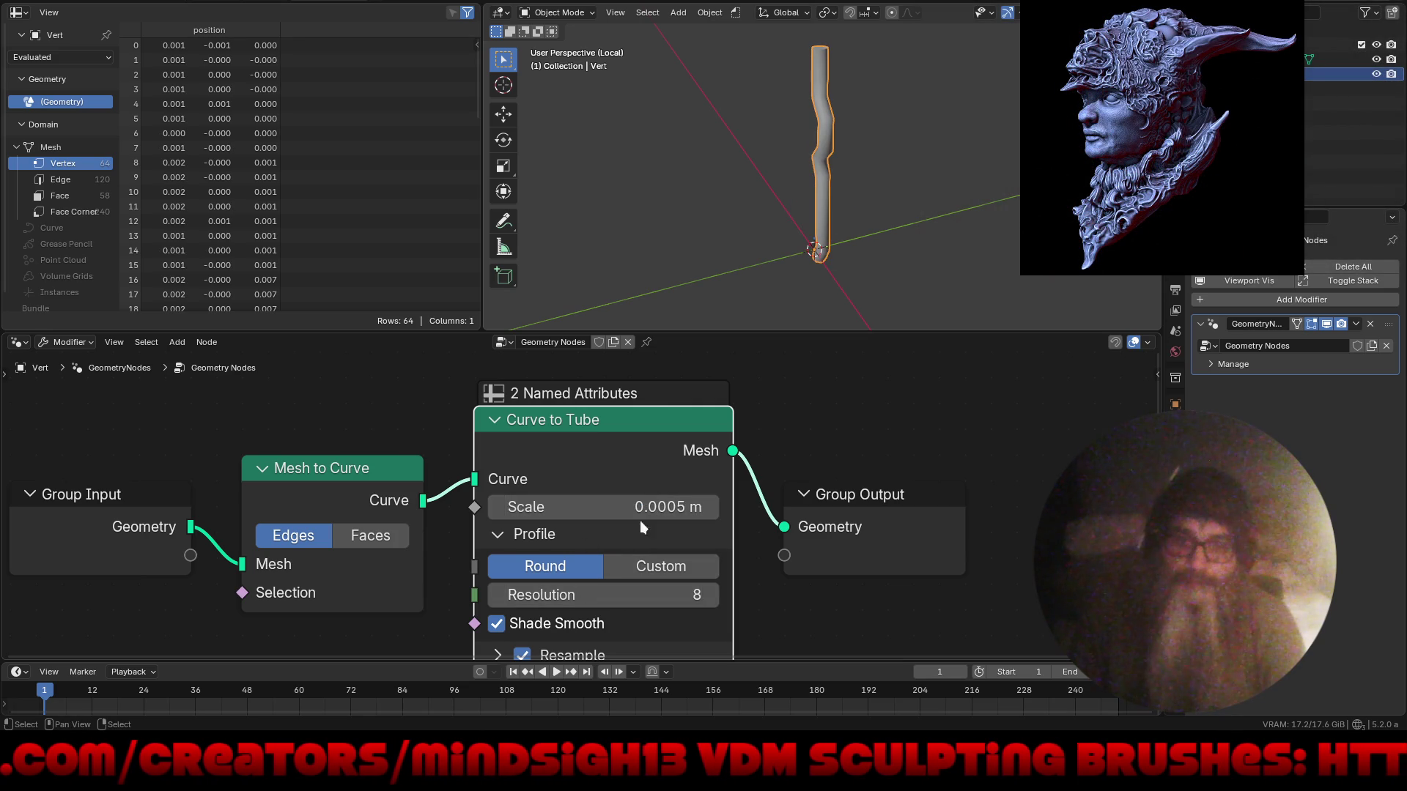
- Check the lower Curve to Tube options and orbit around the thin tube
mouse_move(587, 591)
middle_mouse_down()
mouse_move(571, 458)
mouse_move(572, 476)
middle_mouse_up()
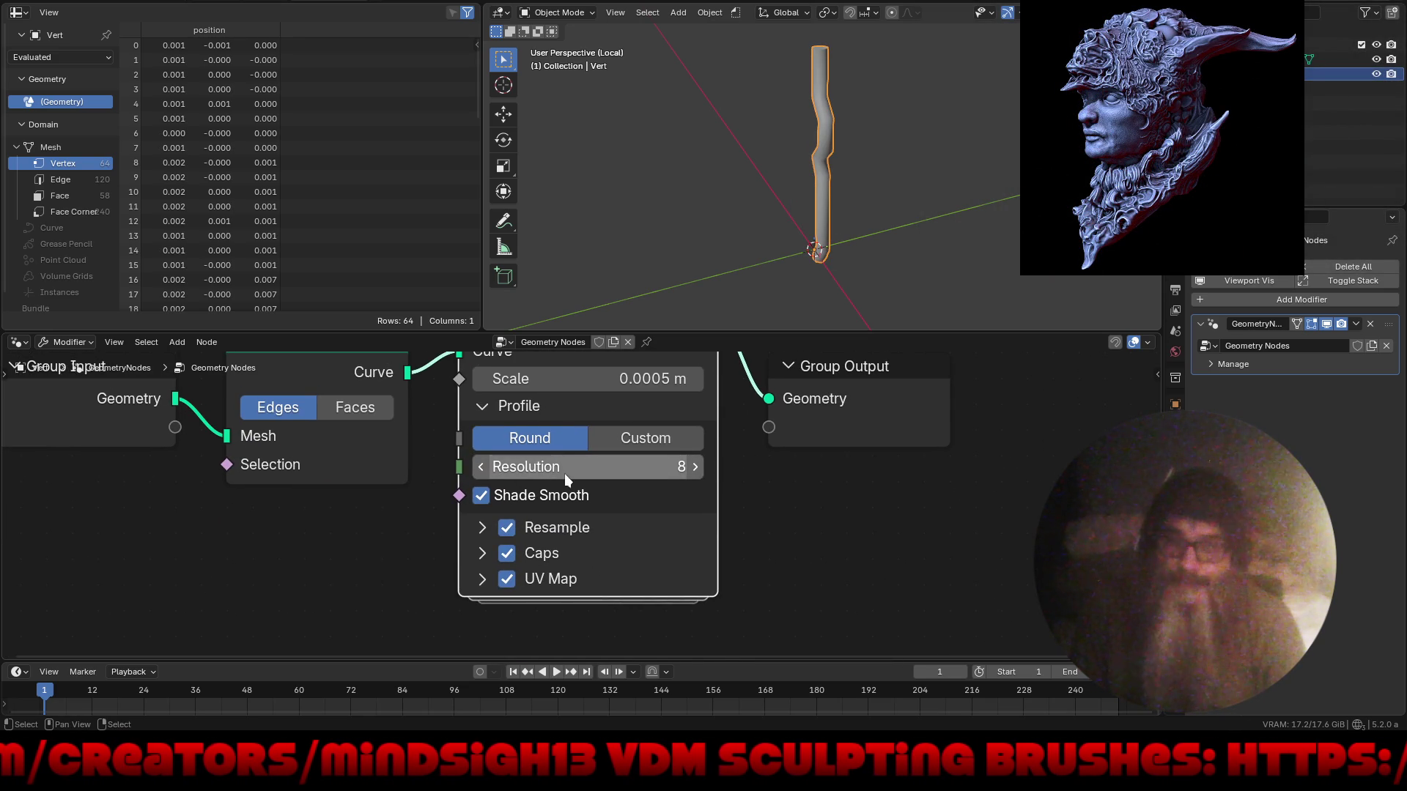
key("KP_Decimal")
mouse_move(733, 293)
middle_mouse_down()
mouse_move(869, 174)
mouse_move(761, 238)
mouse_move(803, 234)
mouse_move(775, 233)
middle_mouse_up()
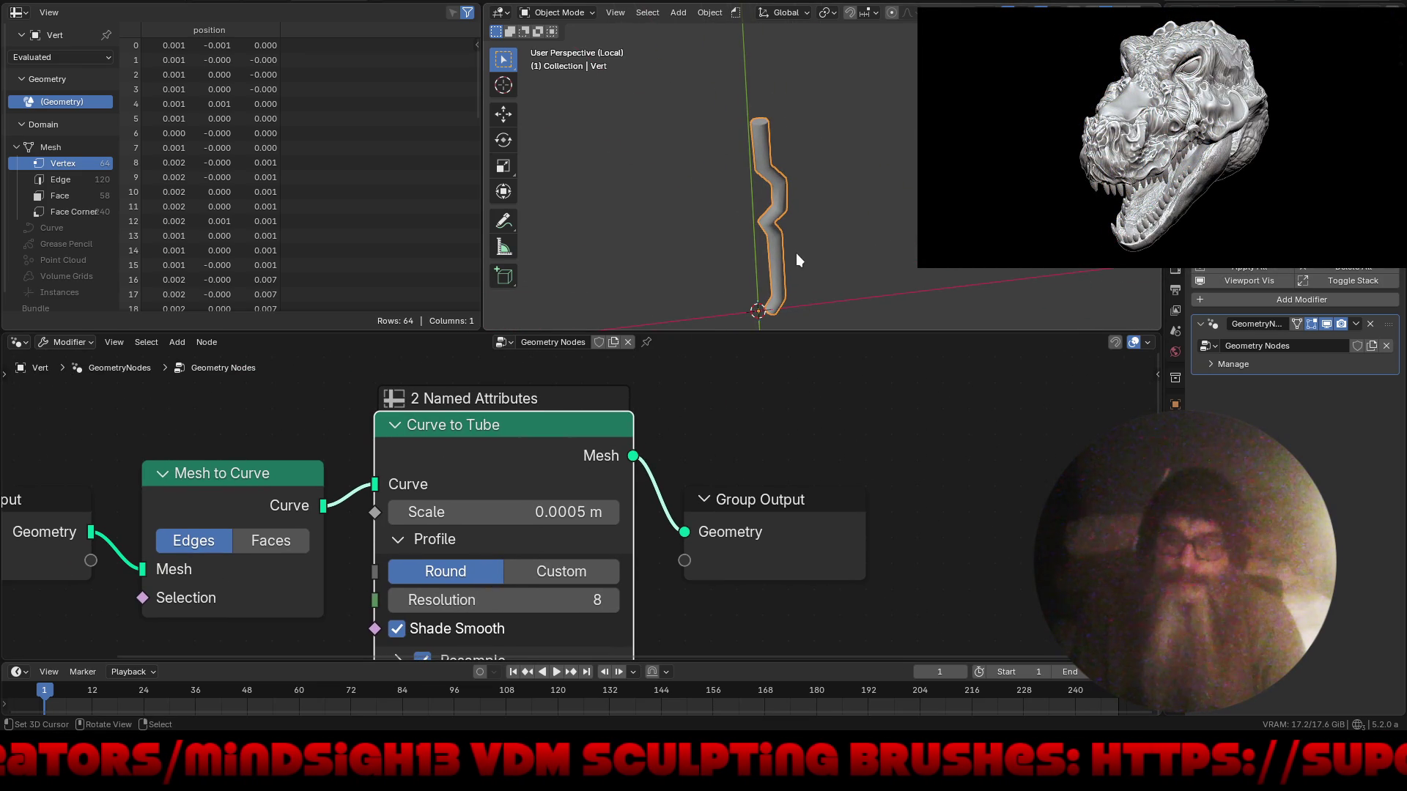
left_click(1228, 302)
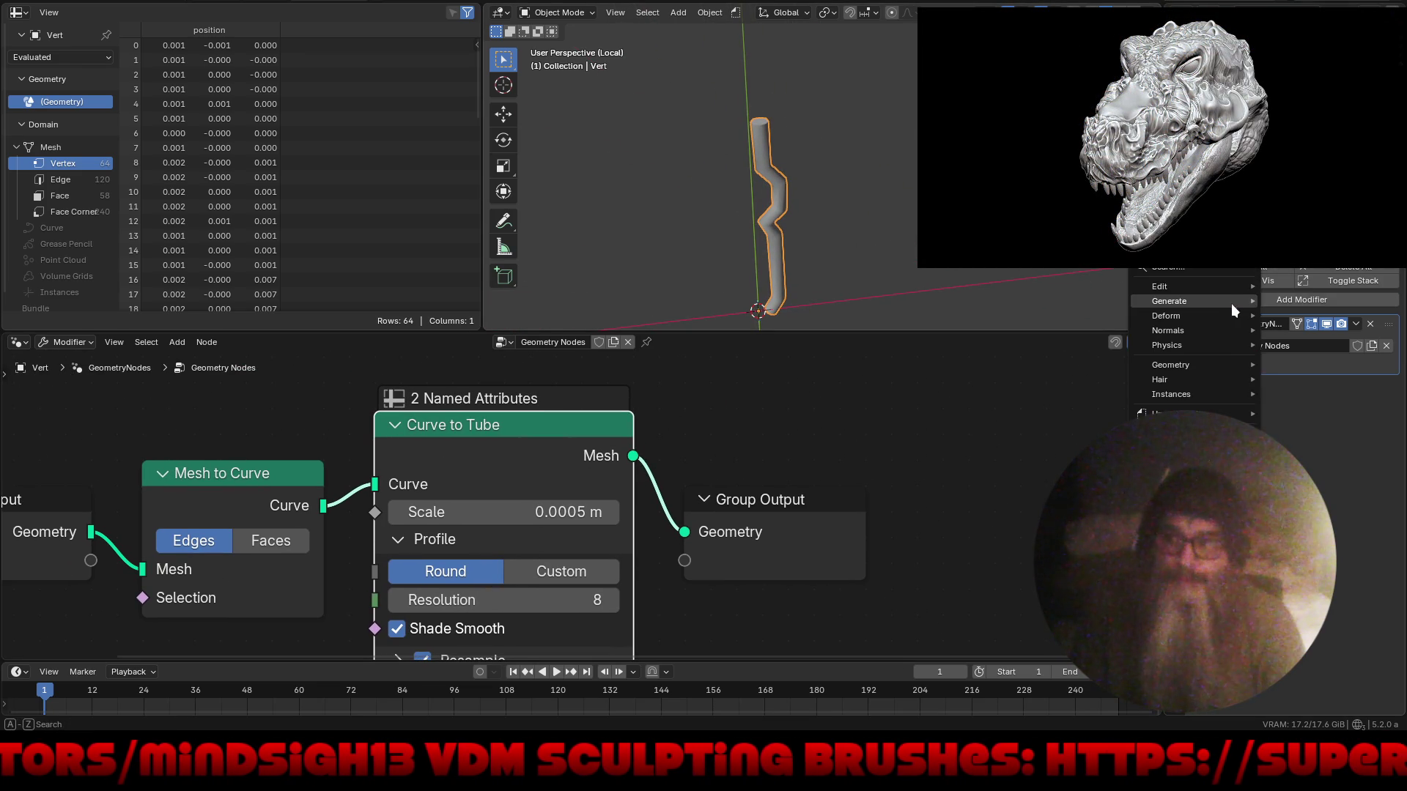
- Add a Screw modifier to lathe the tube profile 360°
mouse_move(1232, 303)
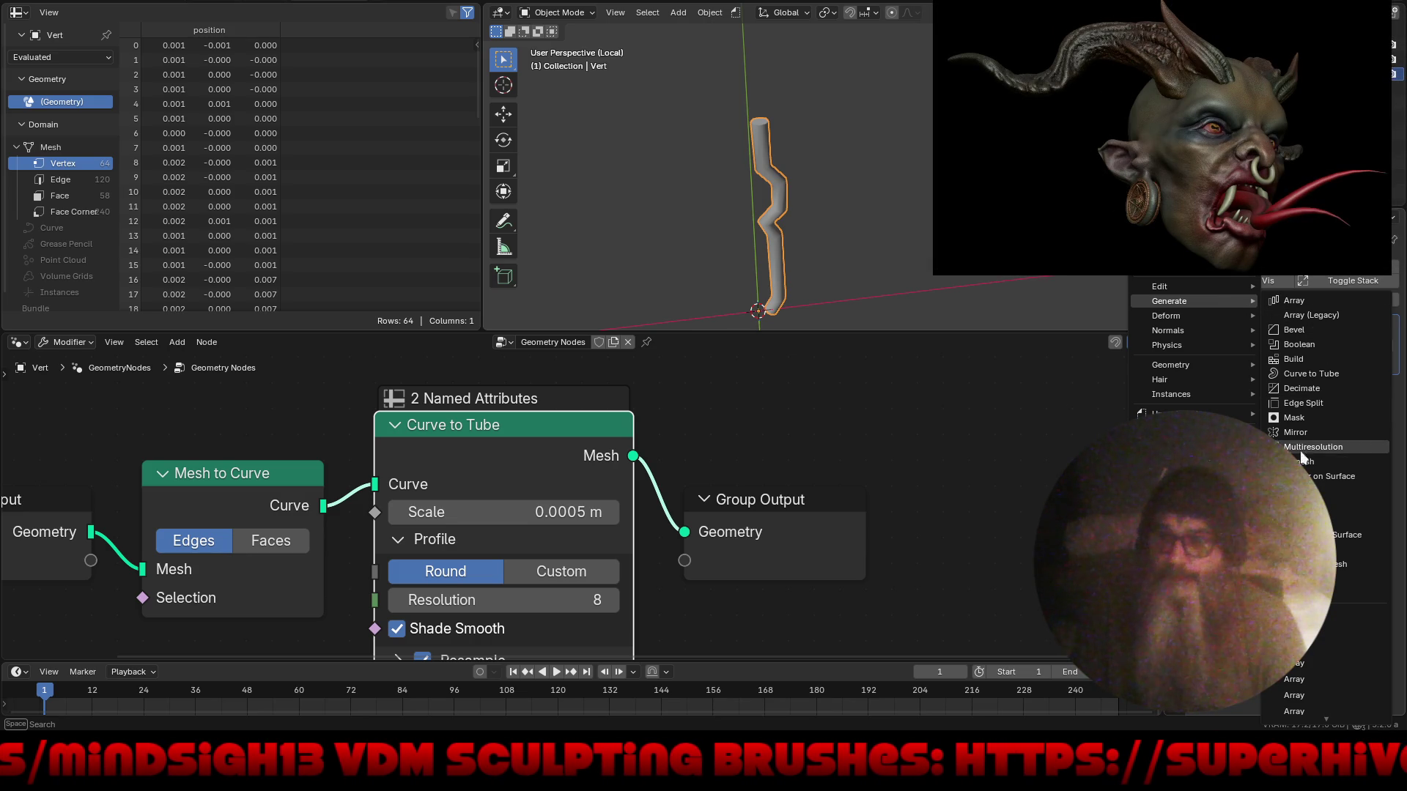
left_click(1308, 491)
mouse_move(925, 220)
middle_mouse_down()
mouse_move(879, 189)
mouse_move(881, 234)
middle_mouse_up()
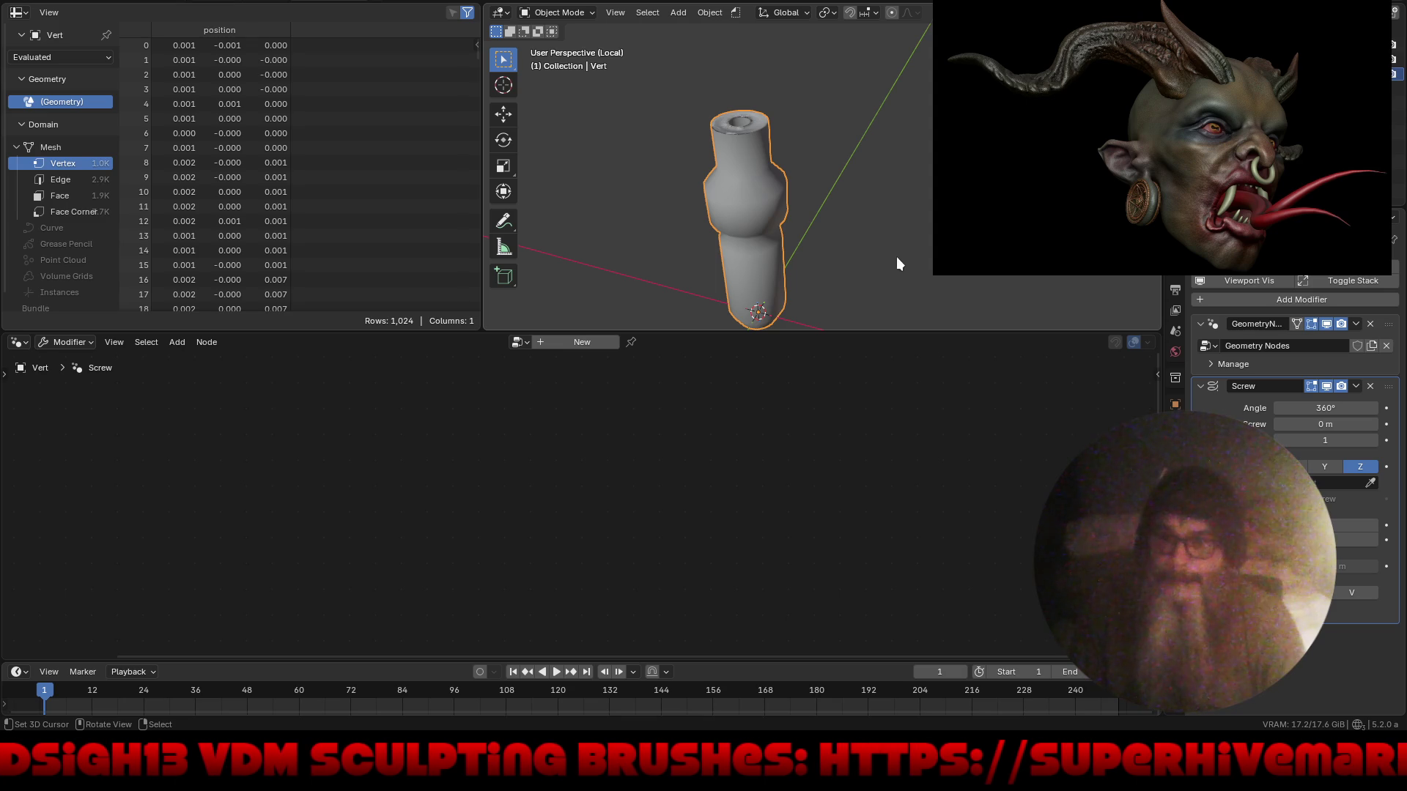
- In Edit Mode side view, move the profile vertices outward along X
key("ctrl+Tab")
left_click(974, 252)
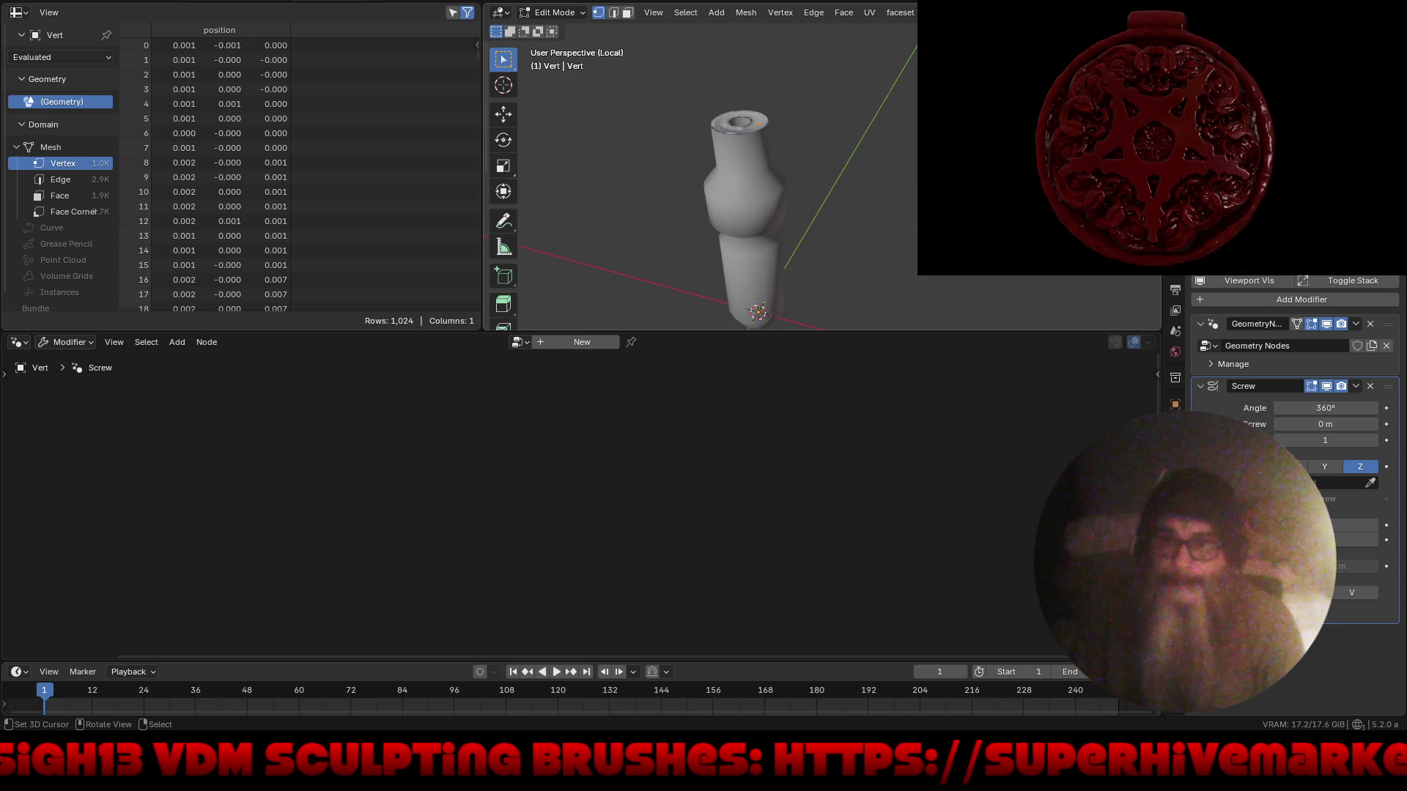
key("KP_3")
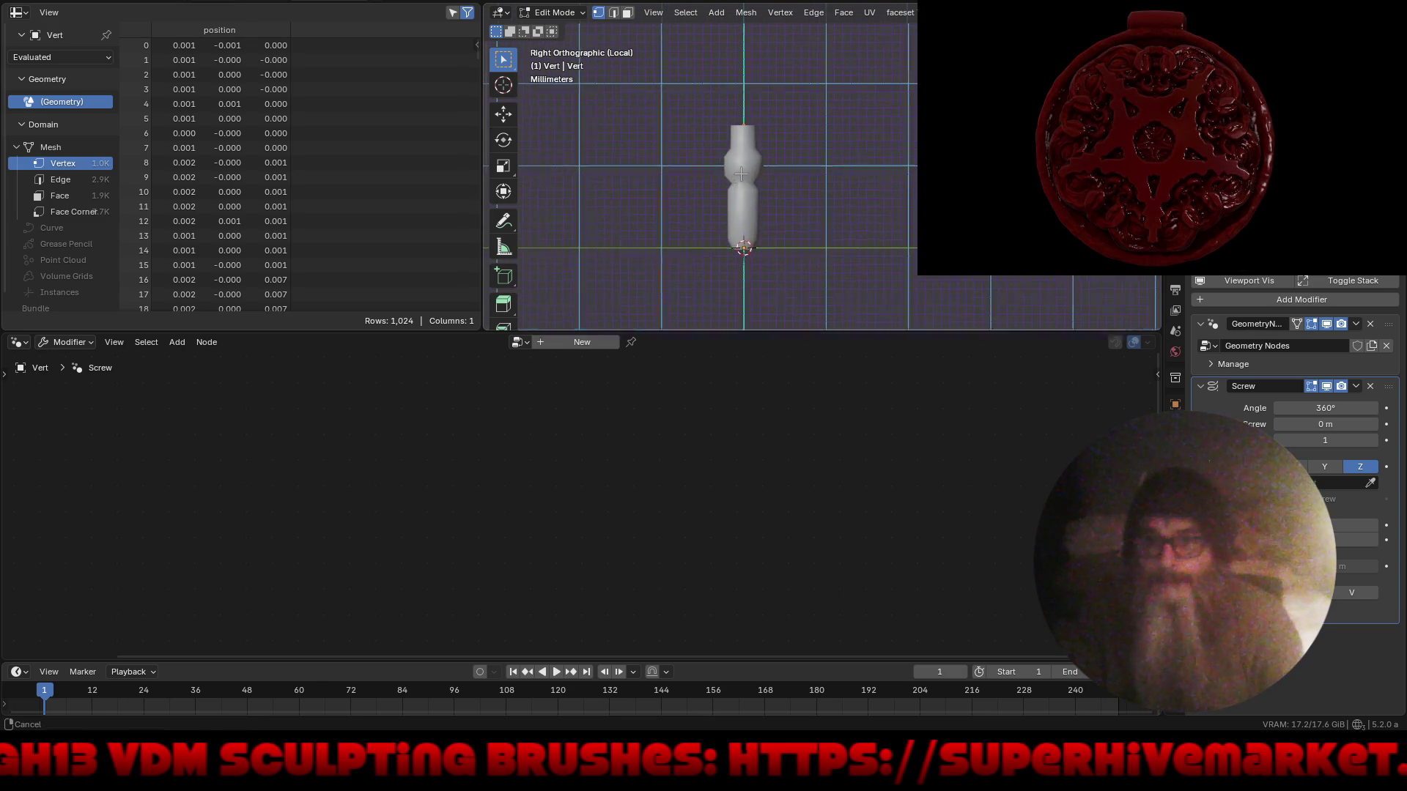
key("g")
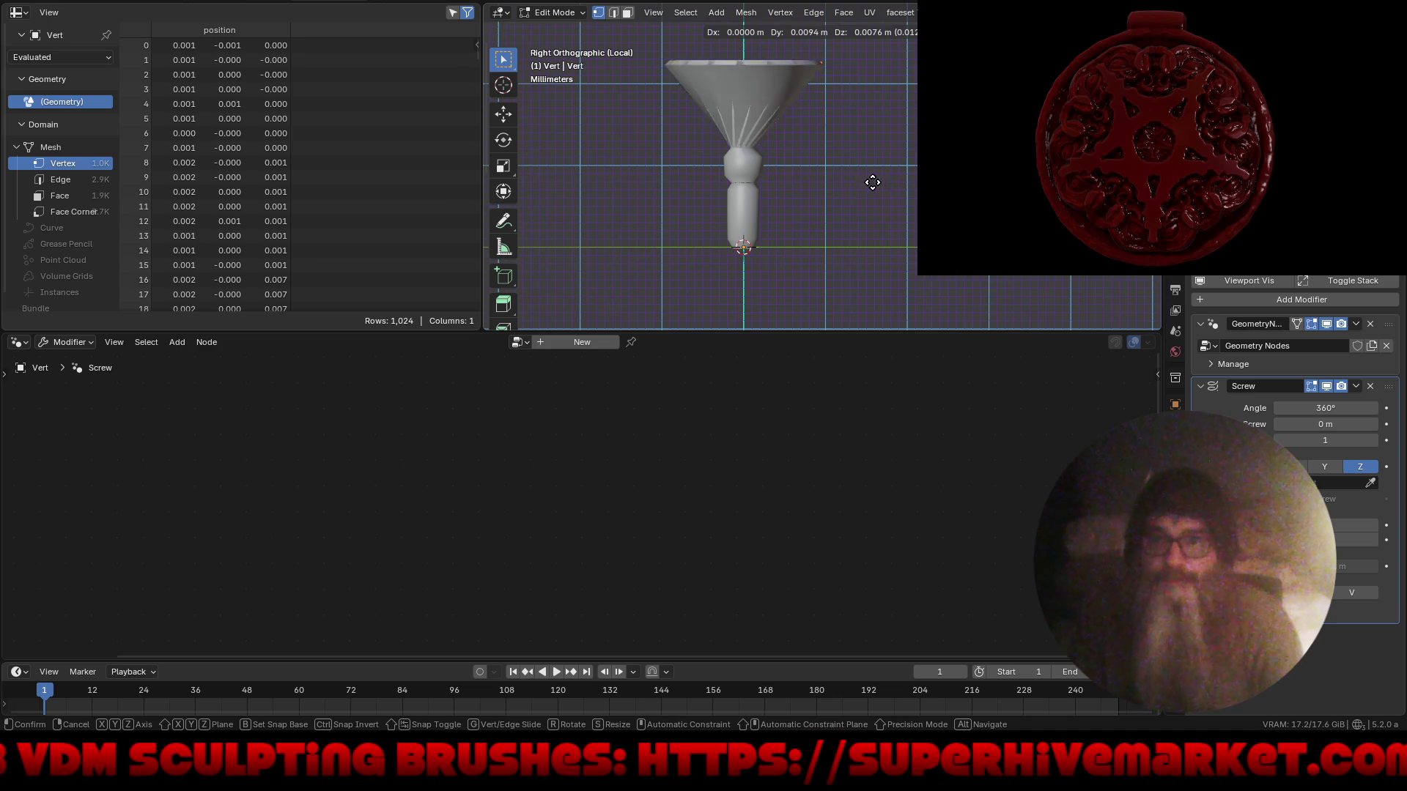
key("Escape")
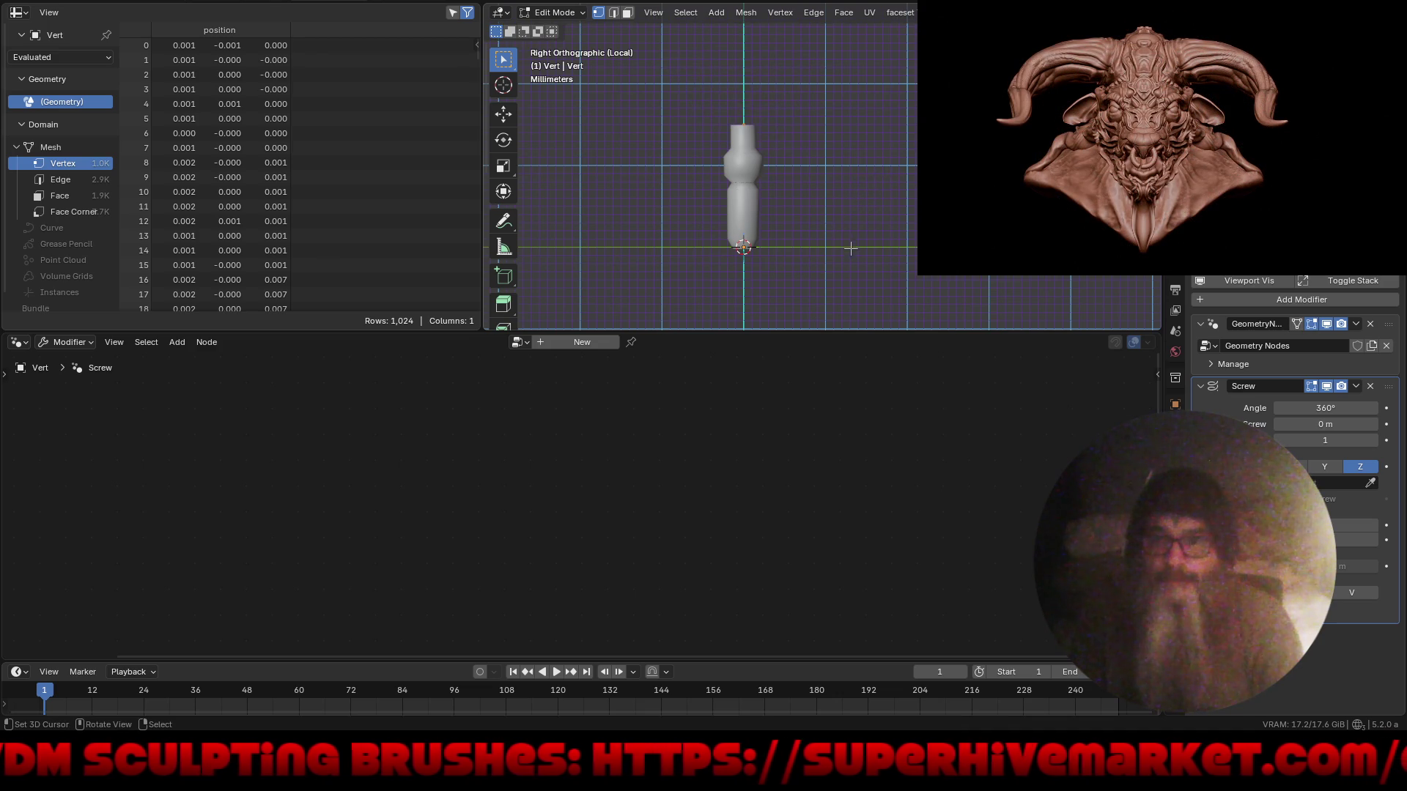
key("g")
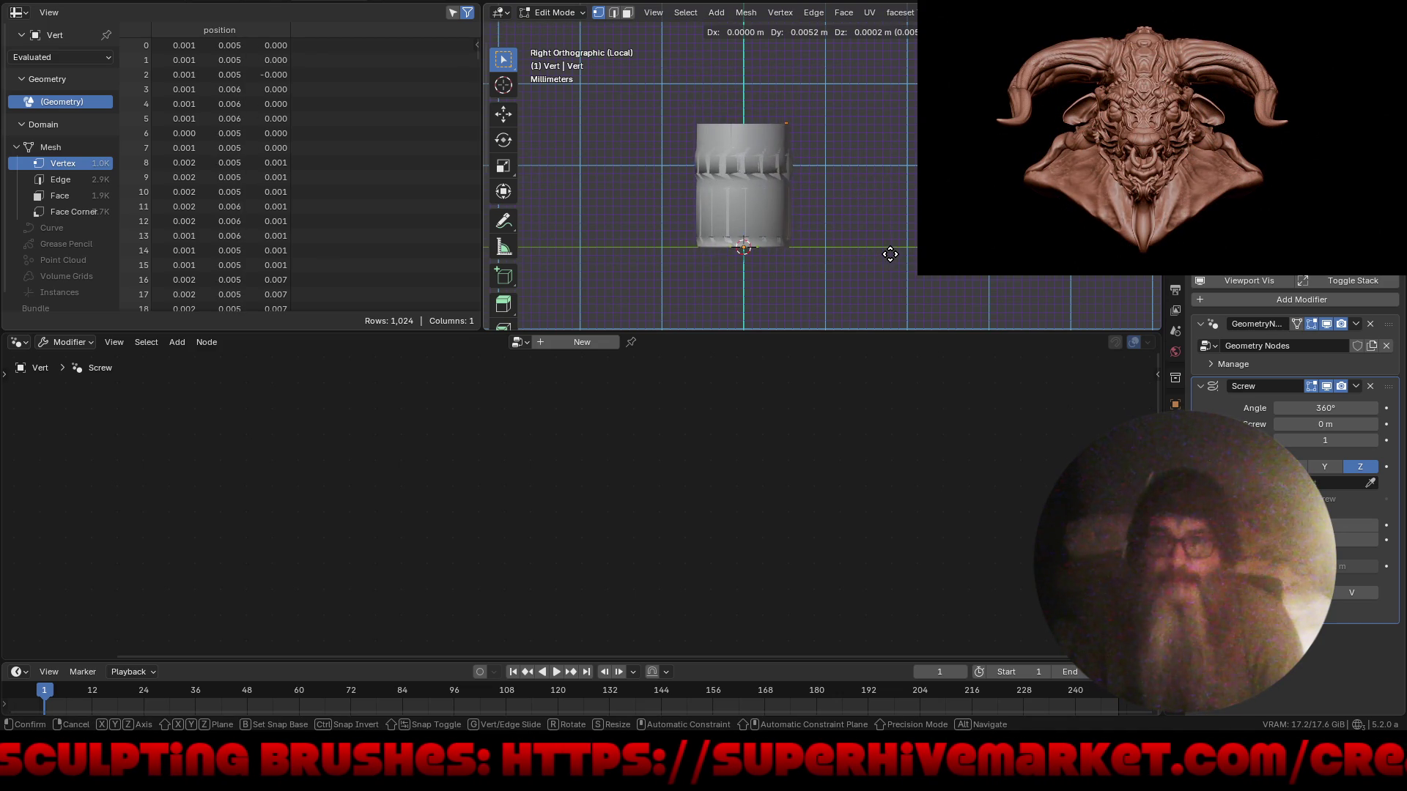
key("x")
left_click(905, 250)
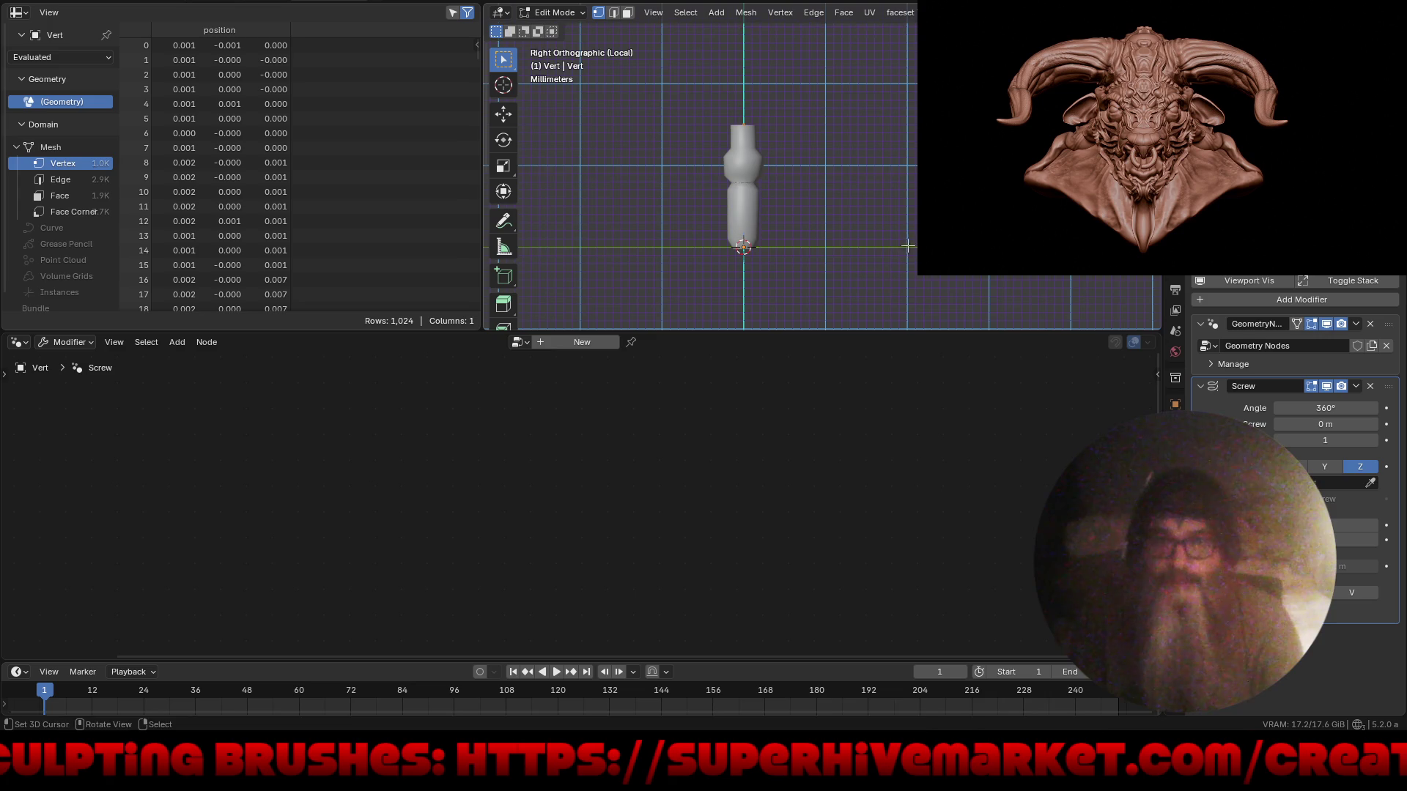
- Move the profile further out along X to widen the hollow vessel
mouse_move(887, 264)
middle_mouse_down()
mouse_move(843, 250)
mouse_move(814, 263)
mouse_move(860, 151)
middle_mouse_up()
key("g")
key("x")
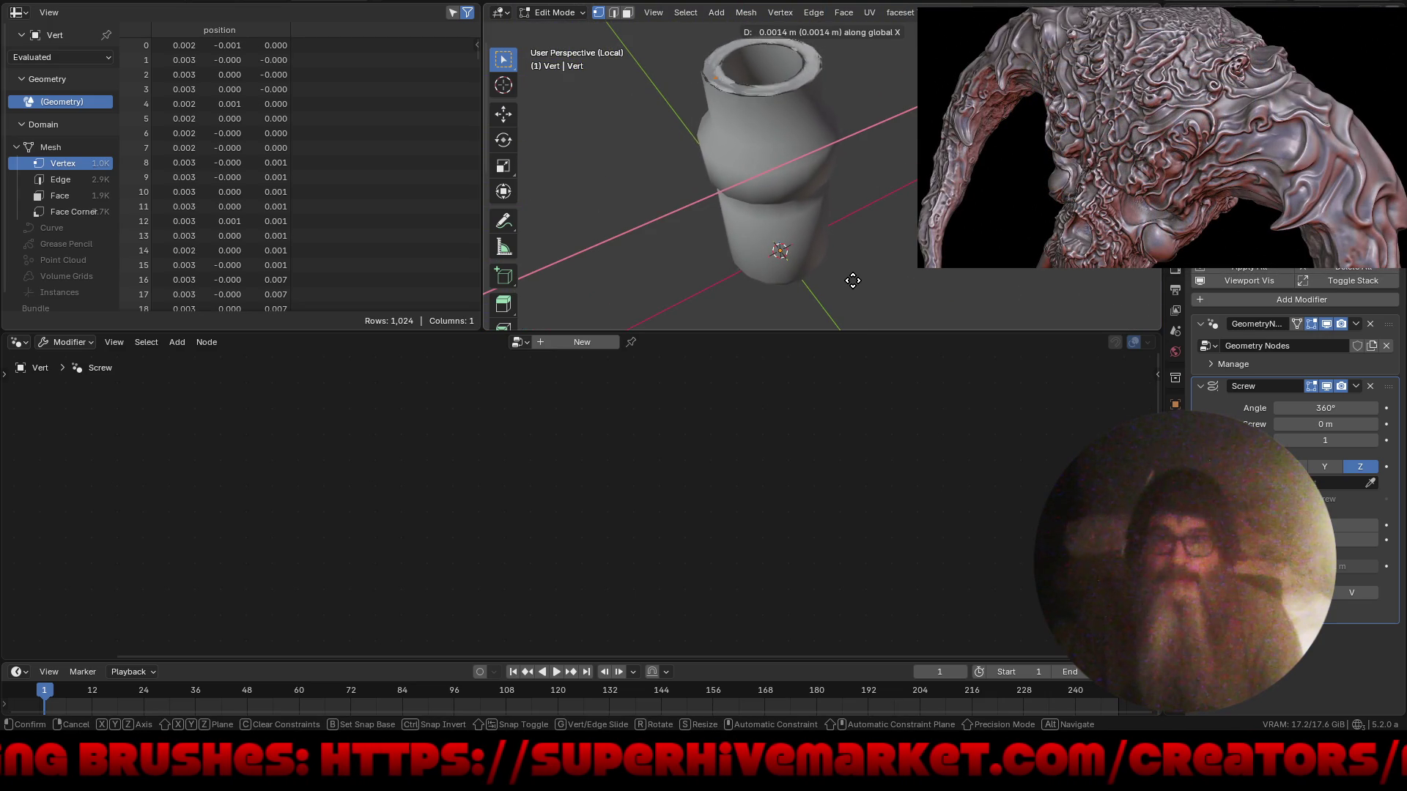
left_click(849, 277)
middle_click_drag(836, 270, 777, 278)
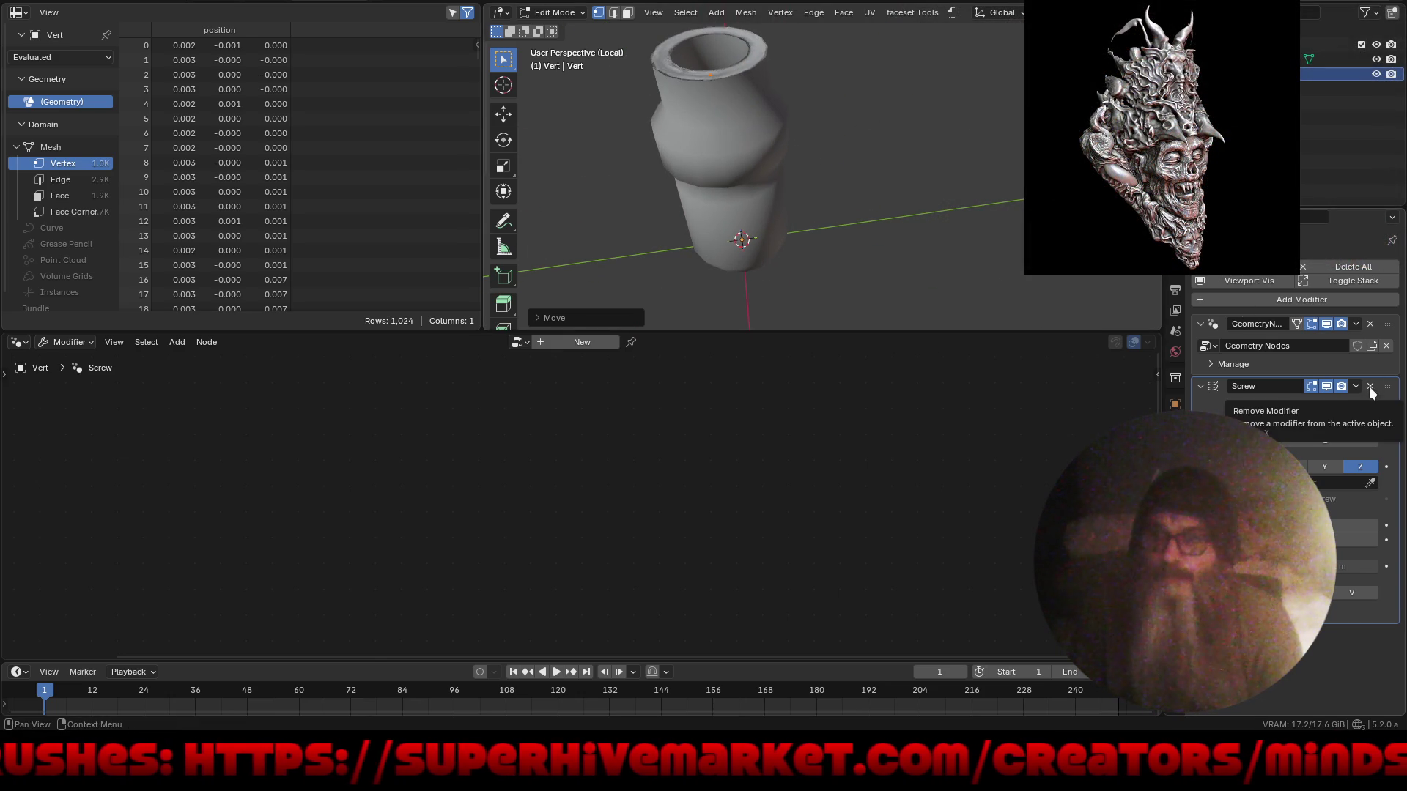
- Replace the Screw modifier with a Mirror modifier after Geometry Nodes
left_click(1369, 386)
left_click(1303, 297)
mouse_move(1303, 296)
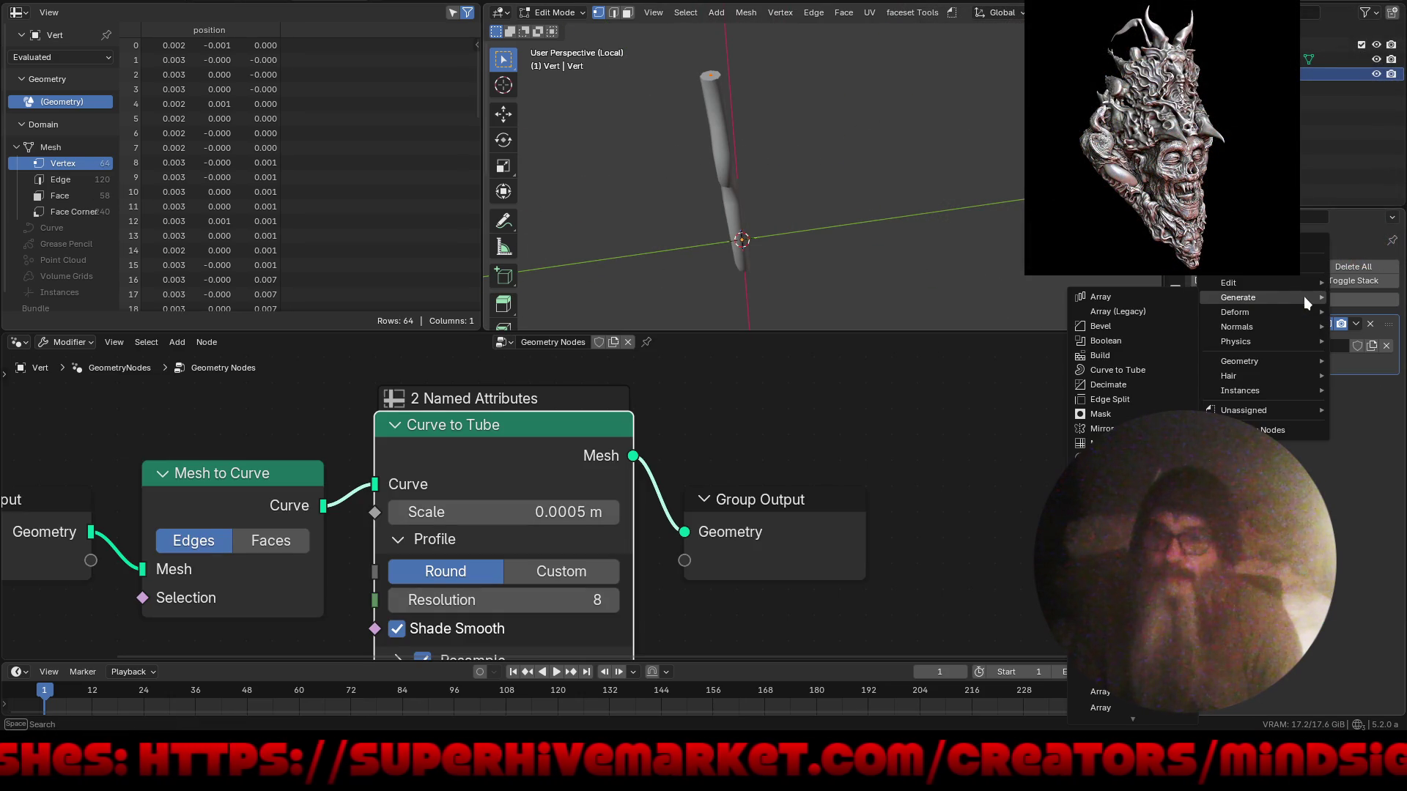
left_click(1099, 429)
mouse_move(804, 218)
middle_mouse_down()
mouse_move(889, 210)
mouse_move(973, 242)
middle_mouse_up()
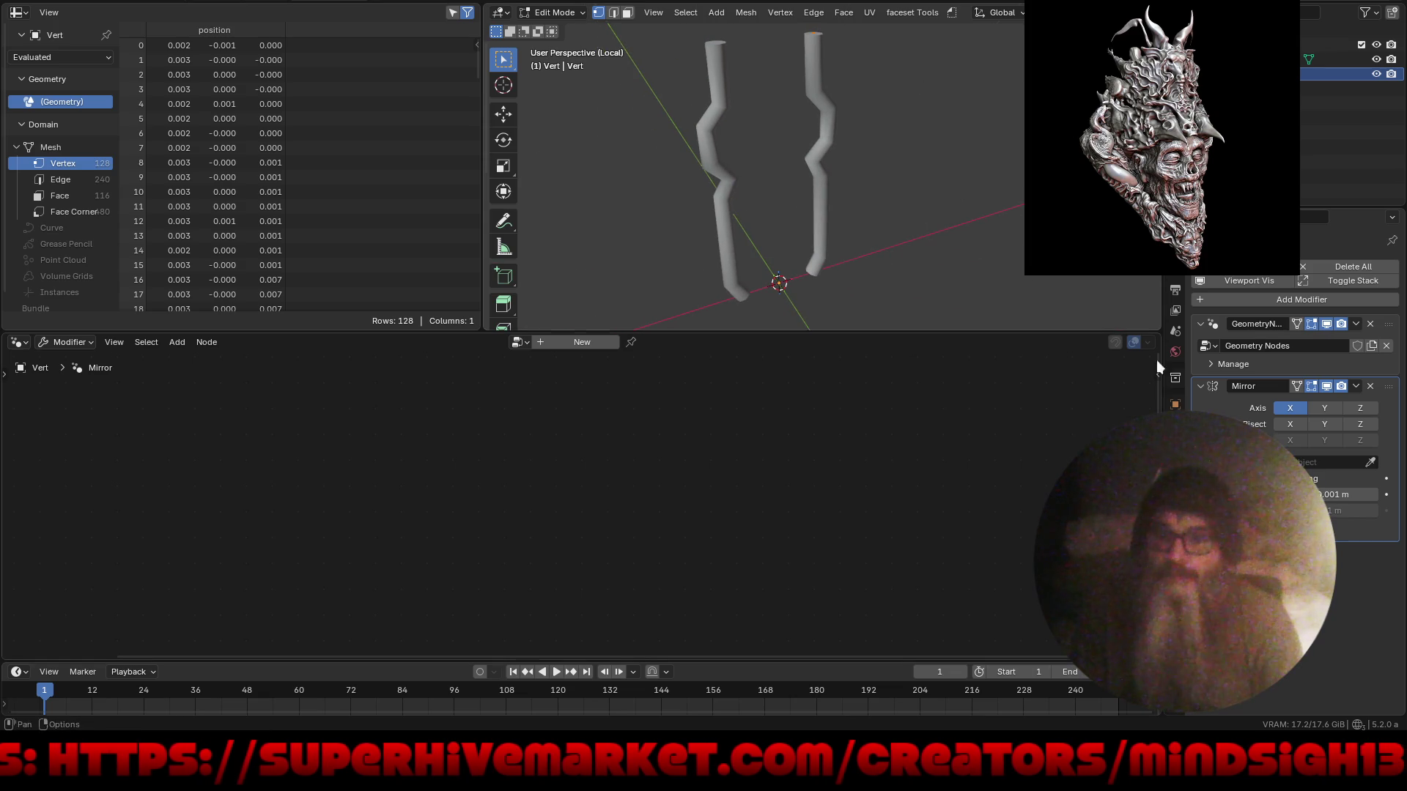
- Try Y mirror with bisect and Z mirror, undoing both to keep only X
left_click(1318, 407)
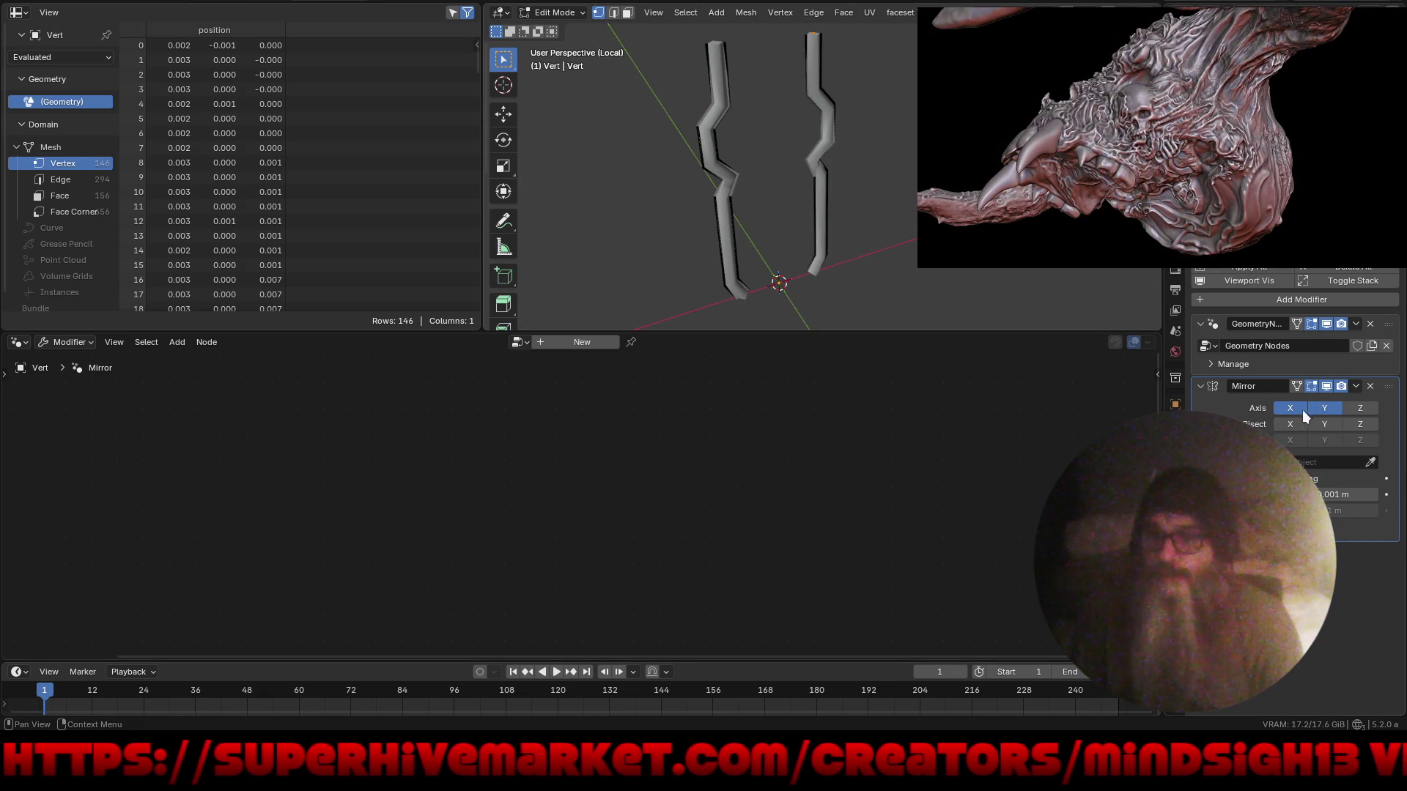
left_click(1325, 425)
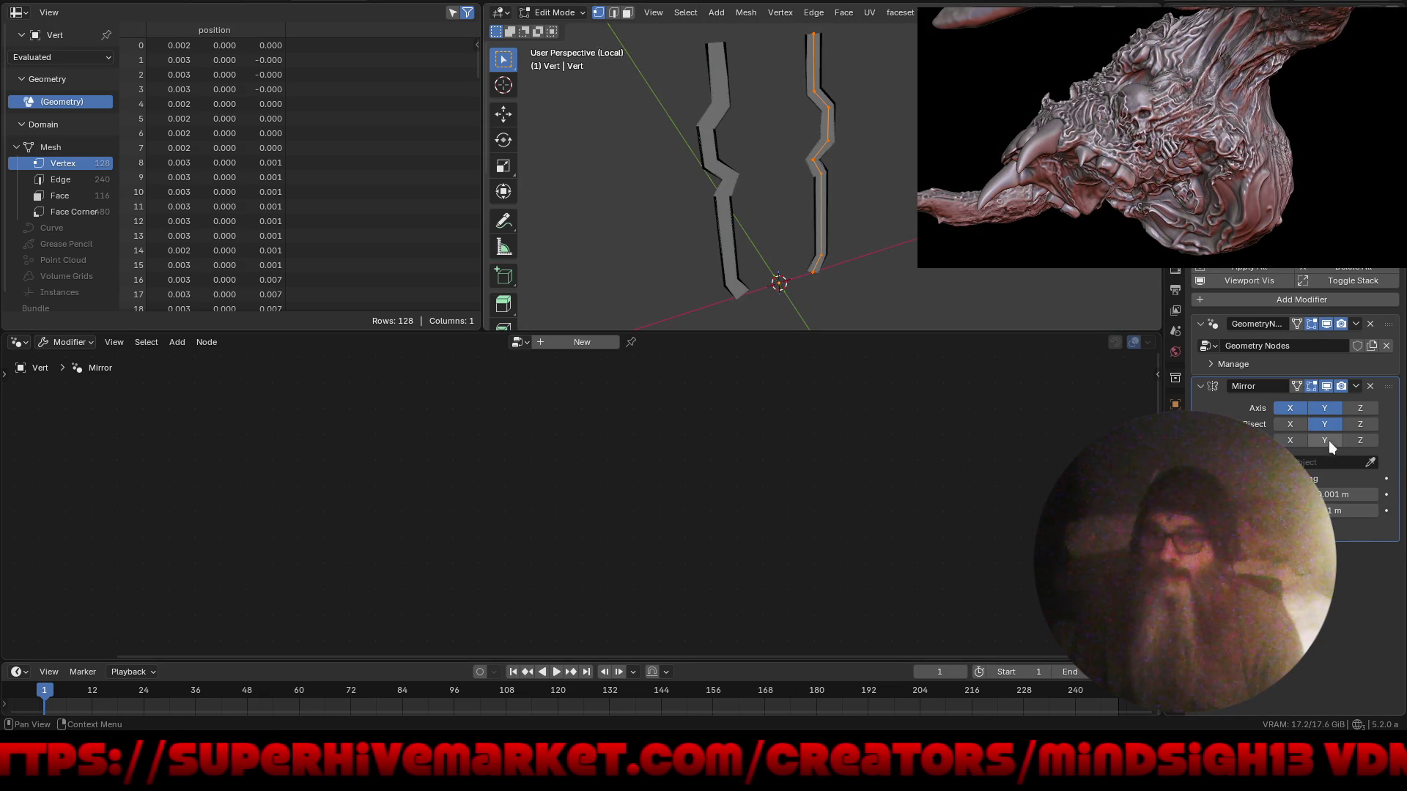
key("ctrl+z")
key("ctrl+z")
key("ctrl+z")
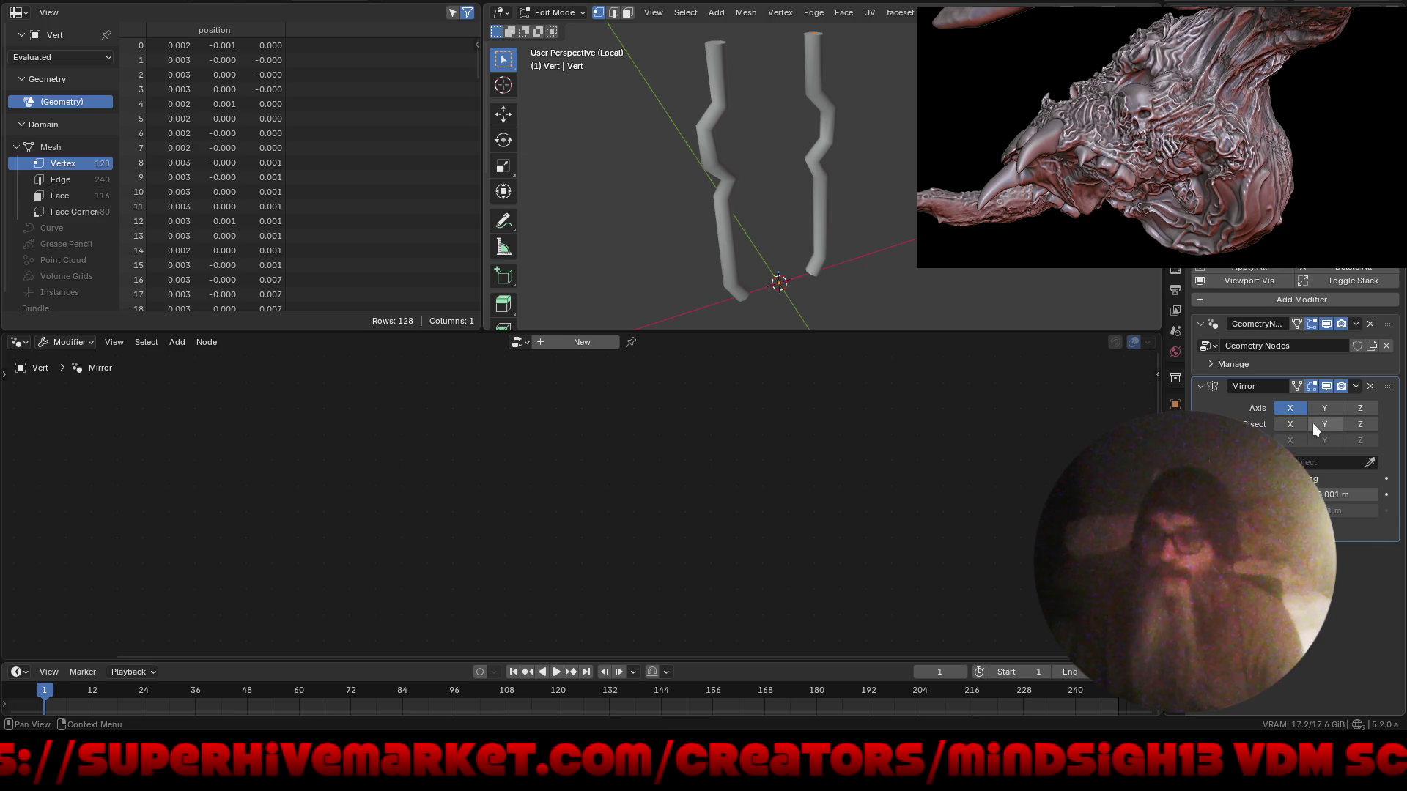
left_click(1359, 409)
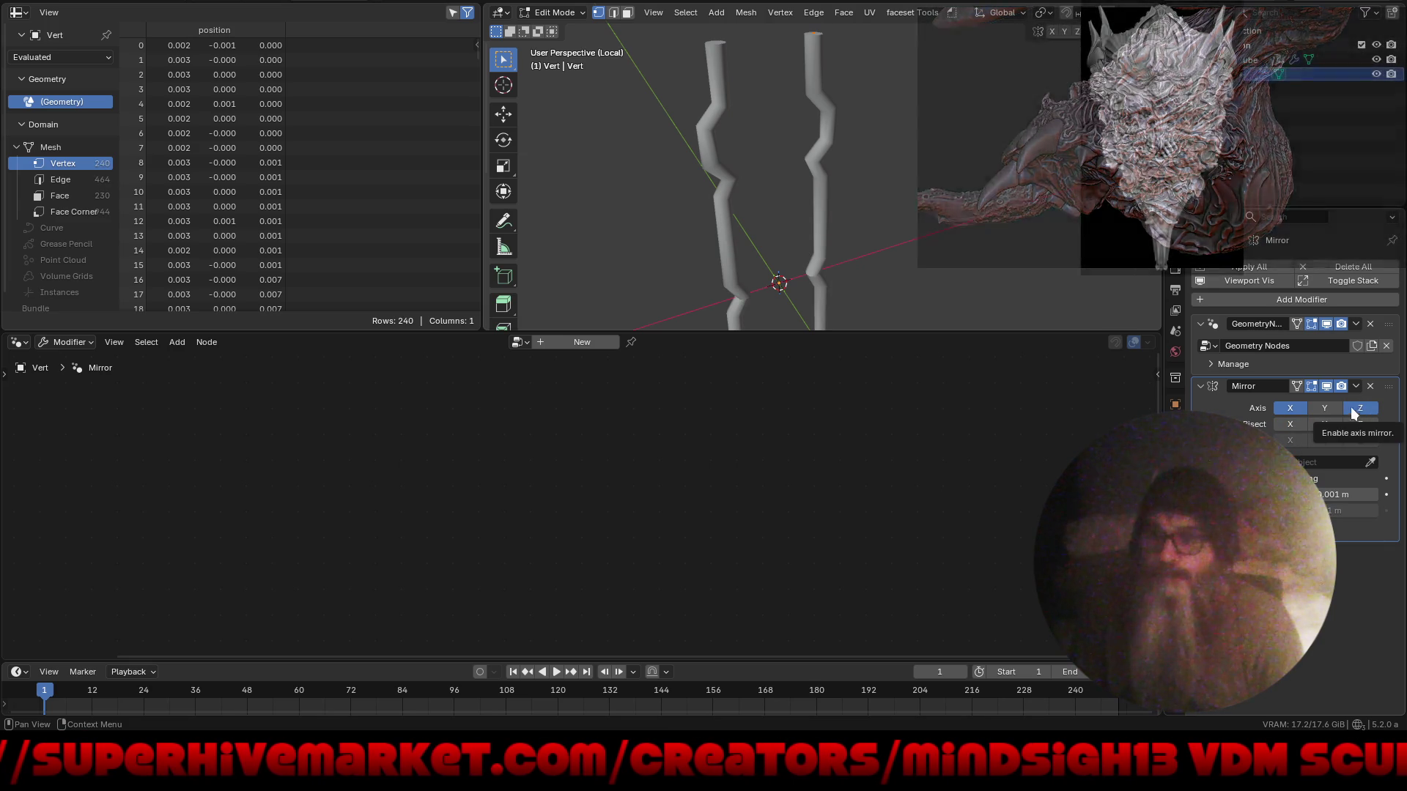
scroll(764, 154, "down", 2)
mouse_move(765, 154)
middle_mouse_down()
mouse_move(795, 215)
mouse_move(719, 210)
mouse_move(823, 207)
mouse_move(810, 216)
mouse_move(848, 176)
mouse_move(838, 197)
middle_mouse_up()
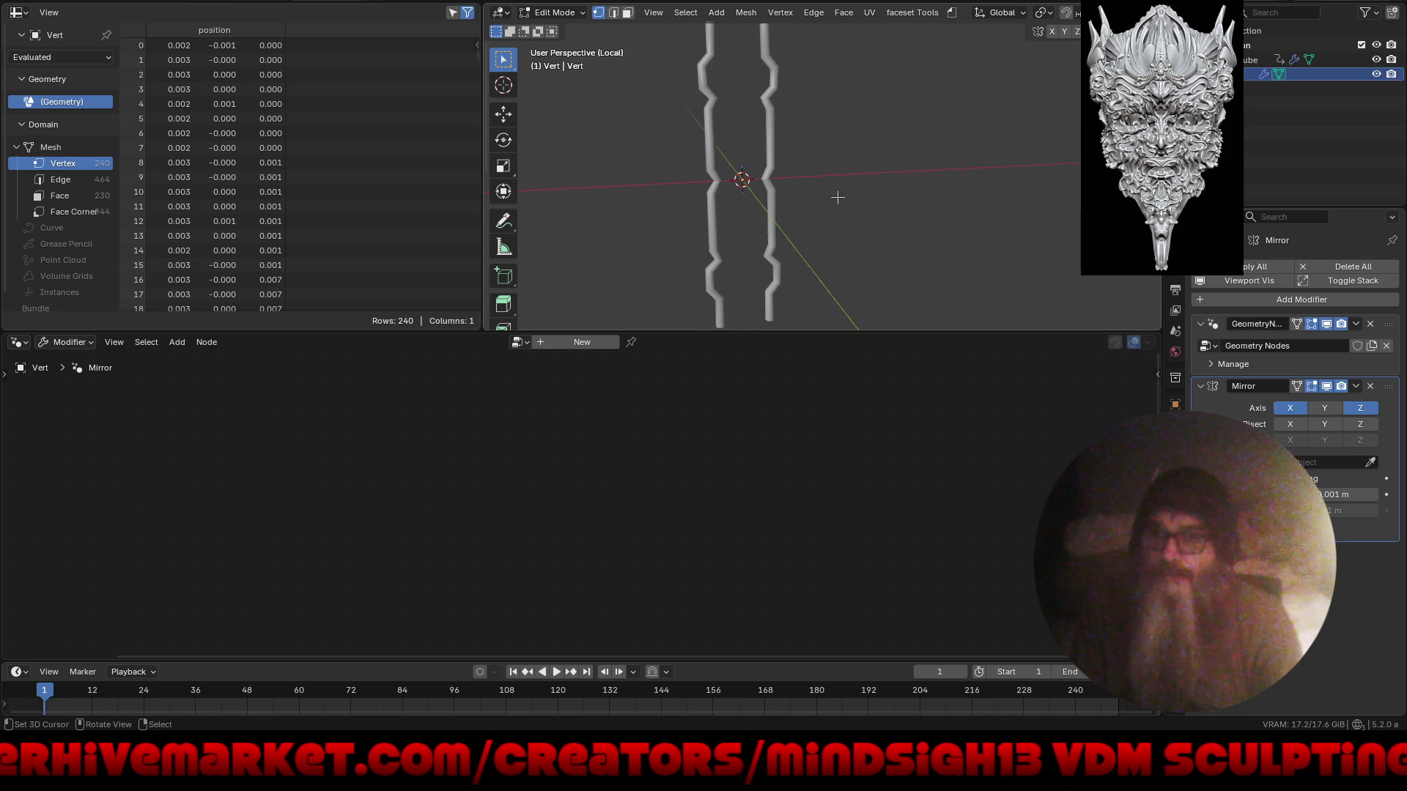
left_click(1349, 407)
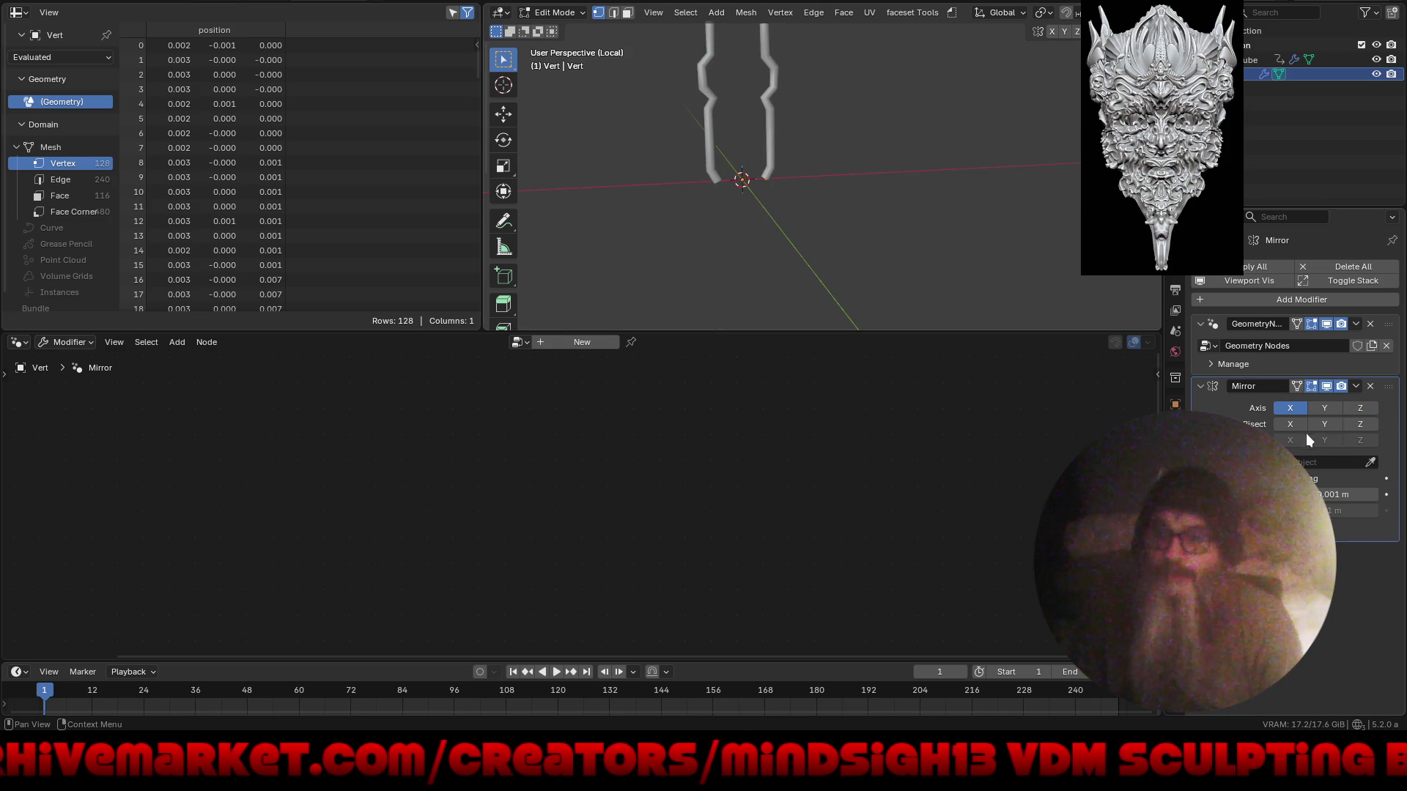
- Duplicate a new vertex from the profile and rotate it 90° around Z
mouse_move(850, 183)
middle_mouse_down()
mouse_move(768, 224)
mouse_move(810, 270)
mouse_move(790, 266)
middle_mouse_up()
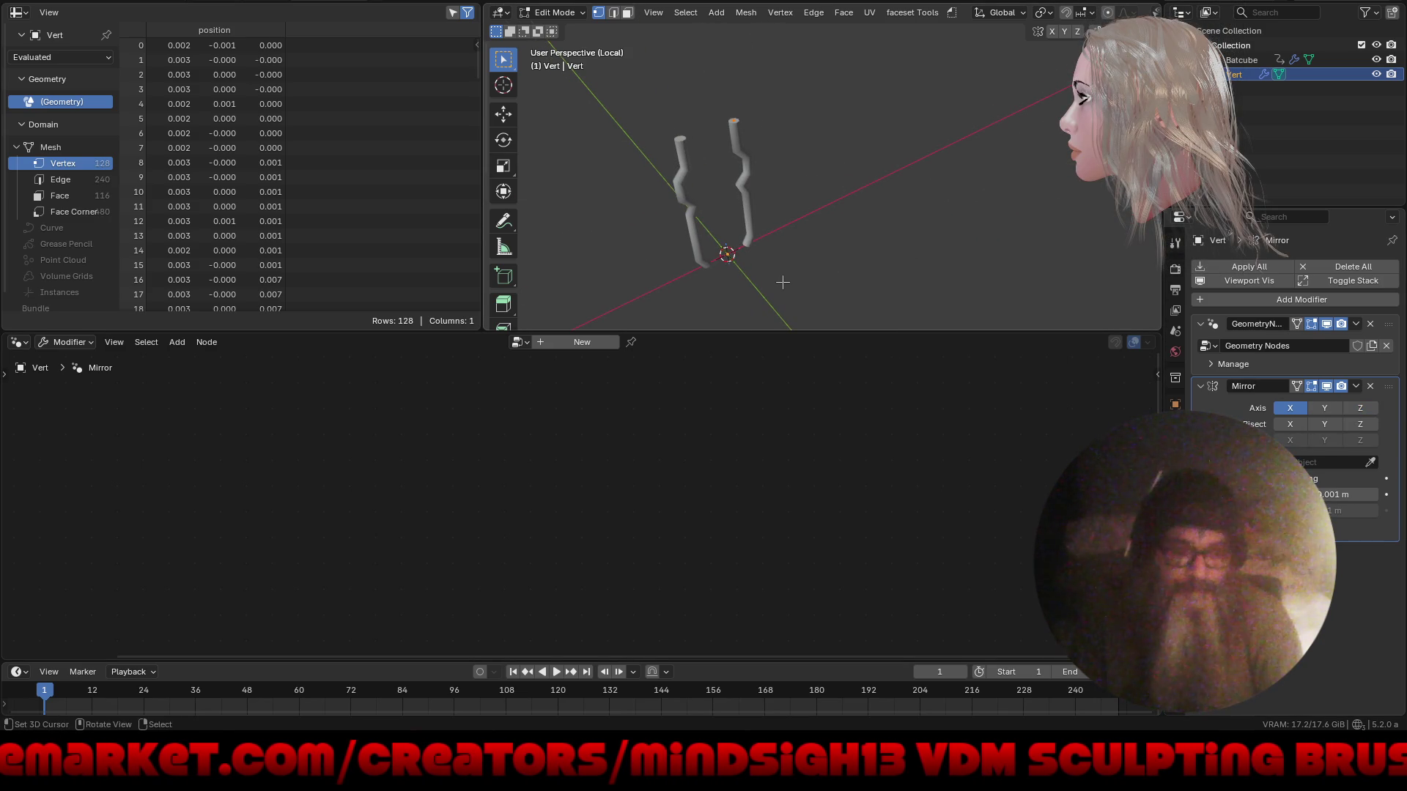
key("shift+d")
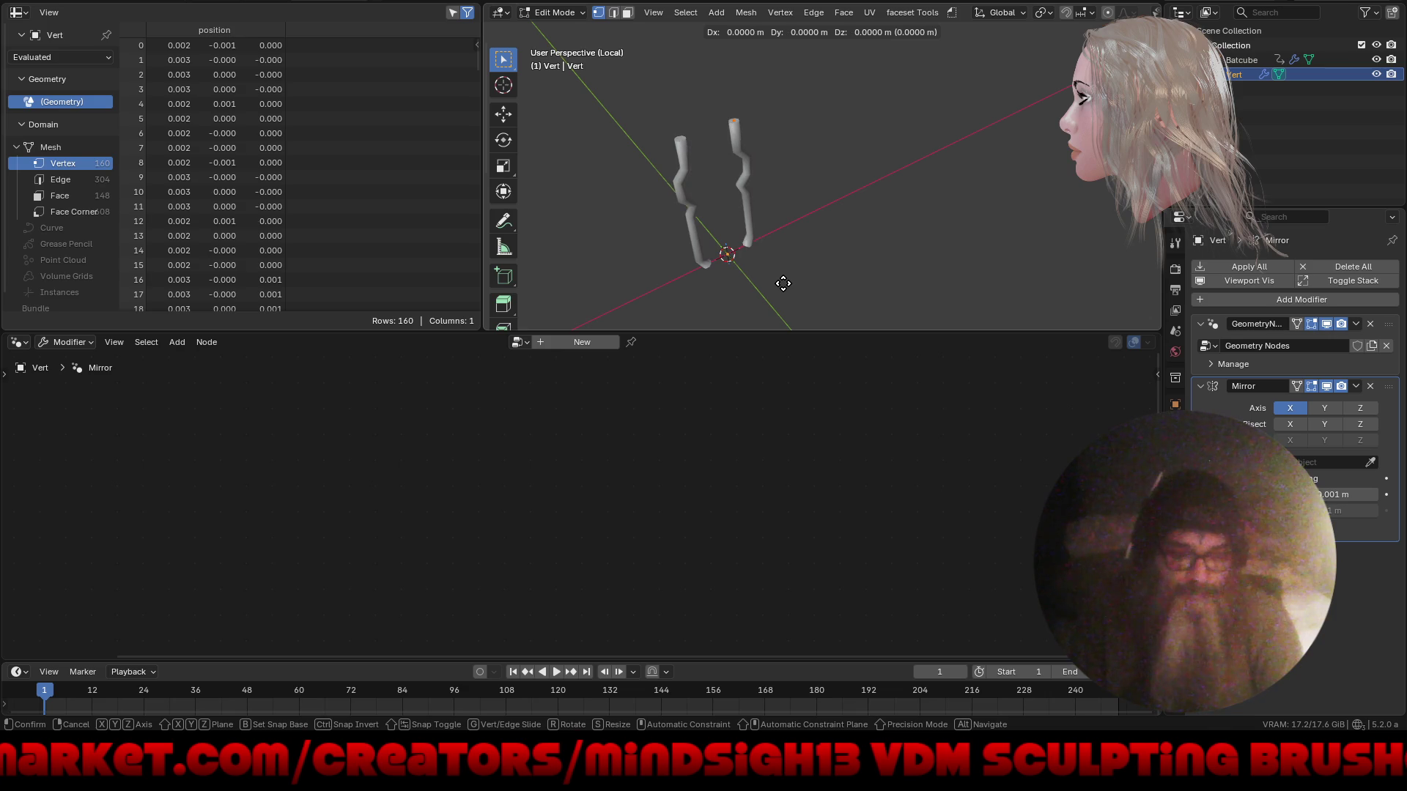
left_click(791, 277)
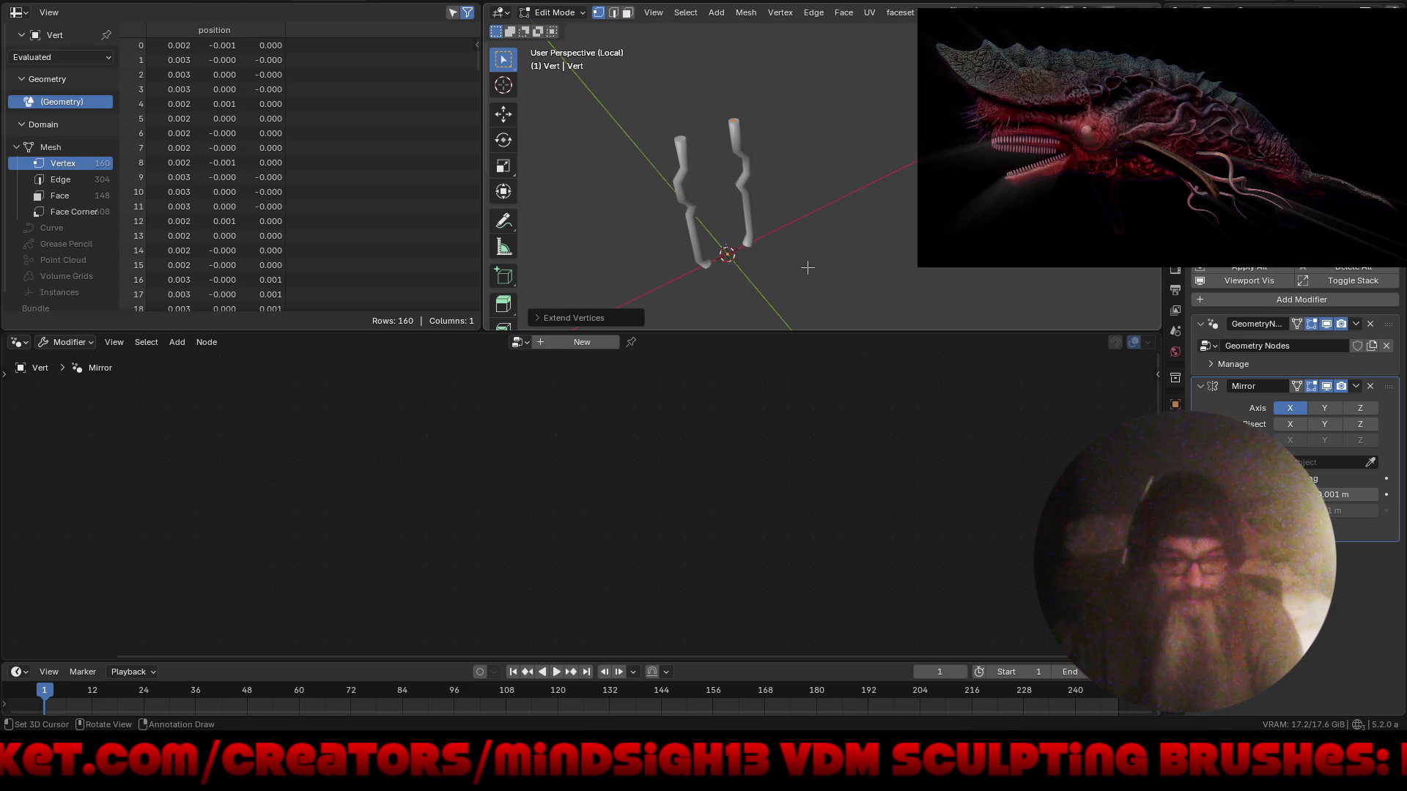
key("r")
type("z")
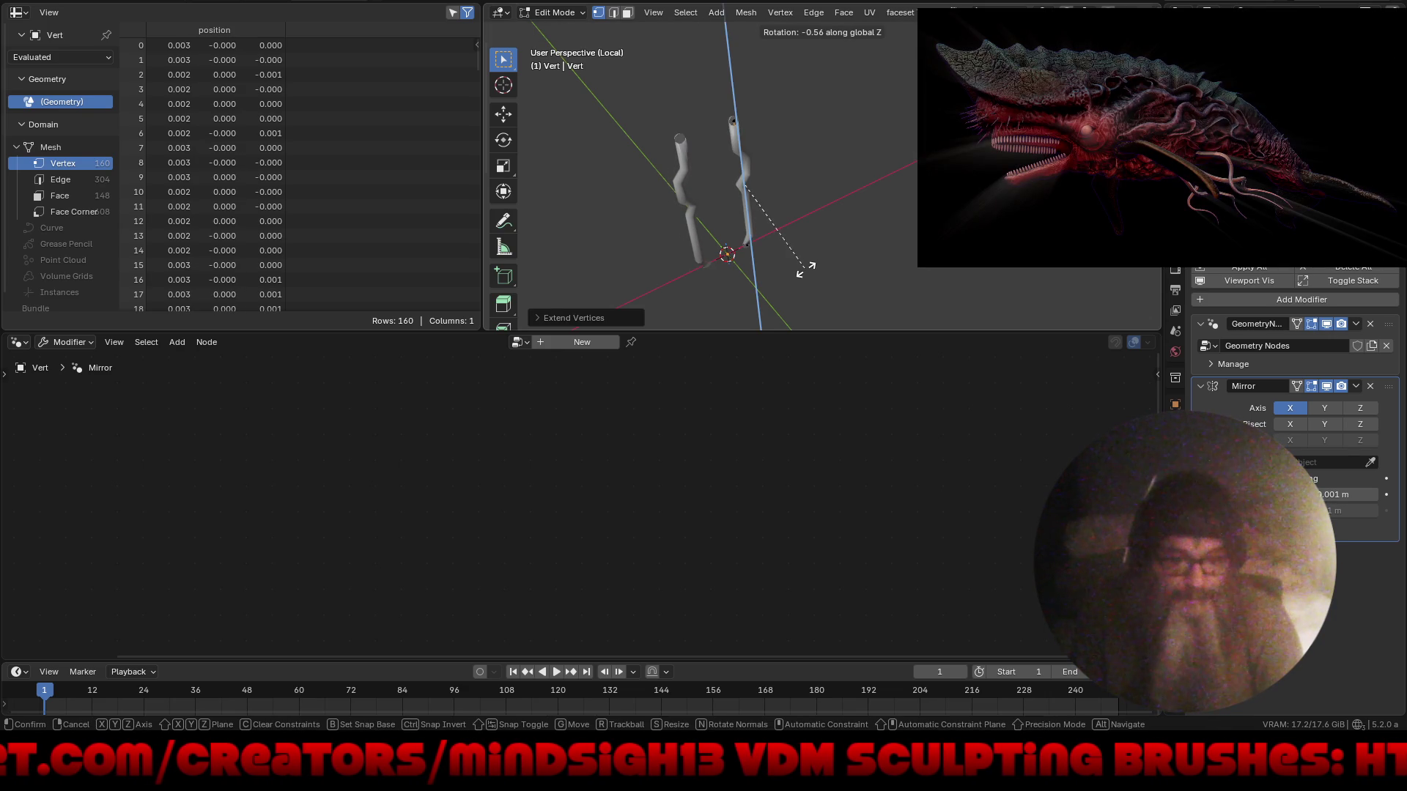
type("90")
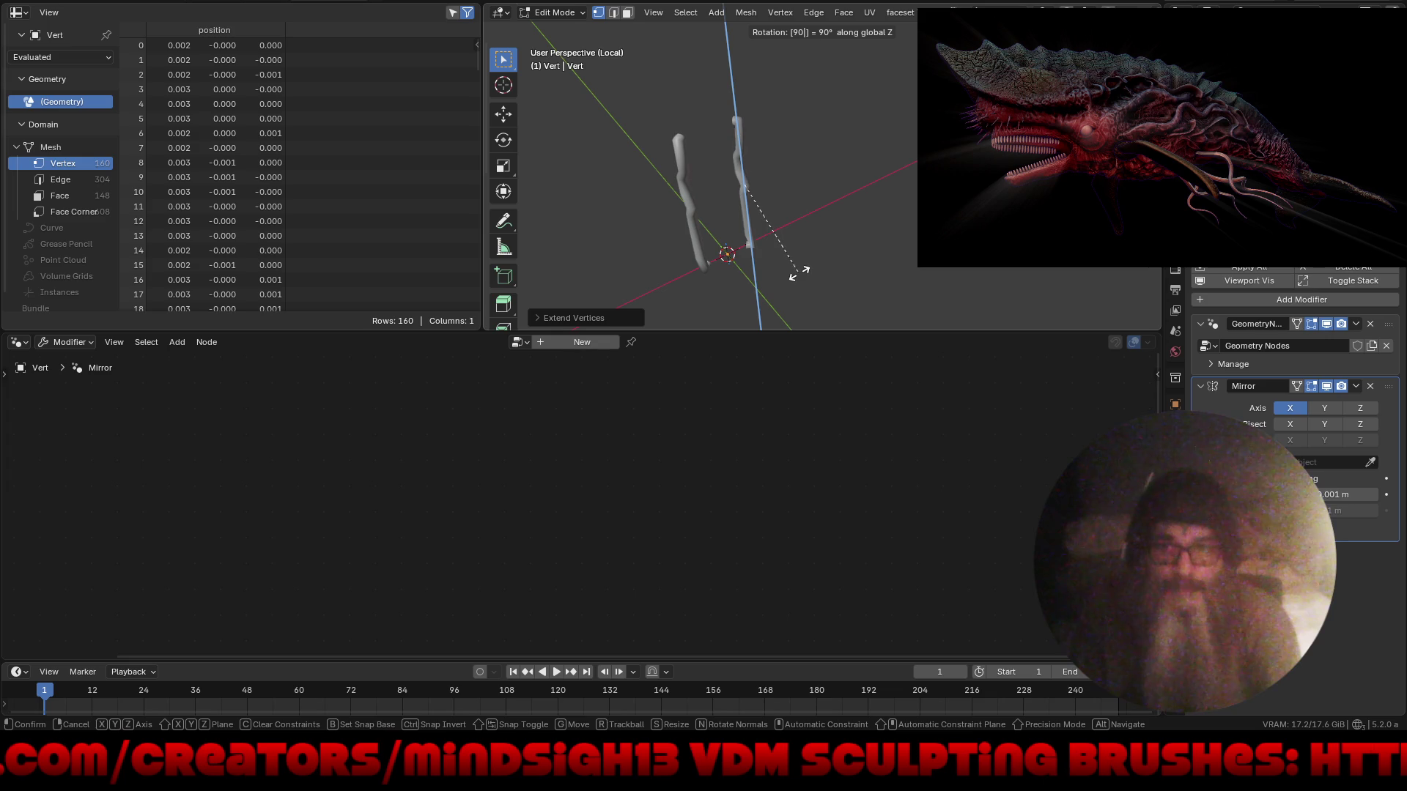
key("Return")
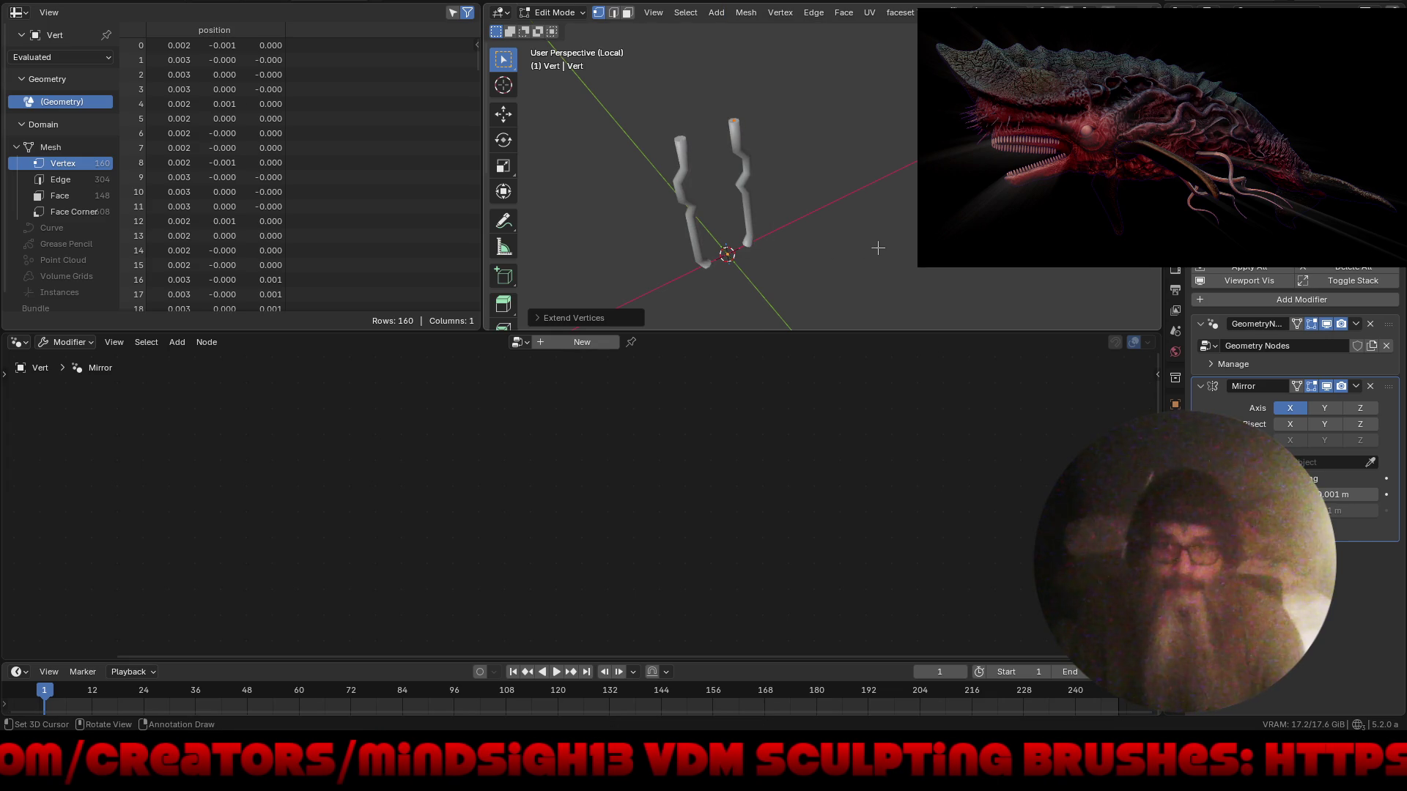
- In top view, rotate the selection about 81° and reposition it
key("KP_7")
key("r")
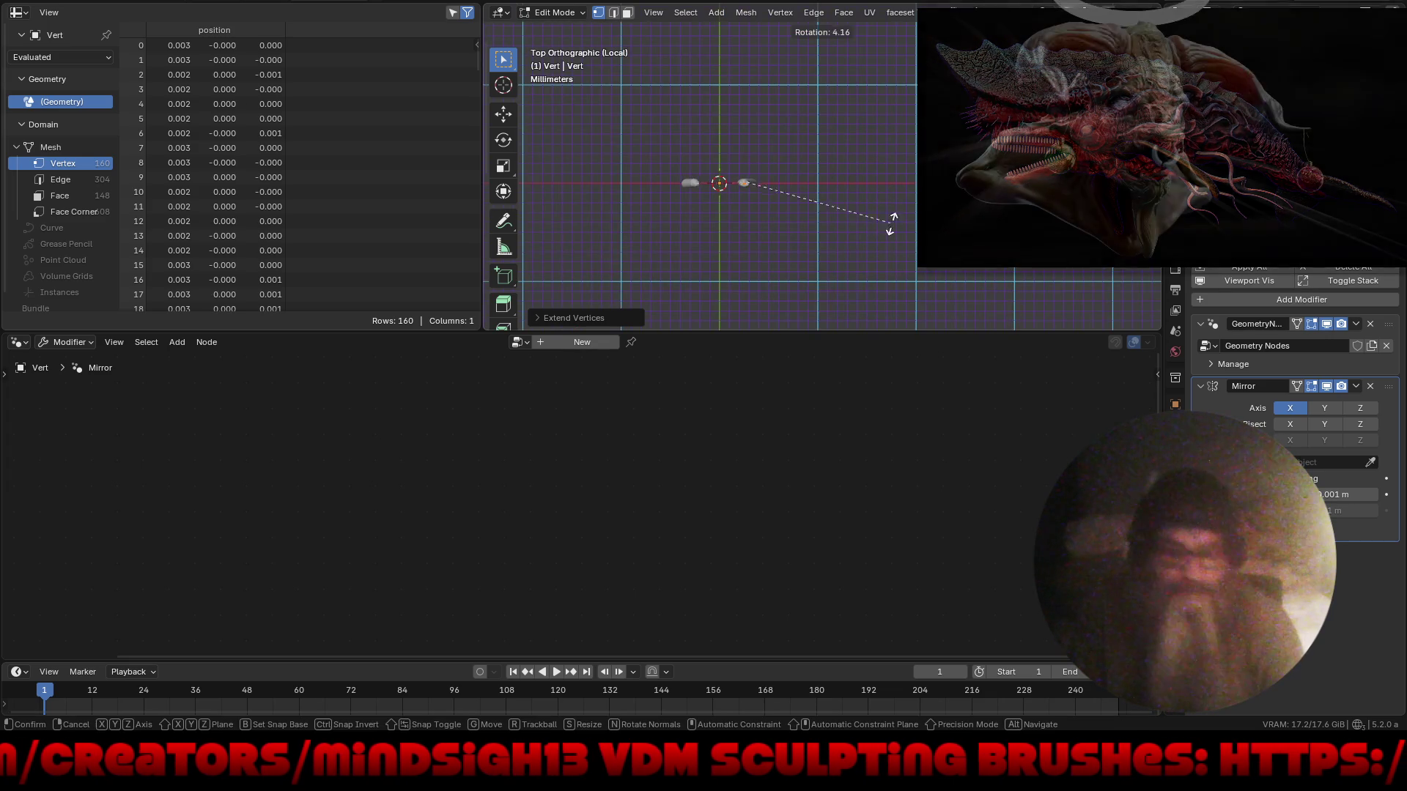
key("Return")
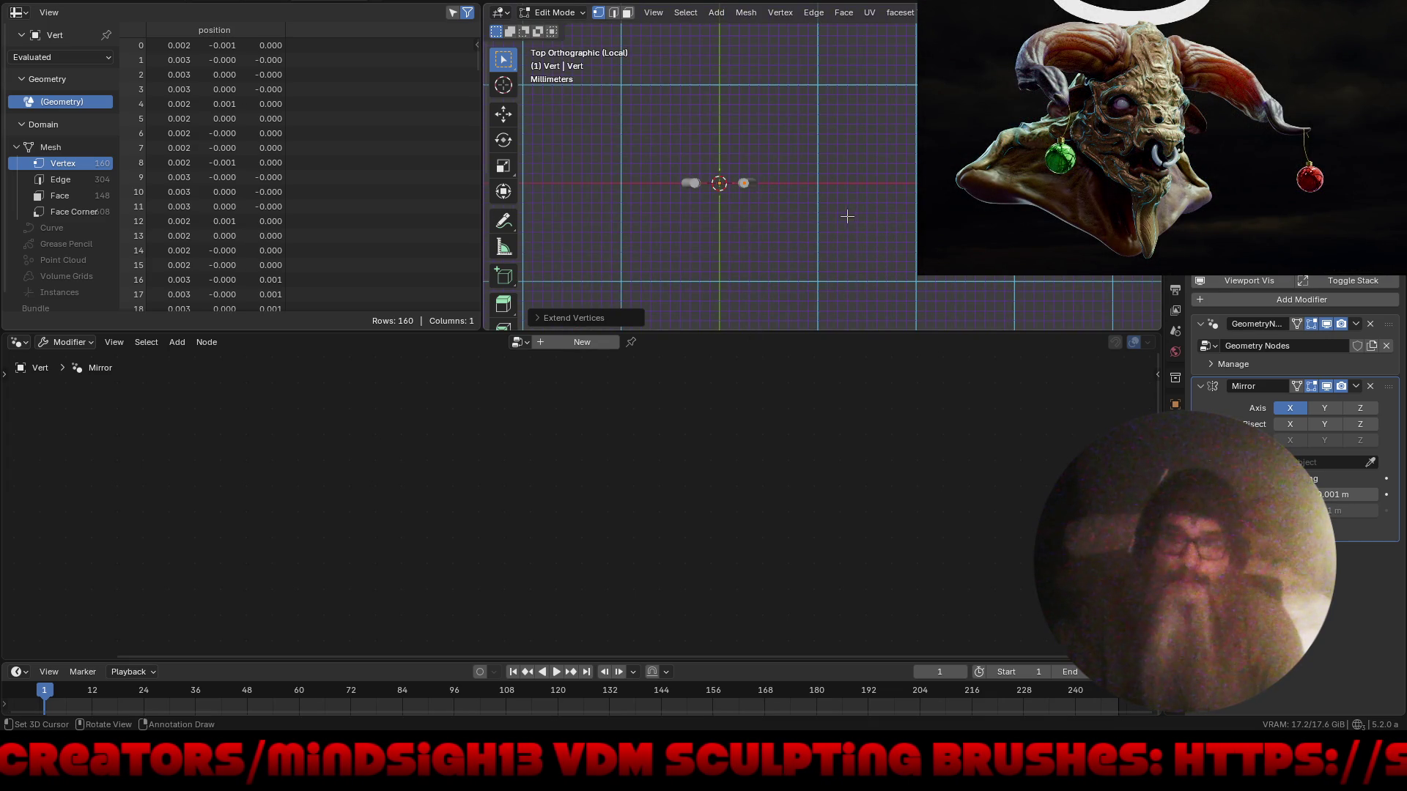
key("g")
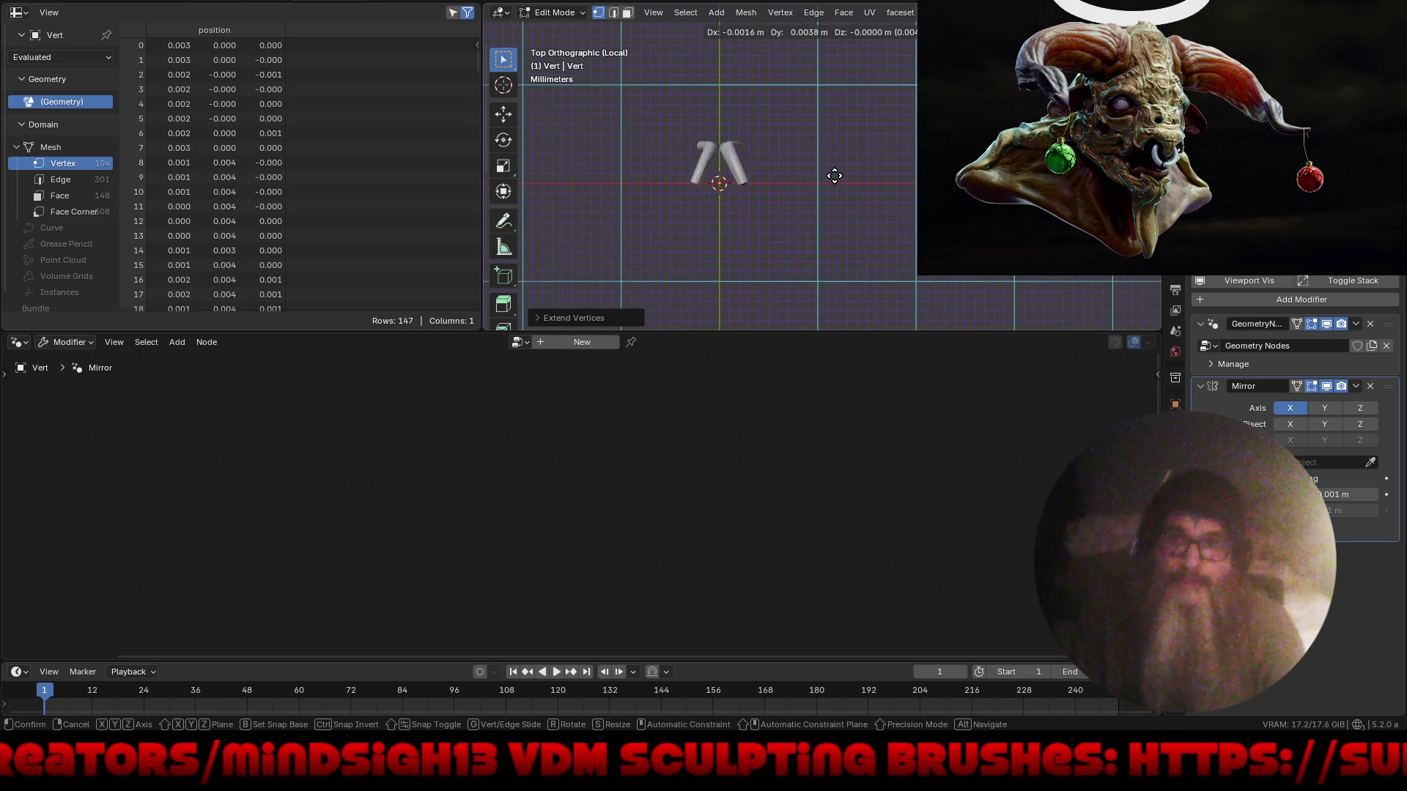
left_click(859, 207)
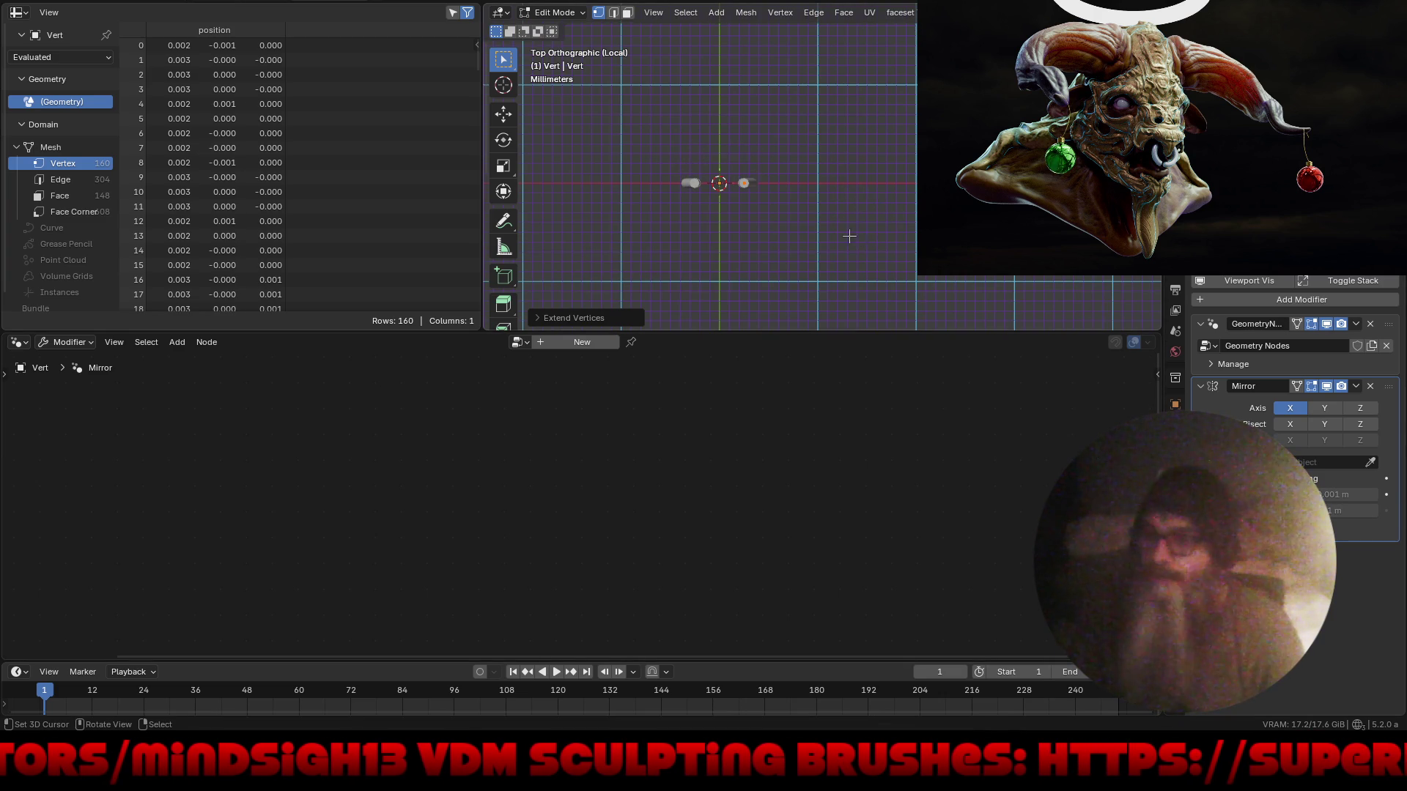
- Cancel a further move and collapse then re-expand the Geometry Nodes modifier panel
key("g")
key("Escape")
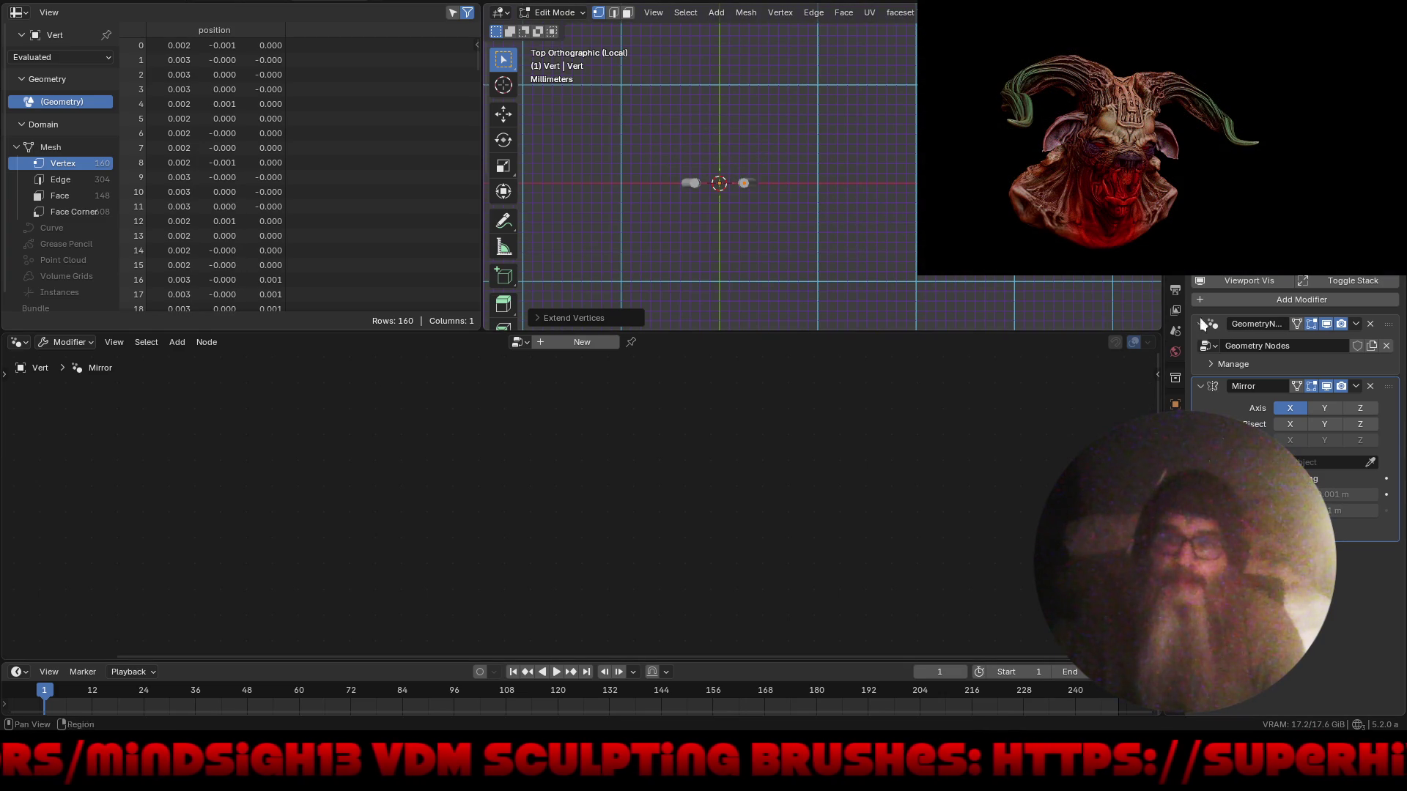
left_click(1202, 324)
left_click(1202, 324)
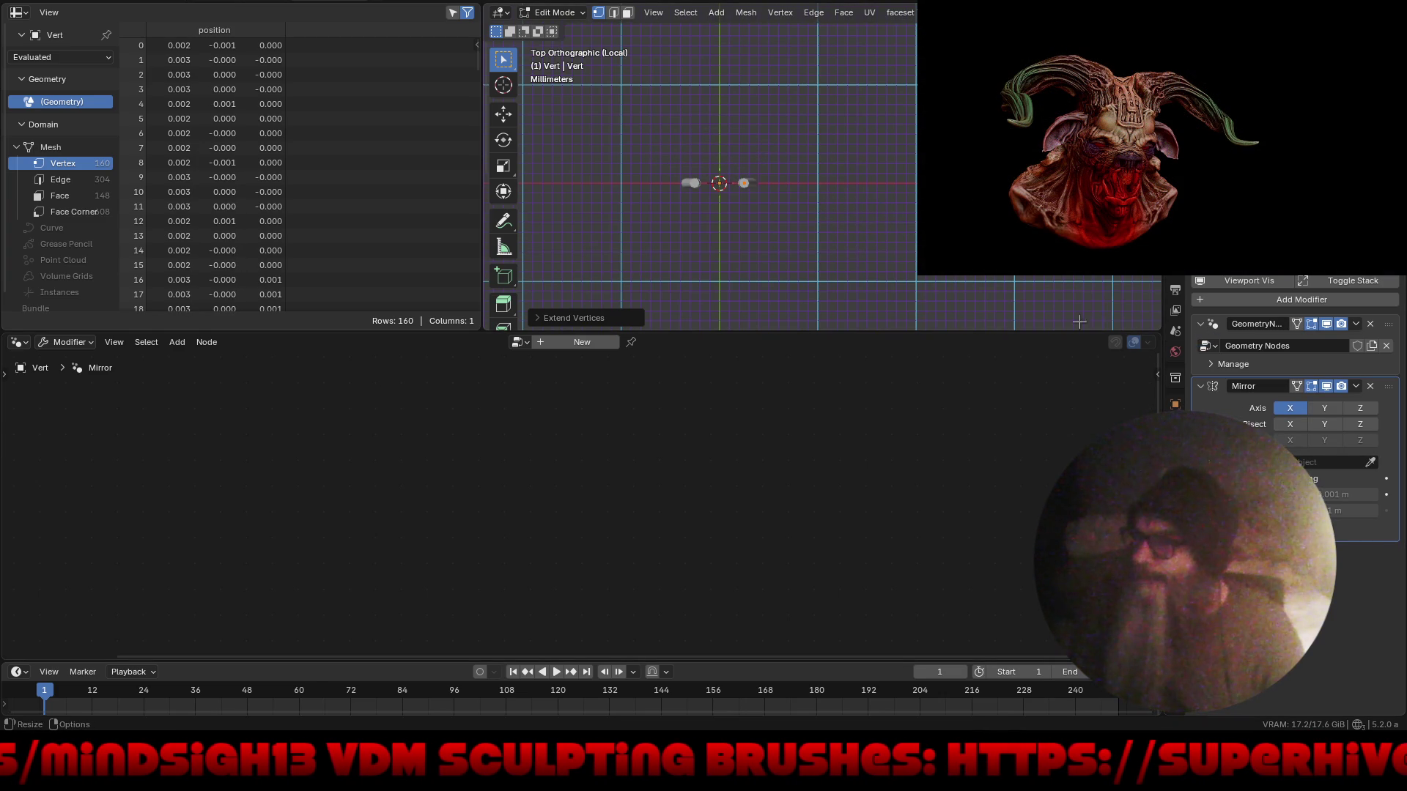
middle_click_drag(890, 199, 872, 202, "shift")
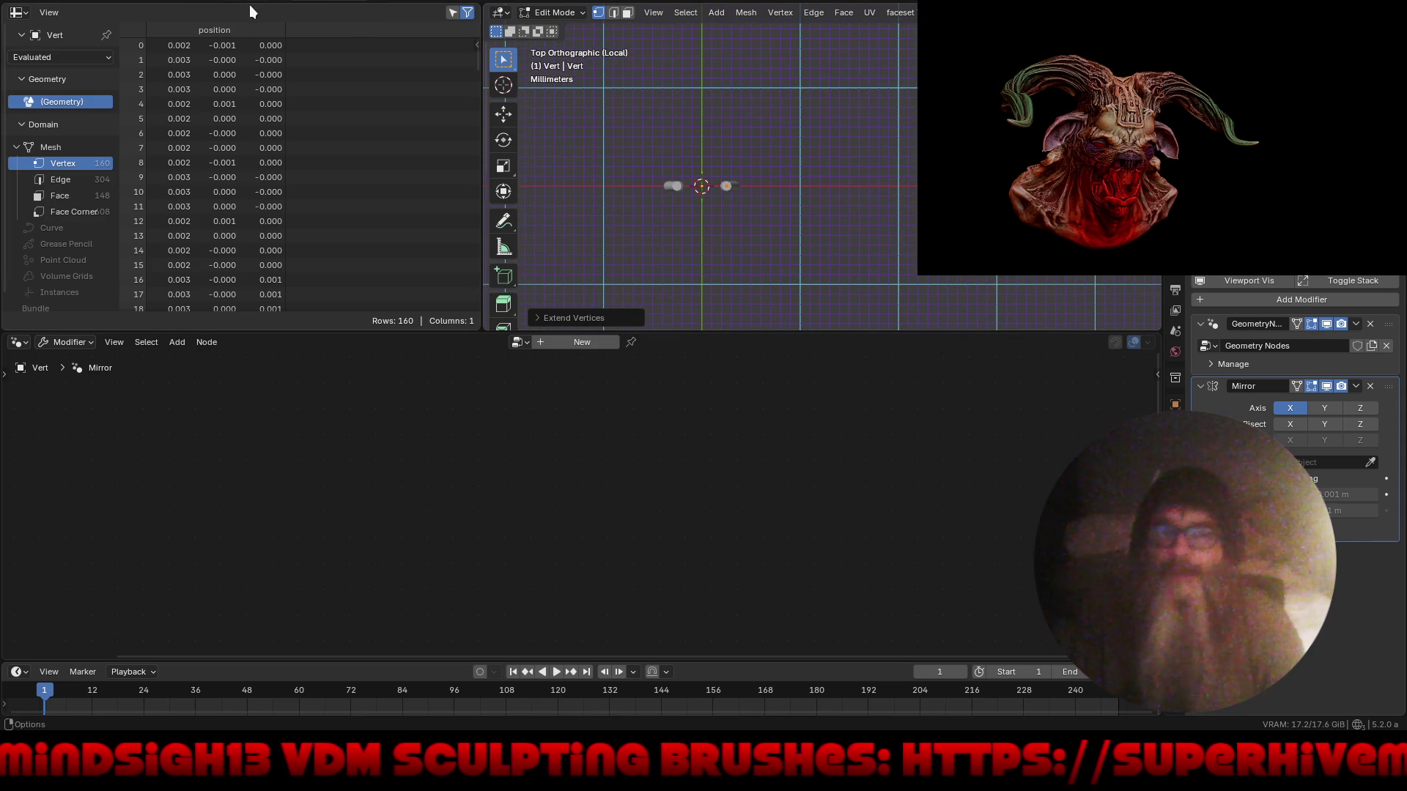
- Add a new Layout workspace and view the radial relief from above
left_click(376, 2)
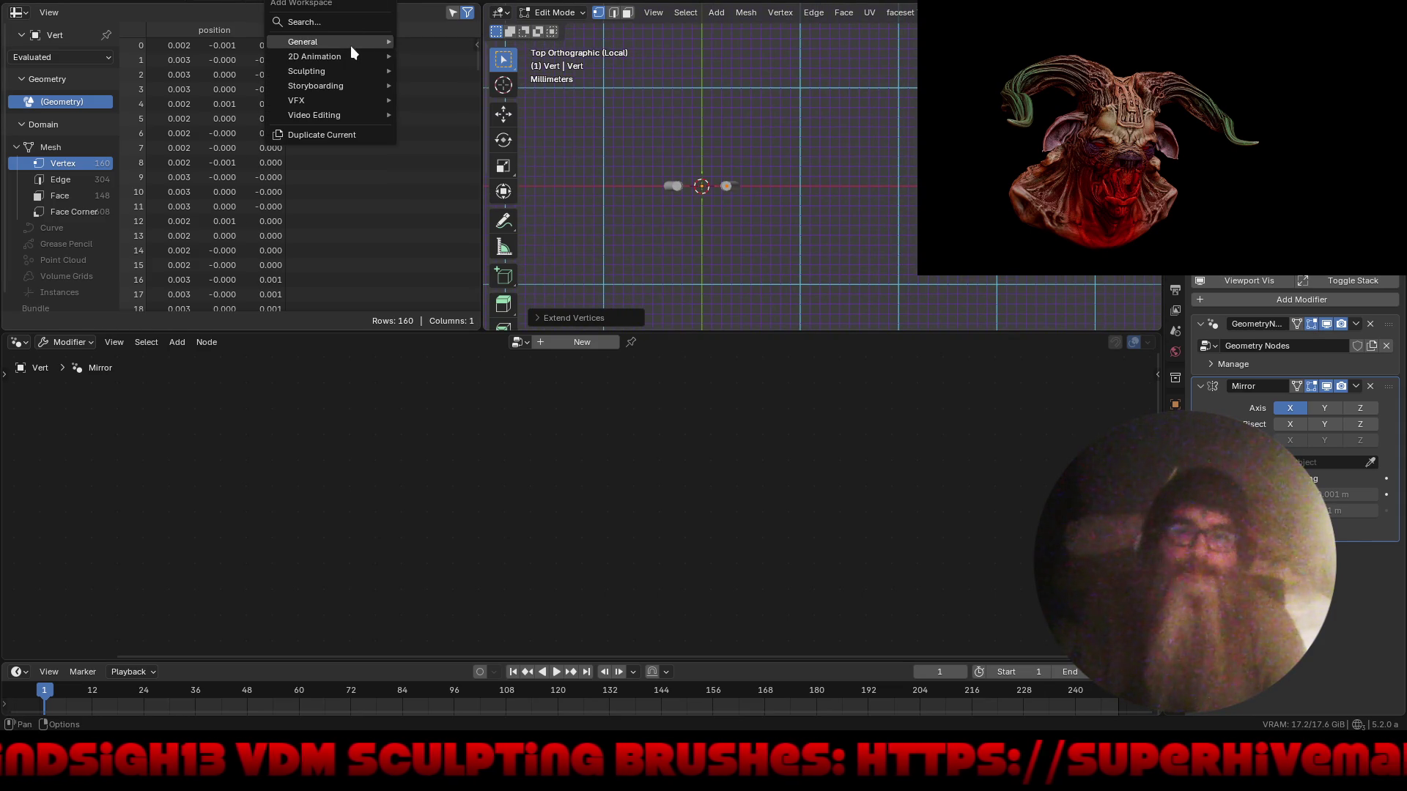
mouse_move(349, 45)
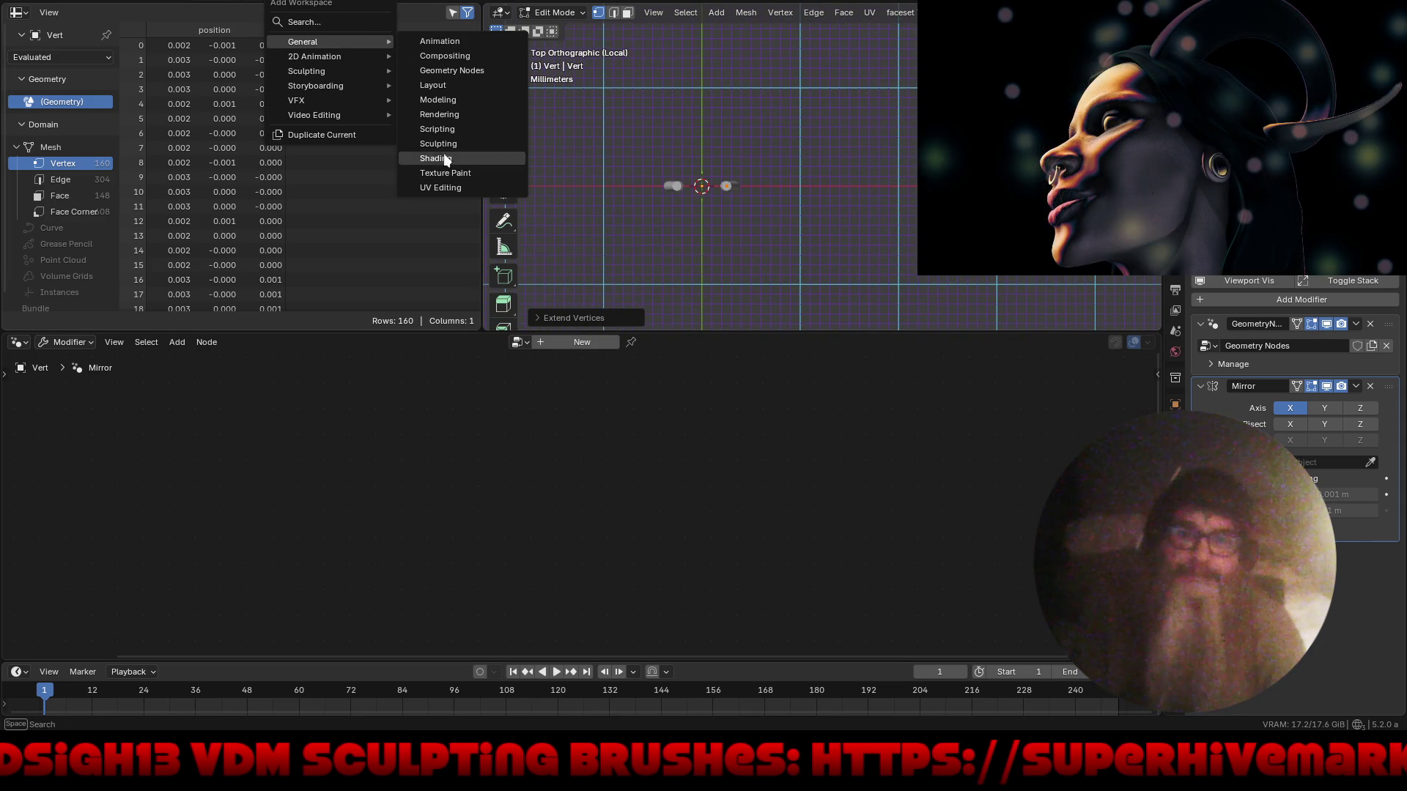
left_click(446, 85)
middle_click_drag(517, 266, 517, 374)
- Switch viewport shading to a custom colour and try pink and green-yellow matcaps
left_click(1152, 11)
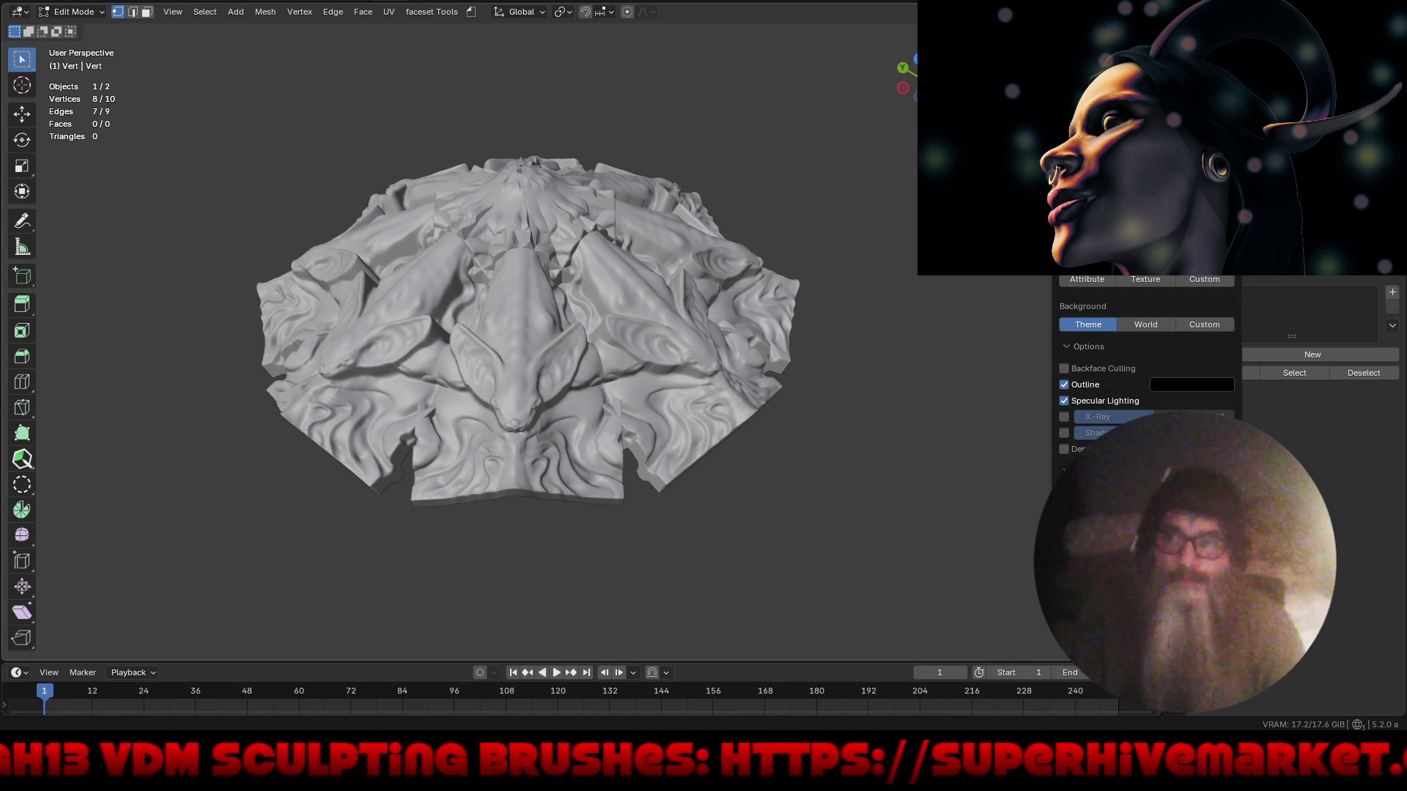
left_click(1203, 278)
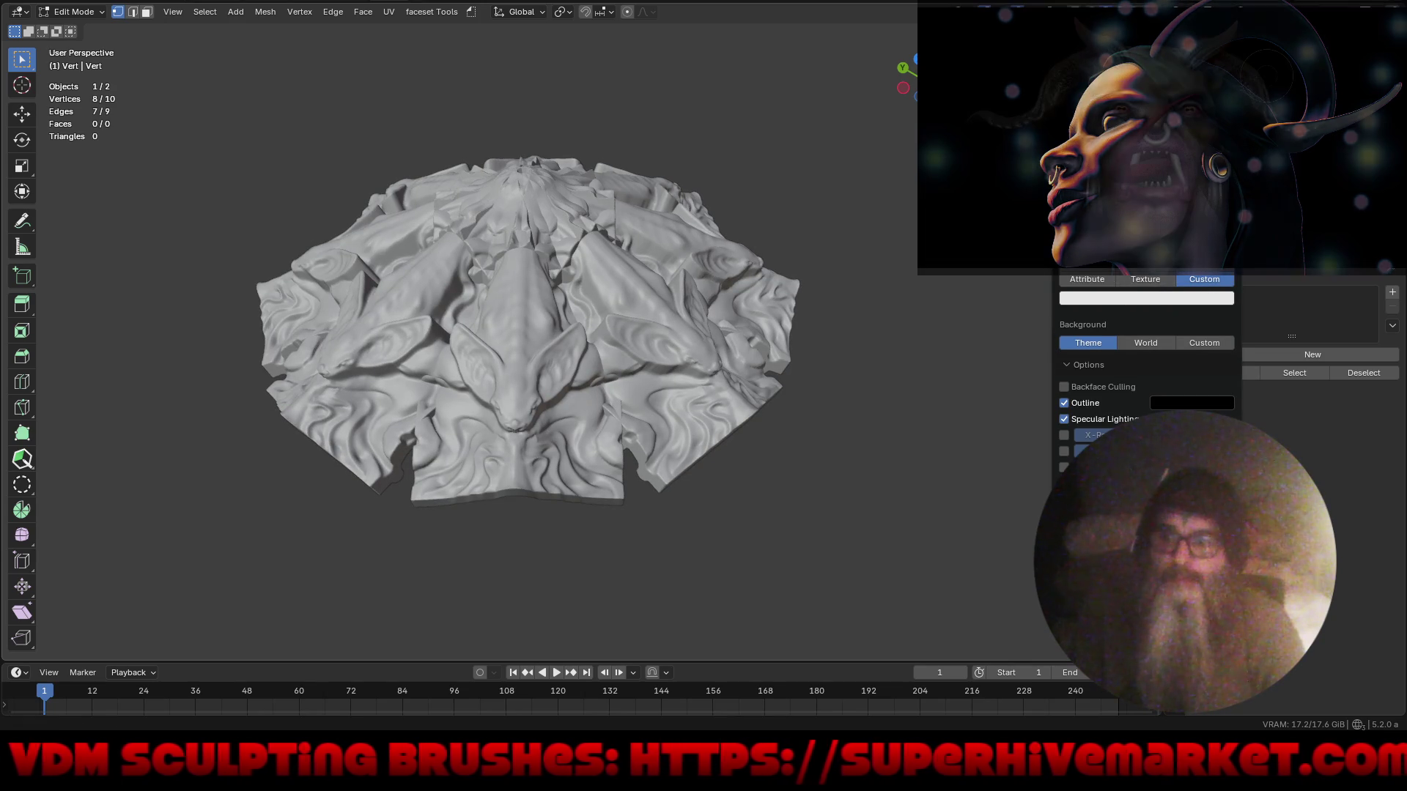
left_click(1099, 191)
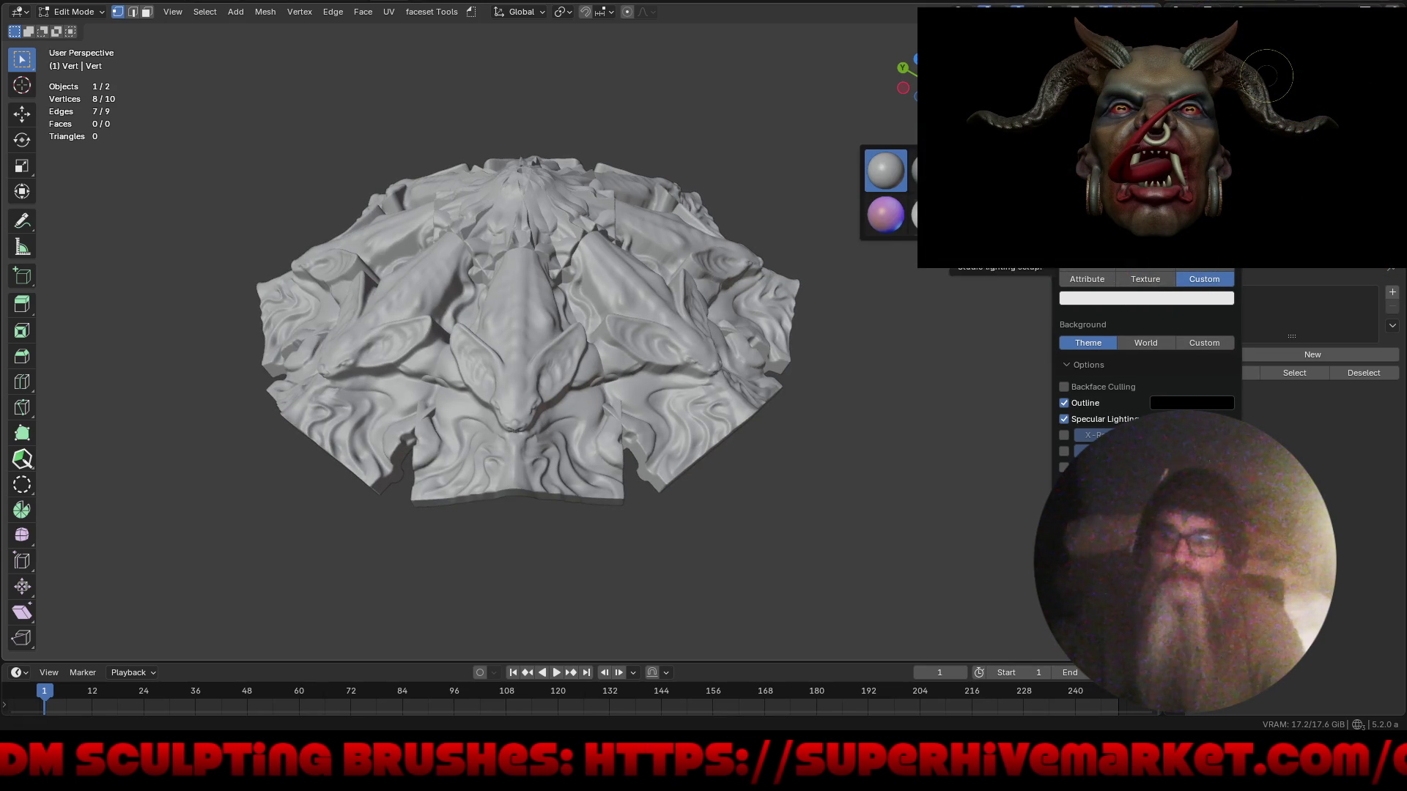
left_click(902, 212)
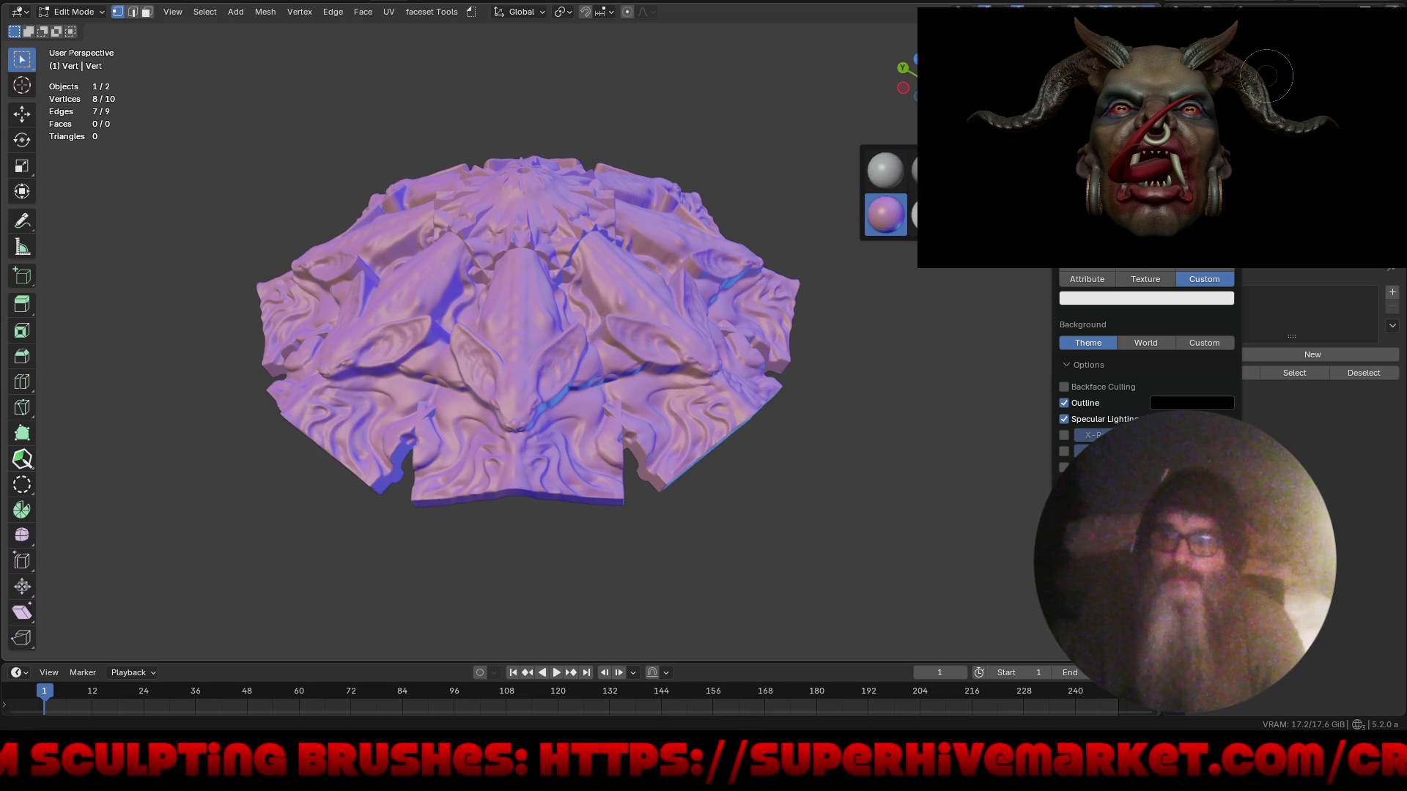
left_click(1099, 190)
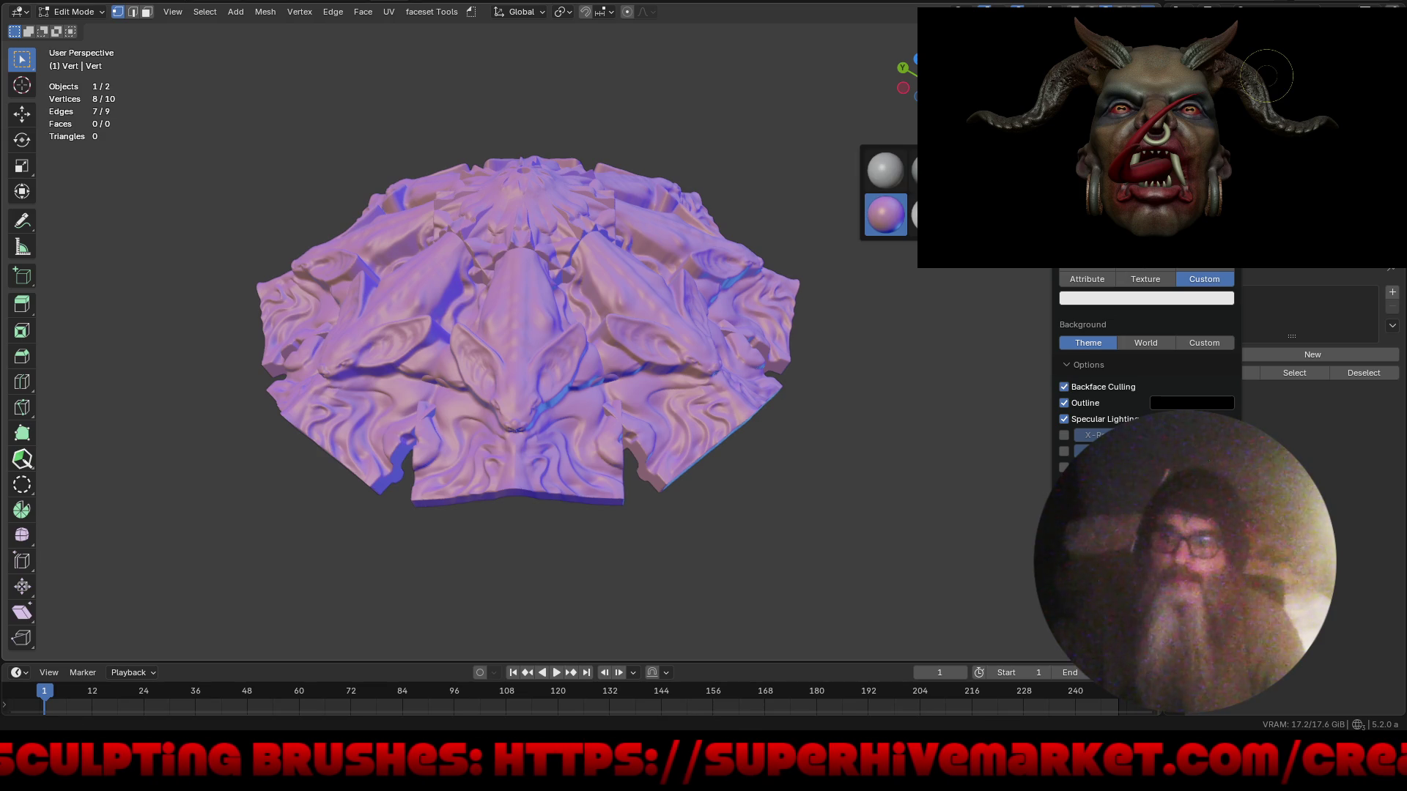
left_click(931, 214)
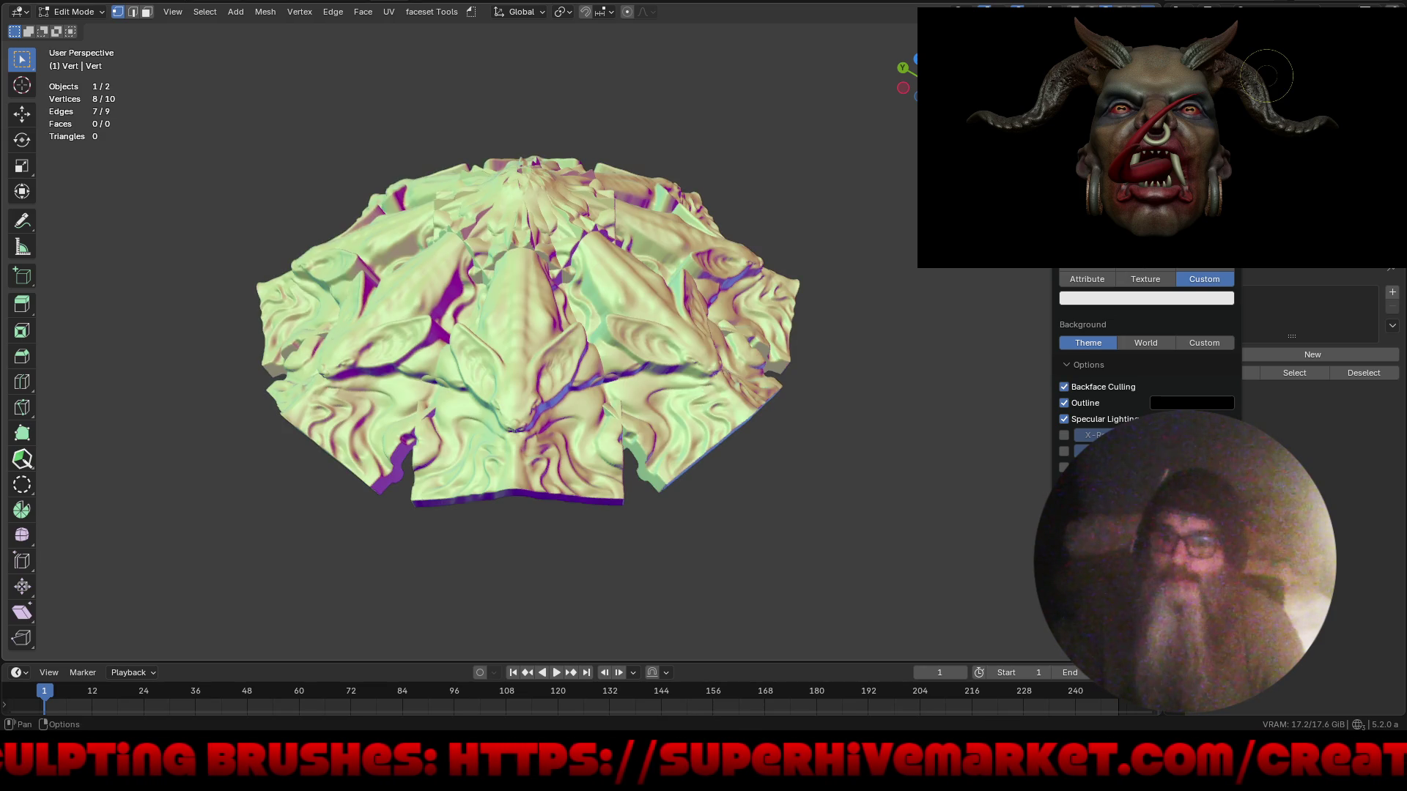
- Try a metallic silver-green matcap, then settle on a metallic mauve-grey one
left_click(1100, 190)
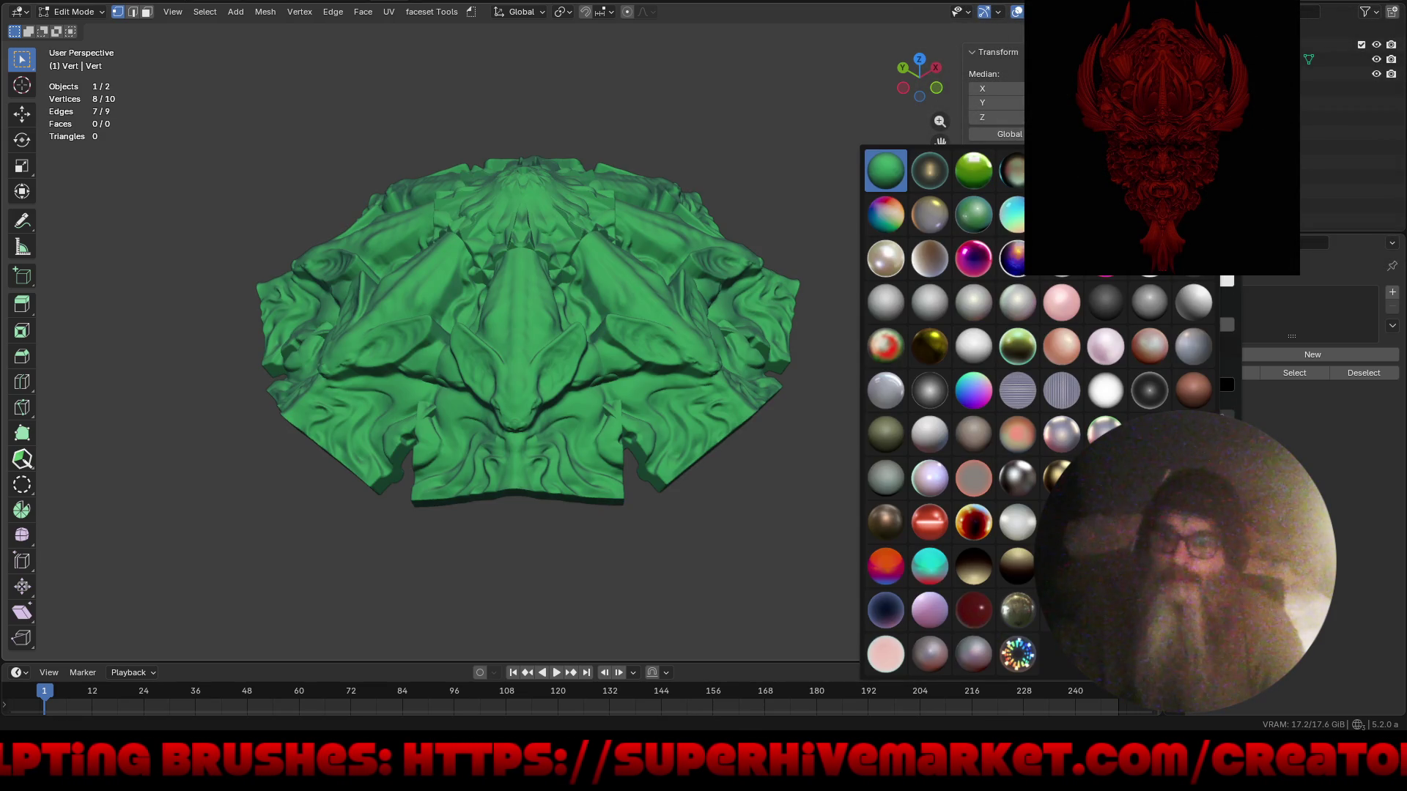
left_click(1017, 609)
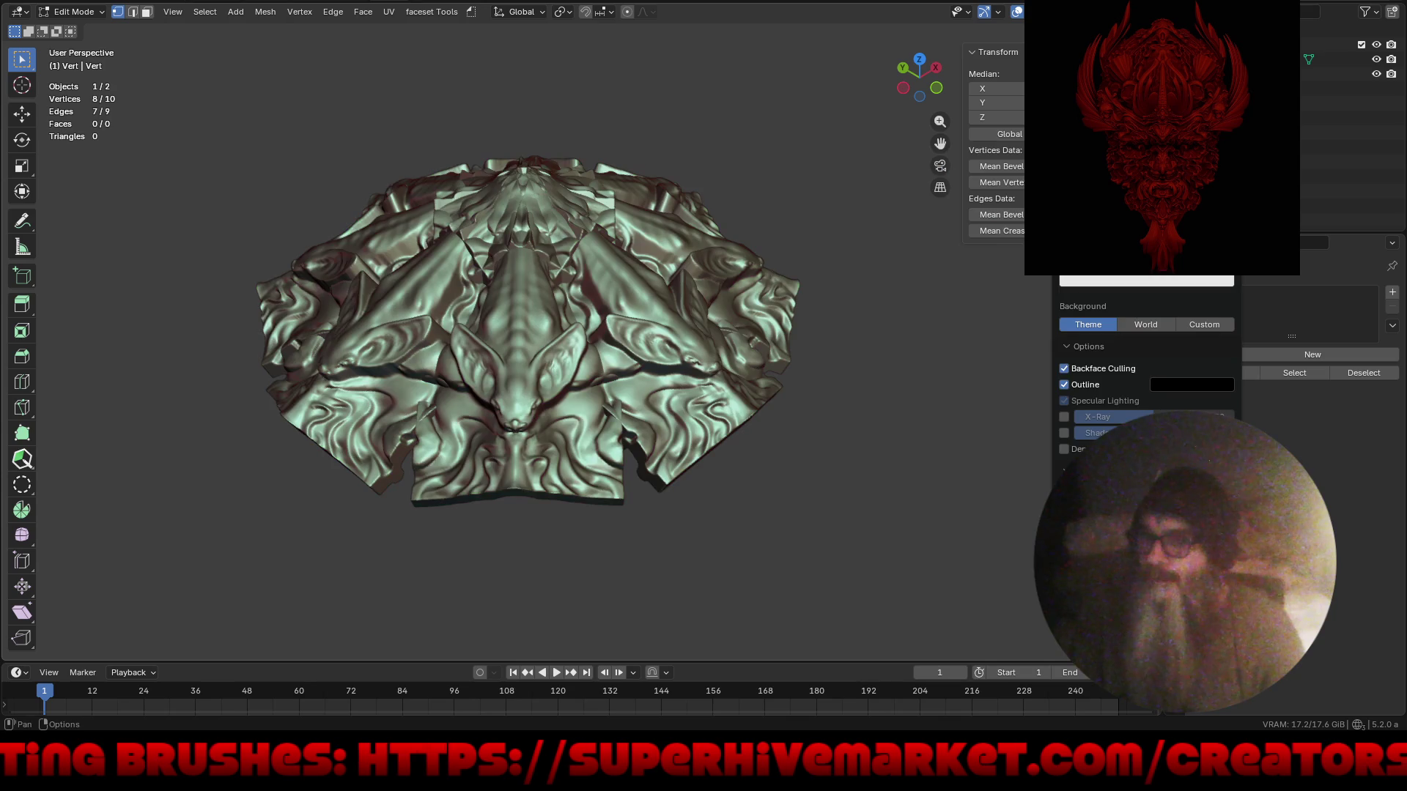
left_click(1146, 235)
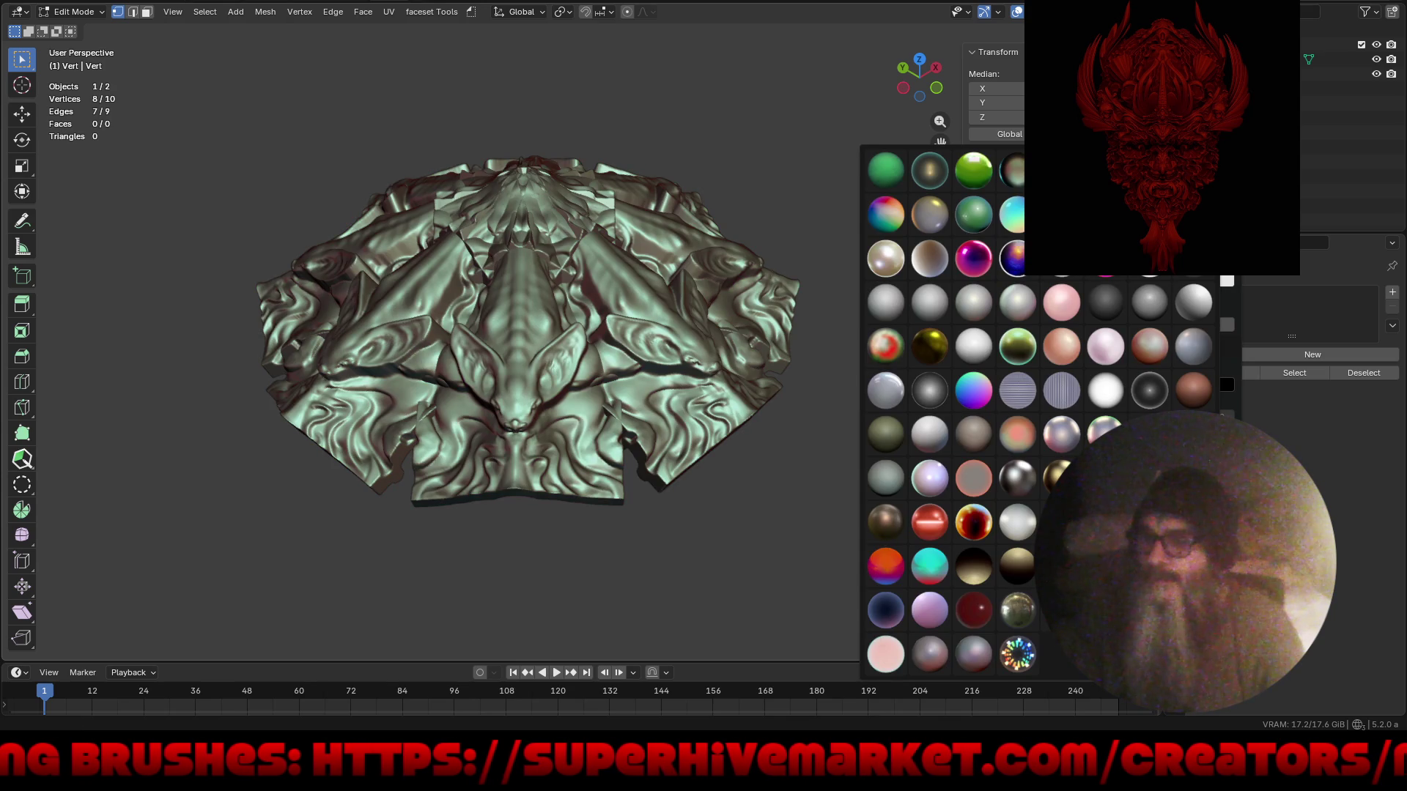
left_click(1105, 478)
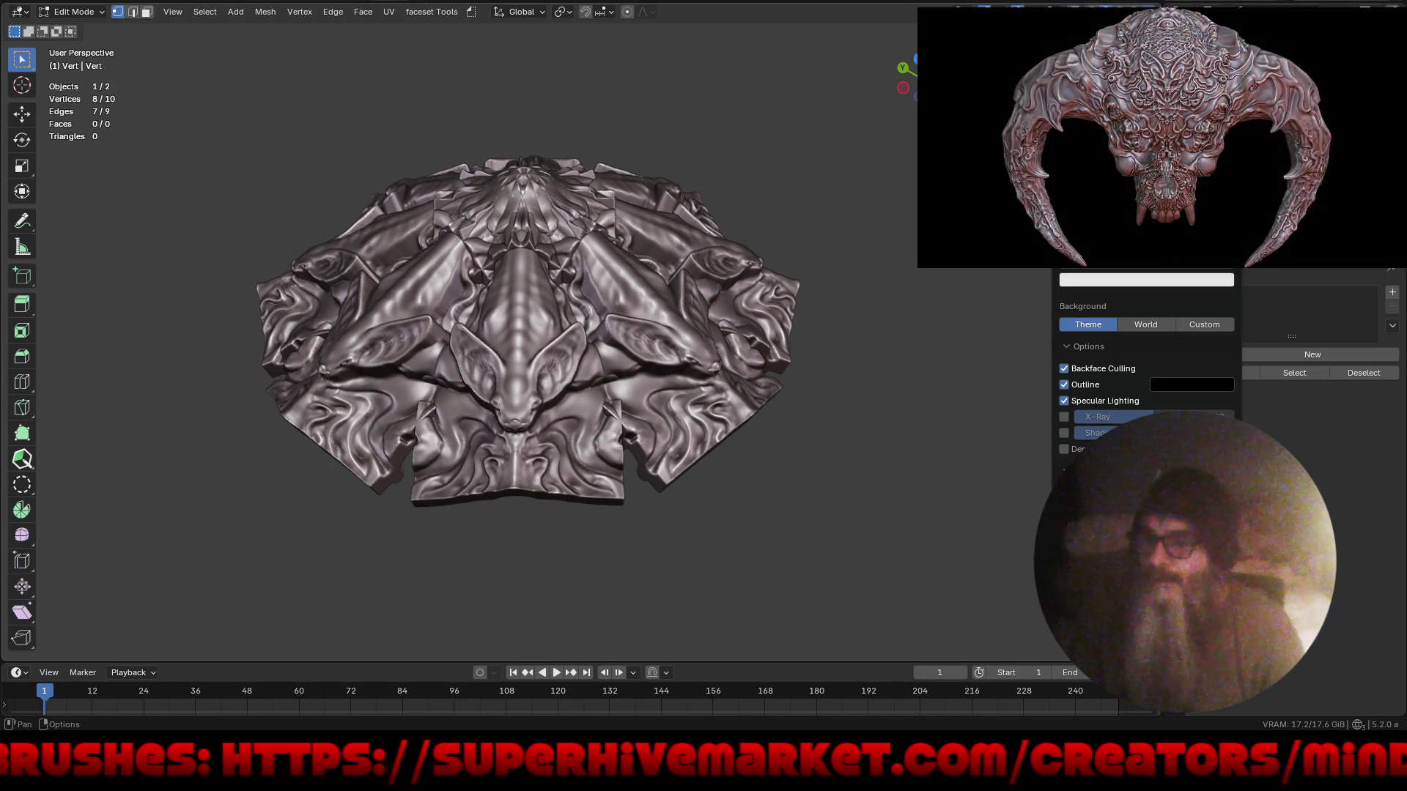
left_click(1227, 234)
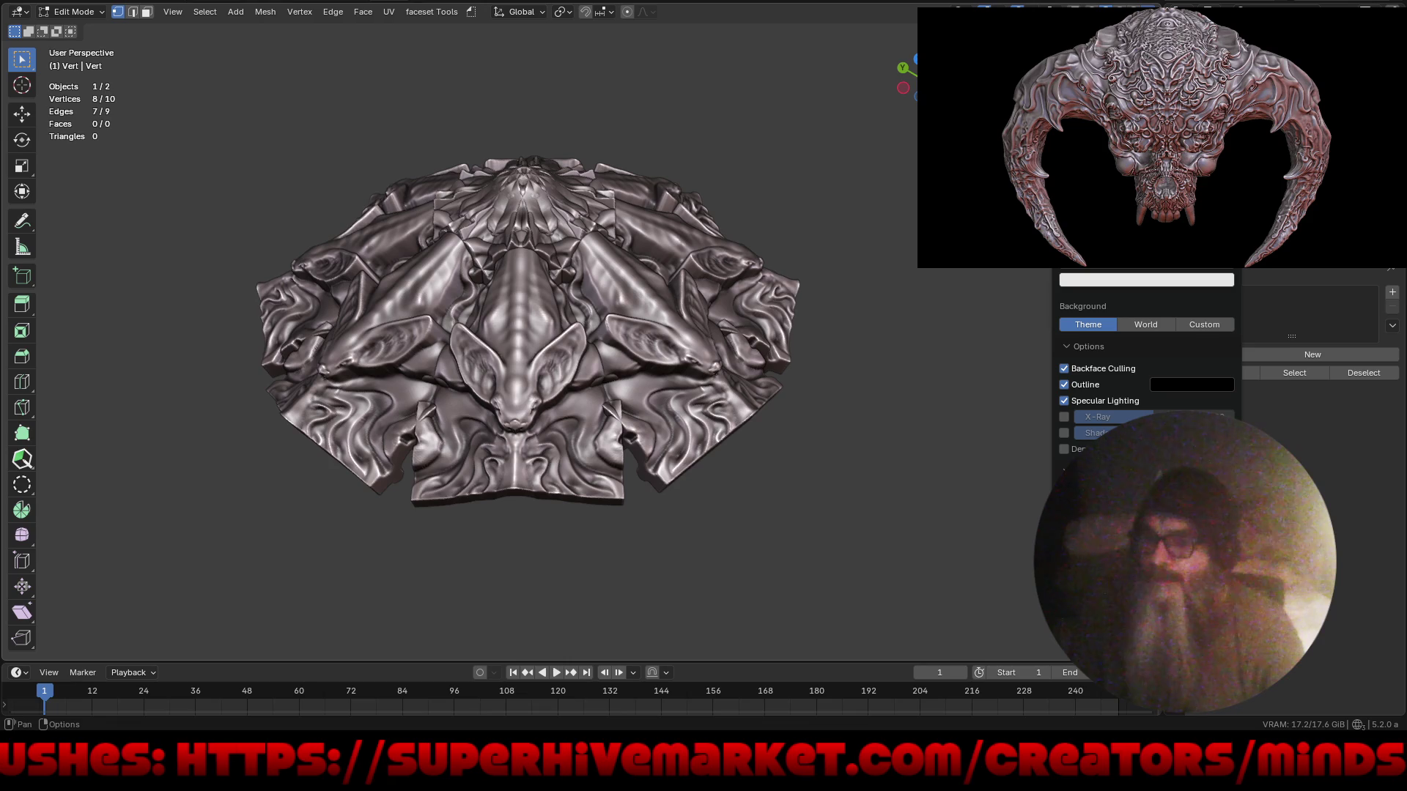
mouse_move(800, 387)
middle_mouse_down()
mouse_move(733, 471)
mouse_move(808, 432)
mouse_move(829, 399)
mouse_move(894, 389)
mouse_move(864, 364)
mouse_move(790, 392)
mouse_move(801, 449)
mouse_move(804, 396)
mouse_move(763, 430)
mouse_move(730, 334)
middle_mouse_up()
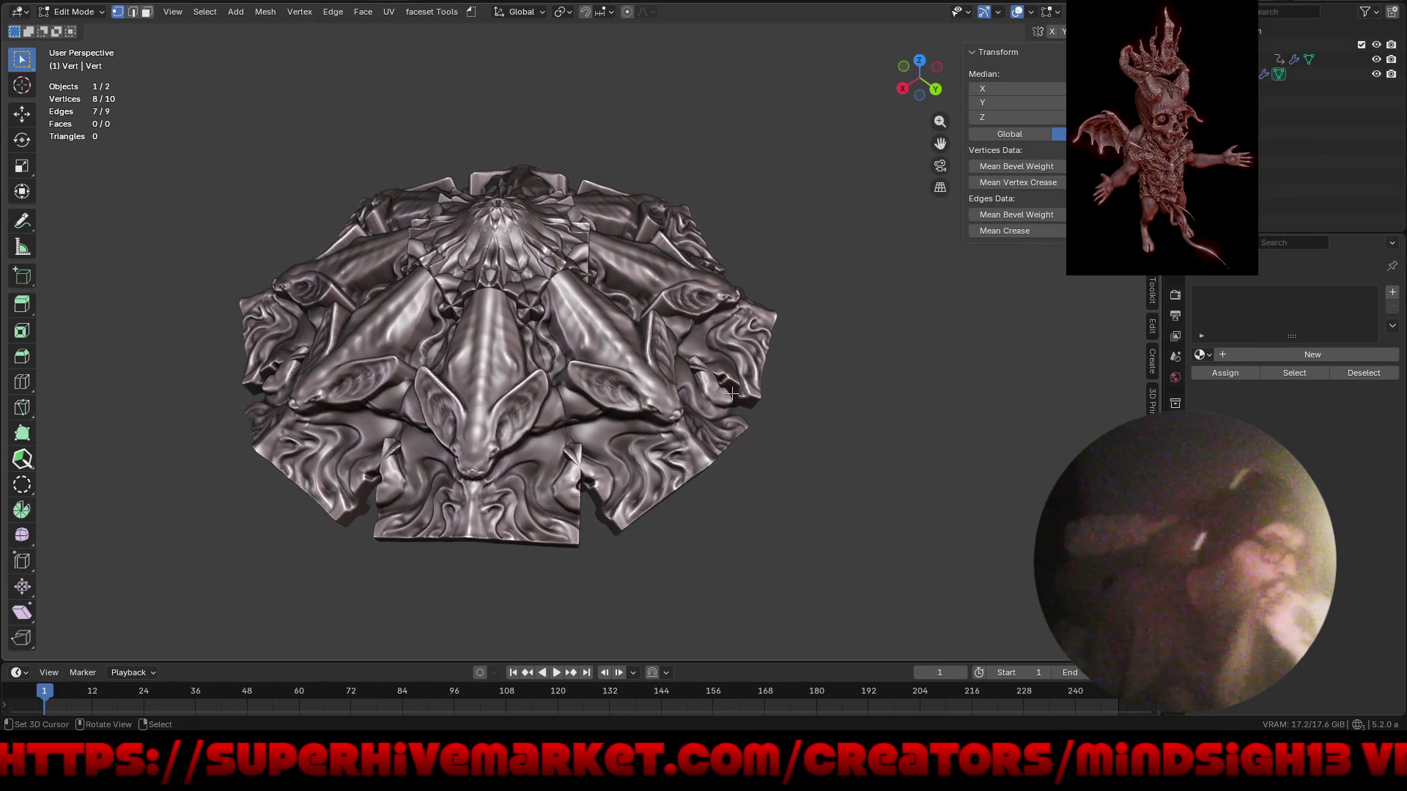
- Orbit down around the domed radial relief to a low, near-front view
mouse_move(787, 438)
middle_mouse_down()
mouse_move(784, 419)
mouse_move(763, 433)
mouse_move(750, 403)
mouse_move(750, 378)
mouse_move(763, 402)
mouse_move(766, 353)
mouse_move(762, 394)
middle_mouse_up()
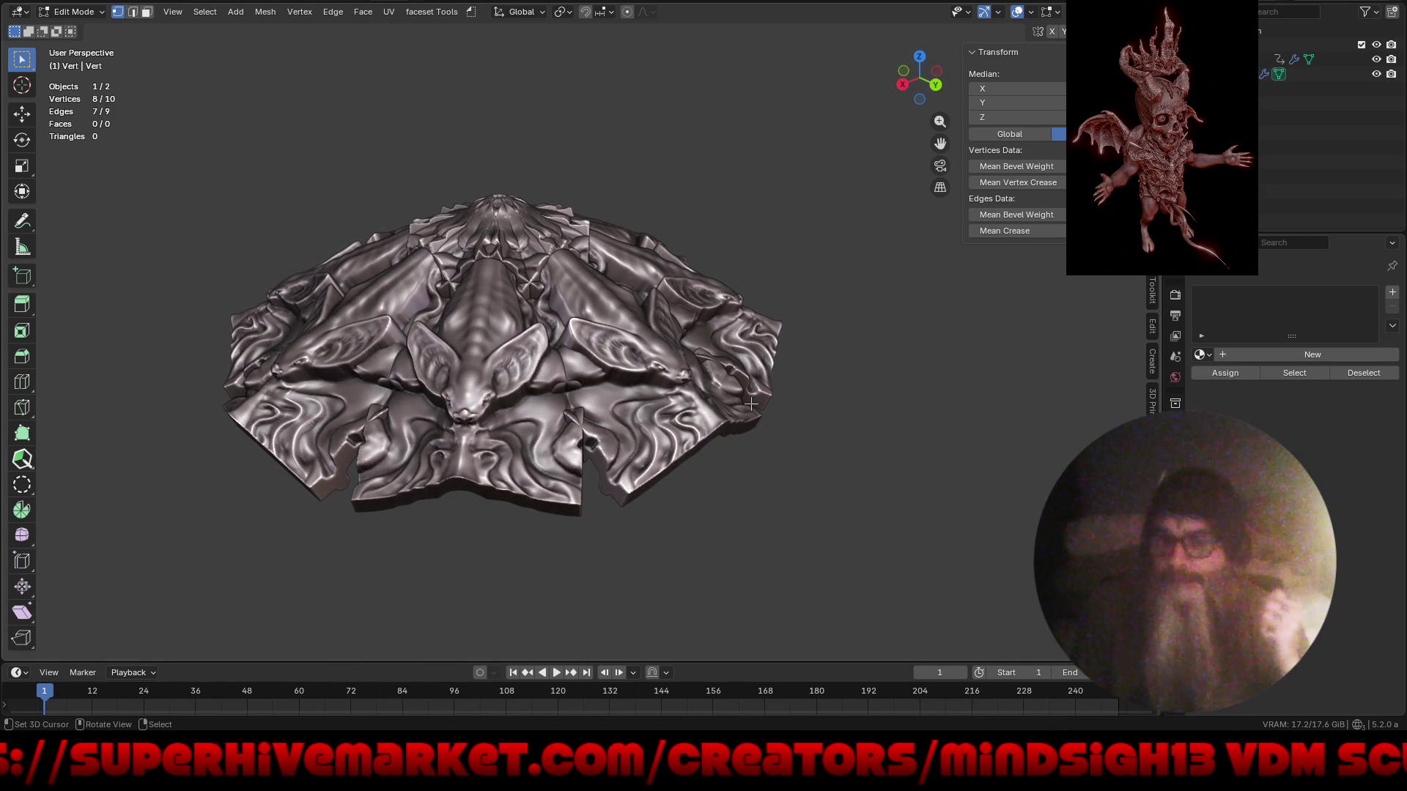
middle_click_drag(750, 406, 714, 386)
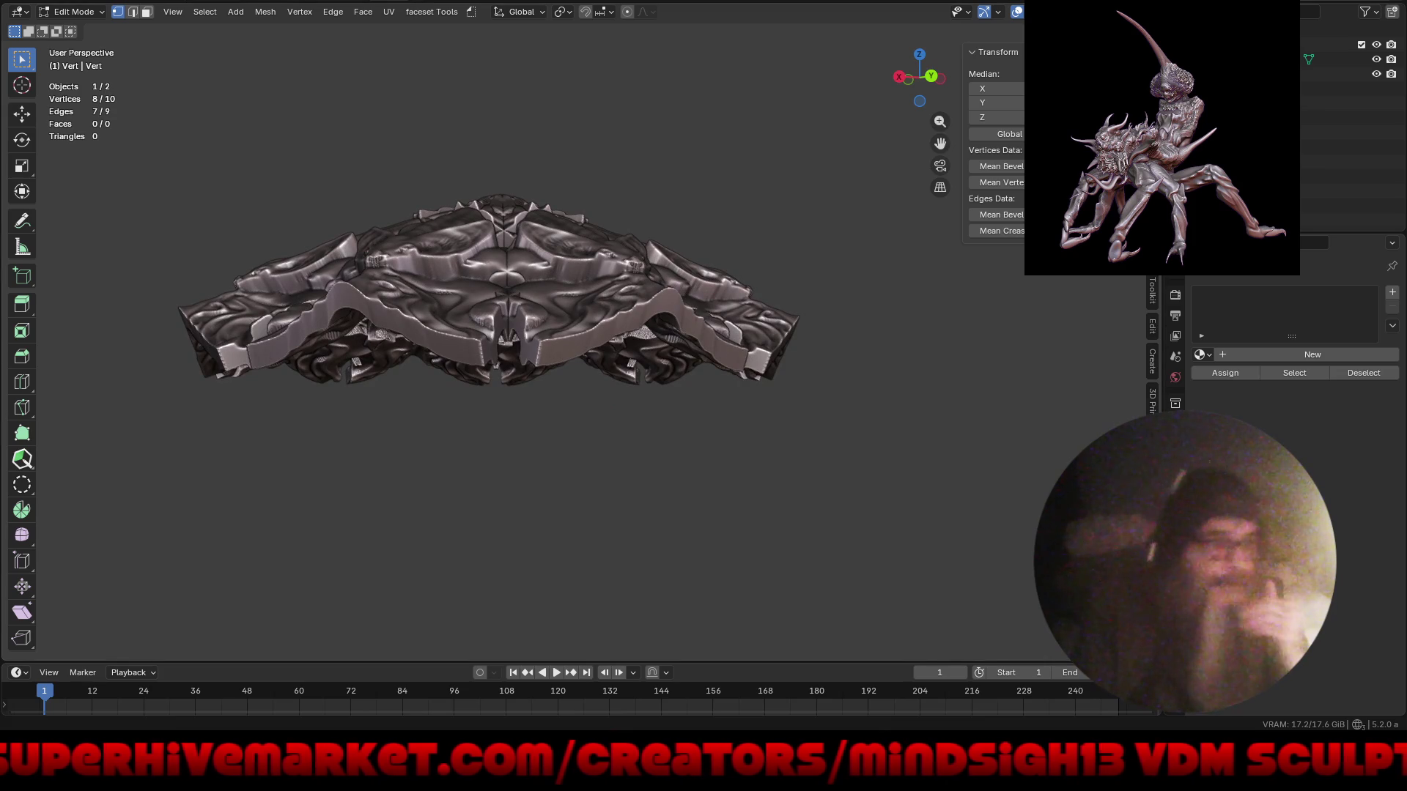
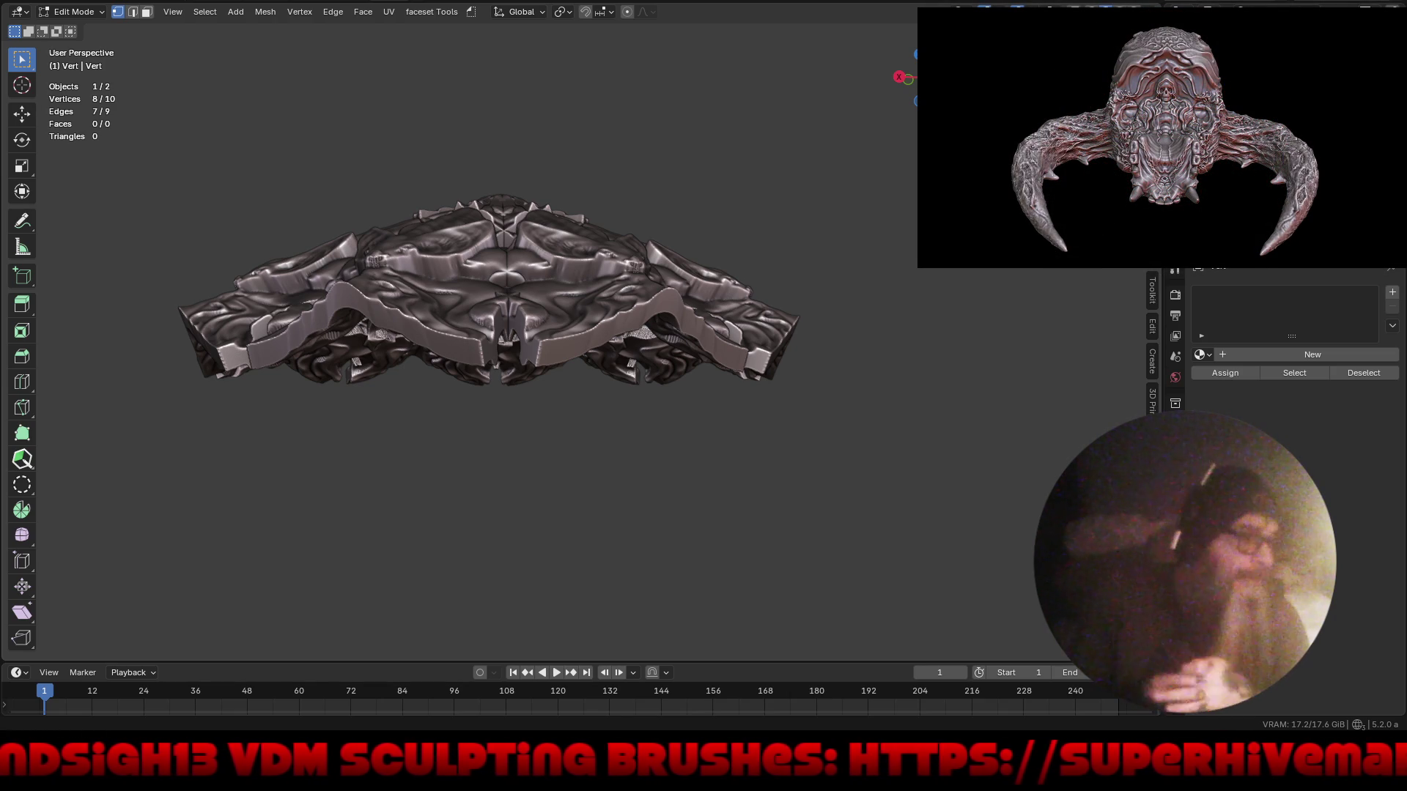
- Toggle Local view on the tube chain, then return to the full scene with the canopy
mouse_move(653, 464)
middle_mouse_down()
mouse_move(743, 551)
mouse_move(750, 534)
mouse_move(741, 480)
mouse_move(710, 464)
mouse_move(705, 425)
mouse_move(697, 455)
mouse_move(613, 464)
mouse_move(641, 574)
mouse_move(636, 686)
mouse_move(705, 423)
middle_mouse_up()
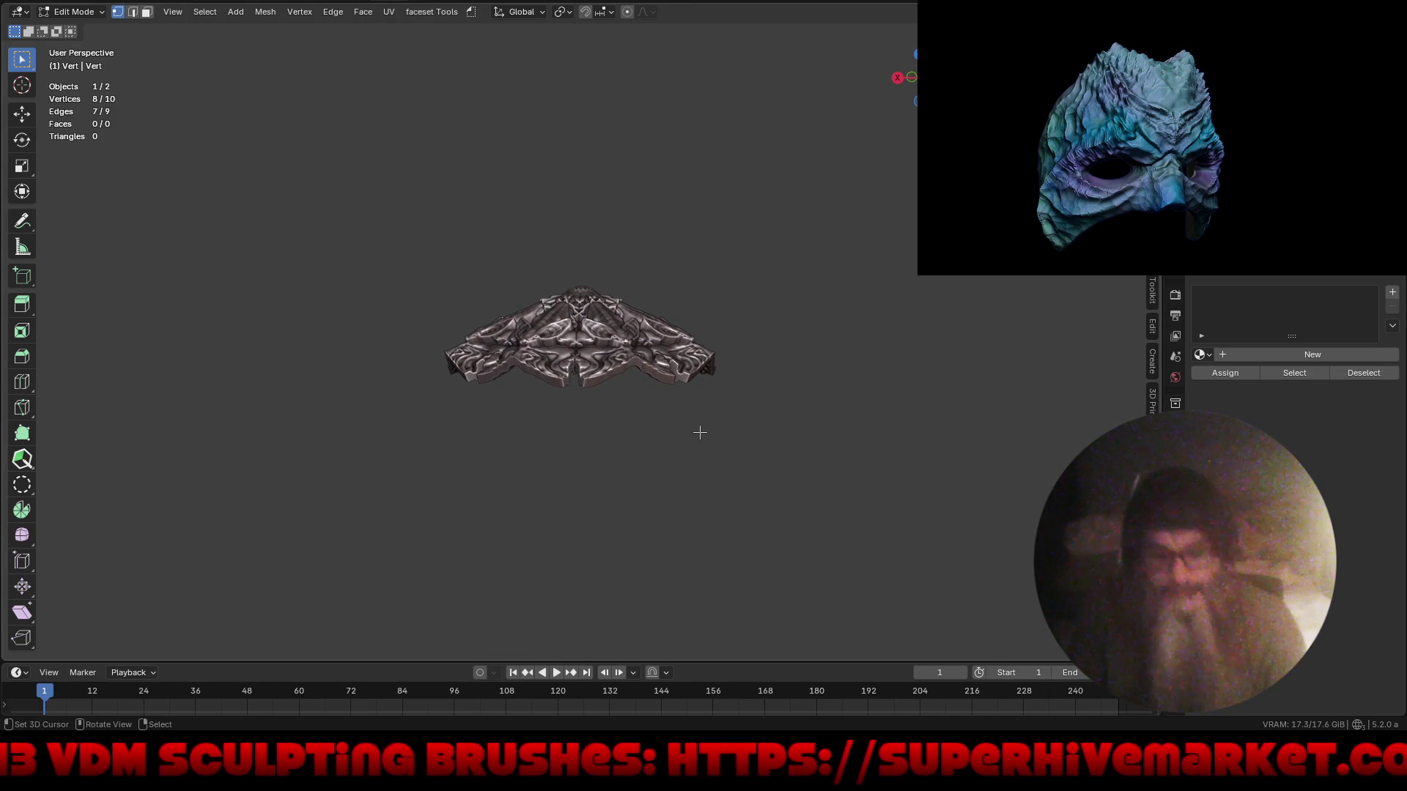
key("KP_Divide")
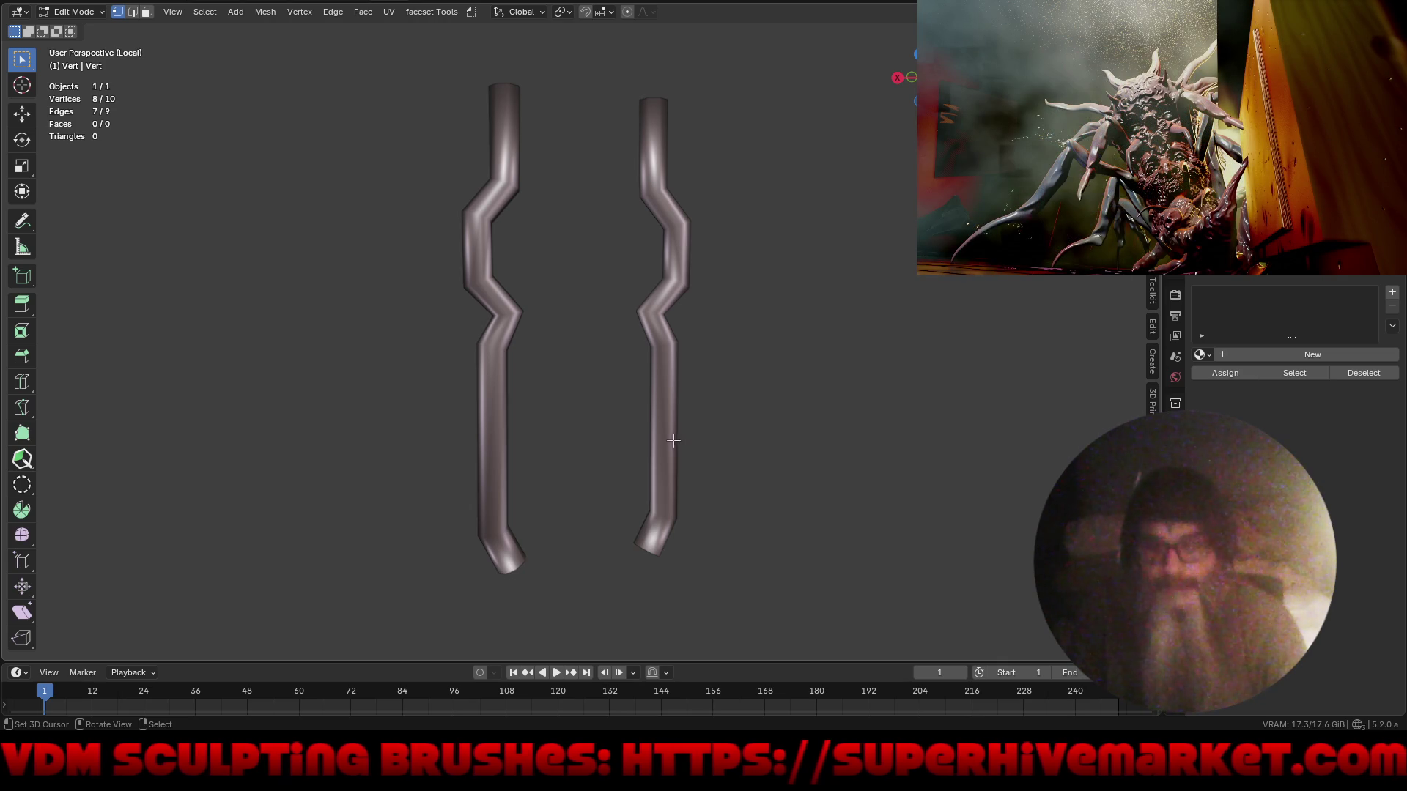
key("KP_Divide")
- Rescale the selected chain vertices several times against the canopy
key("s")
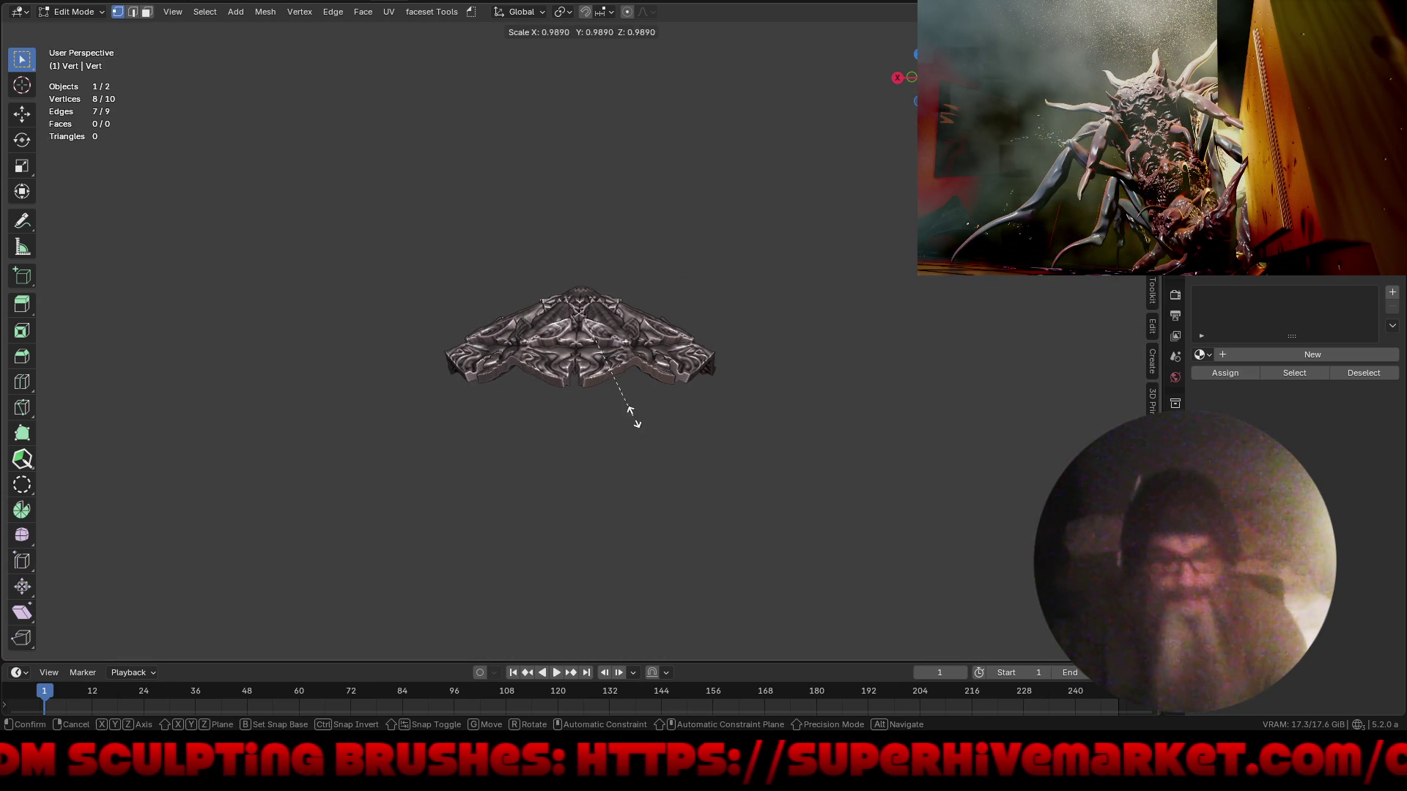
left_click(866, 525)
key("s")
left_click(876, 523)
key("s")
left_click(916, 546)
key("s")
left_click(923, 515)
- Stretch the vertex chain much taller, undo it, and show the object's transform properties
key("s")
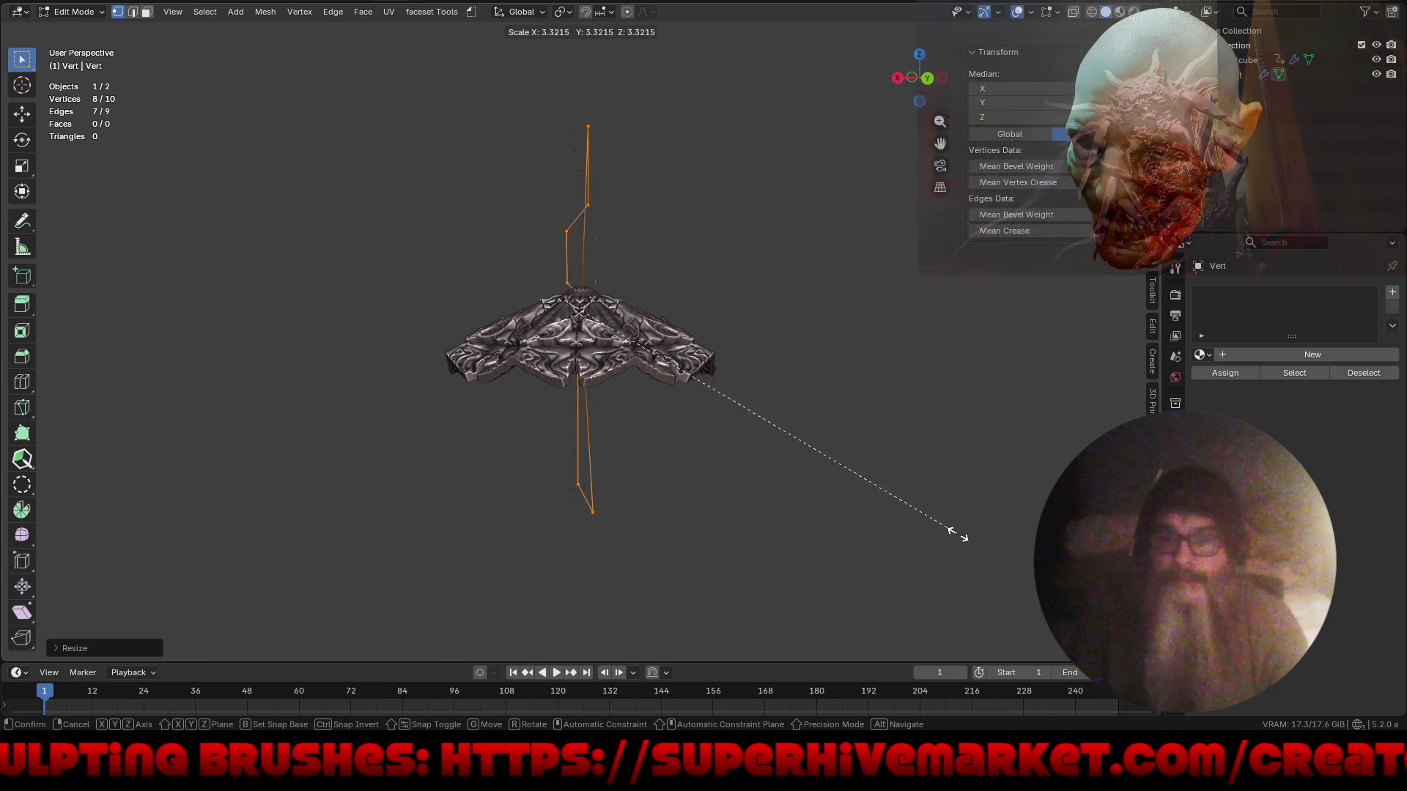
left_click(955, 535)
mouse_move(699, 478)
middle_mouse_down()
mouse_move(952, 472)
mouse_move(602, 466)
mouse_move(622, 480)
middle_mouse_up()
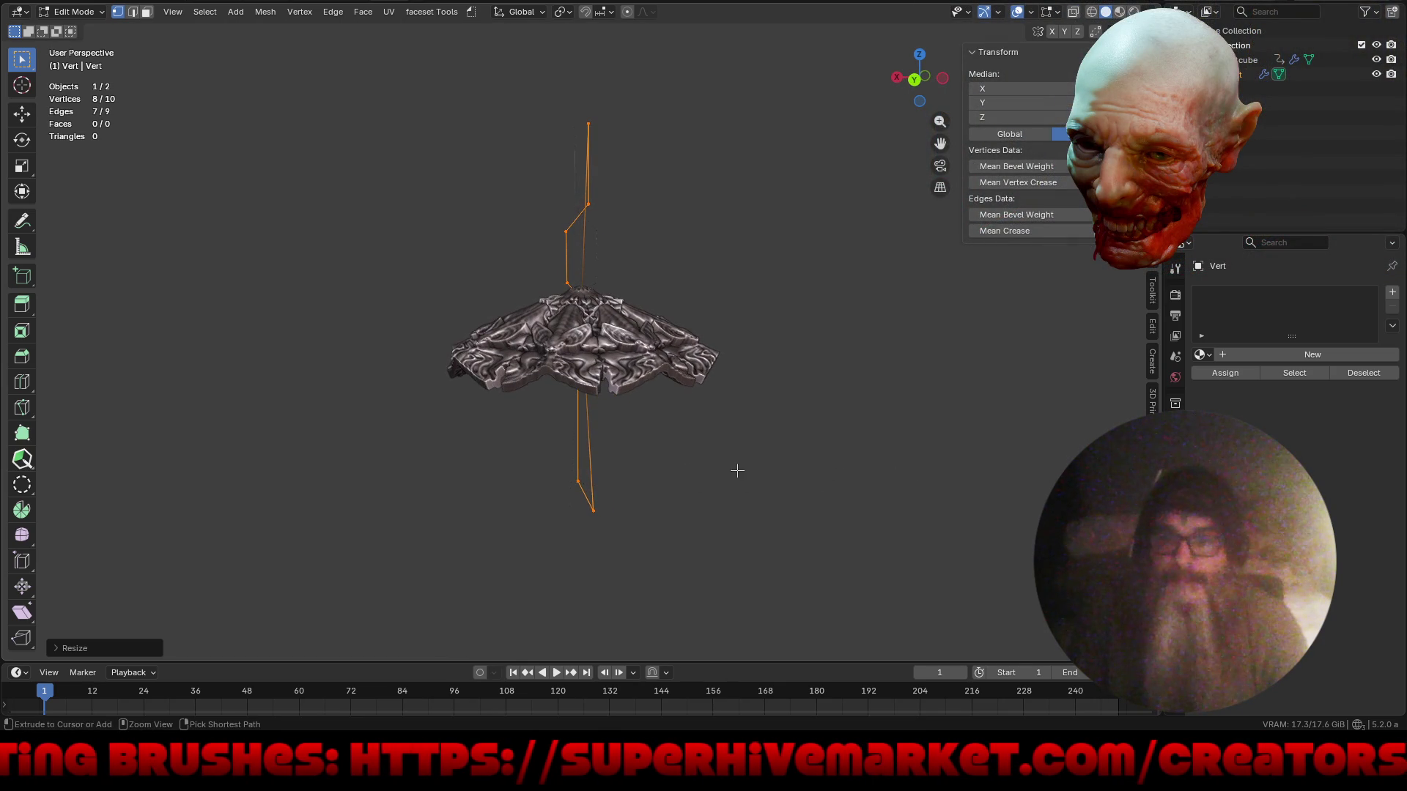
key("ctrl+z")
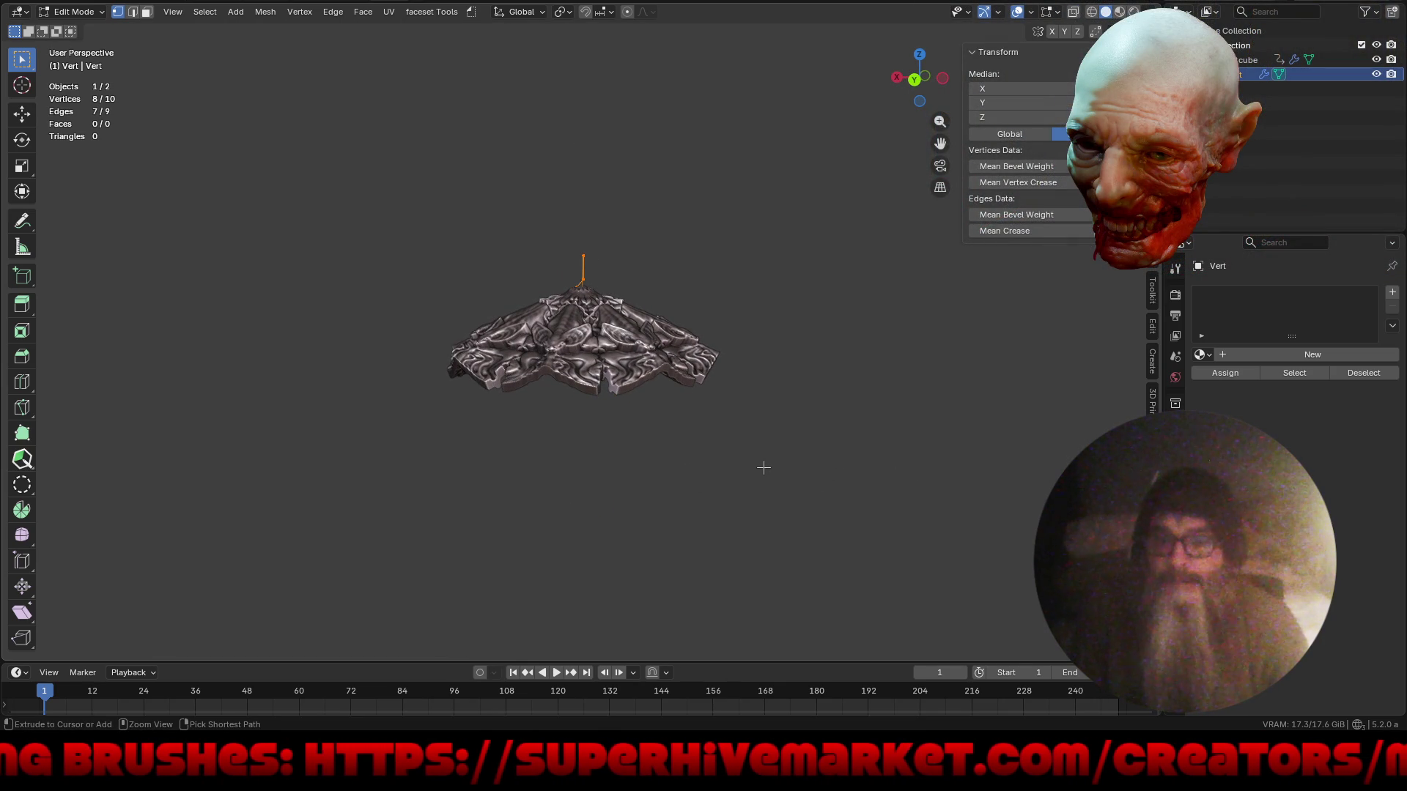
middle_click_drag(778, 406, 785, 463, "shift")
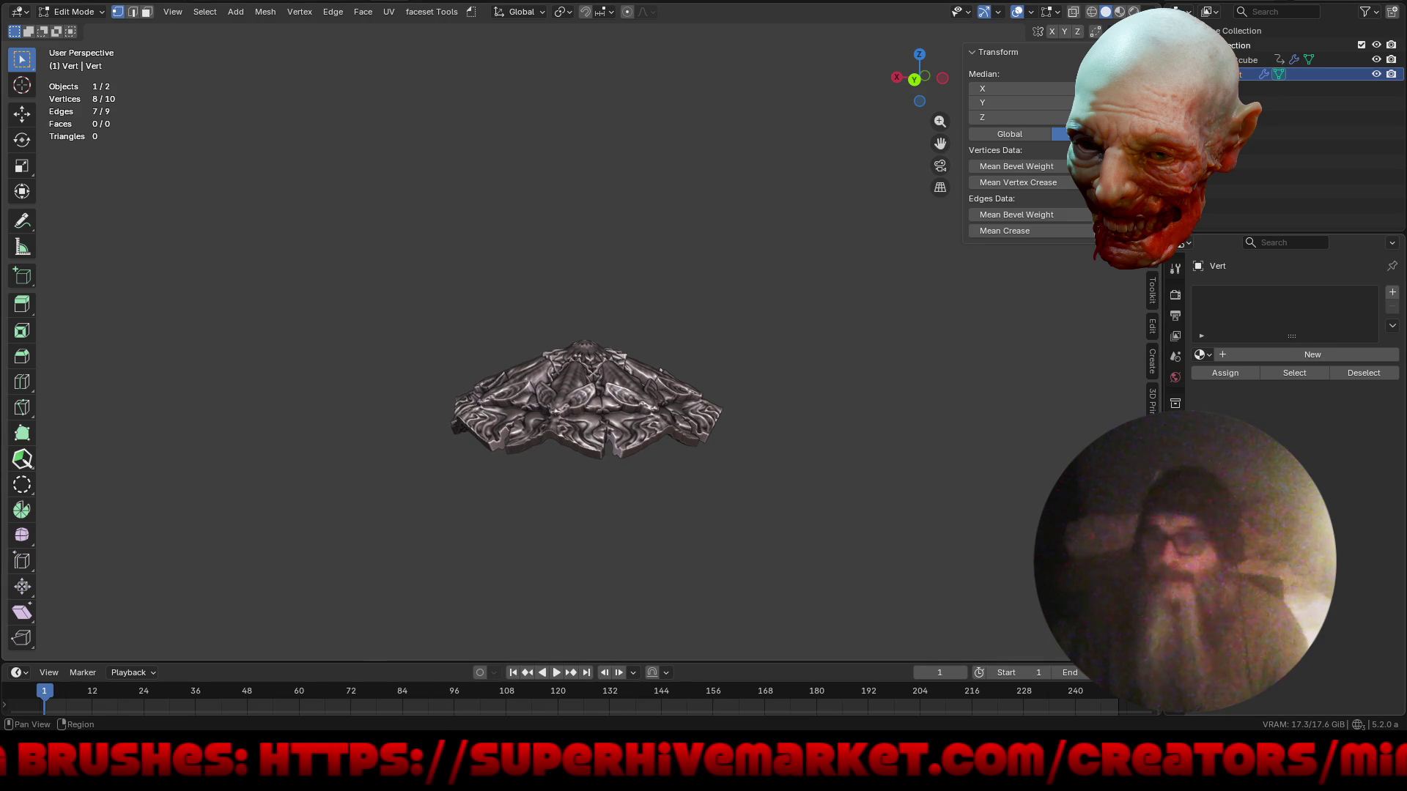
left_click(1175, 425)
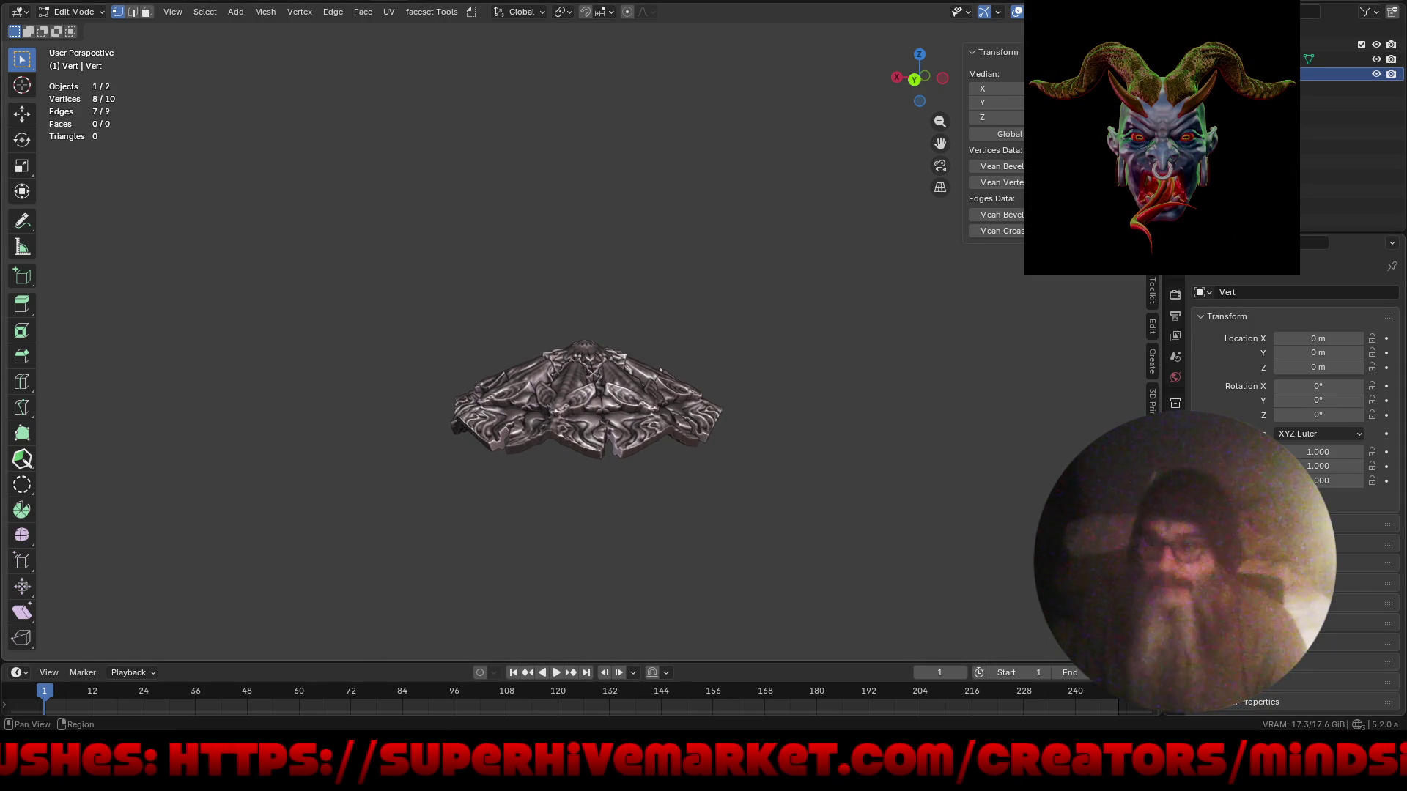
- Make GeometryNodes the active modifier and remove the Mirror modifier from the chain
left_click(1175, 445)
left_click(1388, 357)
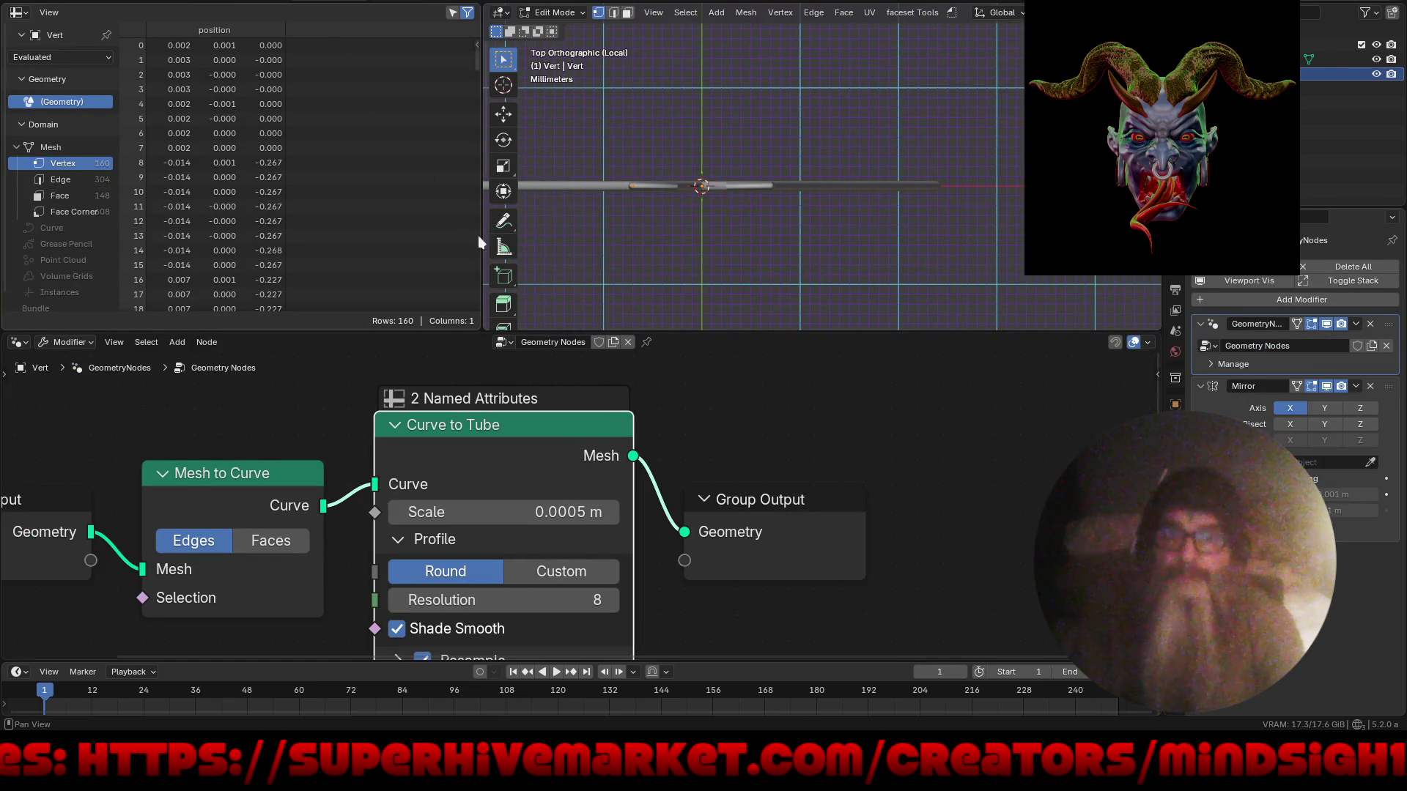
scroll(545, 513, "right", 5)
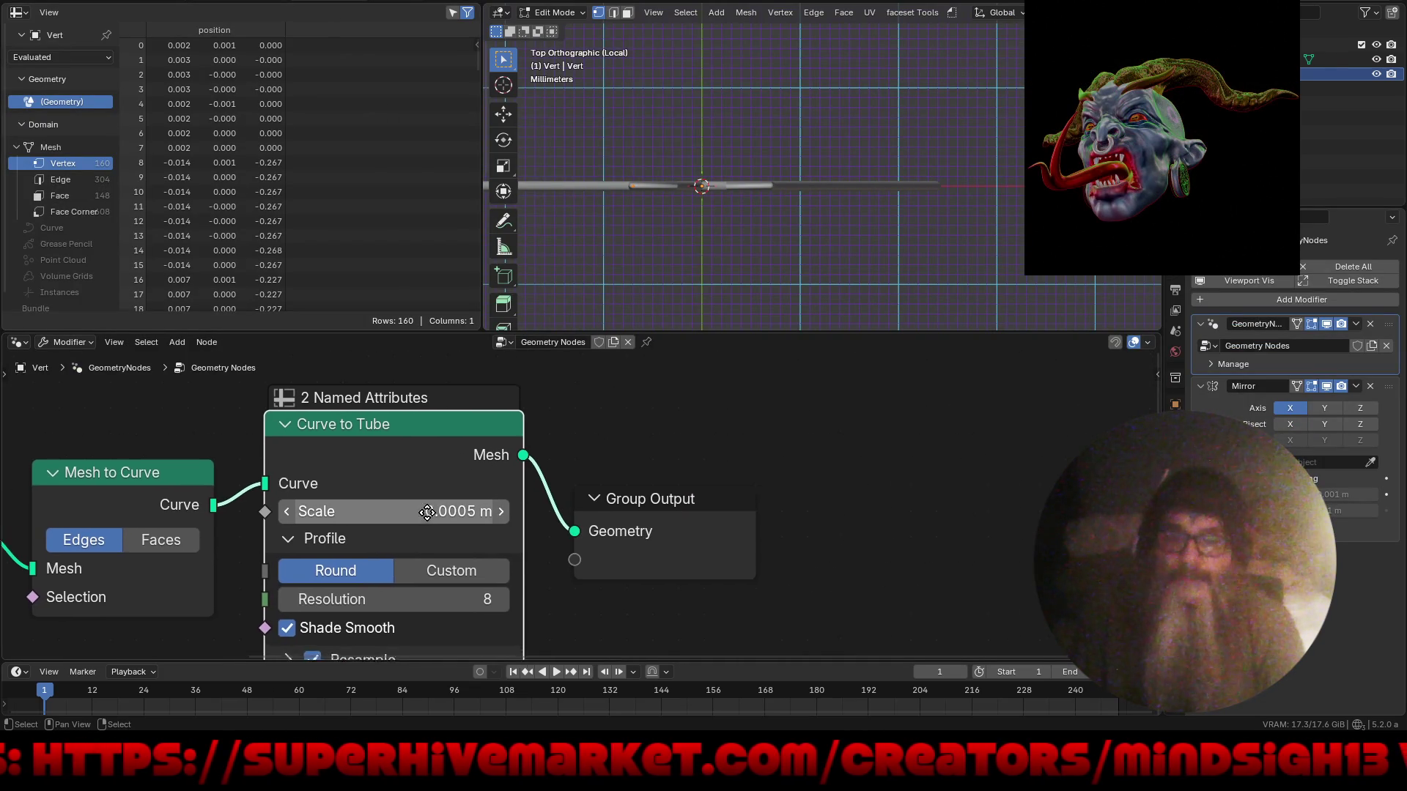
left_click_drag(659, 513, 929, 506)
mouse_move(842, 242)
middle_mouse_down()
mouse_move(824, 227)
mouse_move(876, 223)
mouse_move(852, 253)
mouse_move(845, 244)
mouse_move(917, 245)
middle_mouse_up()
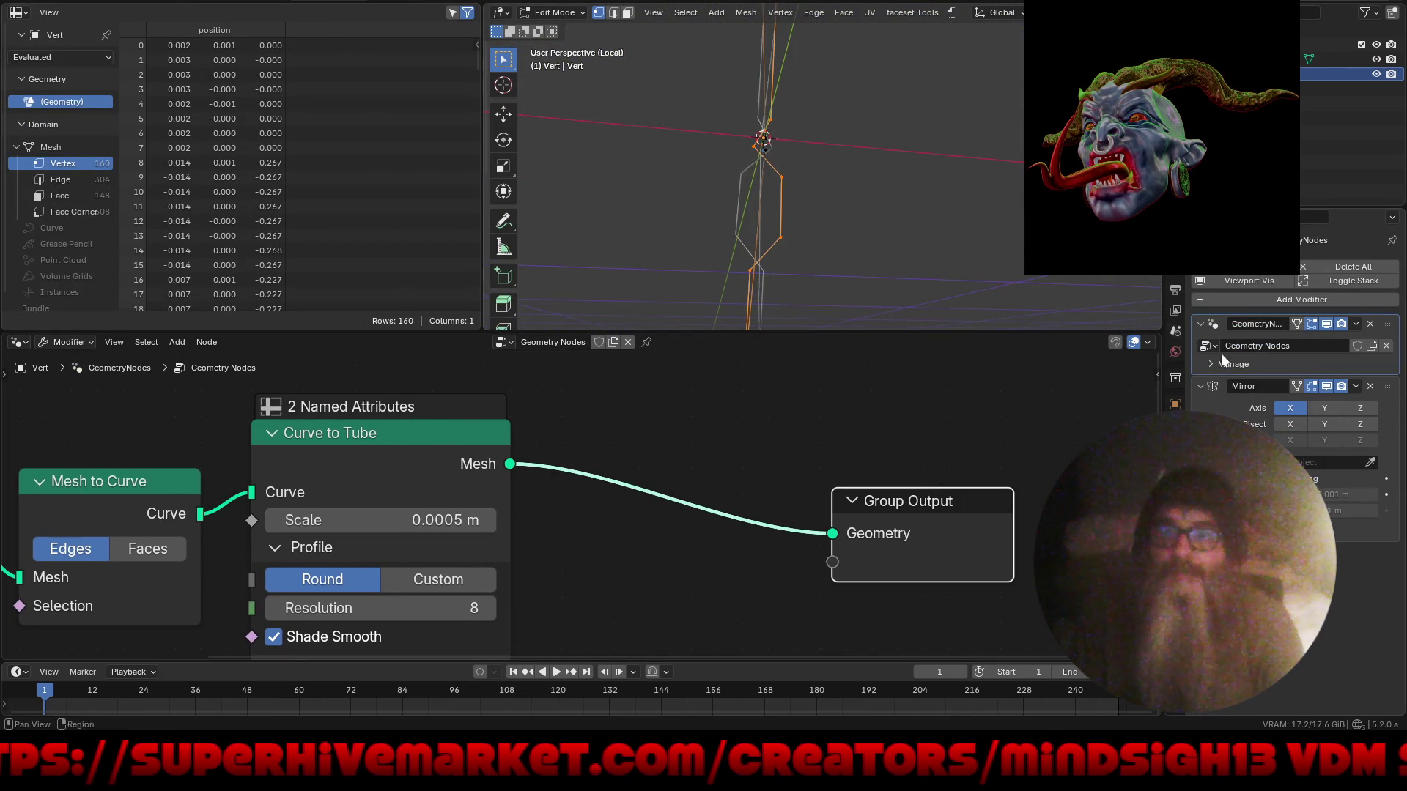
left_click(1371, 387)
- Maximize the 3D viewport to full screen while staying in Edit Mode on the chain
mouse_move(821, 188)
middle_mouse_down()
mouse_move(889, 220)
mouse_move(785, 226)
mouse_move(759, 297)
mouse_move(854, 235)
mouse_move(738, 181)
mouse_move(772, 175)
middle_mouse_up()
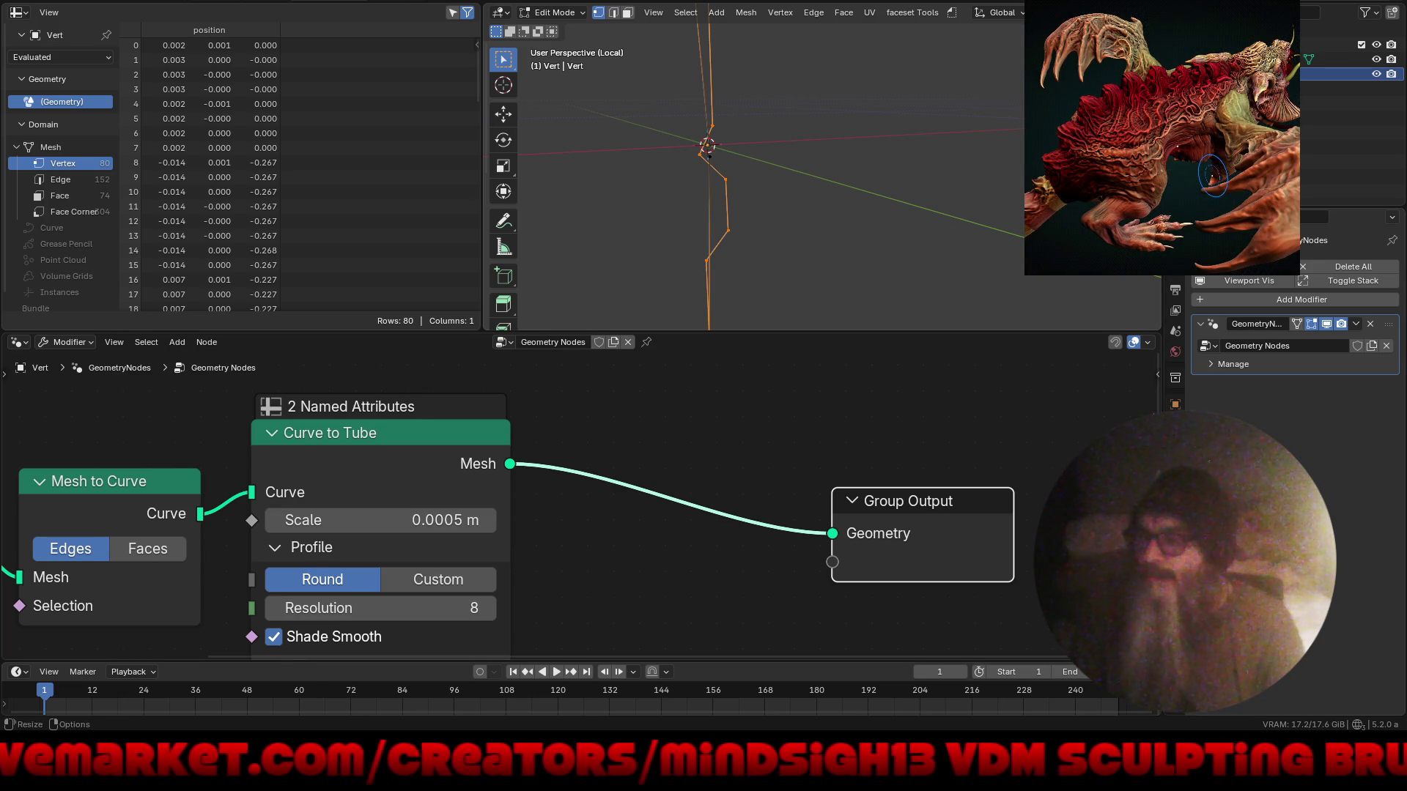
mouse_move(882, 243)
middle_mouse_down()
mouse_move(762, 213)
mouse_move(987, 214)
mouse_move(912, 215)
middle_mouse_up()
key("ctrl+Tab")
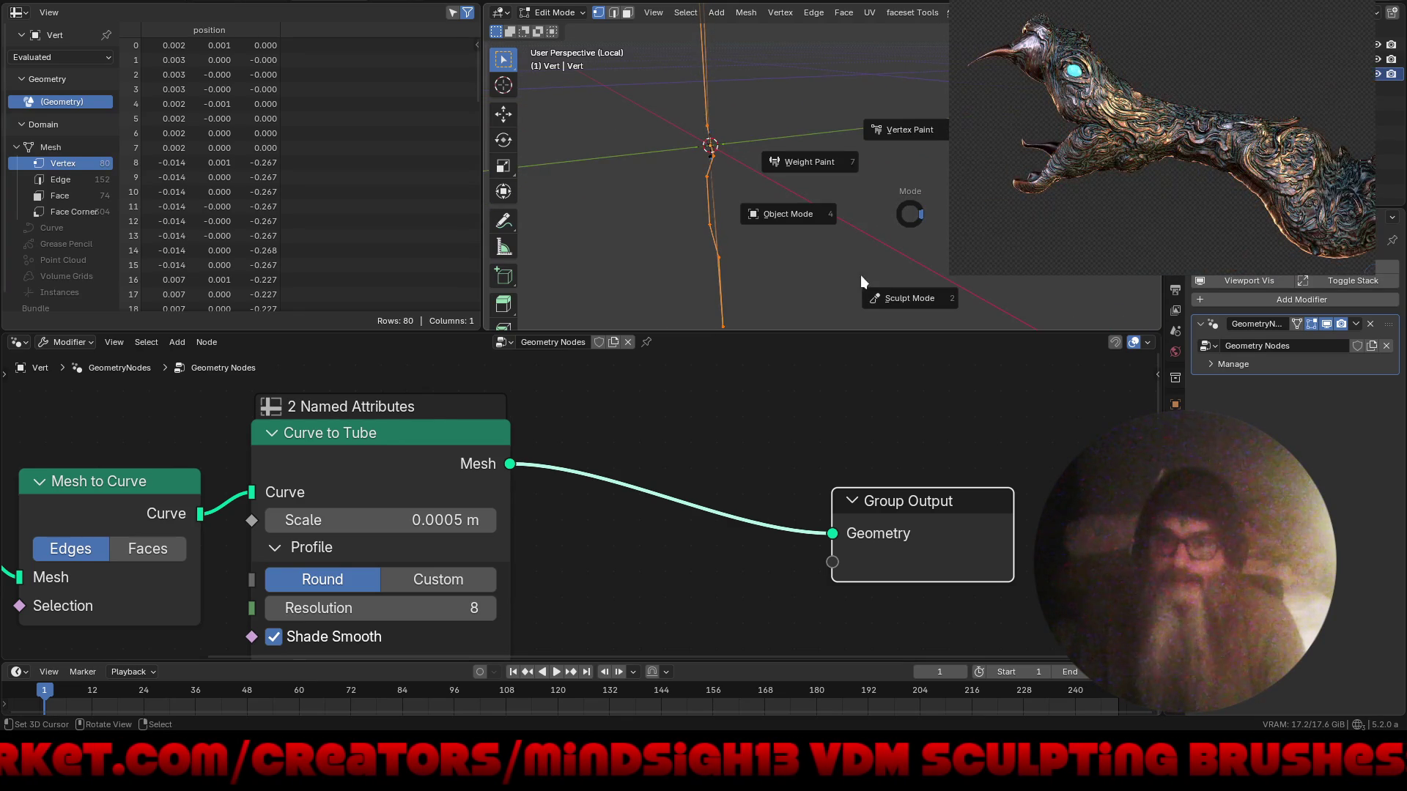
key("Escape")
key("ctrl+space")
mouse_move(650, 304)
middle_mouse_down()
mouse_move(619, 400)
mouse_move(770, 364)
mouse_move(691, 352)
mouse_move(577, 293)
mouse_move(568, 316)
middle_mouse_up()
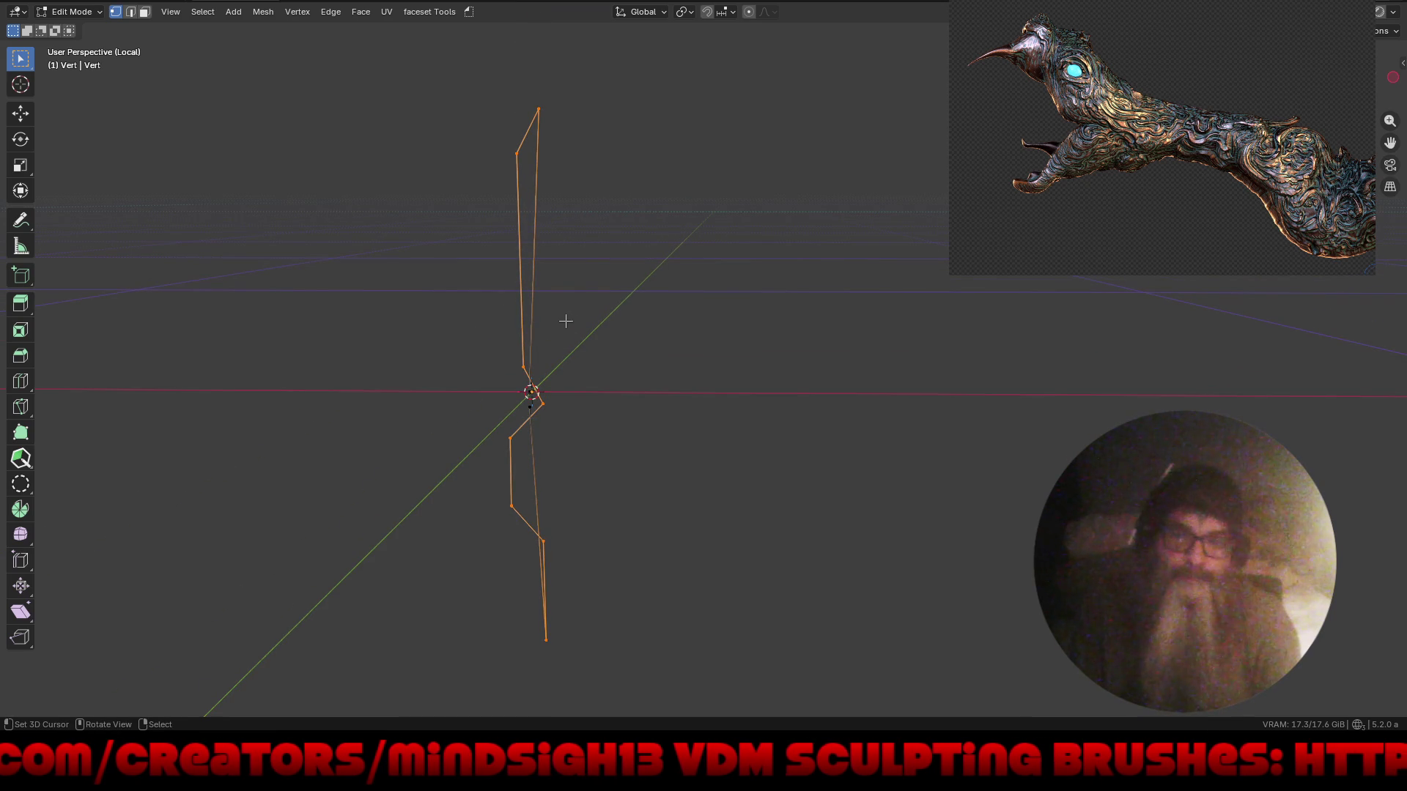
- Delete the chain's top vertex and the stray edge in its lower part
left_click(537, 112)
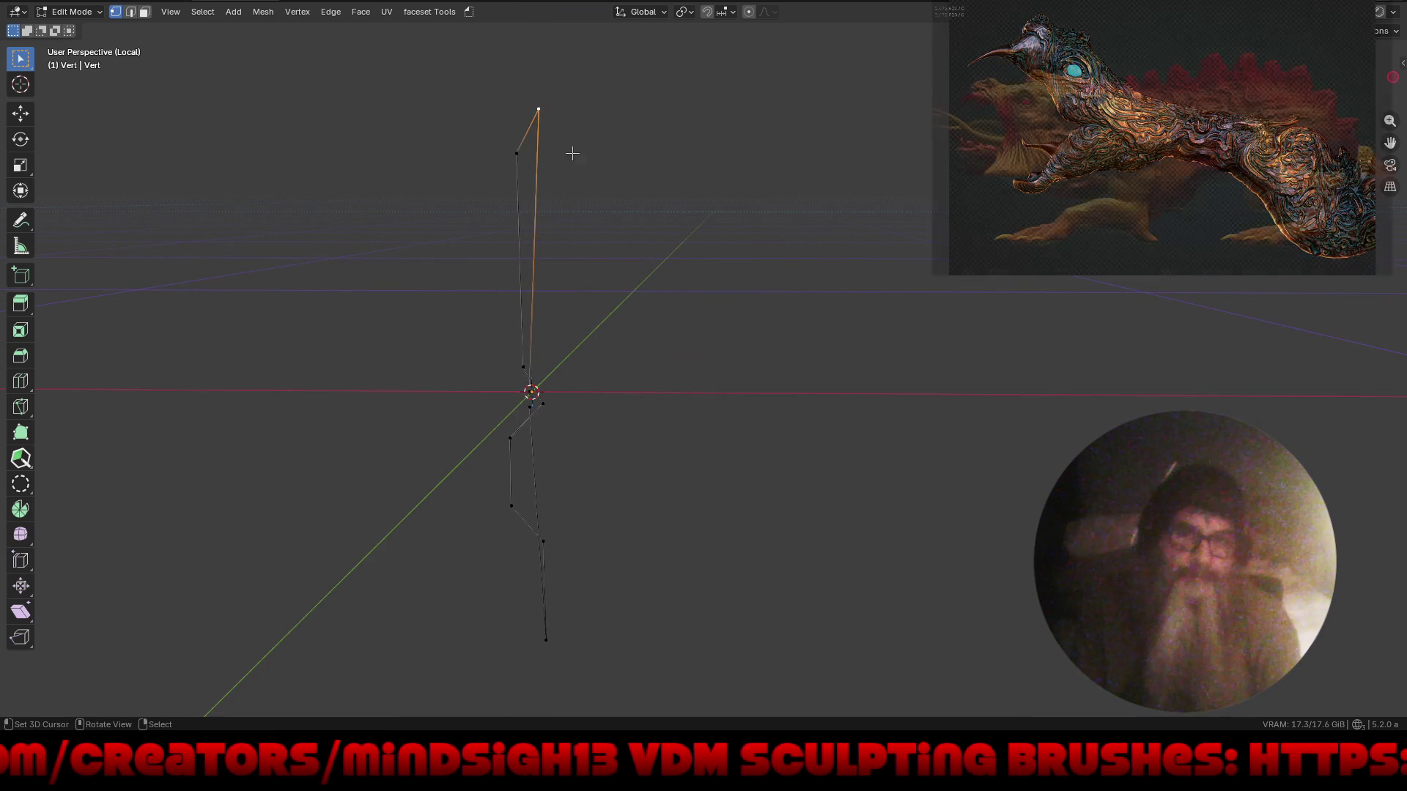
key("Delete")
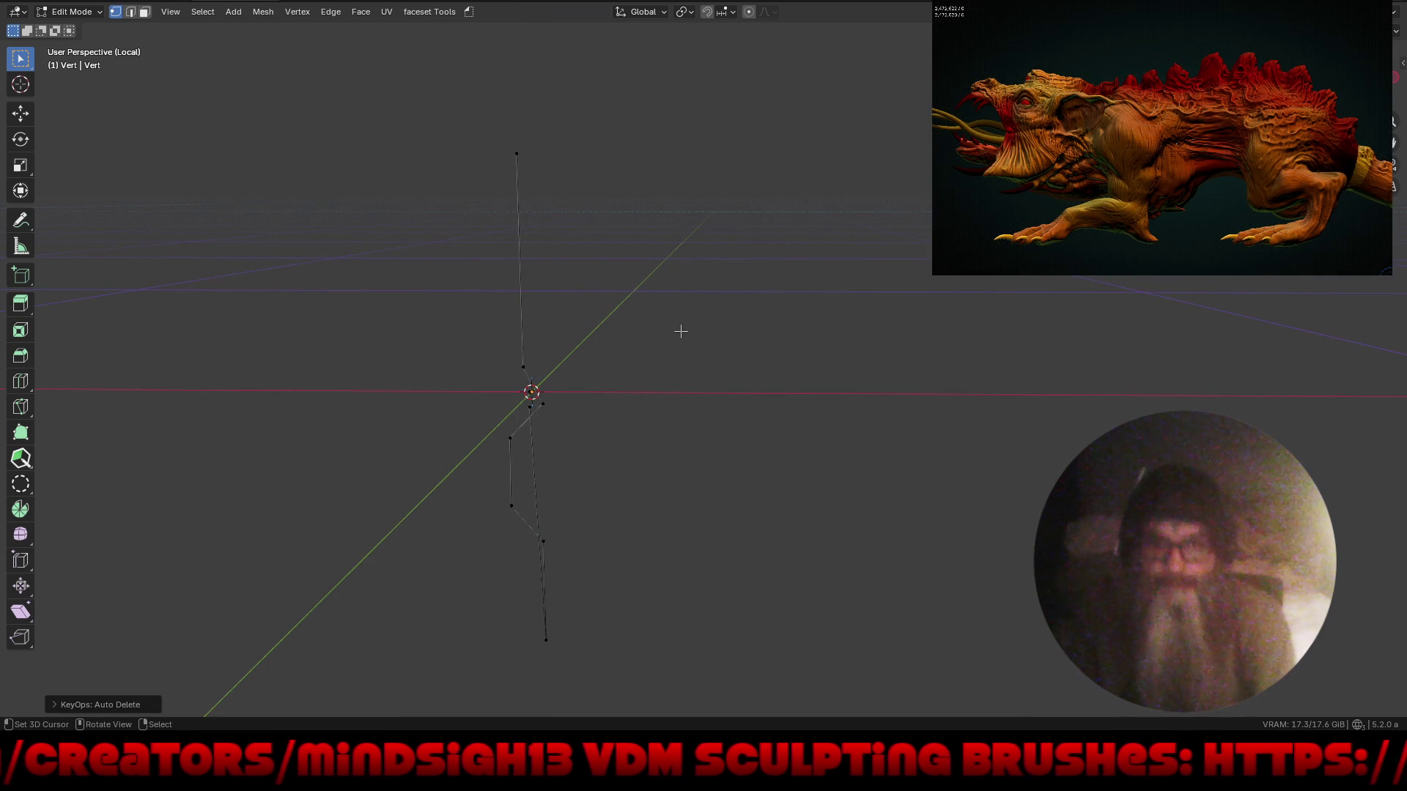
mouse_move(571, 436)
middle_mouse_down()
mouse_move(867, 402)
mouse_move(685, 349)
mouse_move(710, 301)
mouse_move(594, 367)
middle_mouse_up()
left_click(574, 371)
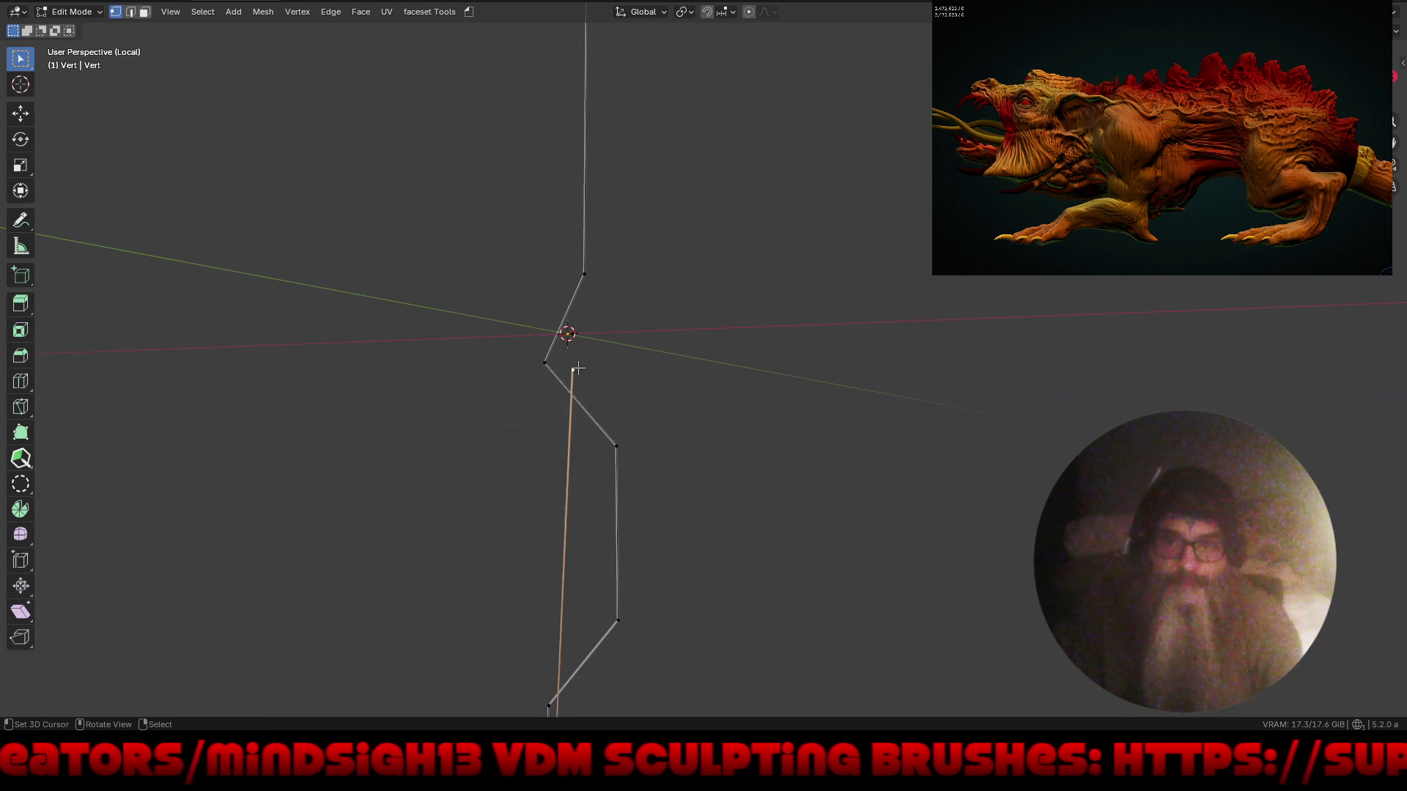
key("Delete")
mouse_move(471, 169)
middle_mouse_down()
mouse_move(477, 292)
mouse_move(776, 289)
mouse_move(609, 305)
mouse_move(623, 339)
mouse_move(744, 364)
mouse_move(659, 383)
mouse_move(747, 398)
middle_mouse_up()
- Switch to Object Mode and restore the multi-panel layout with the node editor
key("ctrl+Tab")
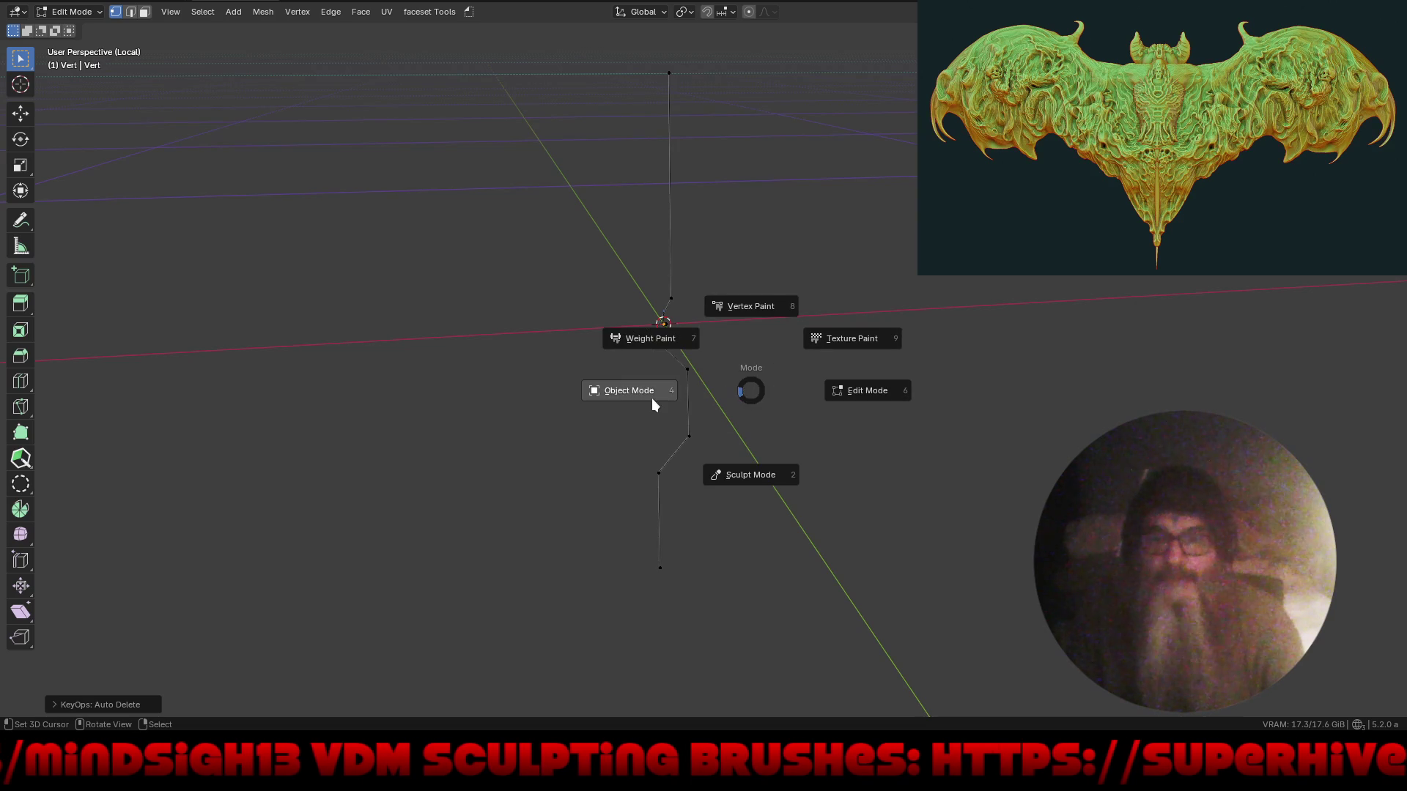
left_click(654, 400)
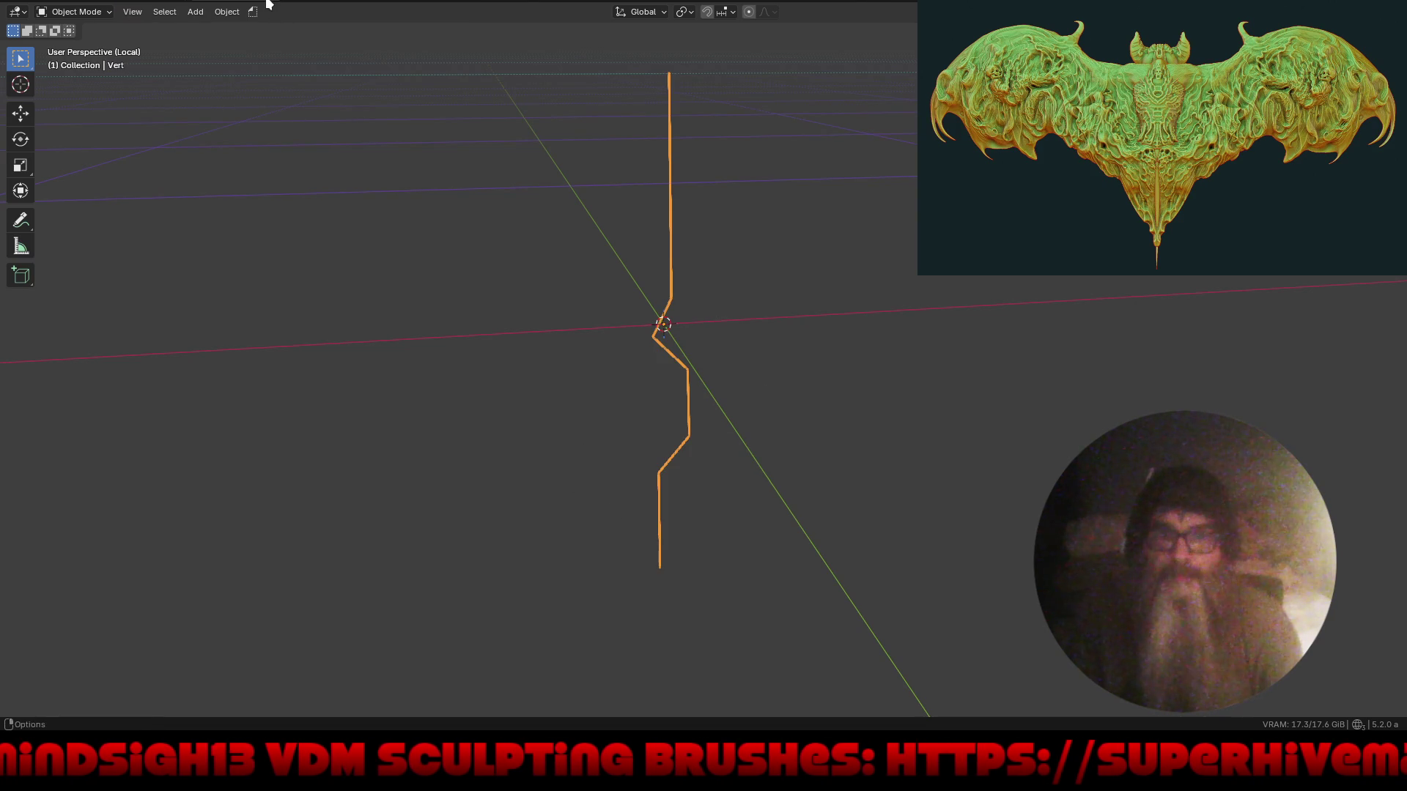
key("ctrl+space")
mouse_move(702, 315)
middle_mouse_down()
mouse_move(750, 217)
mouse_move(674, 249)
middle_mouse_up()
mouse_move(582, 511)
middle_mouse_down("ctrl")
mouse_move(580, 551)
mouse_move(659, 540)
middle_mouse_up("ctrl")
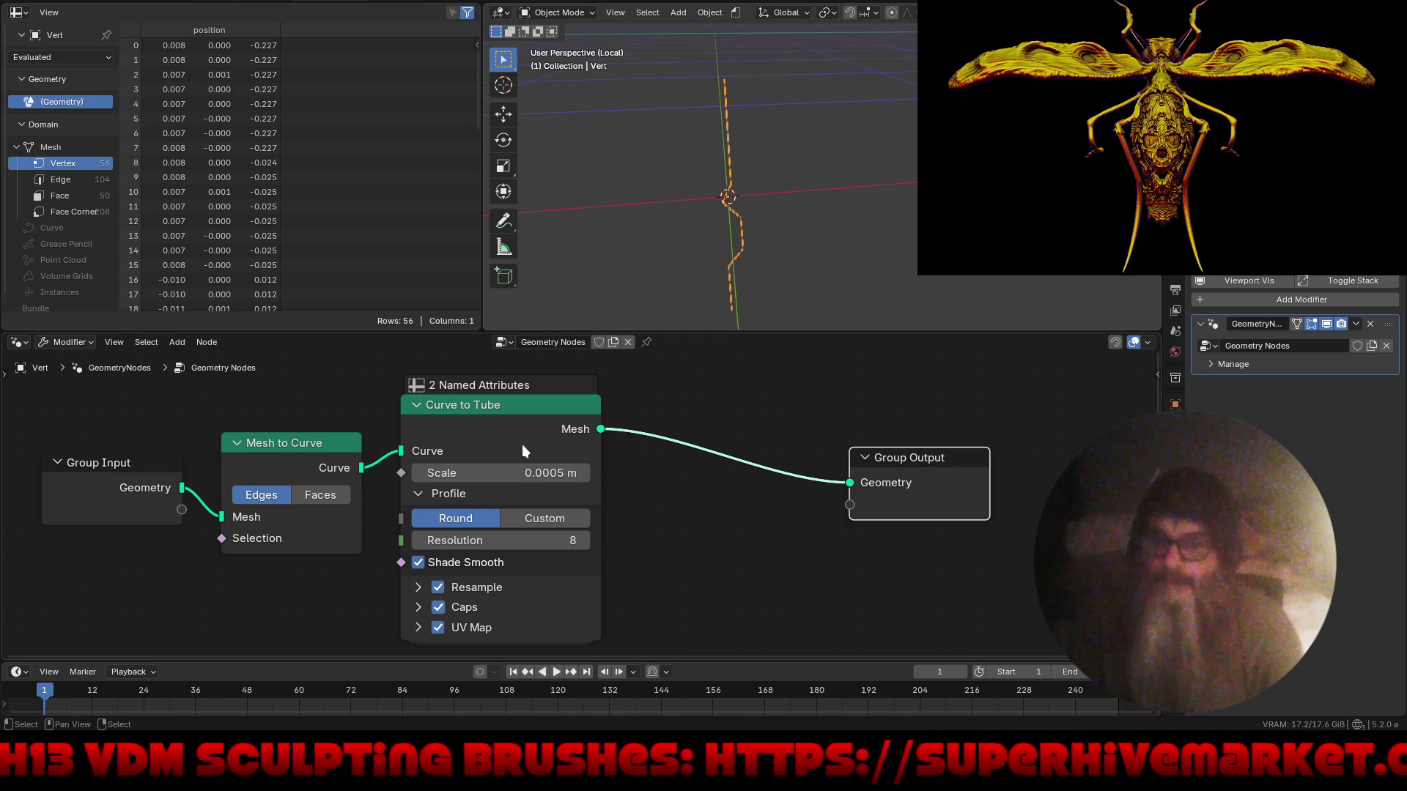
- Set the Curve to Tube scale to 0.0205 m and insert Realize Instances before Group Output
mouse_move(503, 465)
left_mouse_down()
mouse_move(530, 467)
mouse_move(512, 468)
left_mouse_up()
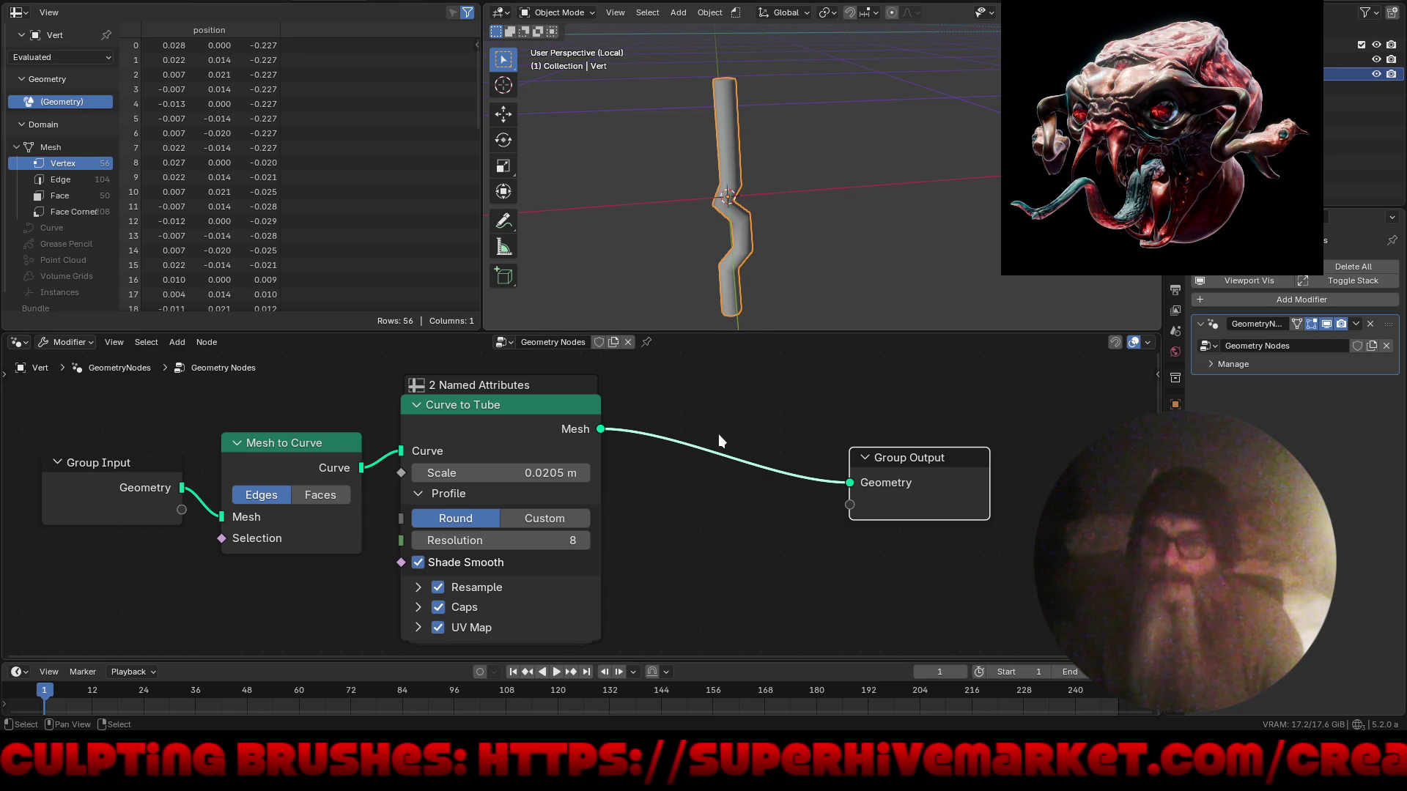
key("shift+a")
type("re")
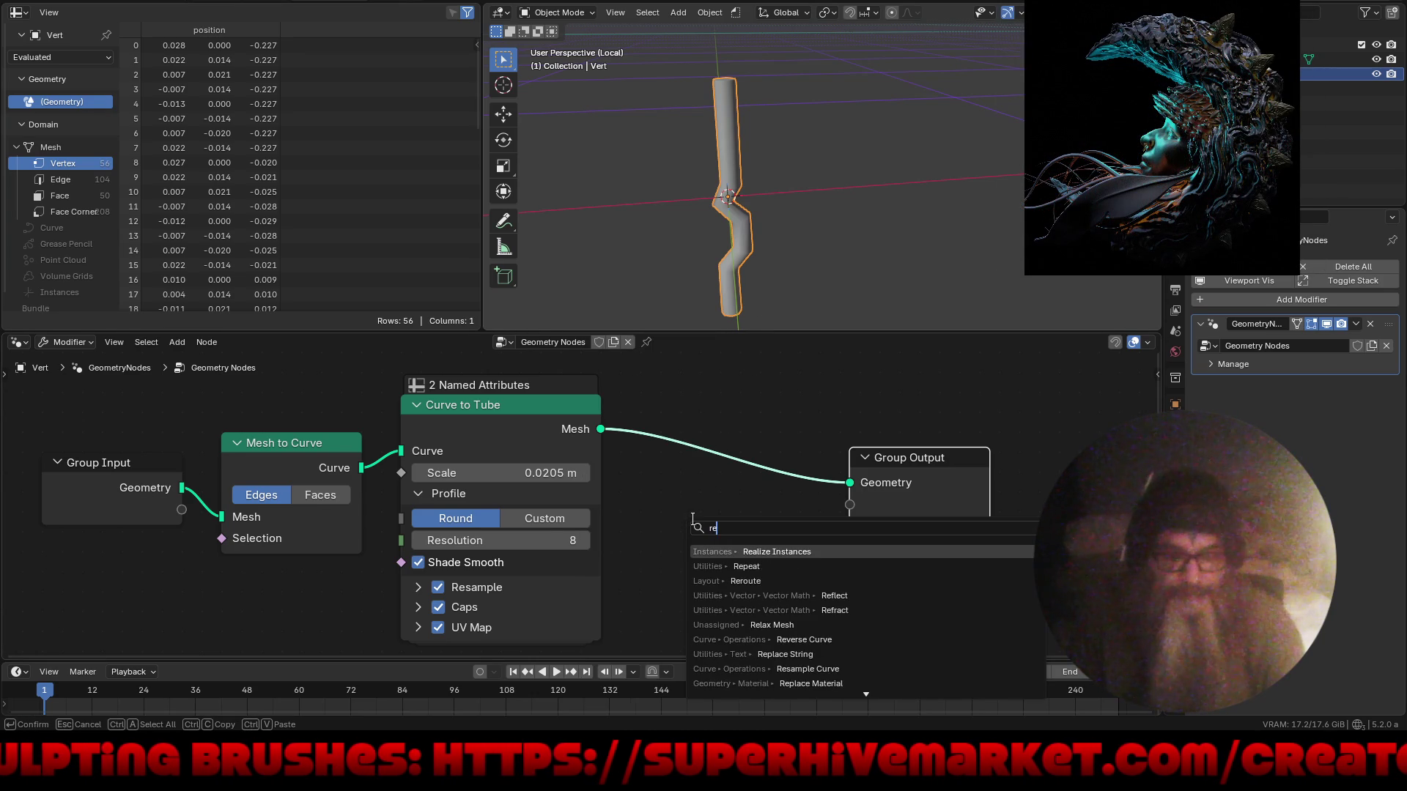
left_click(752, 551)
left_click(714, 417)
- Add an Instance on Points node after Group Input
key("shift+a")
type("in")
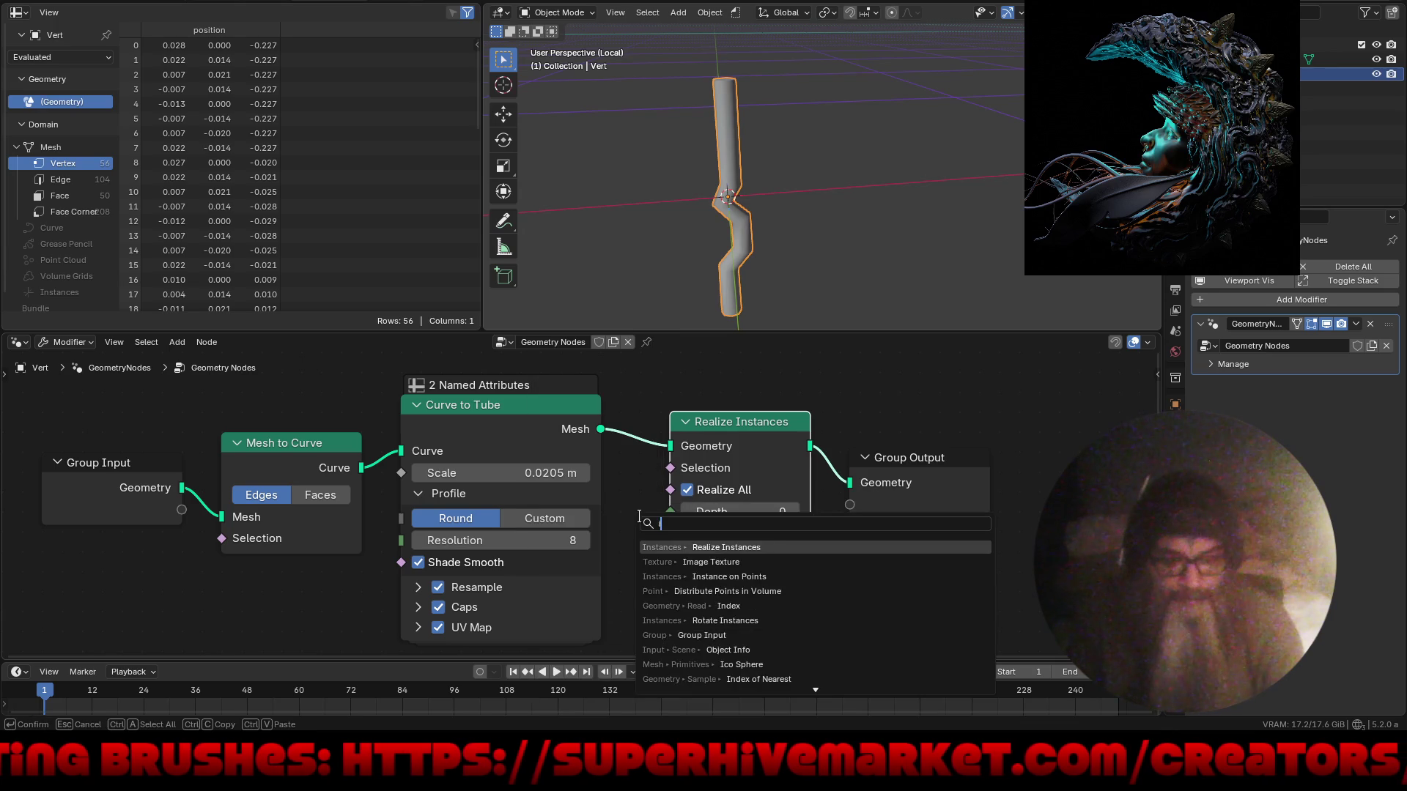
left_click(714, 546)
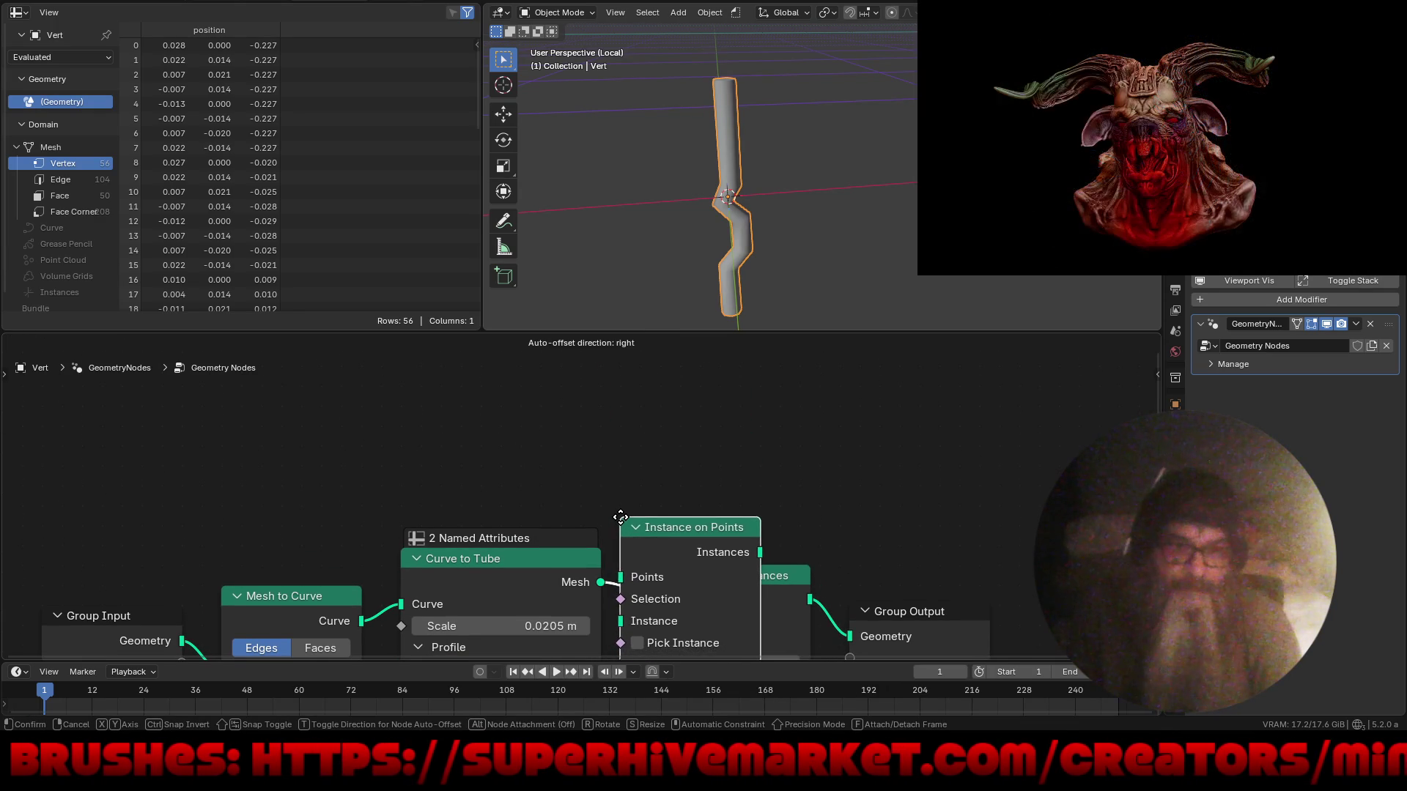
left_click(181, 494)
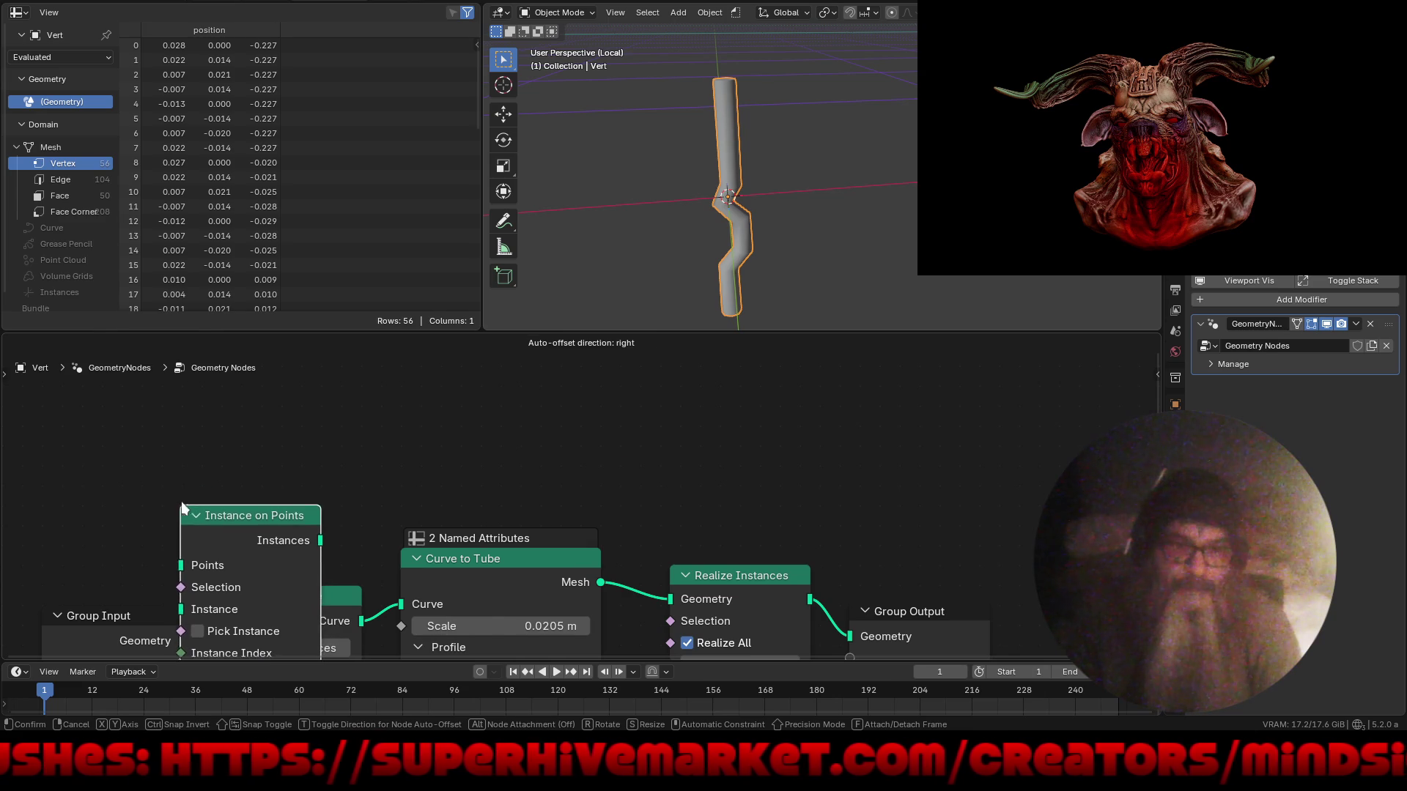
- Feed a Cube node into the Instance socket, shrinking it to 0.05 m per axis
mouse_move(384, 484)
middle_mouse_down()
mouse_move(604, 436)
mouse_move(628, 362)
middle_mouse_up()
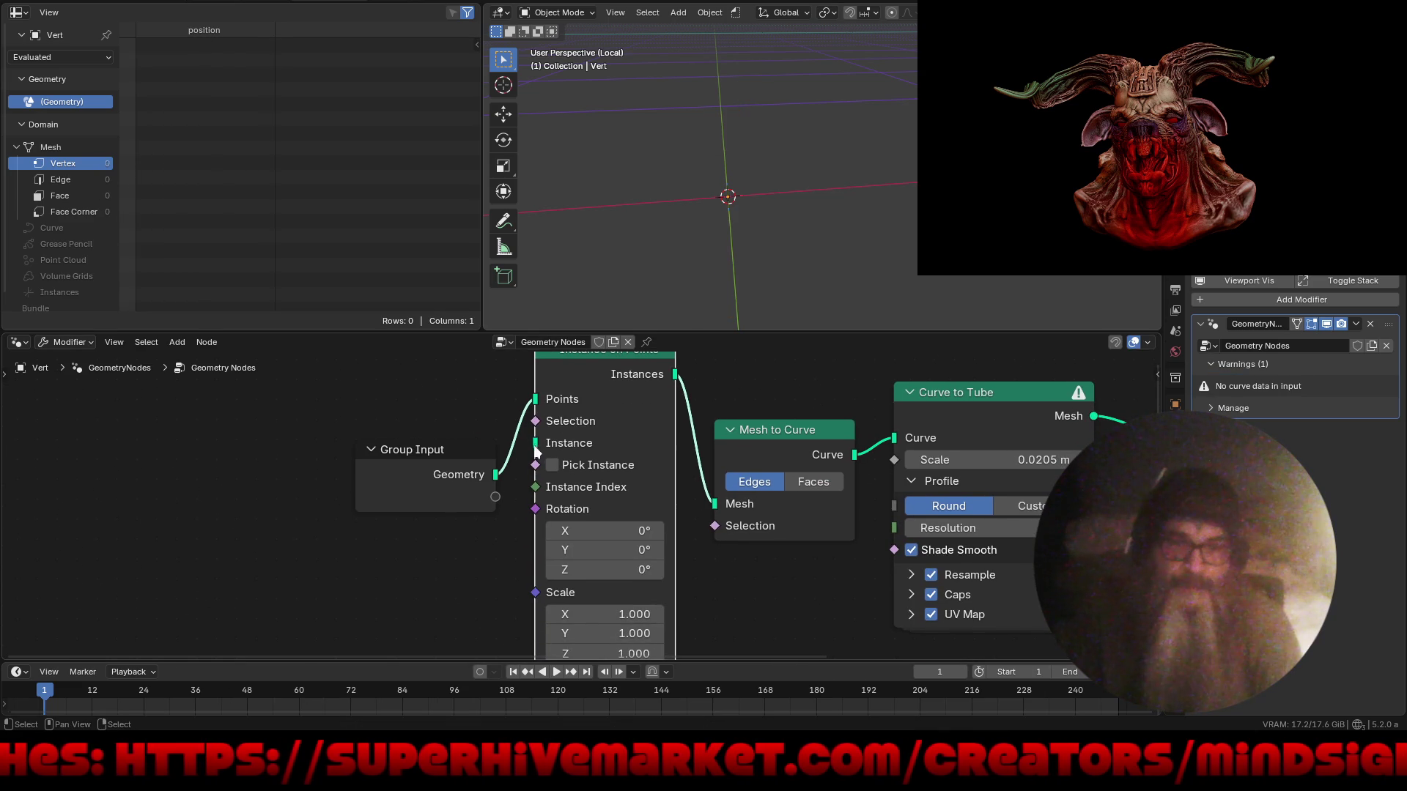
left_click_drag(507, 526, 359, 580)
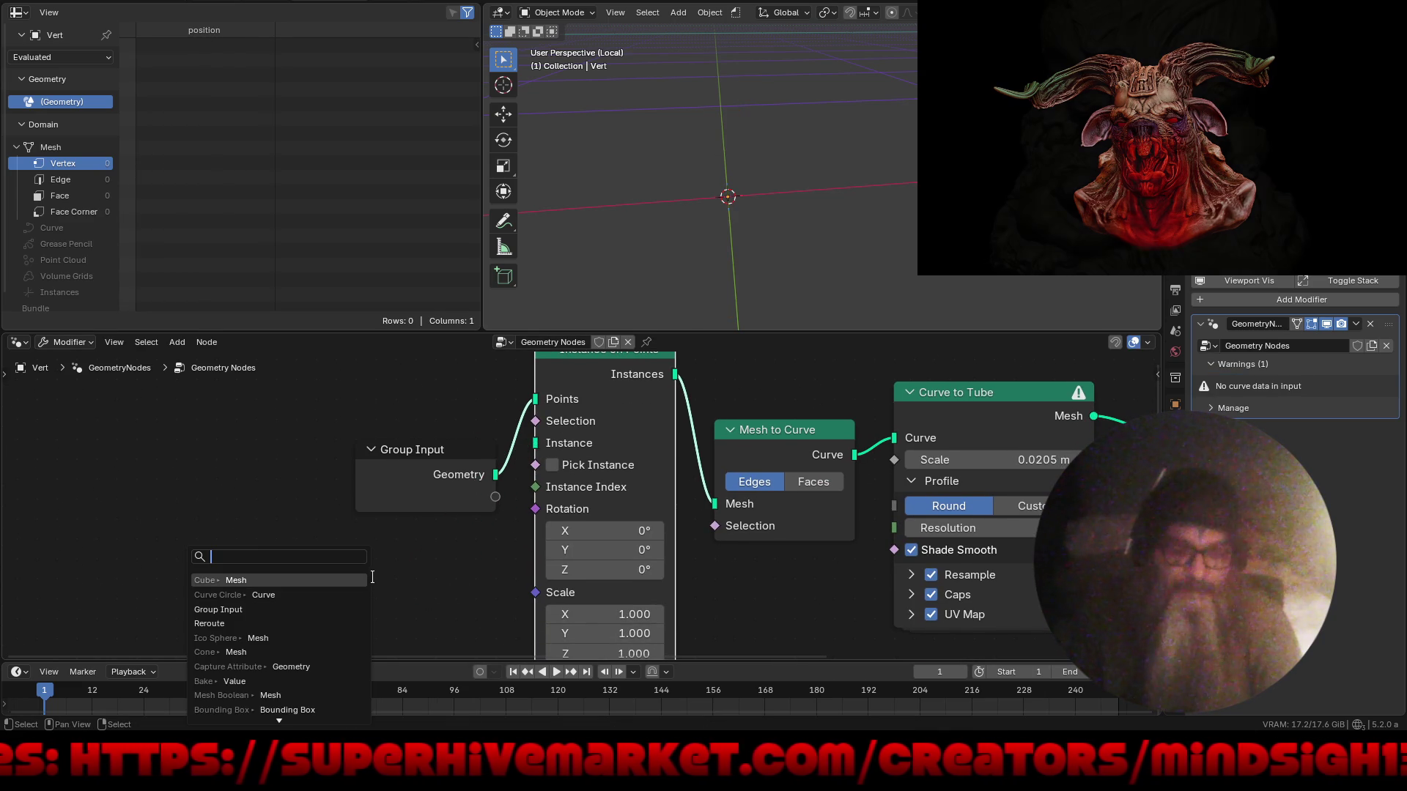
left_click(341, 581)
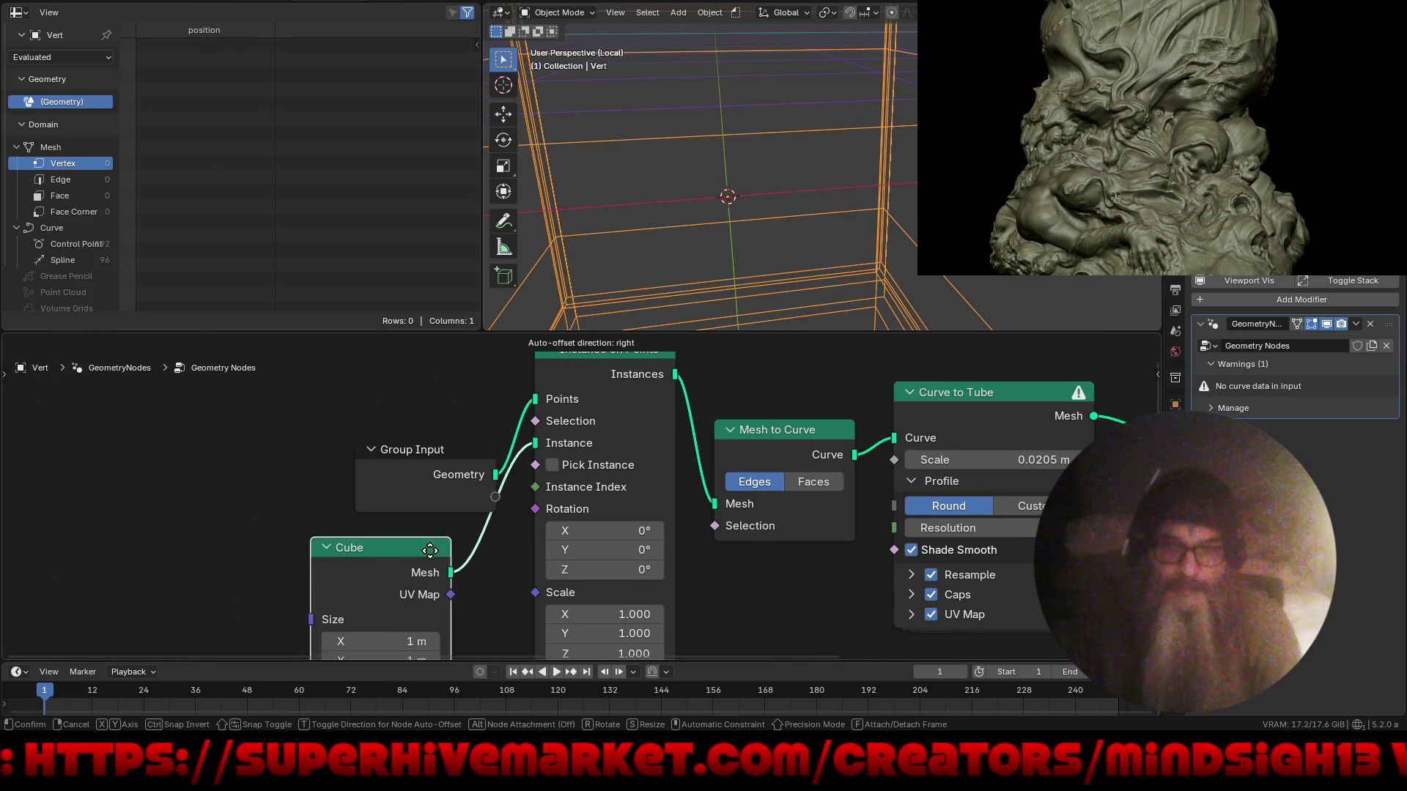
middle_click_drag(411, 587, 519, 419)
mouse_move(495, 469)
left_mouse_down()
mouse_move(499, 513)
mouse_move(407, 508)
mouse_move(438, 513)
left_mouse_up()
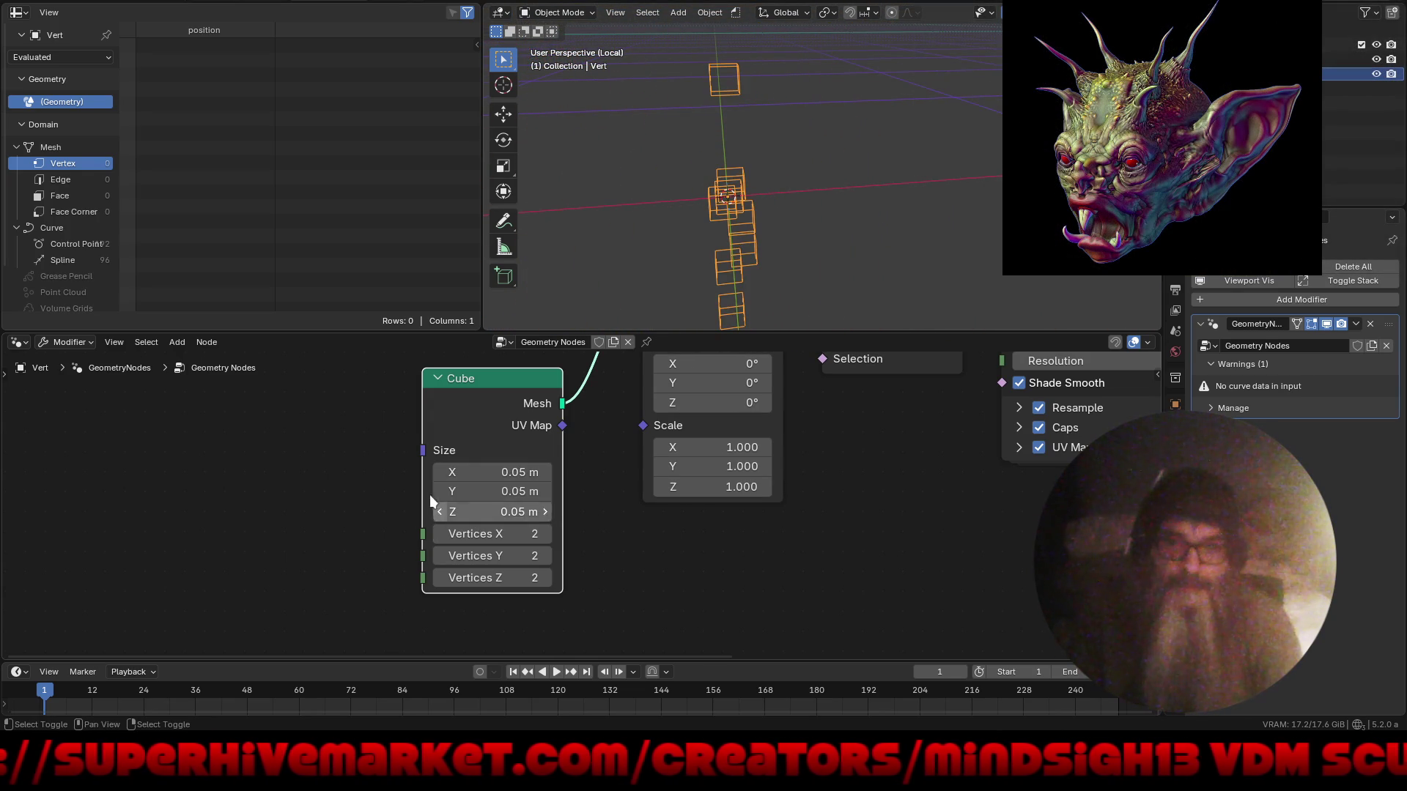
middle_click_drag(611, 423, 610, 424)
scroll(560, 561, "down", 5)
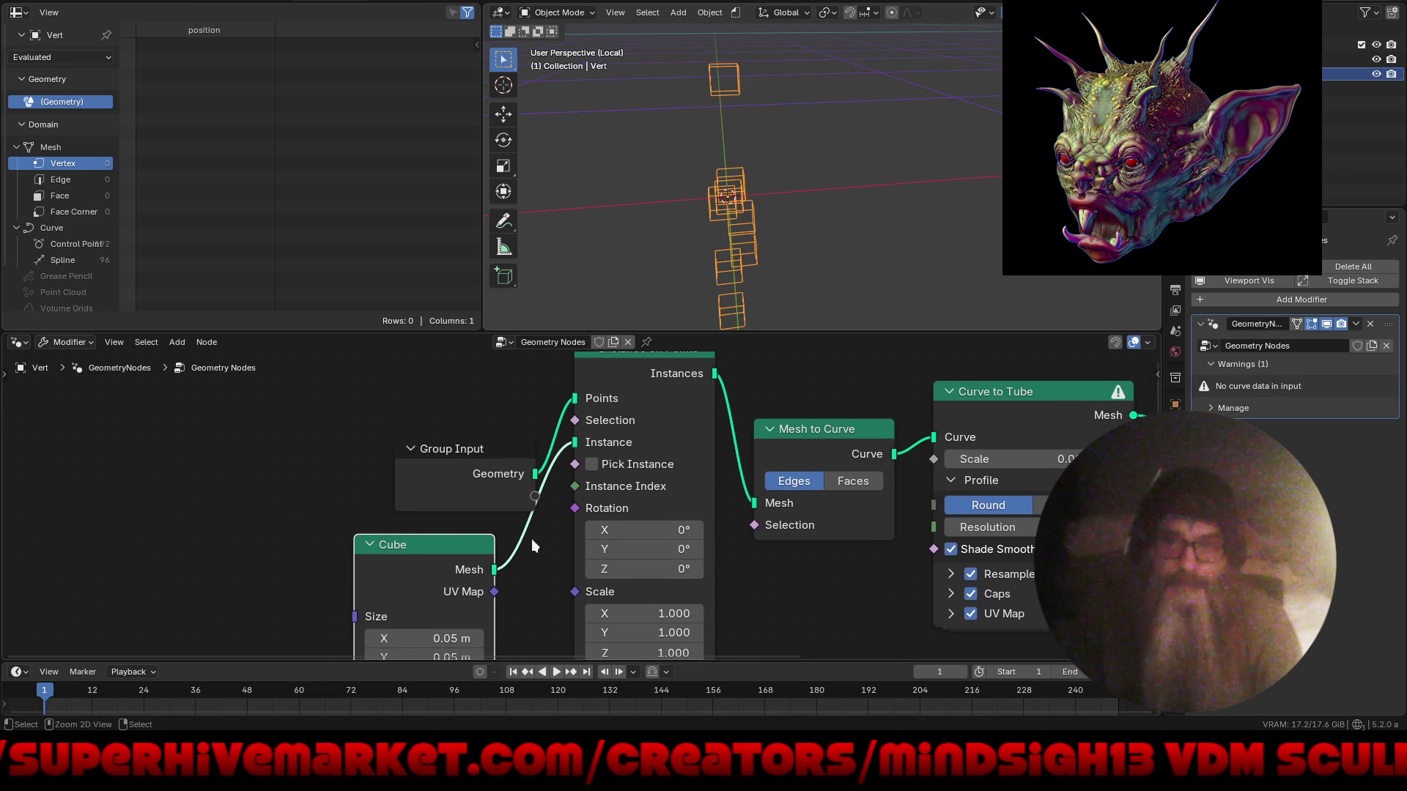
- Add a Join Geometry node on the input geometry link, with Realize Instances feeding it
left_click_drag(468, 475, 360, 433)
mouse_move(544, 528)
left_mouse_down()
mouse_move(920, 392)
mouse_move(888, 413)
left_mouse_up()
type("jo")
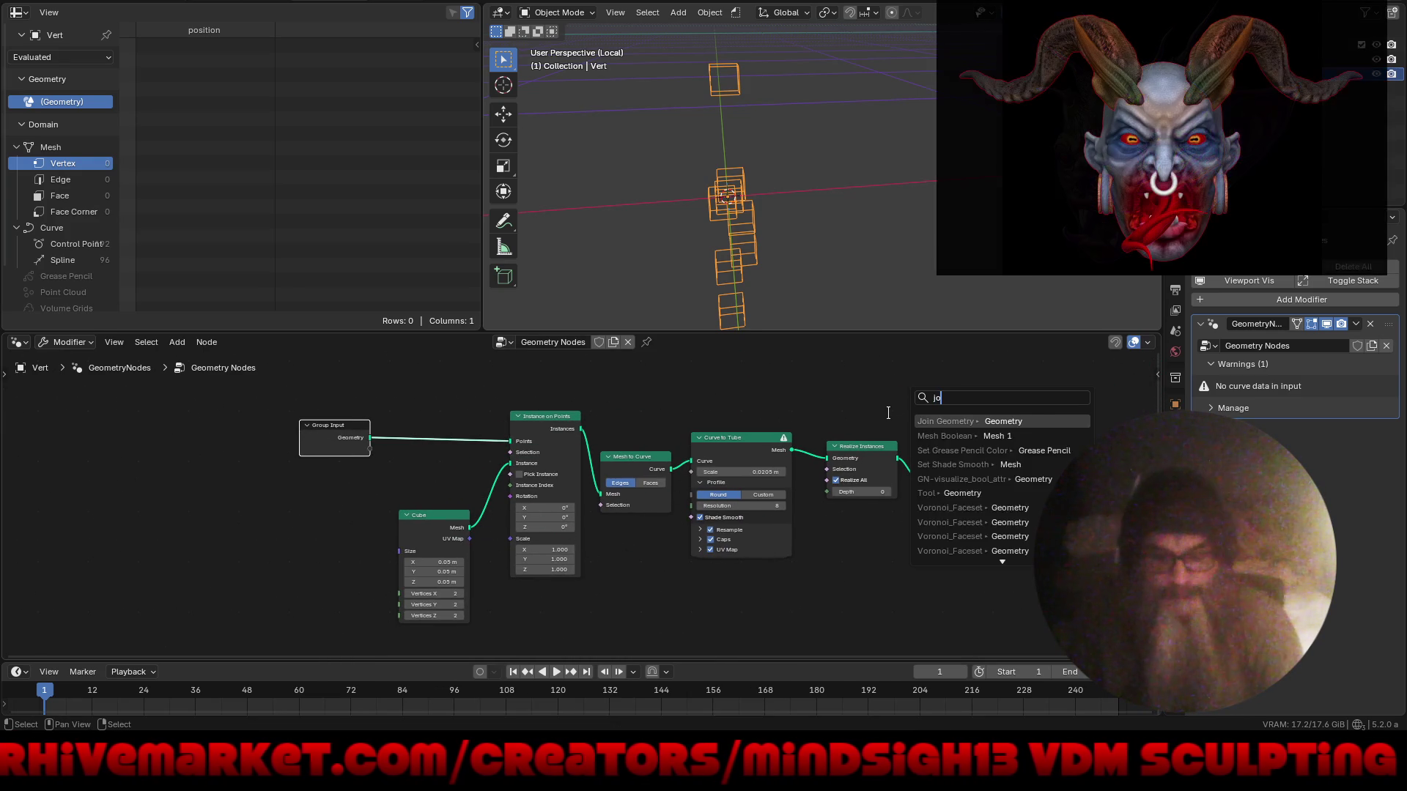
key("Return")
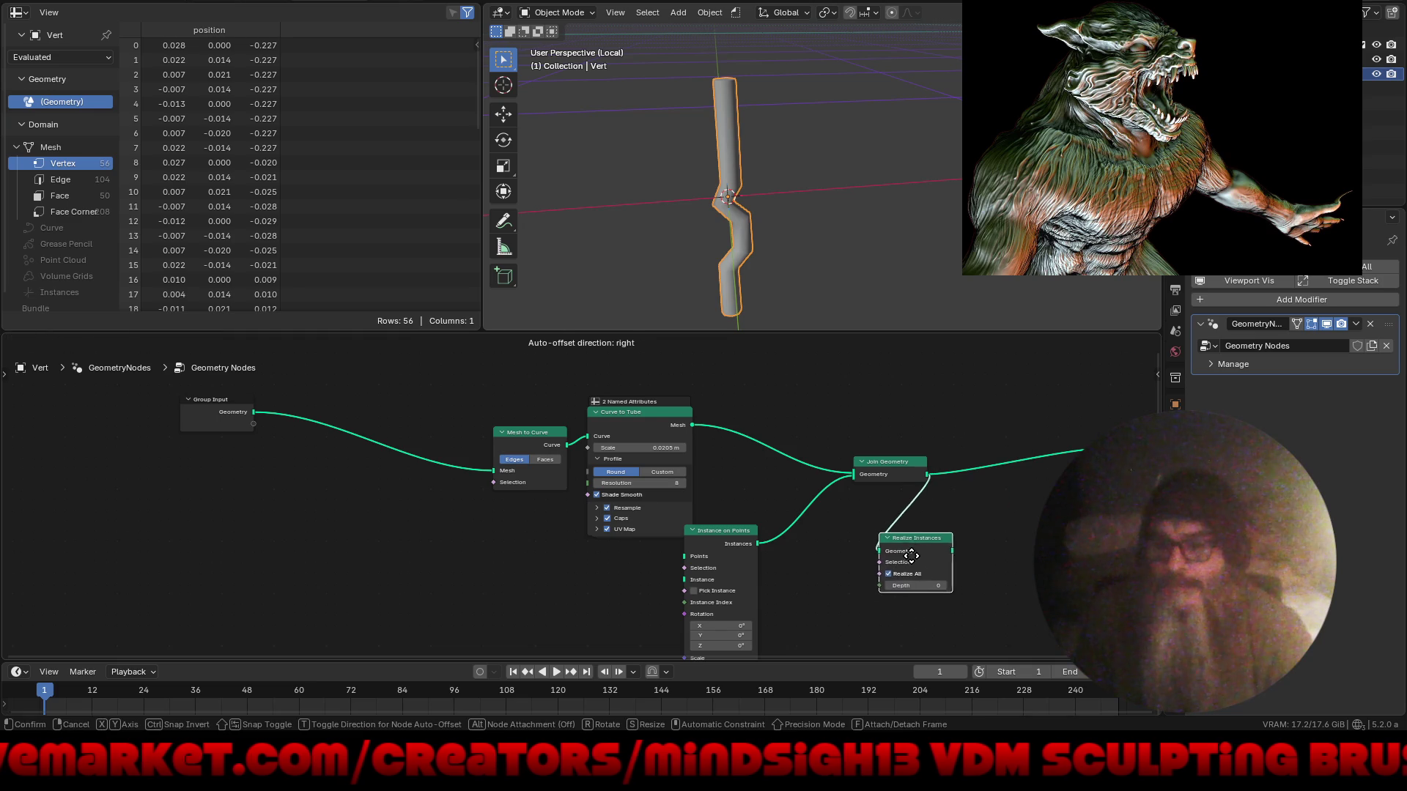
left_click(895, 562)
right_click_drag(893, 516, 917, 533, "ctrl")
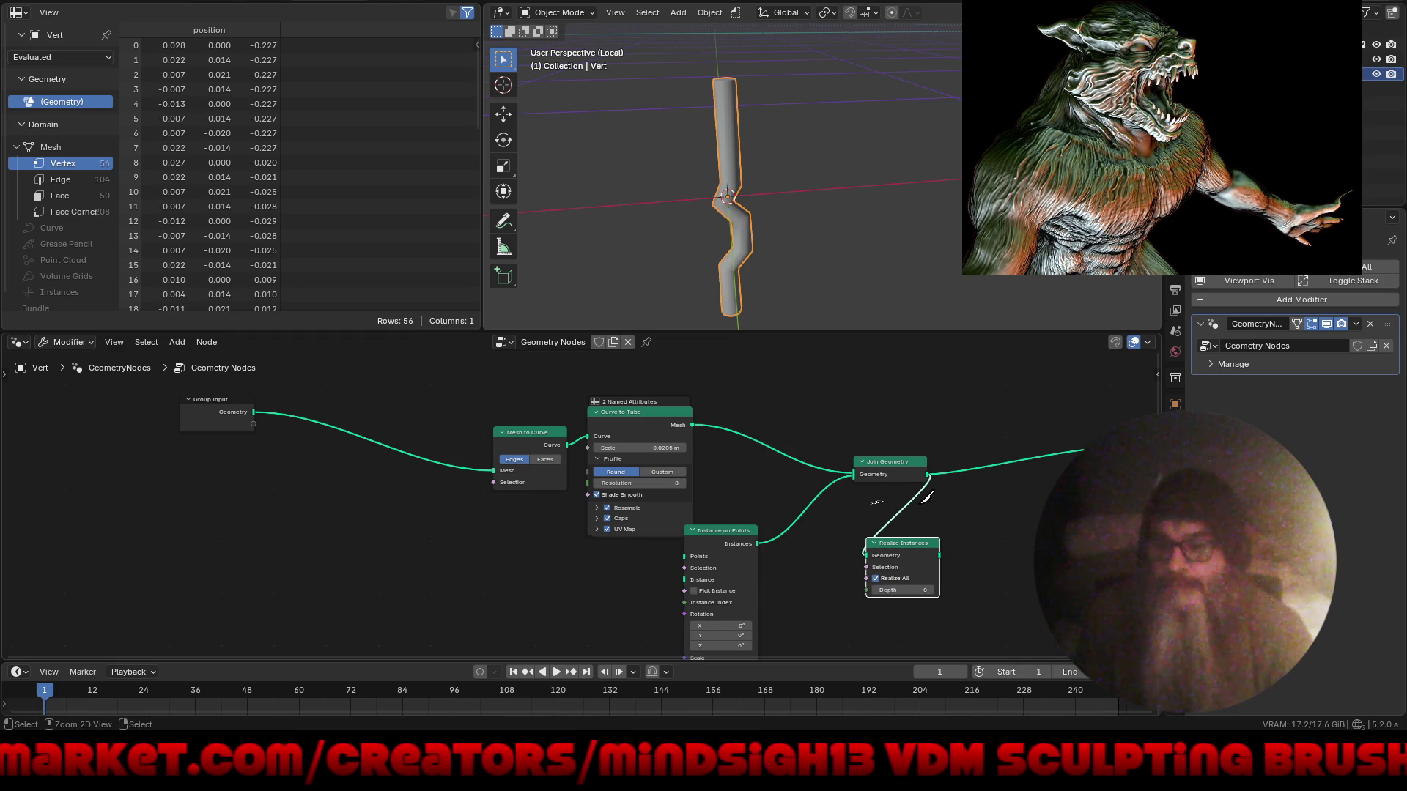
left_click_drag(912, 543, 816, 512)
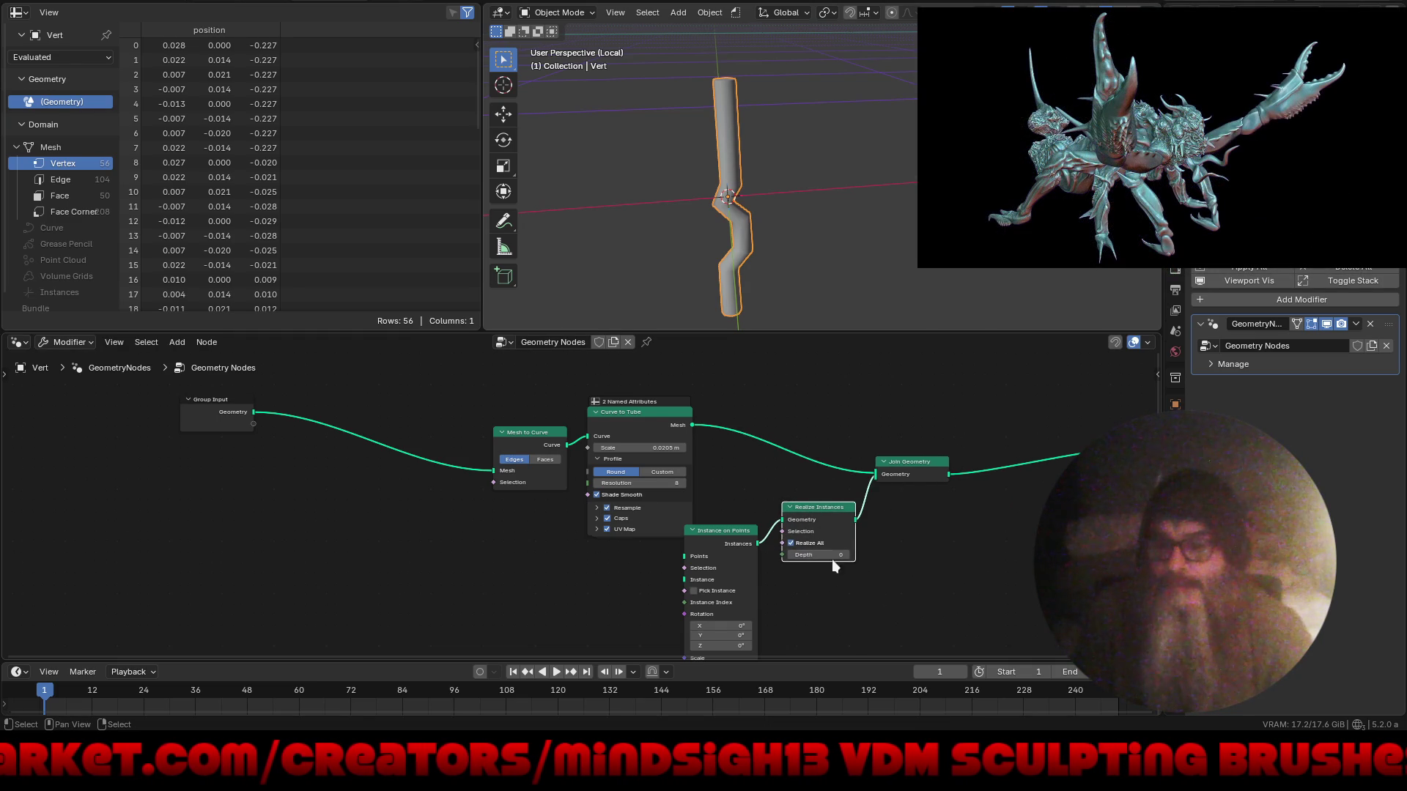
- Connect the Group Input geometry to the Points socket of Instance on Points
middle_click_drag(625, 602, 741, 524)
scroll(821, 447, "up", 2)
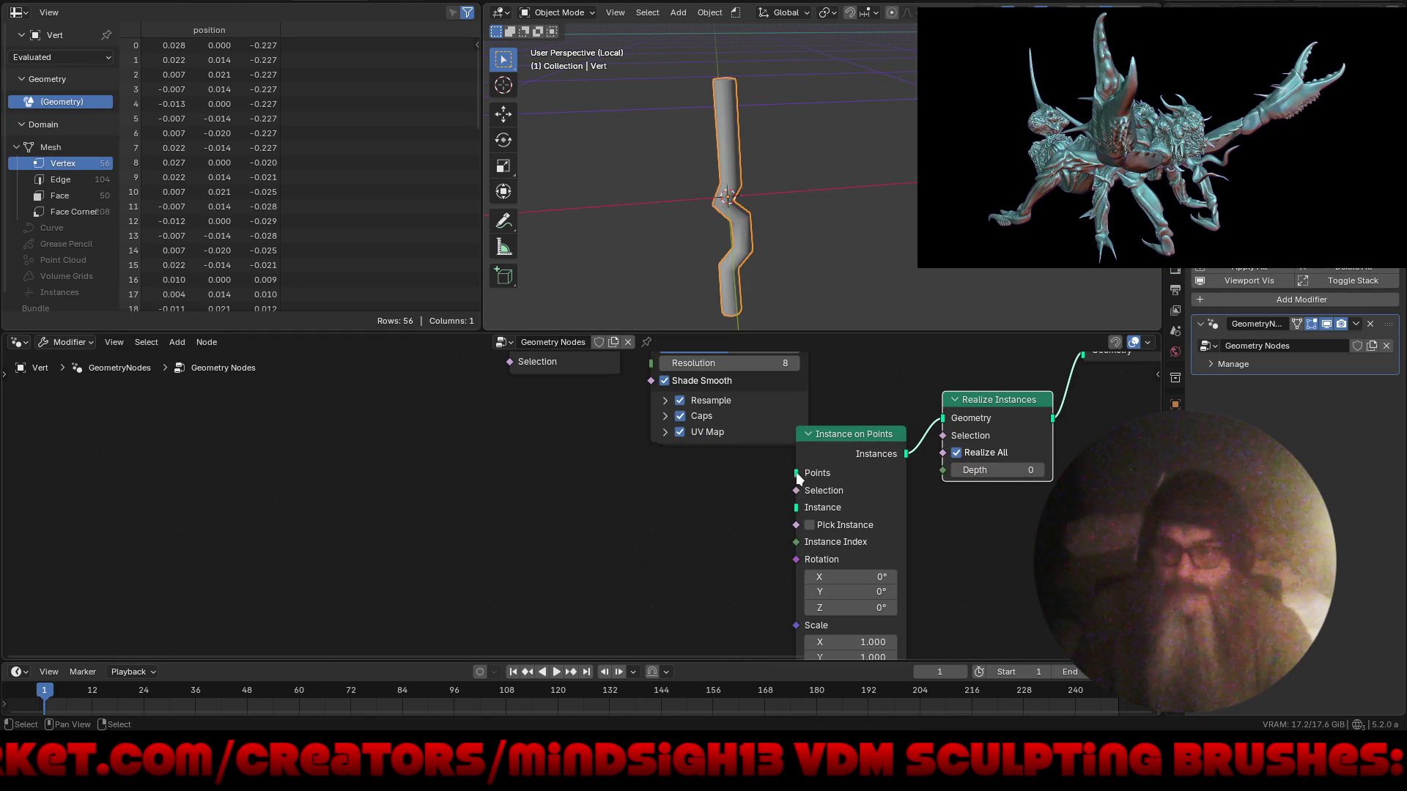
mouse_move(486, 541)
left_mouse_down()
mouse_move(340, 292)
mouse_move(150, 516)
left_mouse_up()
middle_click_drag(455, 574, 403, 352)
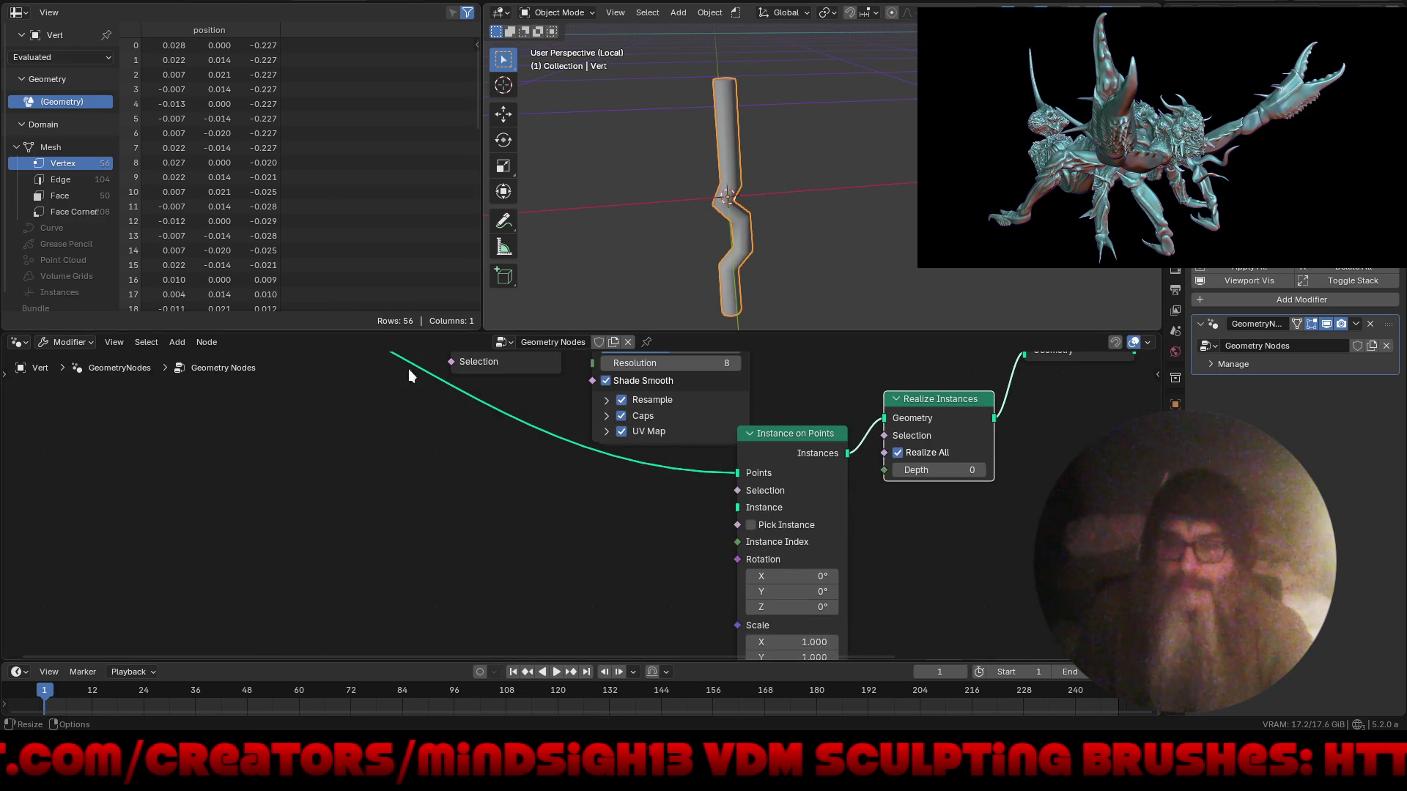
left_click_drag(738, 508, 506, 558)
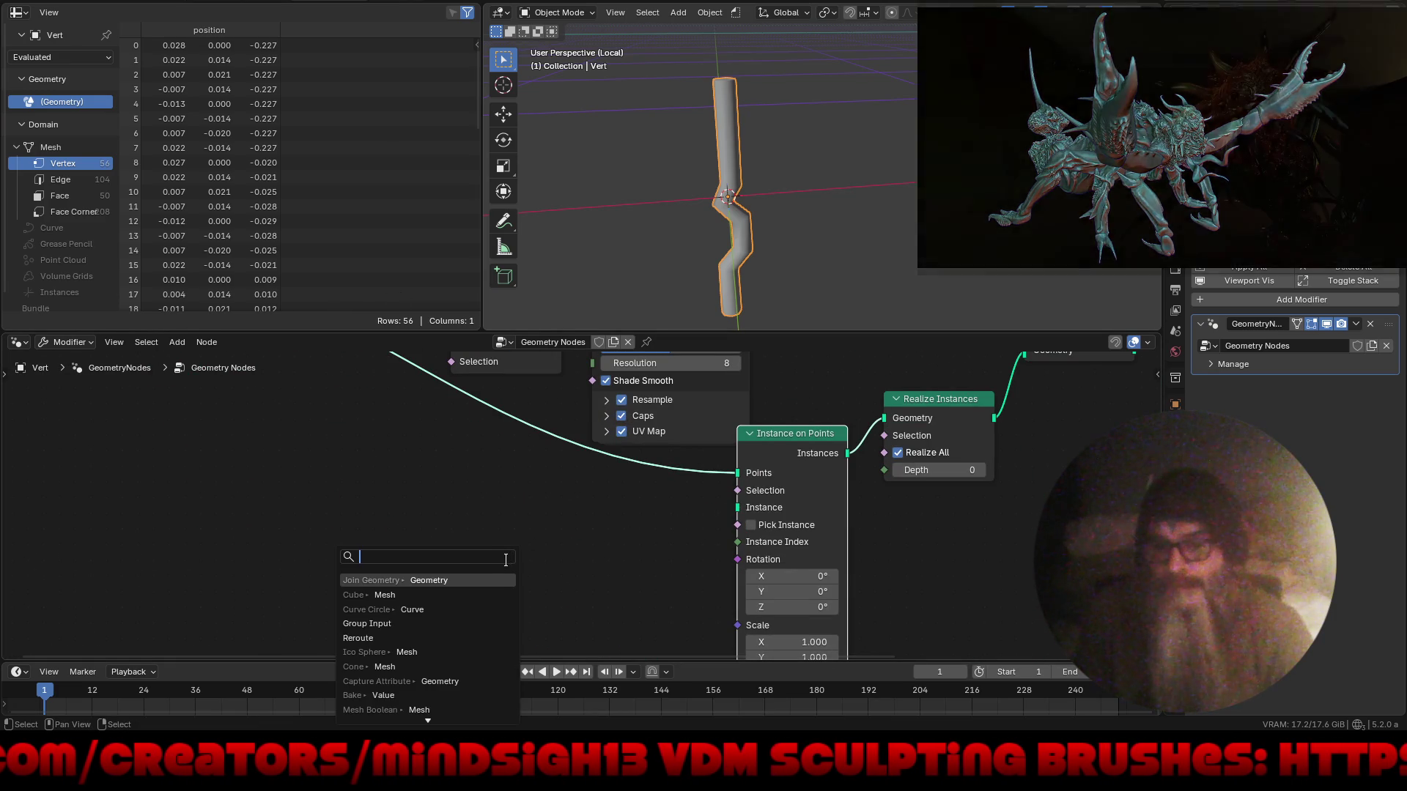
- Add a Cone node as the instanced shape with 3 vertices and a shorter depth
type("con")
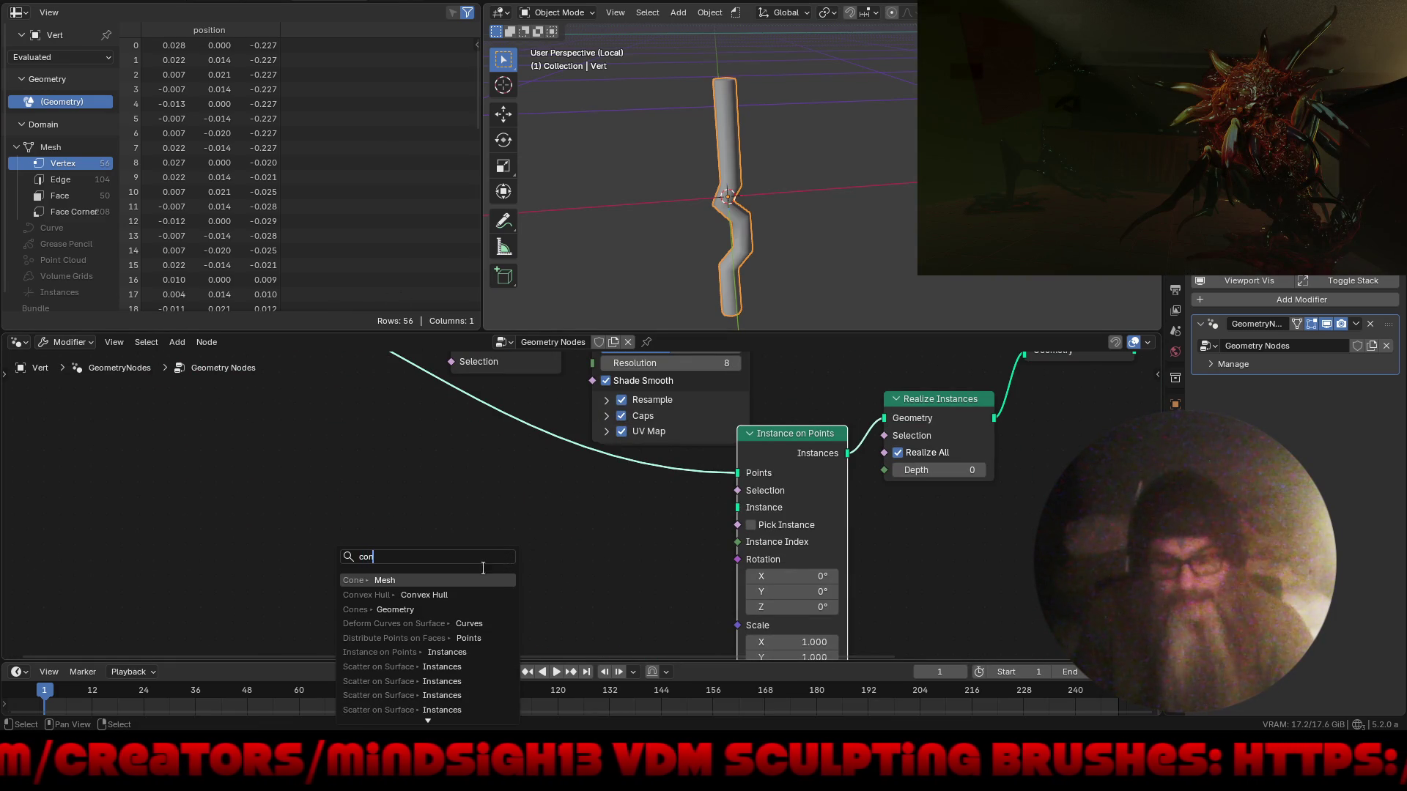
left_click(453, 579)
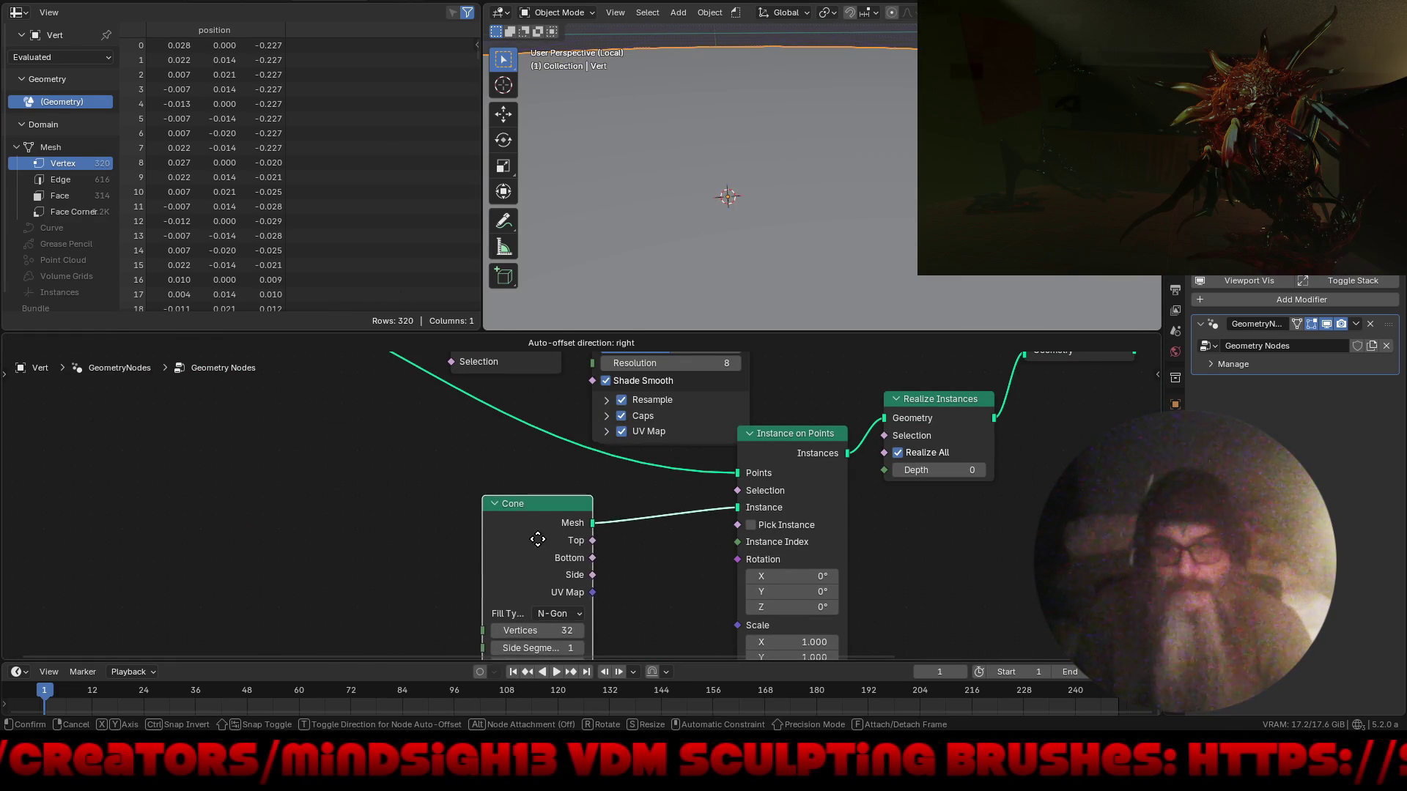
left_click(539, 539)
middle_click_drag(539, 586, 622, 463)
left_click_drag(620, 508, 522, 517)
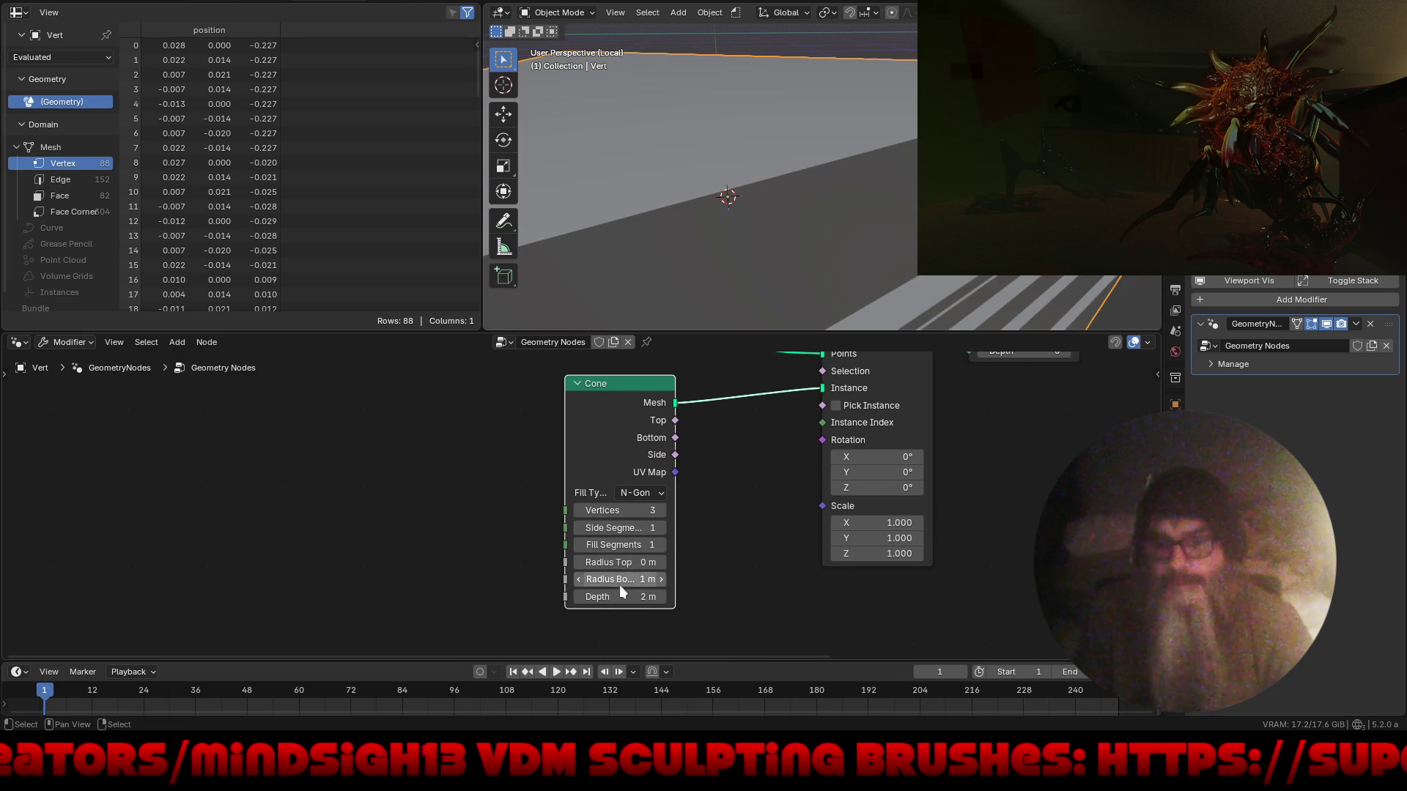
mouse_move(618, 601)
left_mouse_down()
mouse_move(586, 599)
mouse_move(599, 583)
mouse_move(666, 581)
left_mouse_up()
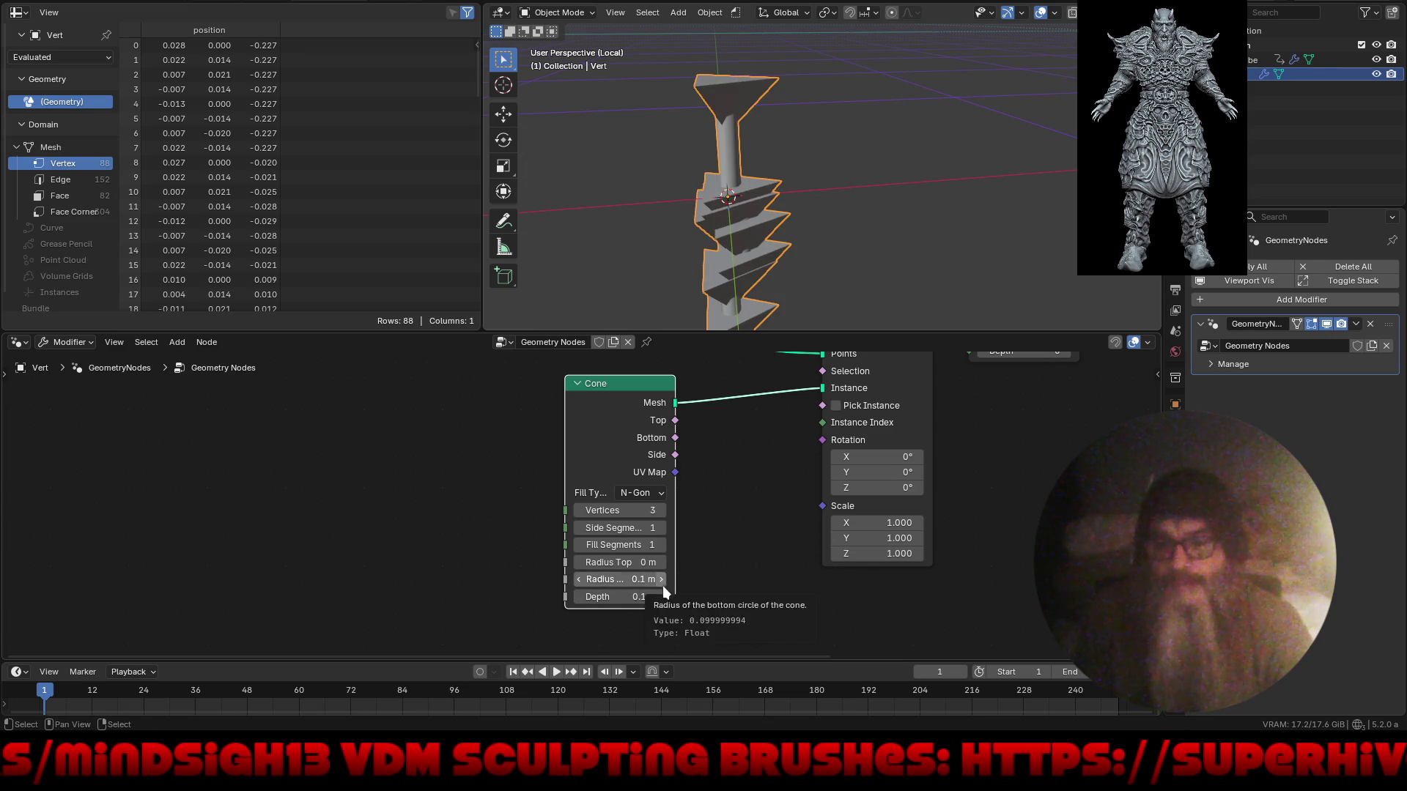
mouse_move(736, 217)
middle_mouse_down()
mouse_move(825, 248)
mouse_move(802, 223)
mouse_move(815, 177)
mouse_move(811, 244)
middle_mouse_up()
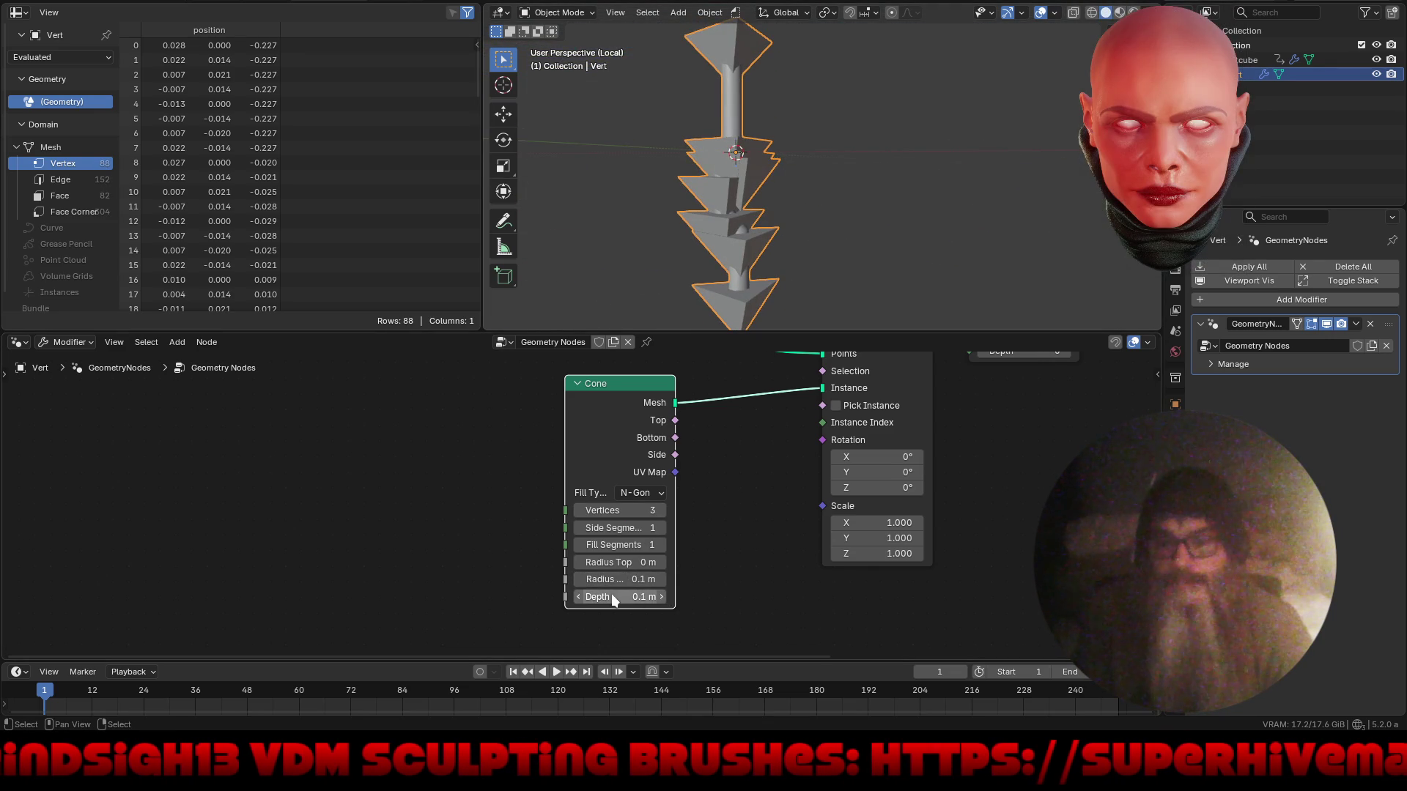
- Set the cone's bottom radius to 0.02 m and depth to 0.02 m
left_click_drag(622, 576, 659, 602)
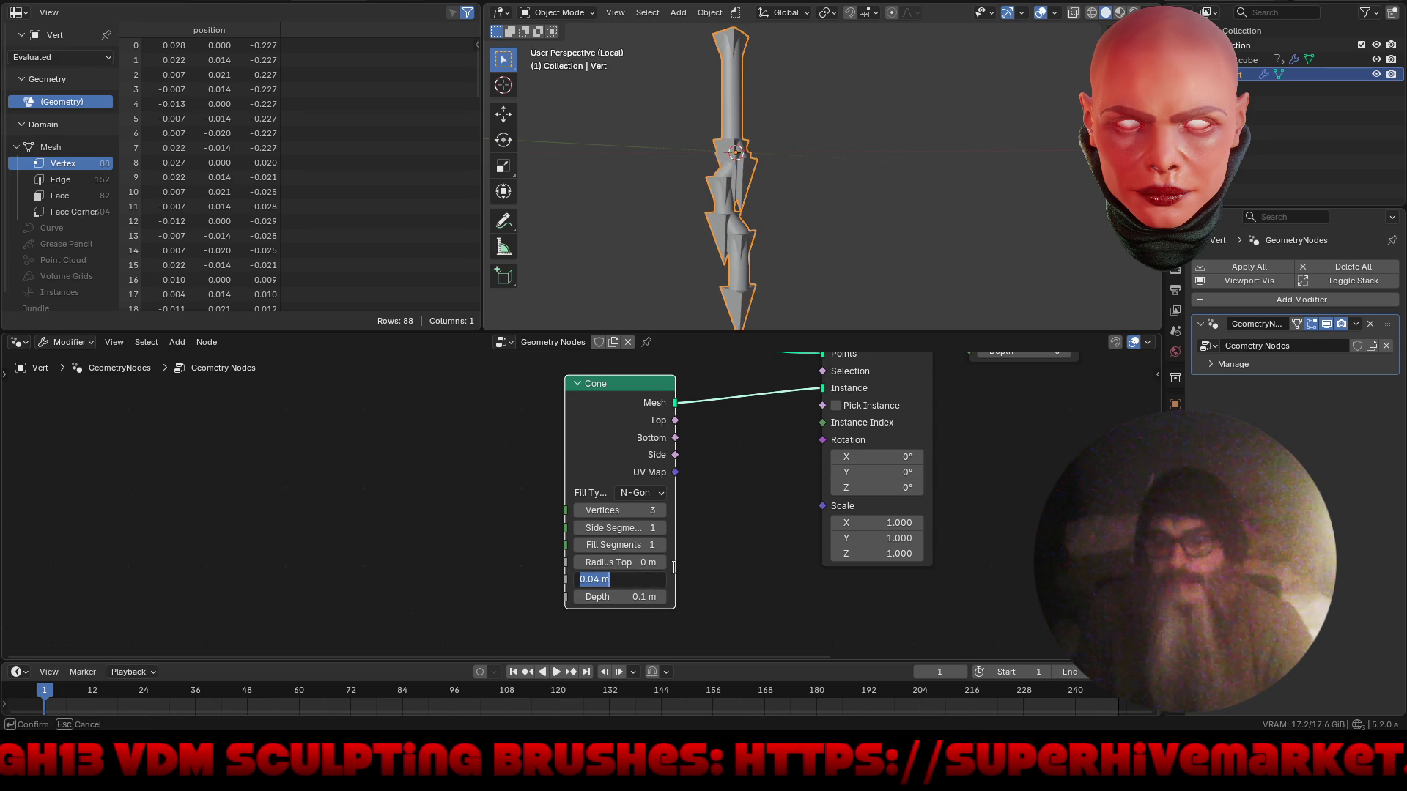
type("0.02")
key("Return")
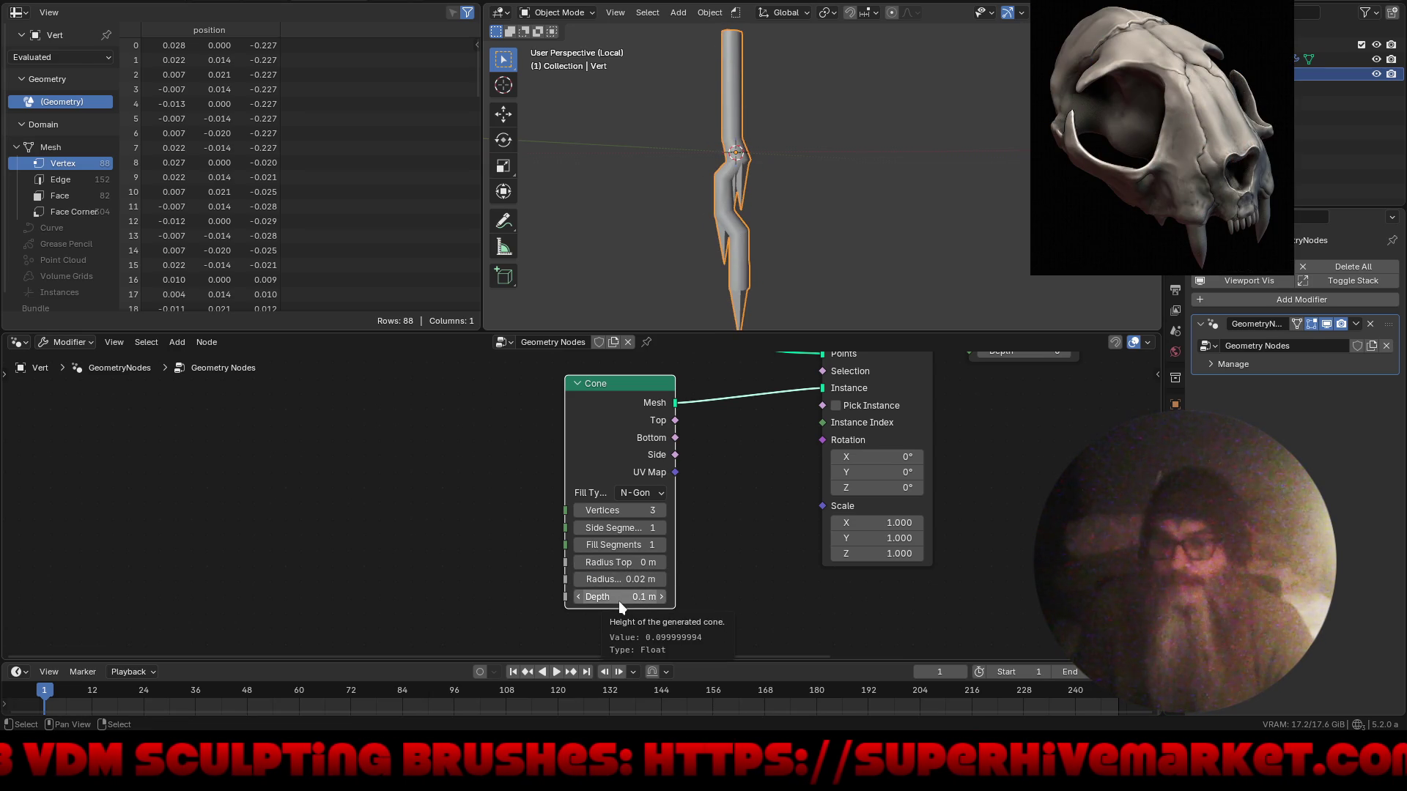
left_click_drag(619, 596, 618, 598)
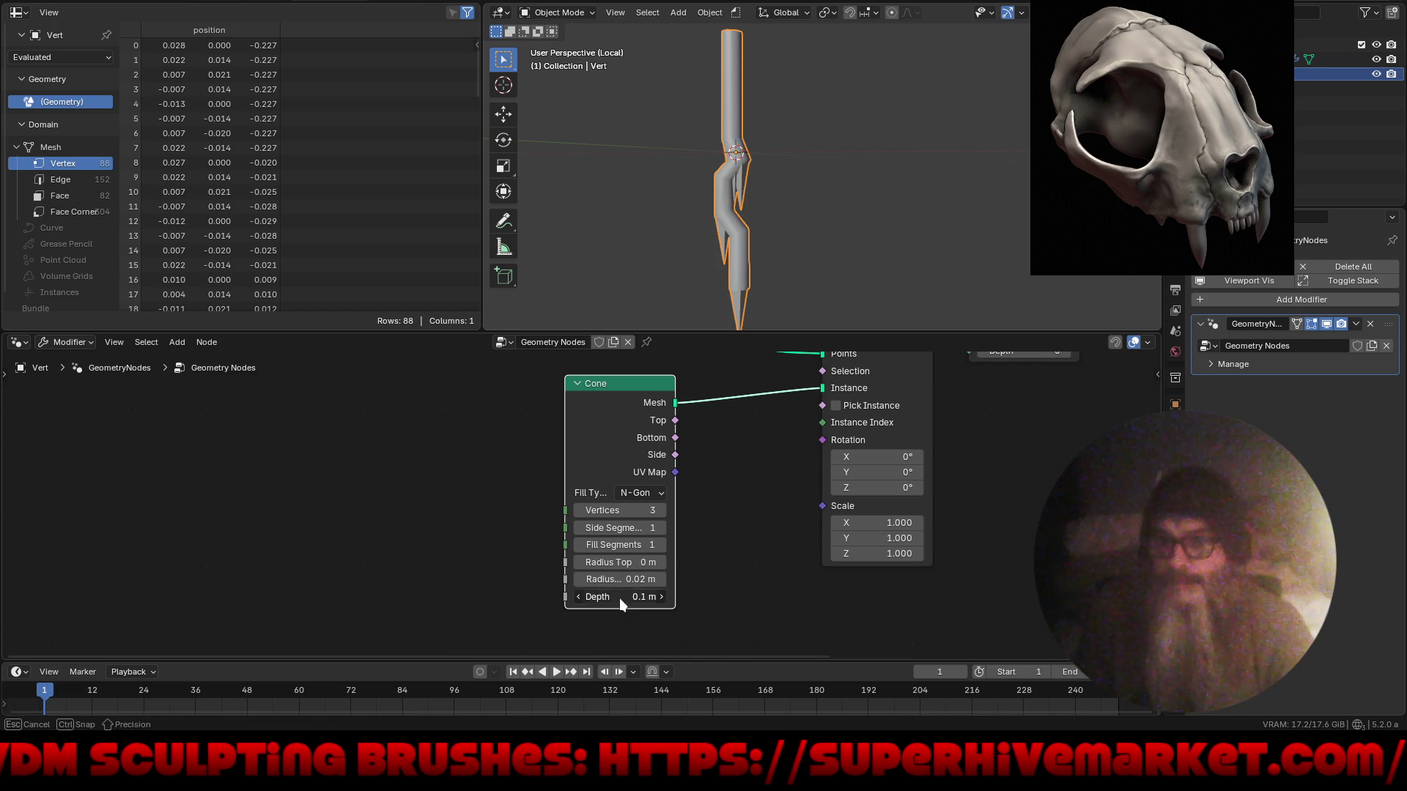
type(".0")
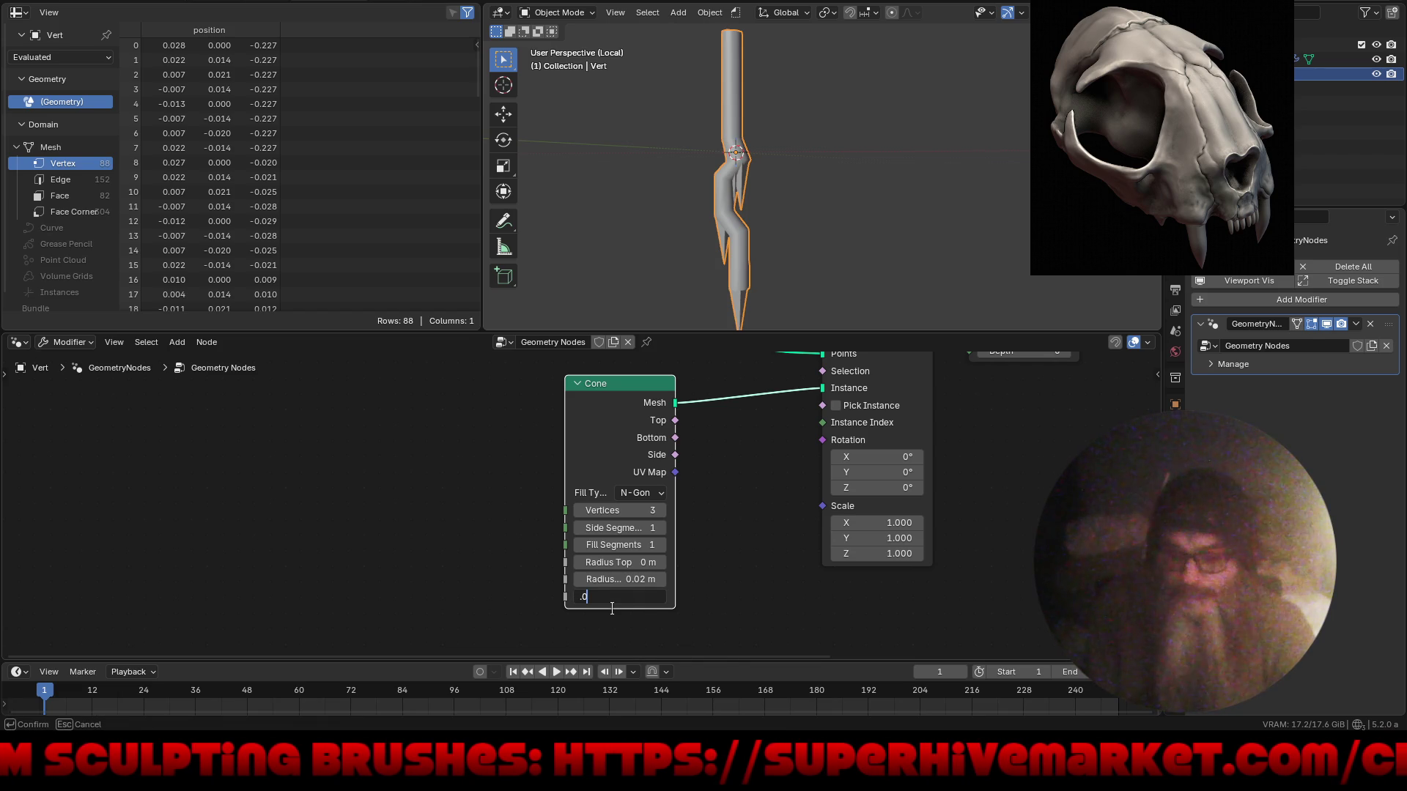
type("2")
key("Return")
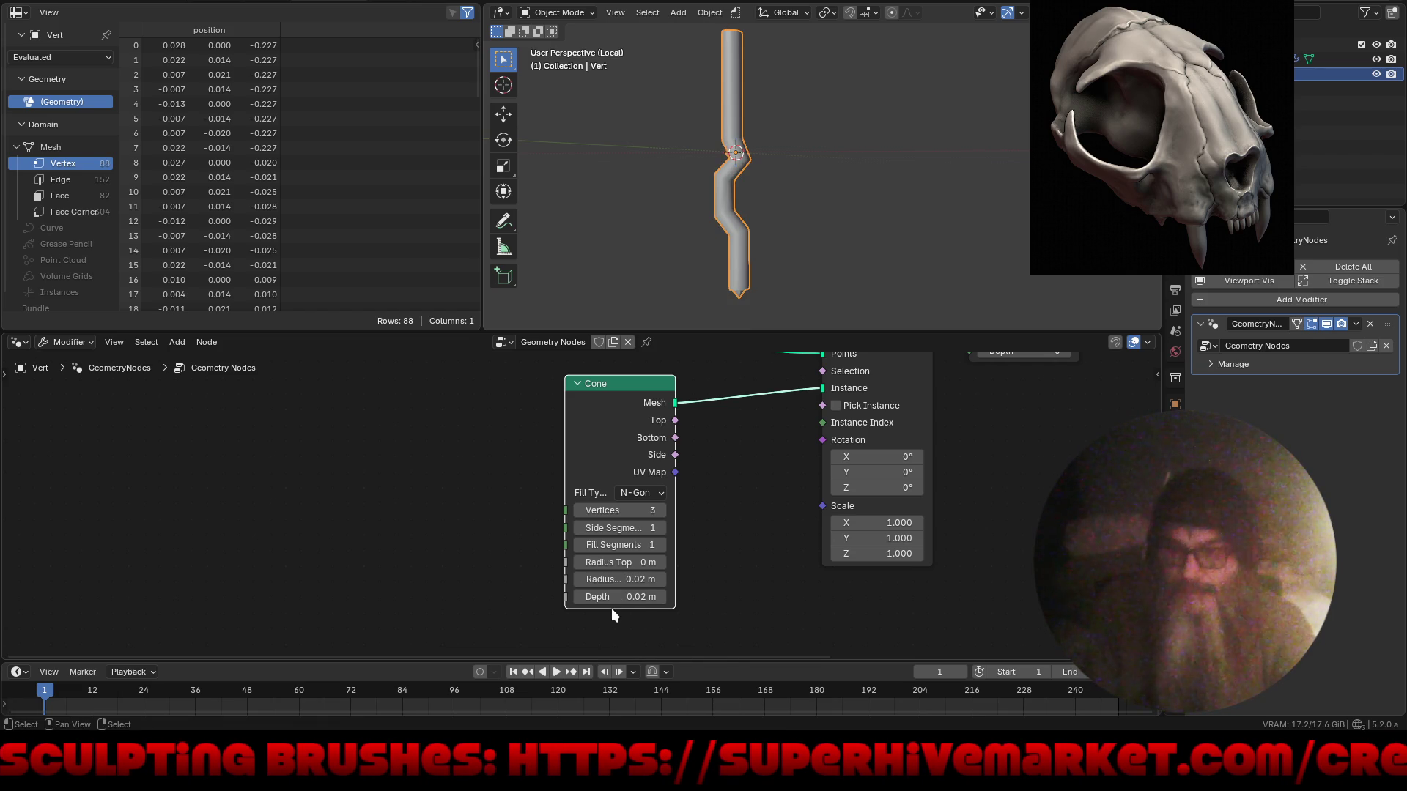
middle_click_drag(737, 467, 655, 562)
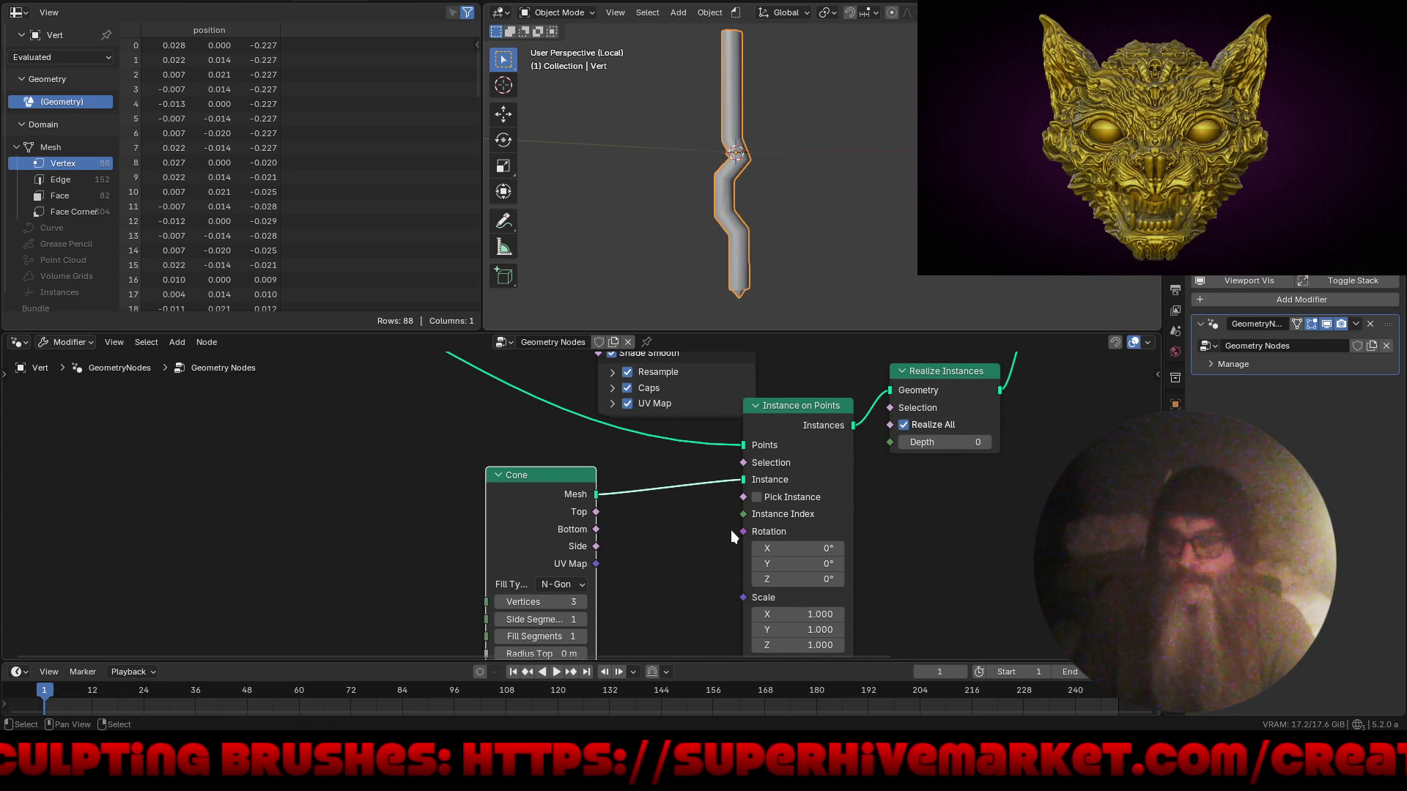
- Add a Normal node linked to the Rotation input of Instance on Points
left_click_drag(743, 532, 237, 553)
type("no")
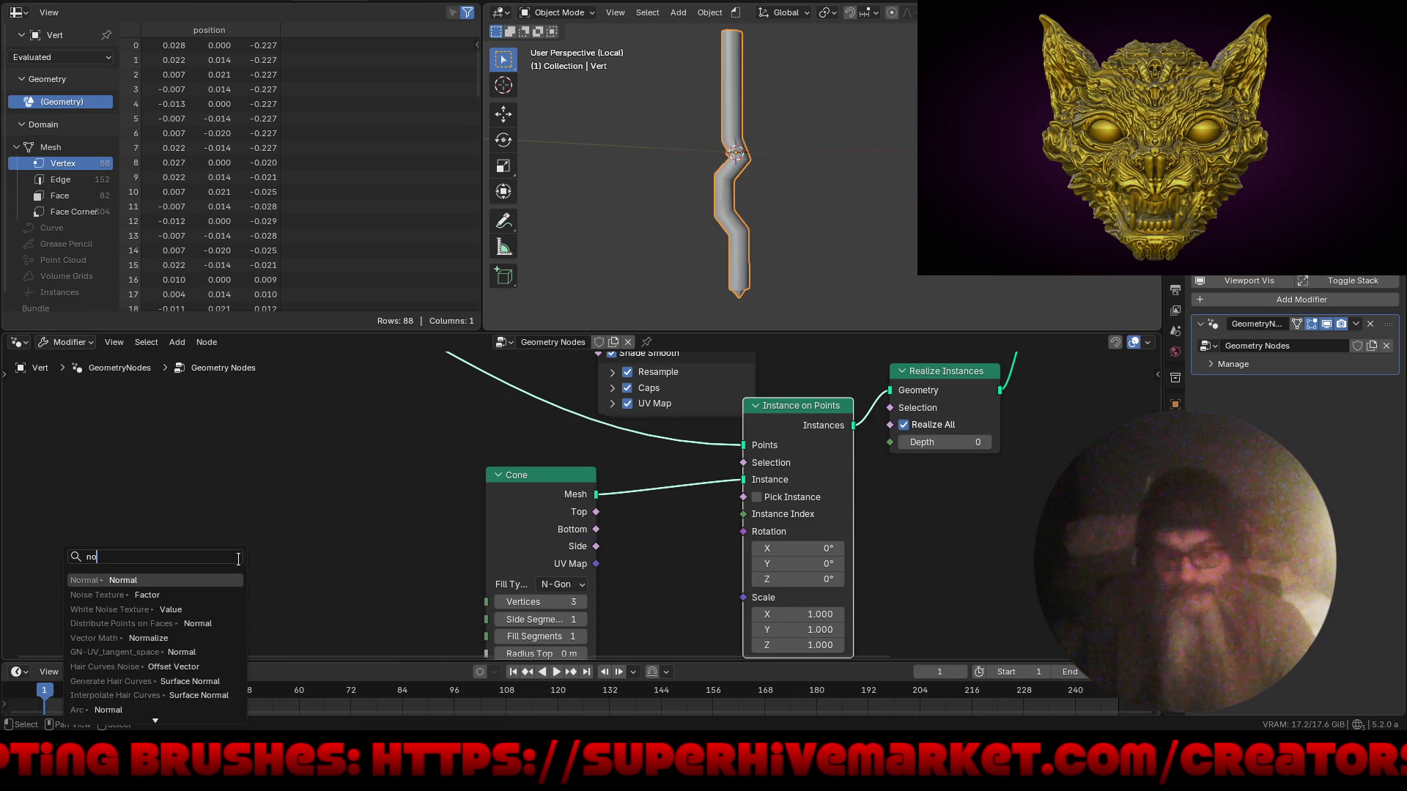
key("Return")
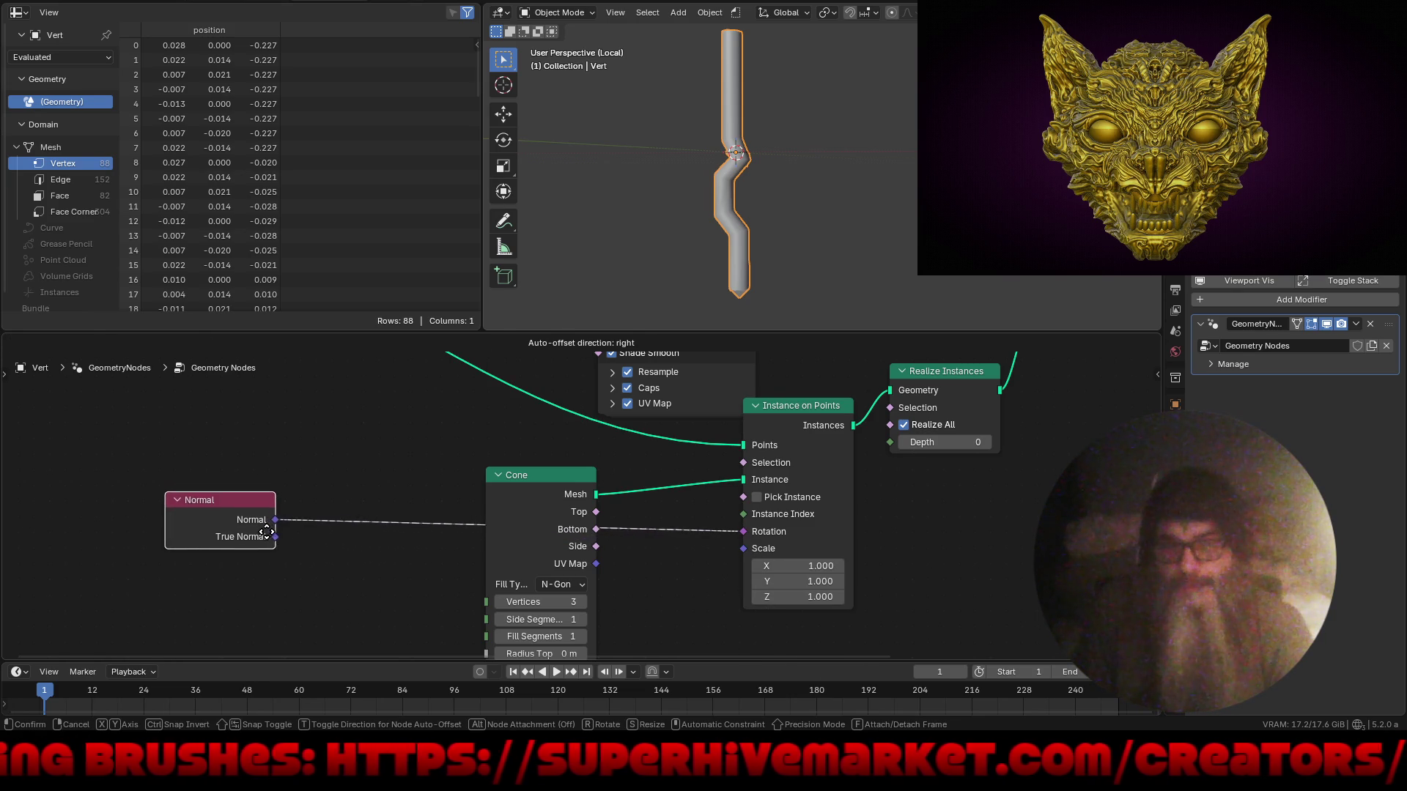
left_click(340, 522)
mouse_move(675, 230)
middle_mouse_down()
mouse_move(894, 192)
mouse_move(693, 200)
mouse_move(702, 232)
mouse_move(768, 173)
mouse_move(843, 193)
mouse_move(652, 233)
mouse_move(1021, 245)
mouse_move(889, 239)
mouse_move(787, 265)
middle_mouse_up()
- Insert a Vector Math node on the Normal link and switch it to Multiply
left_click(289, 590)
key("shift+a")
type("vec")
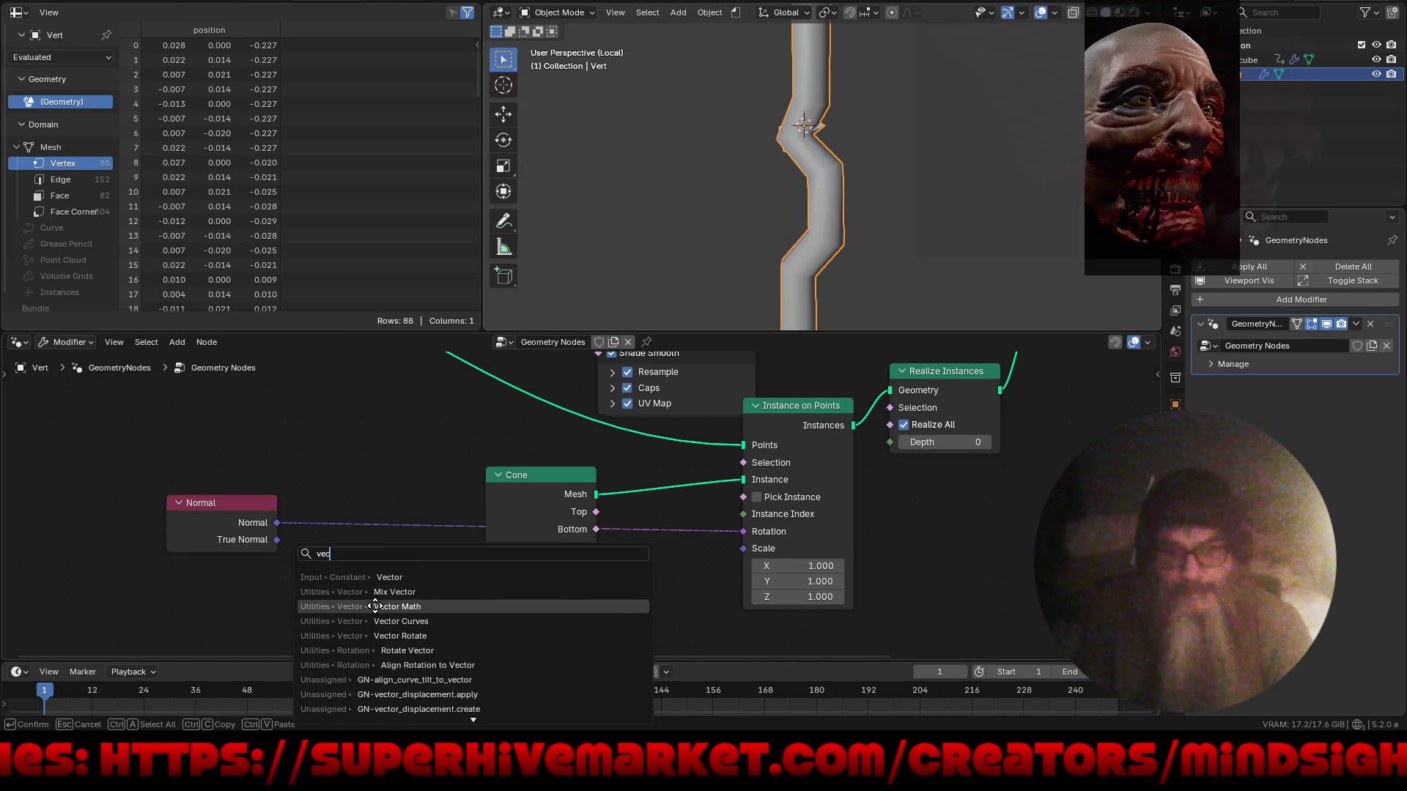
left_click(329, 607)
left_click(330, 535)
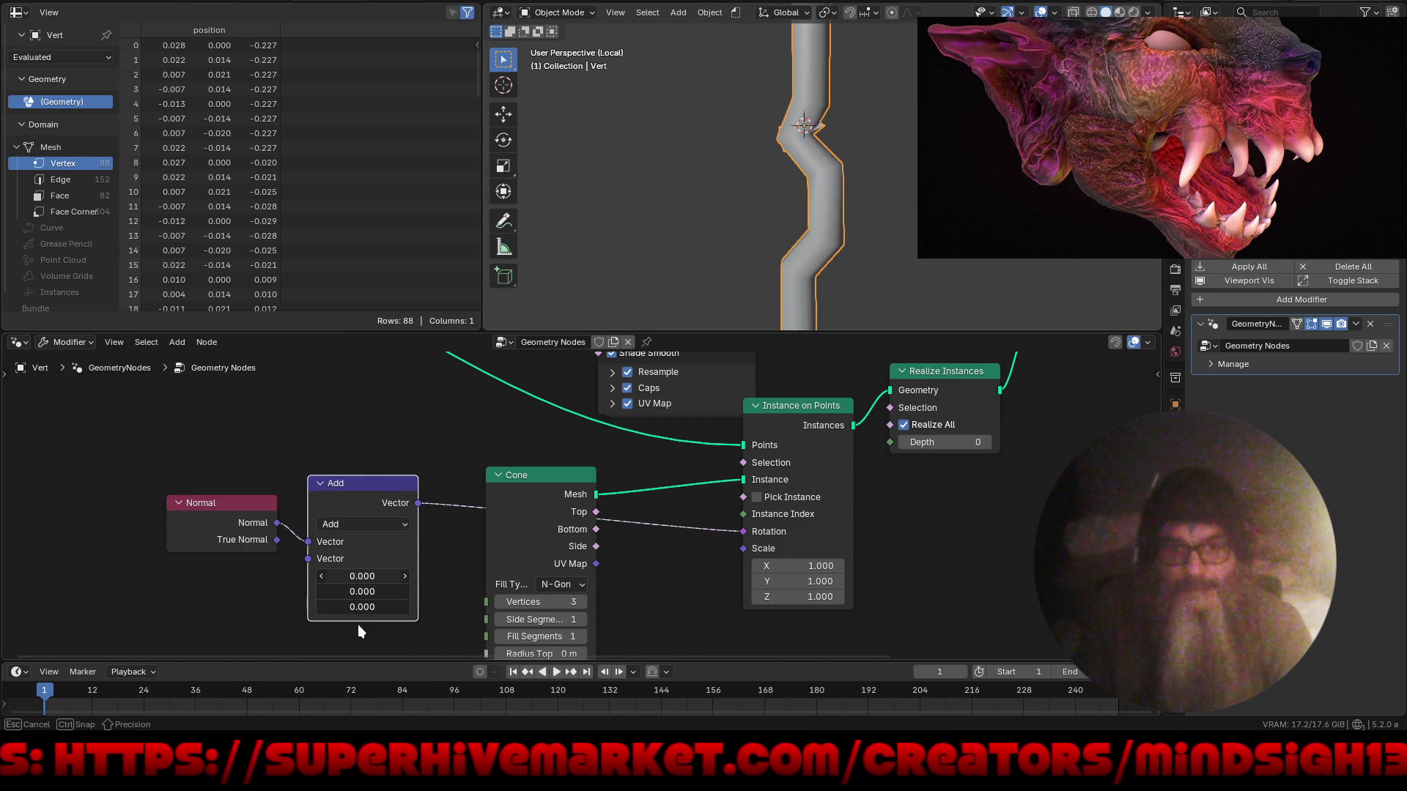
mouse_move(377, 624)
left_mouse_down()
mouse_move(450, 627)
mouse_move(362, 642)
mouse_move(384, 643)
left_mouse_up()
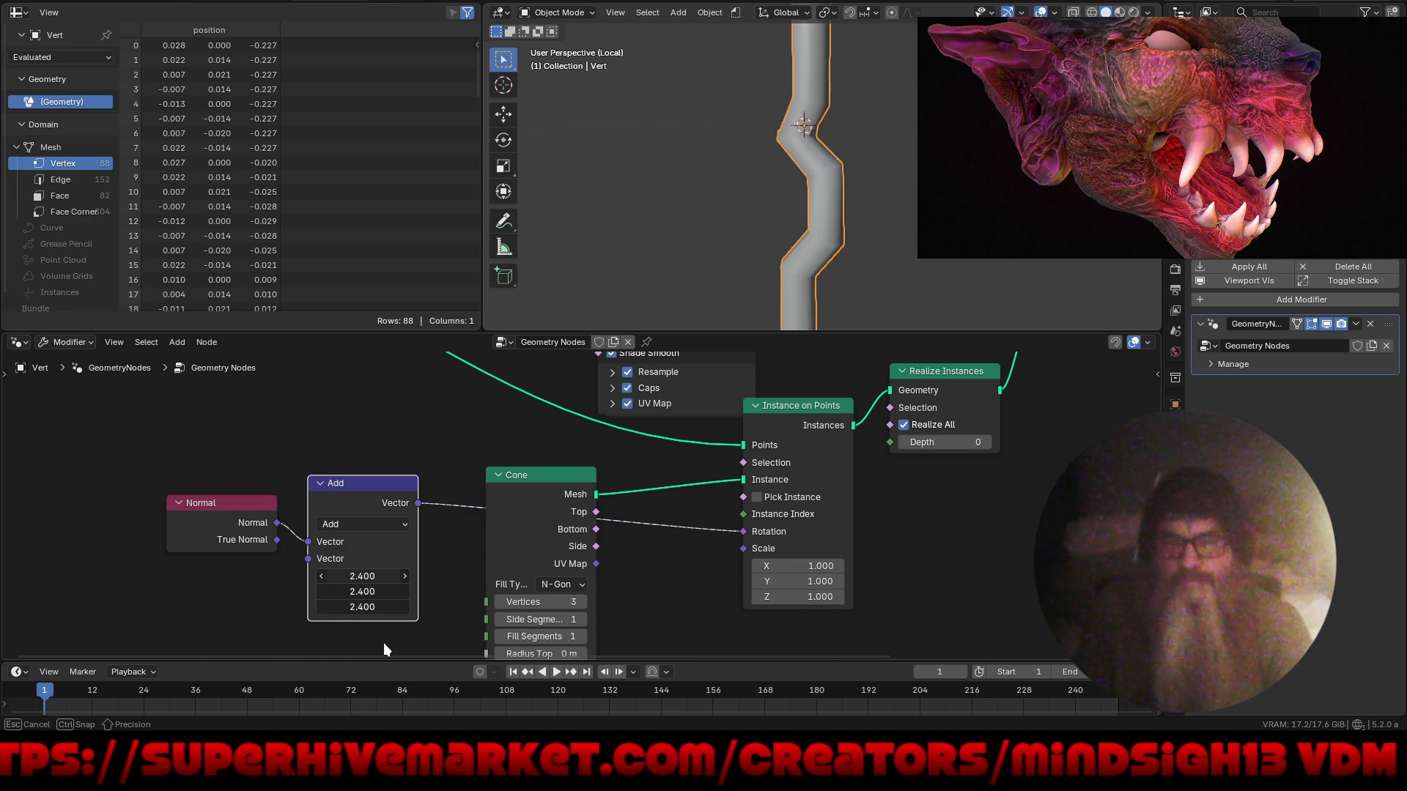
left_click(362, 526)
left_click(368, 283)
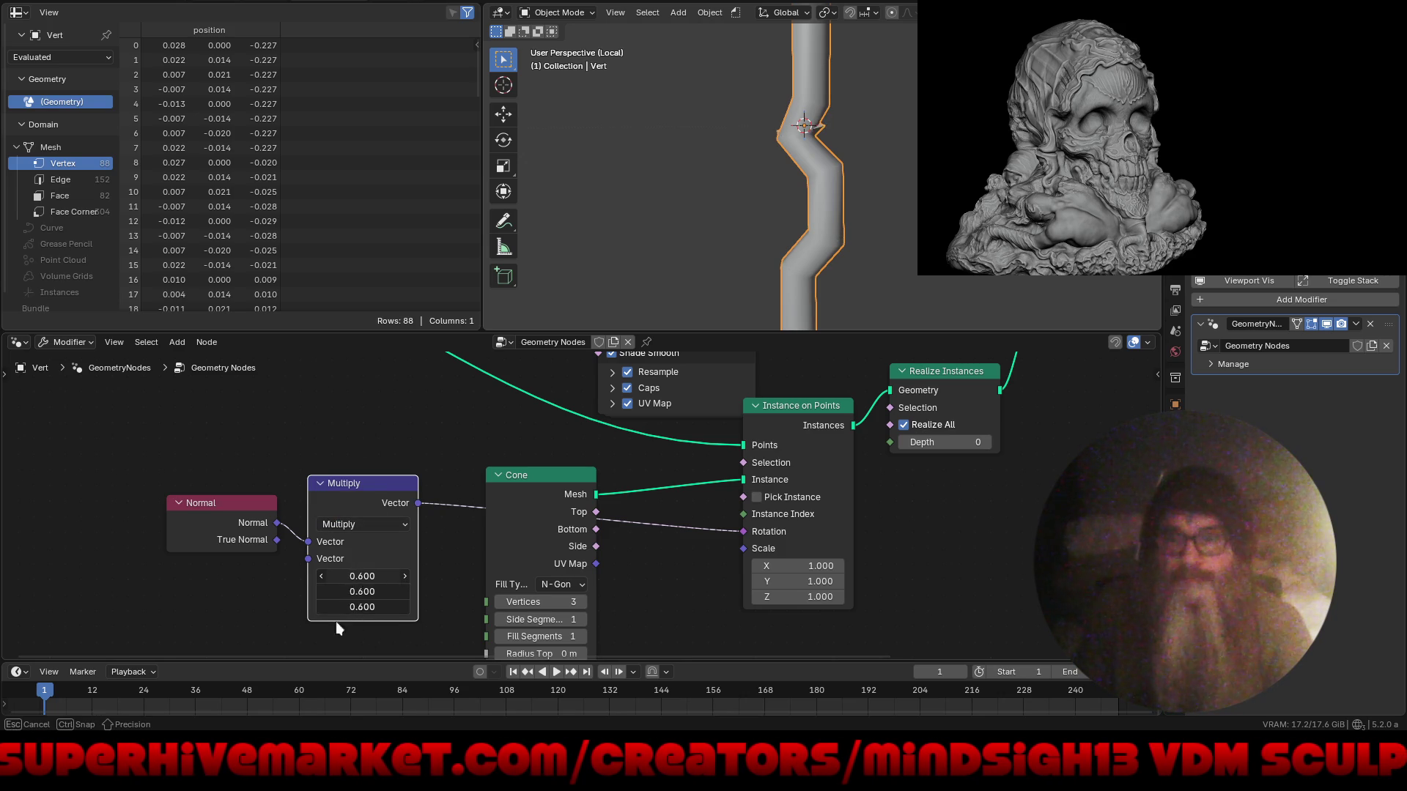
- Try multiply factors like -1.1 and link the cone's Bottom output to instance Scale
left_click_drag(345, 627, 303, 547)
scroll(315, 543, "down", 2)
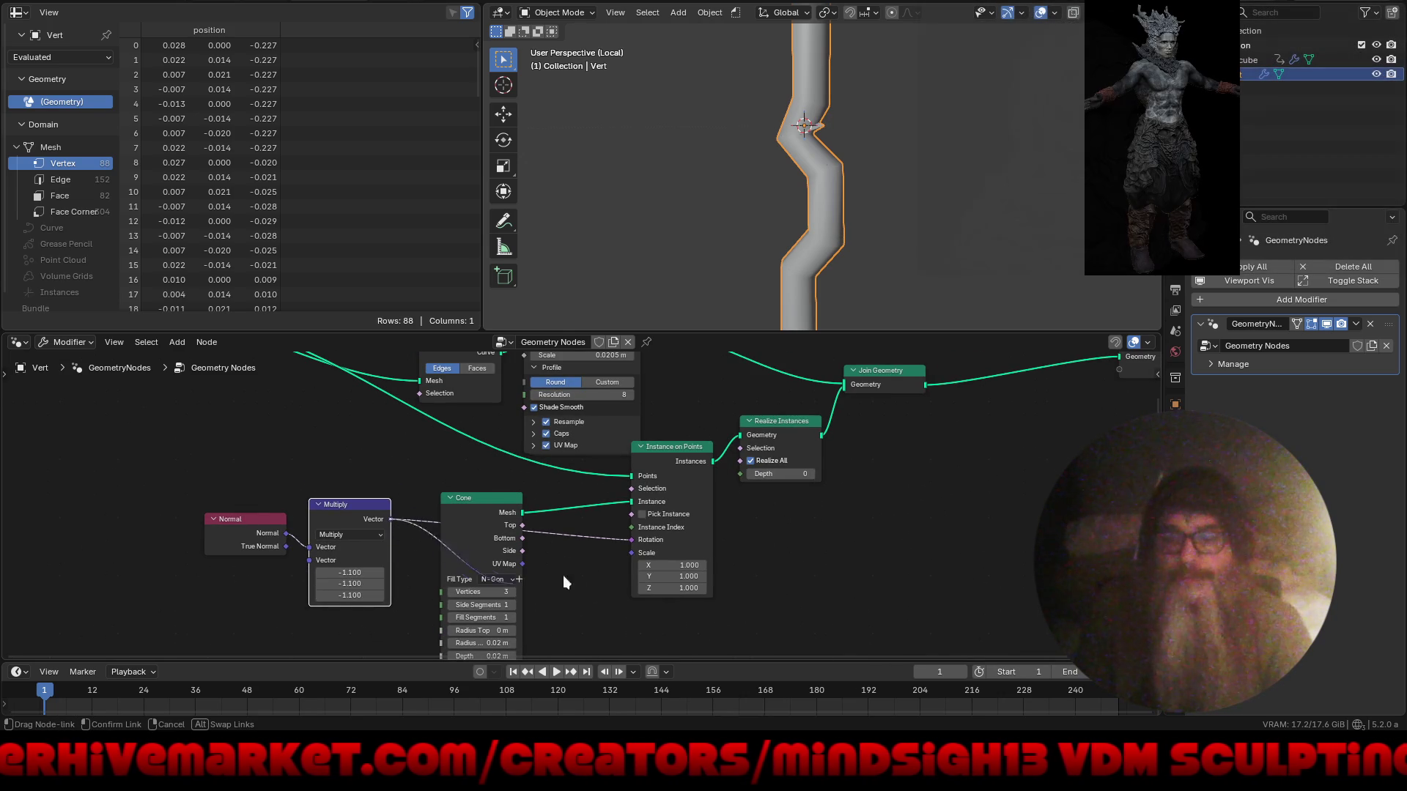
left_click_drag(521, 538, 613, 566)
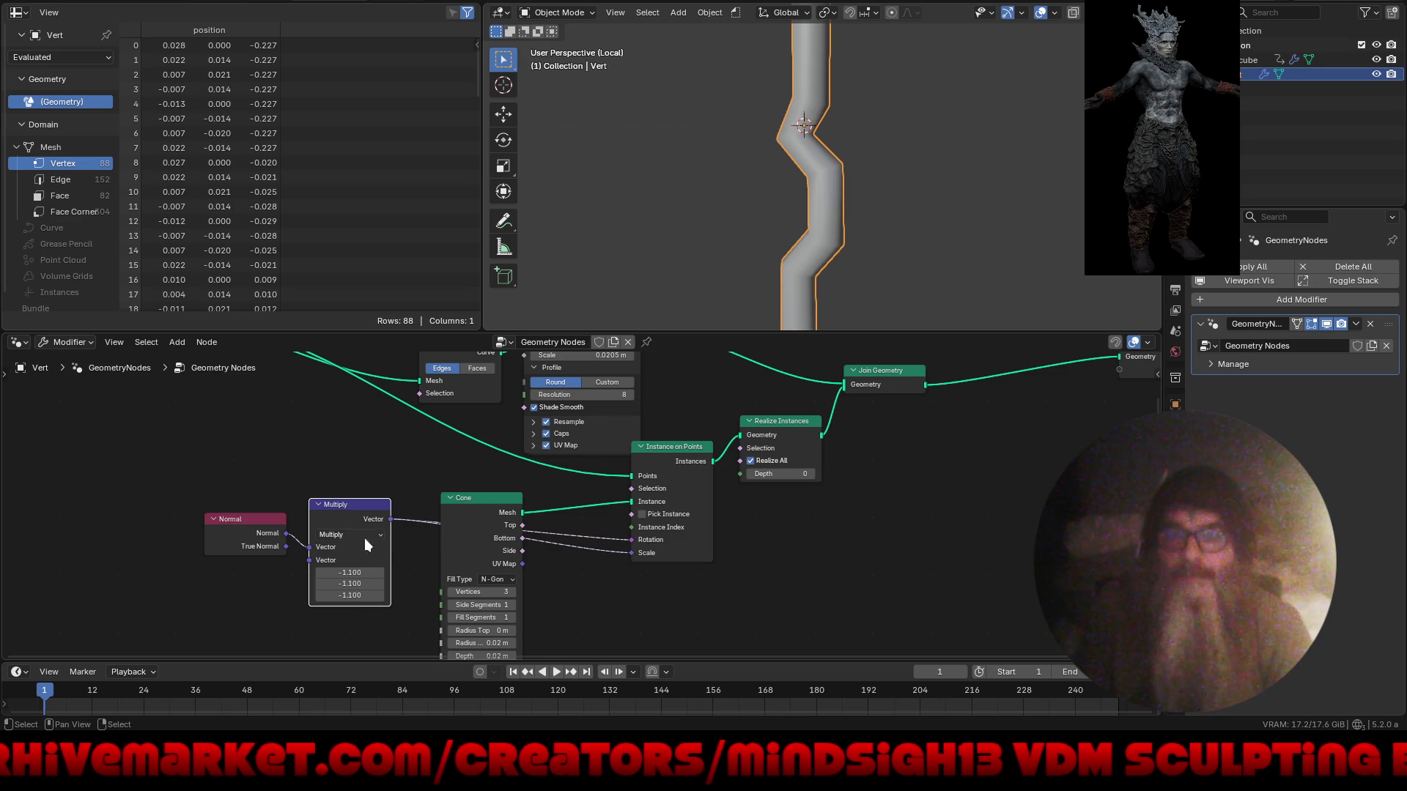
mouse_move(349, 579)
left_mouse_down()
mouse_move(351, 613)
mouse_move(516, 640)
left_mouse_up()
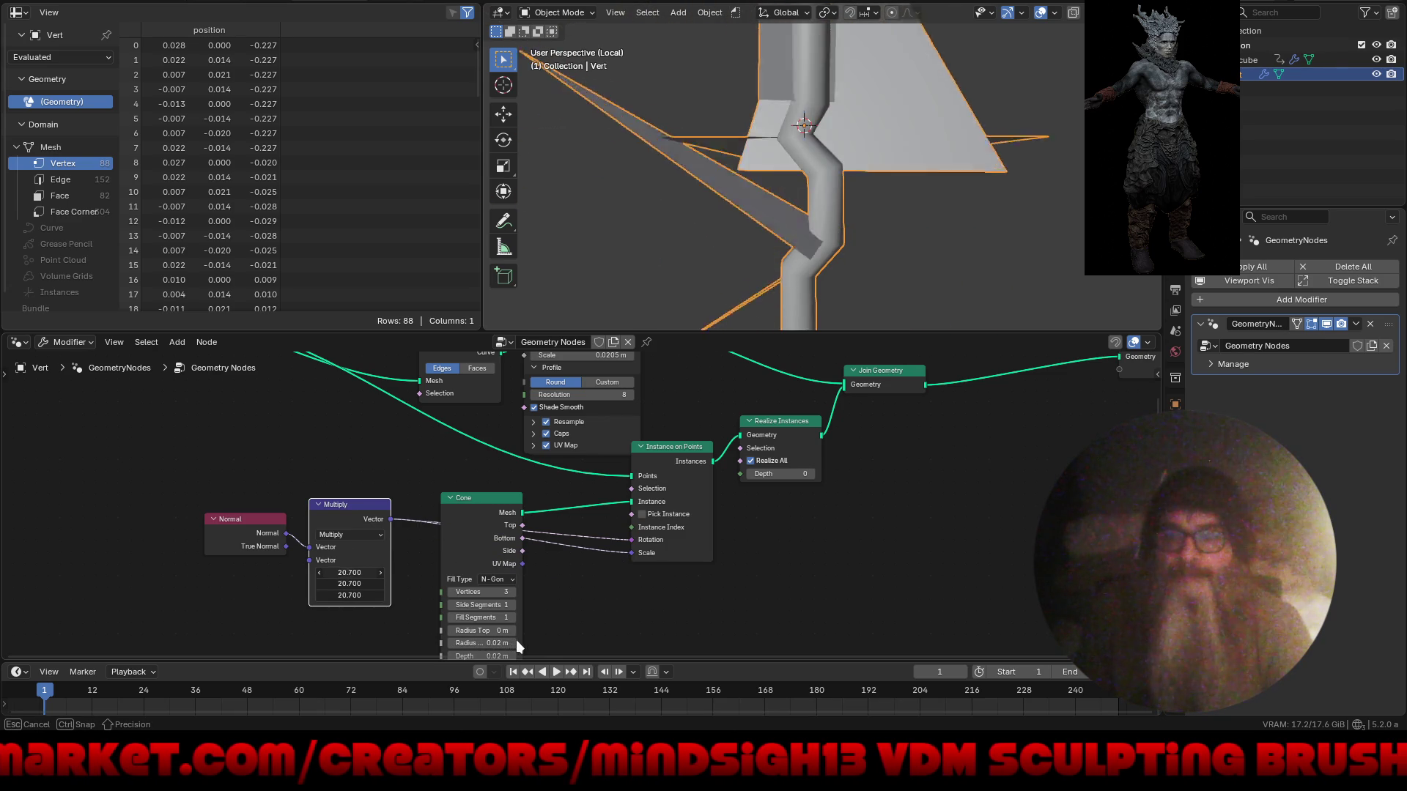
mouse_move(766, 249)
middle_mouse_down()
mouse_move(790, 235)
mouse_move(657, 244)
mouse_move(685, 248)
middle_mouse_up()
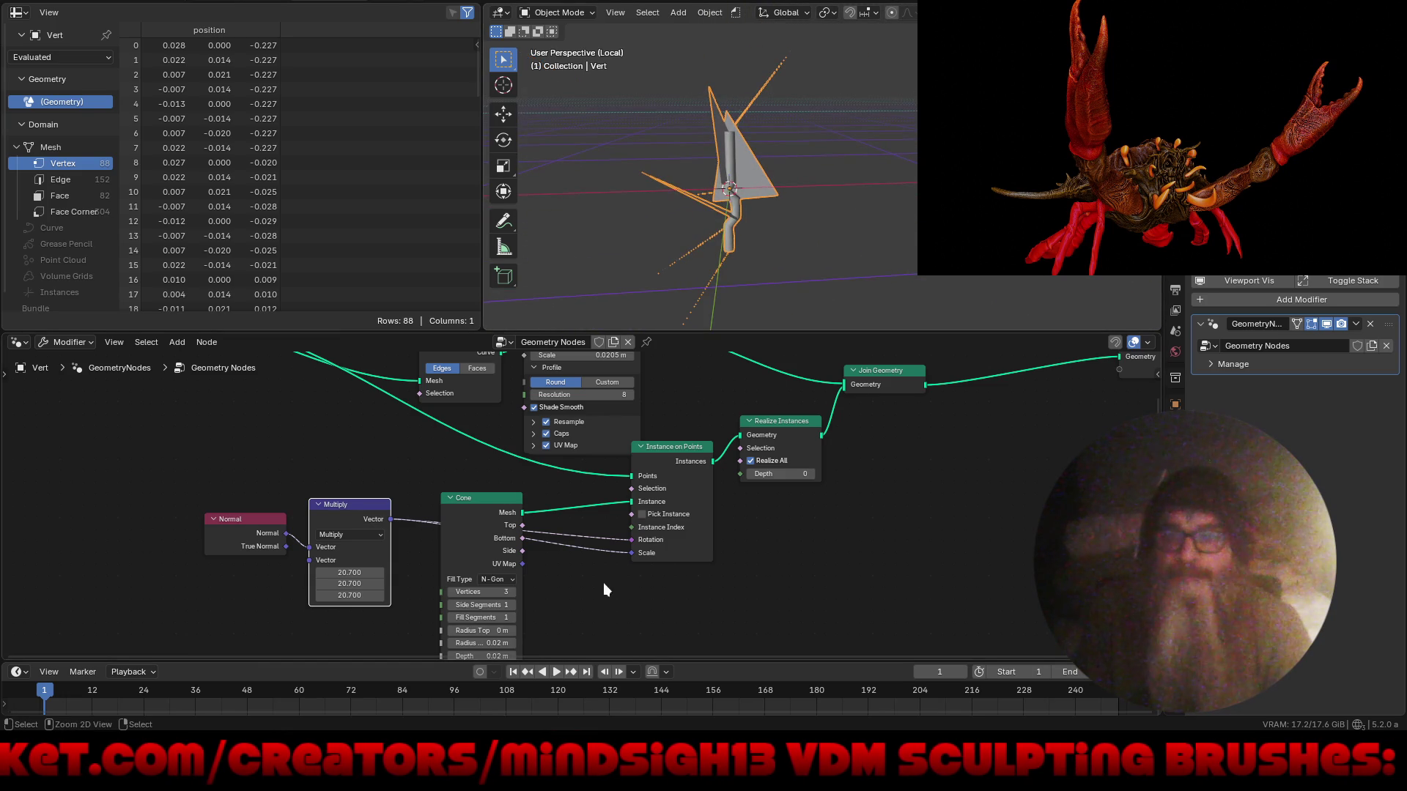
scroll(613, 567, "up", 4)
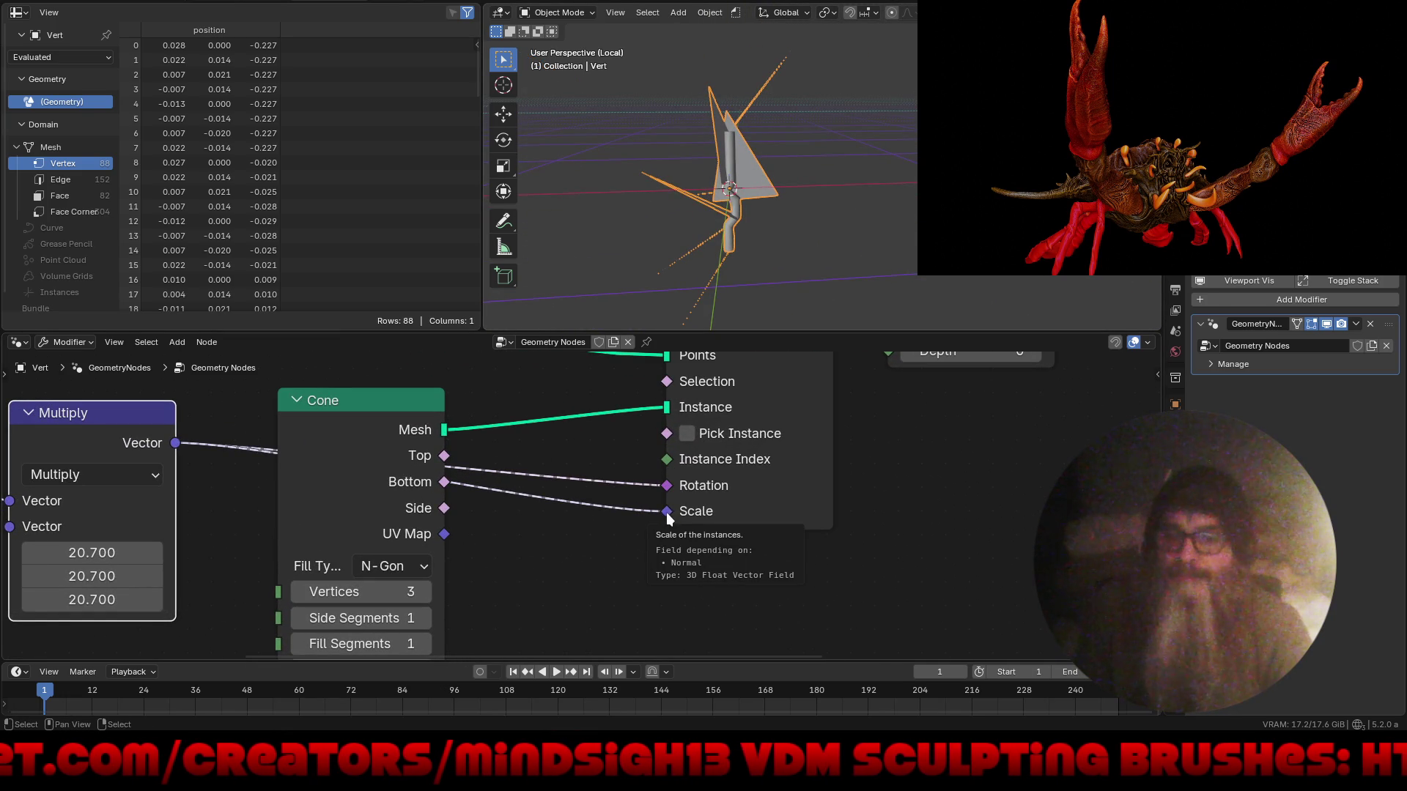
mouse_move(106, 432)
left_mouse_down()
mouse_move(125, 556)
mouse_move(54, 521)
left_mouse_up()
scroll(137, 523, "down", 2)
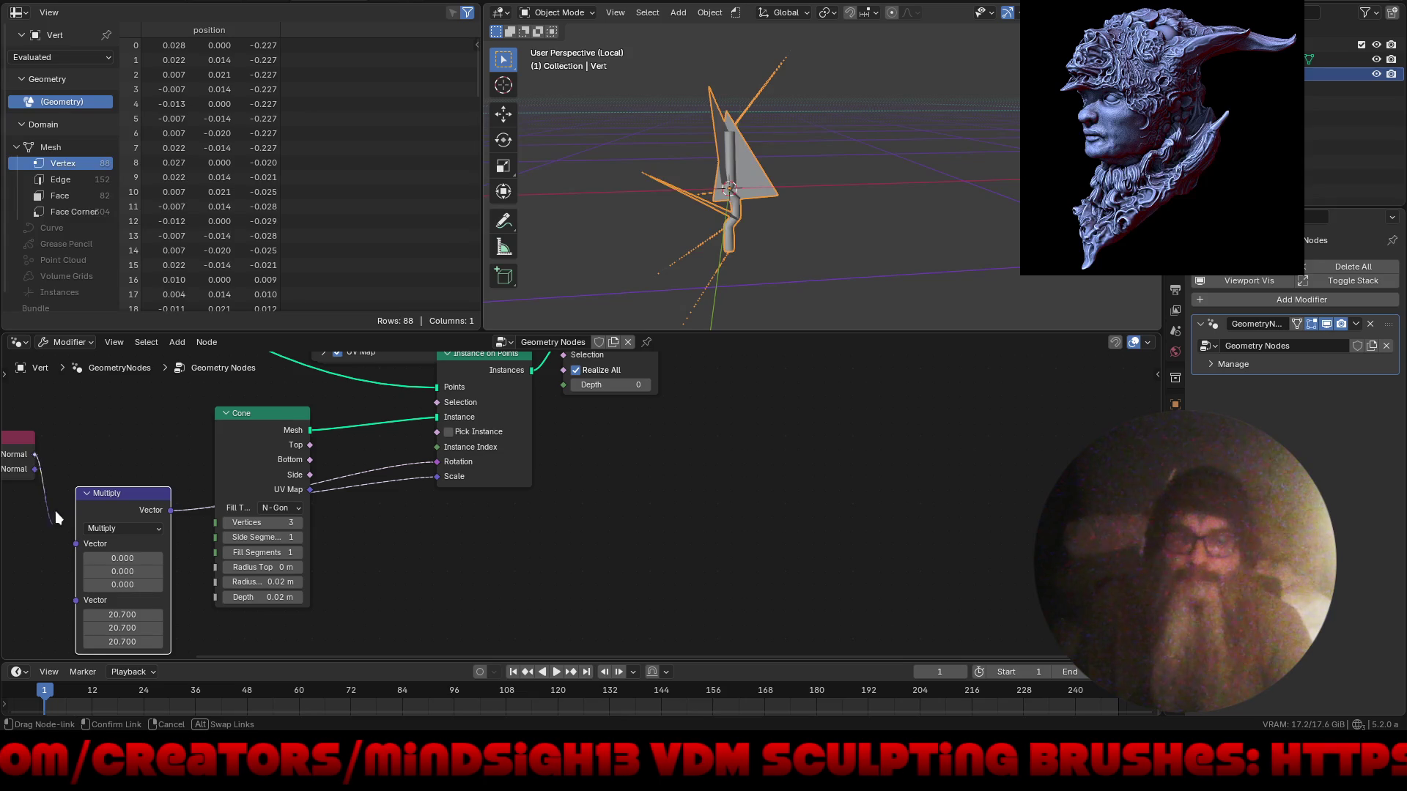
- Drive cone rotation from the Normal output, testing True Normal multiplied by 1, then unlinking it
mouse_move(138, 463)
left_mouse_down()
mouse_move(403, 448)
mouse_move(438, 463)
left_mouse_up()
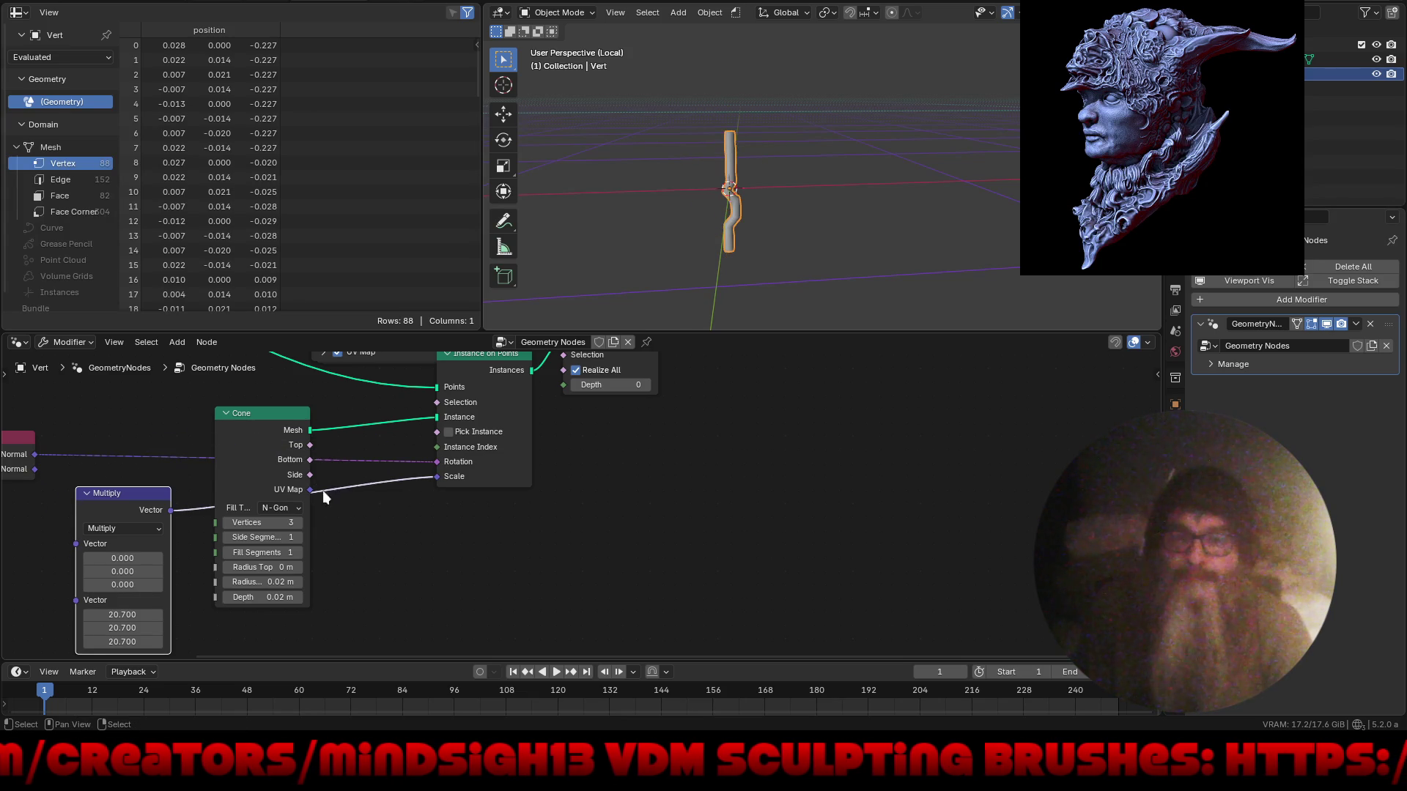
middle_click_drag(25, 455, 296, 419)
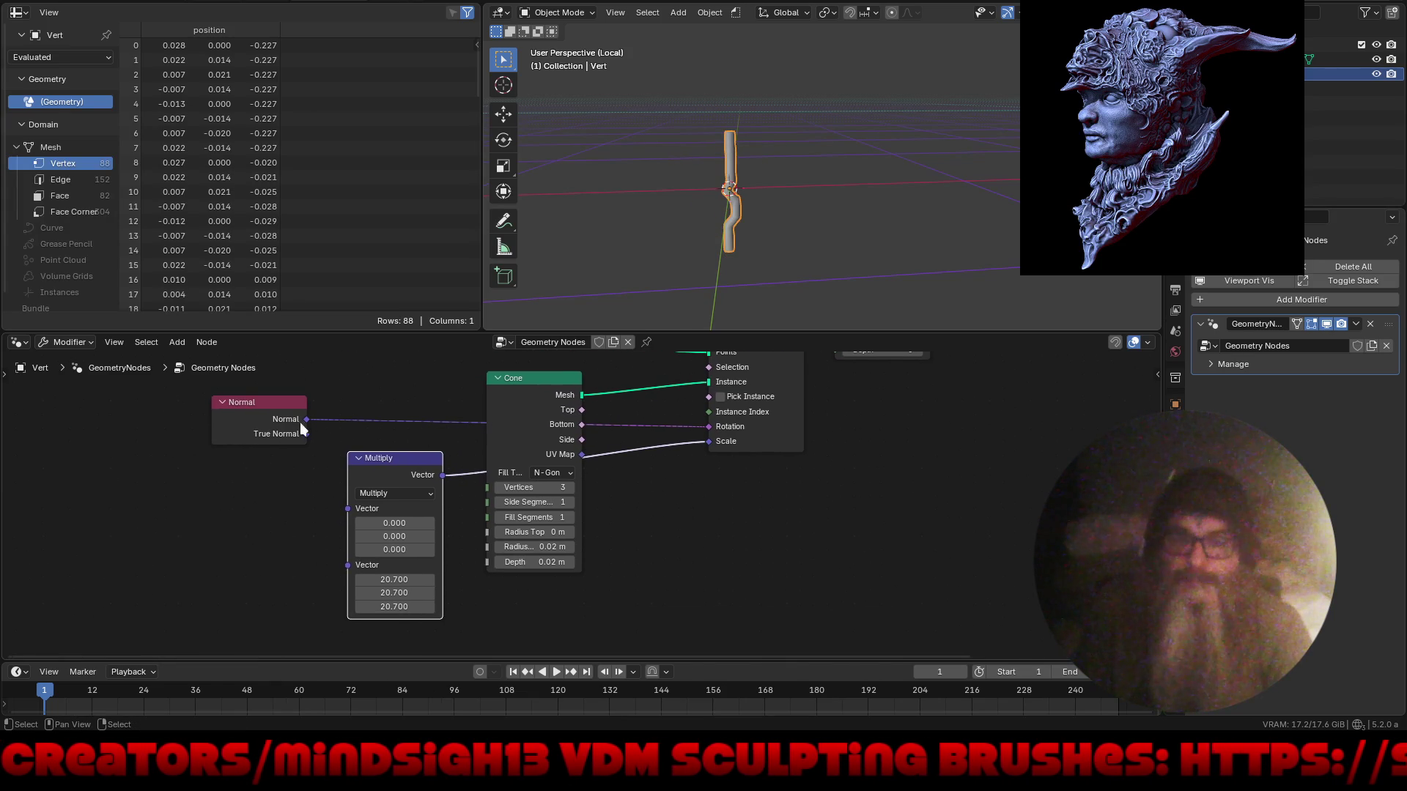
mouse_move(306, 434)
left_mouse_down()
mouse_move(316, 472)
mouse_move(396, 552)
mouse_move(398, 579)
left_mouse_up()
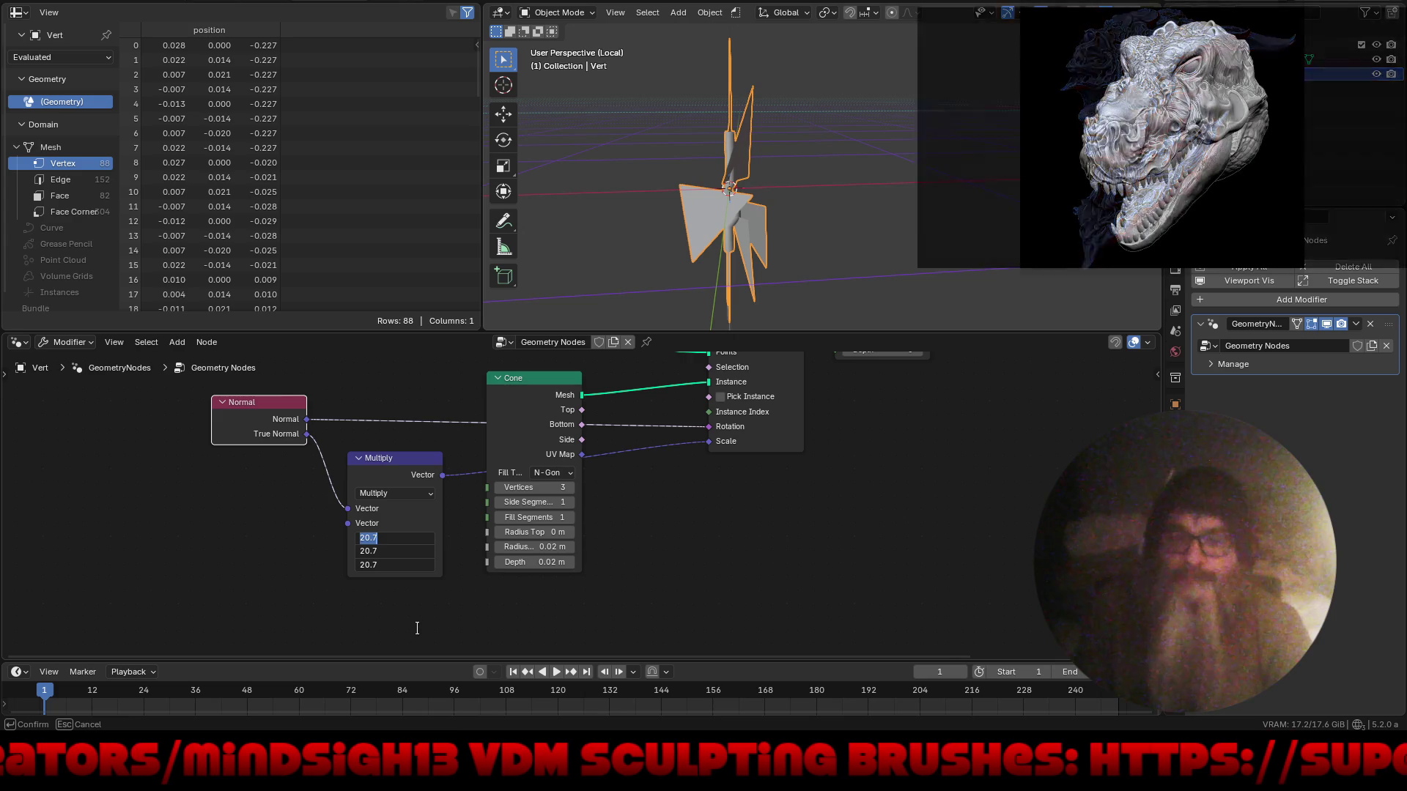
type("1")
key("Return")
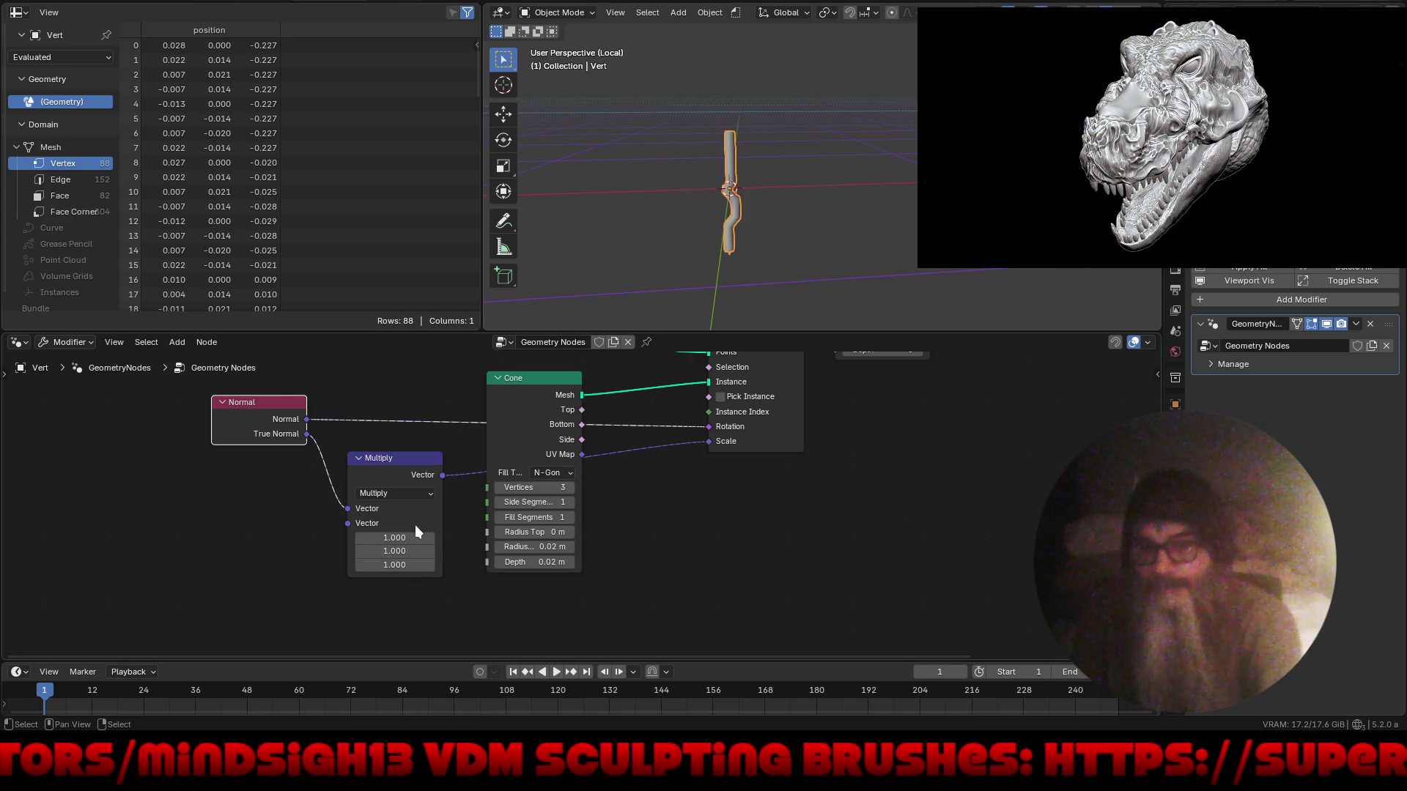
scroll(414, 482, "up", 3)
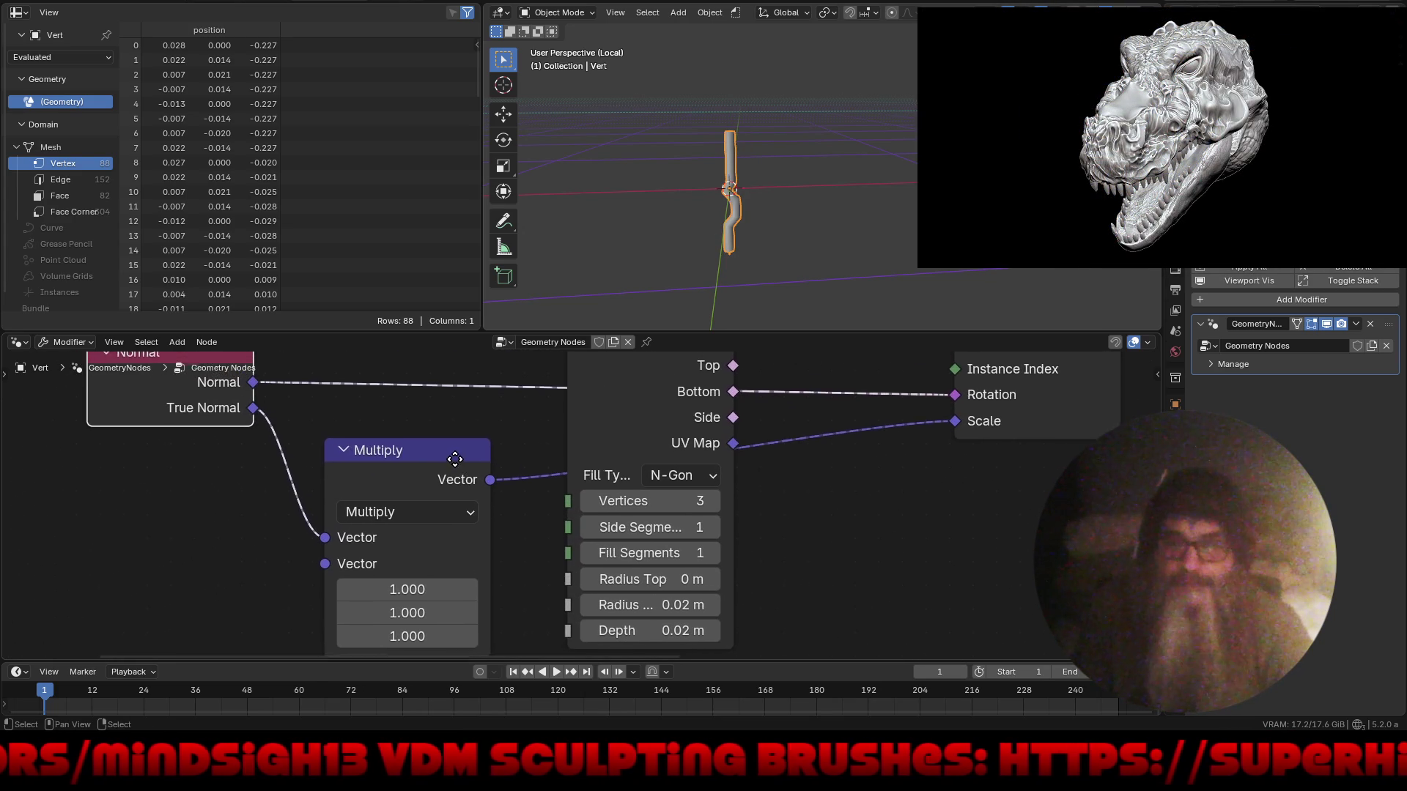
middle_click_drag(806, 196, 766, 144)
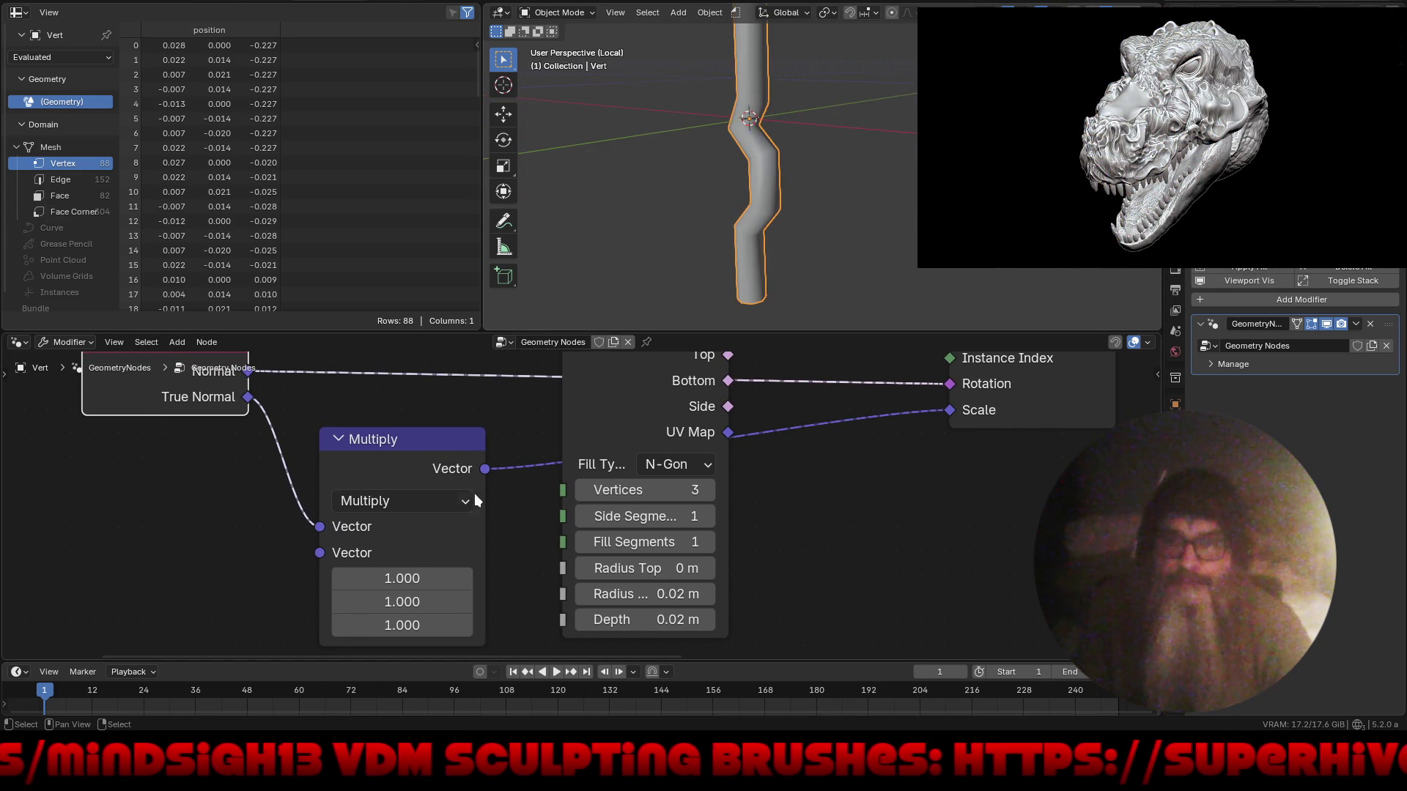
left_click_drag(320, 526, 296, 519)
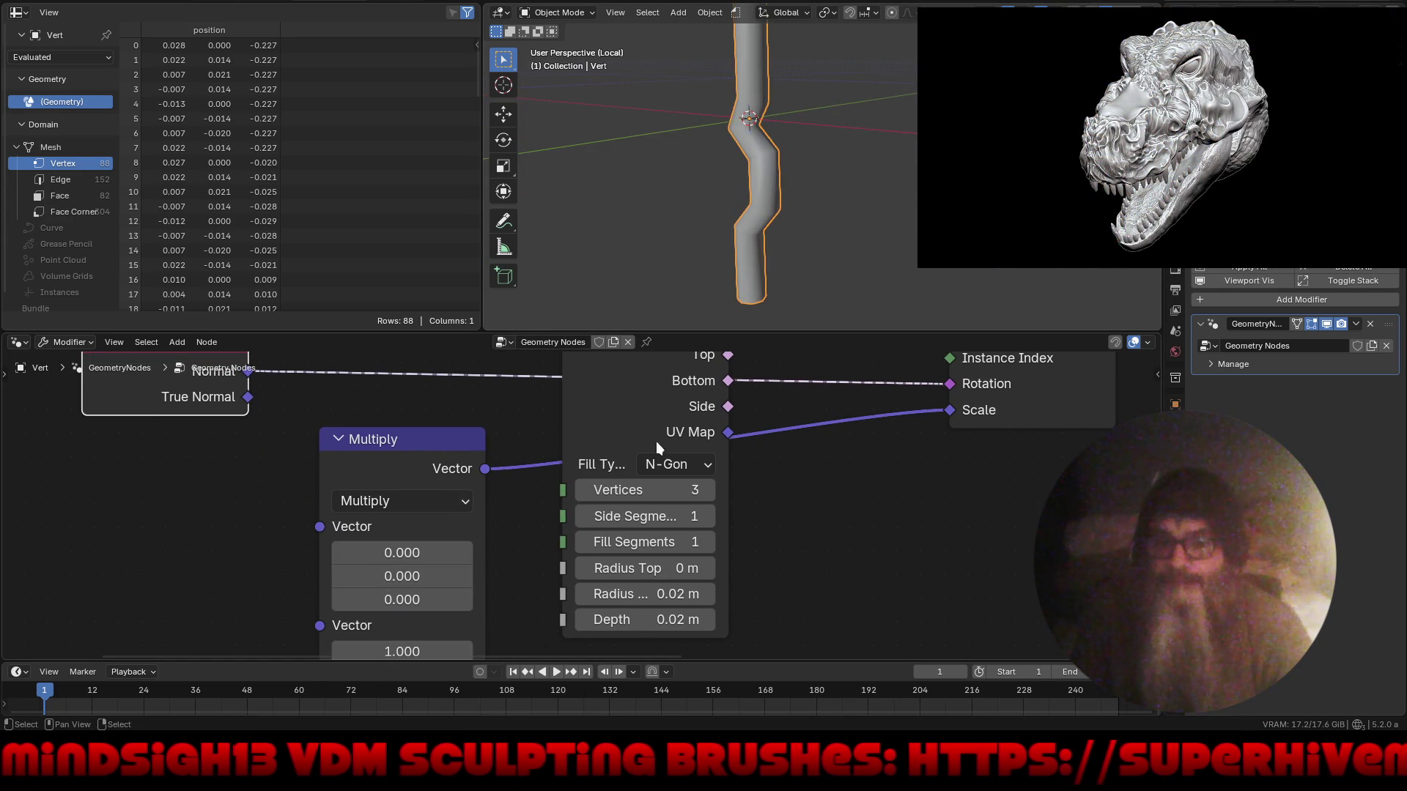
- Unlink instance Scale, set it to a uniform 2.4, and delete the Multiply node
left_click_drag(961, 414, 835, 449)
mouse_move(1031, 435)
left_mouse_down()
mouse_move(1039, 485)
mouse_move(1077, 485)
mouse_move(1060, 490)
left_mouse_up()
left_click(414, 450)
key("x")
mouse_move(891, 470)
middle_mouse_down()
mouse_move(838, 418)
mouse_move(740, 468)
mouse_move(628, 578)
mouse_move(586, 501)
middle_mouse_up()
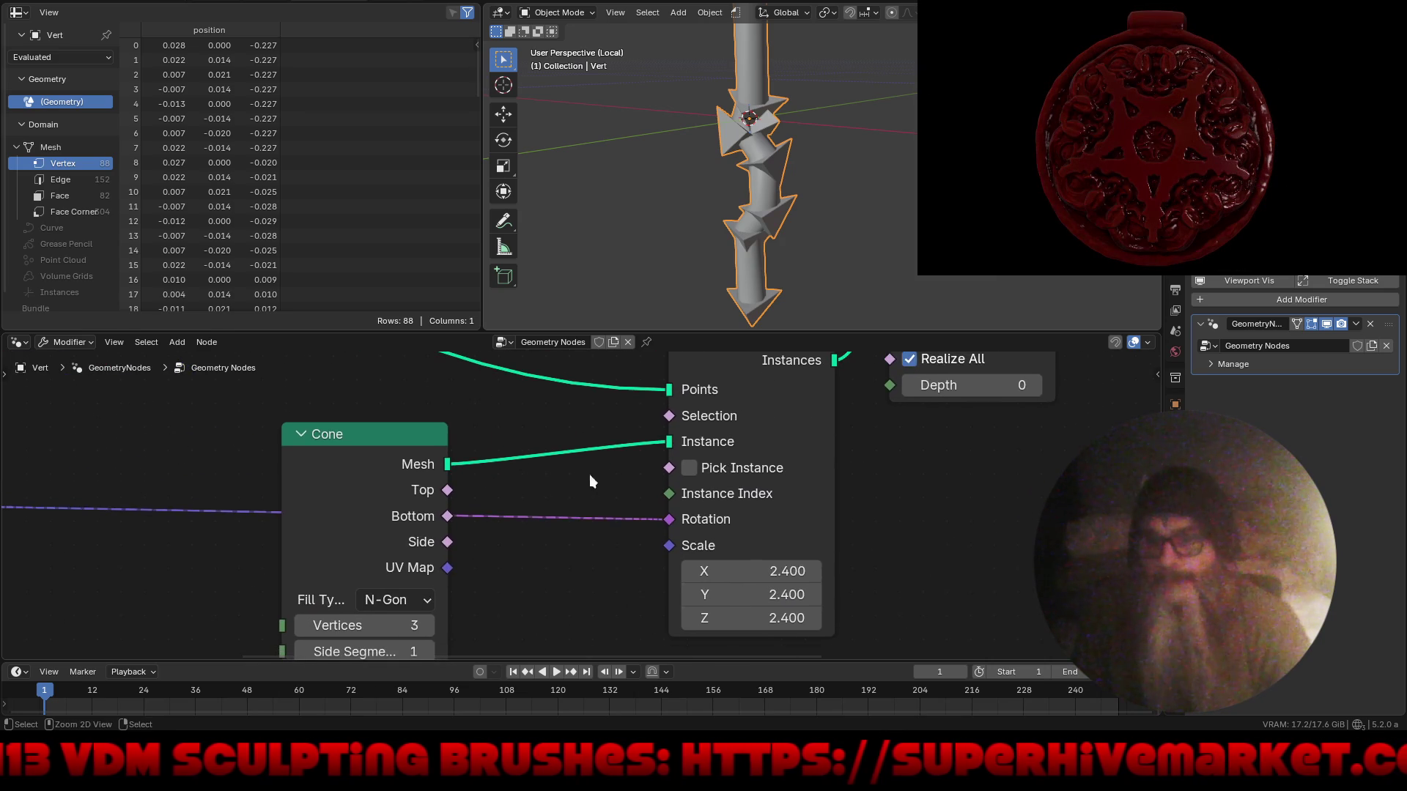
scroll(586, 501, "down", 4)
mouse_move(867, 211)
middle_mouse_down()
mouse_move(871, 240)
mouse_move(836, 196)
mouse_move(838, 232)
middle_mouse_up()
- Spread the Mesh to Curve and Curve to Tube nodes apart to make room
middle_click_drag(861, 459, 886, 552)
scroll(649, 411, "up", 3)
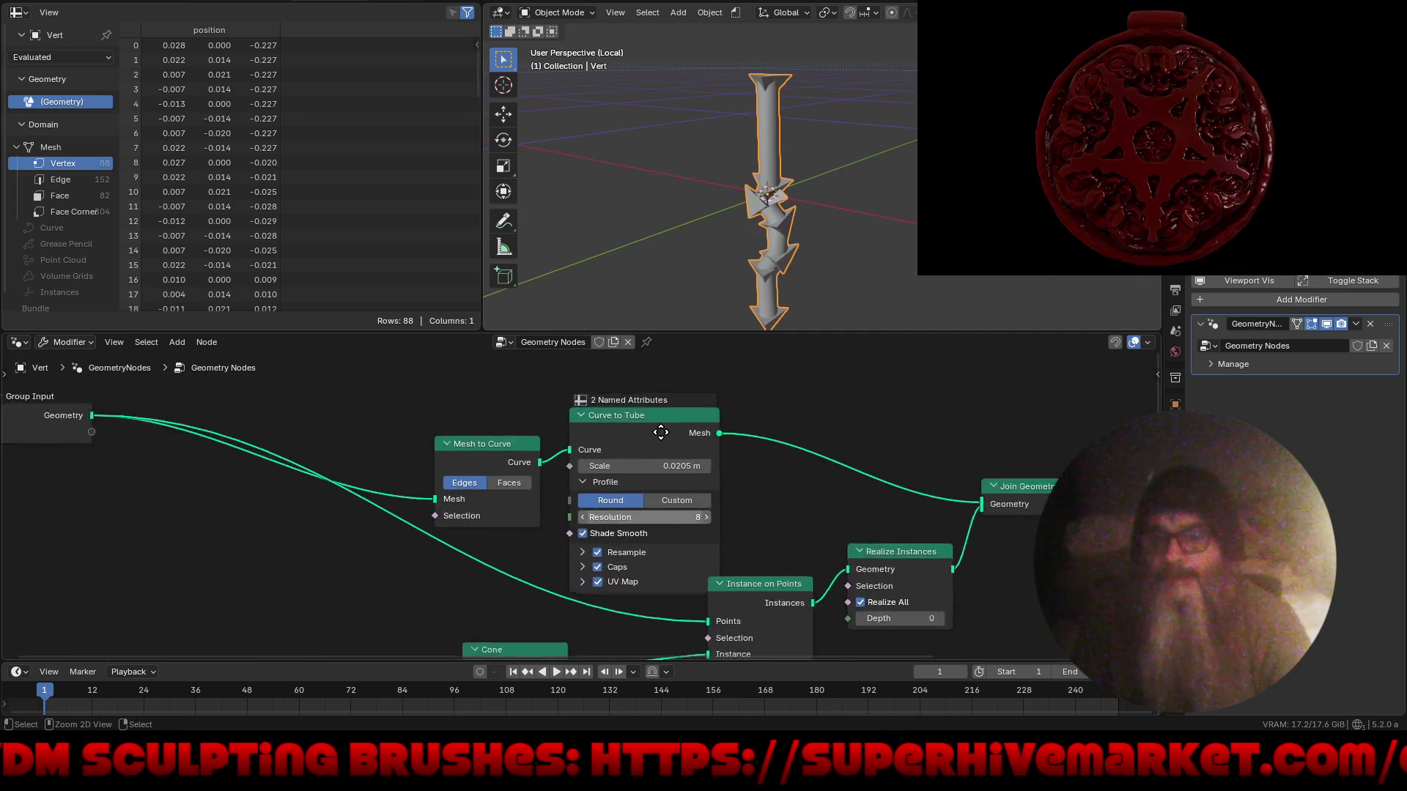
left_click_drag(656, 411, 782, 371)
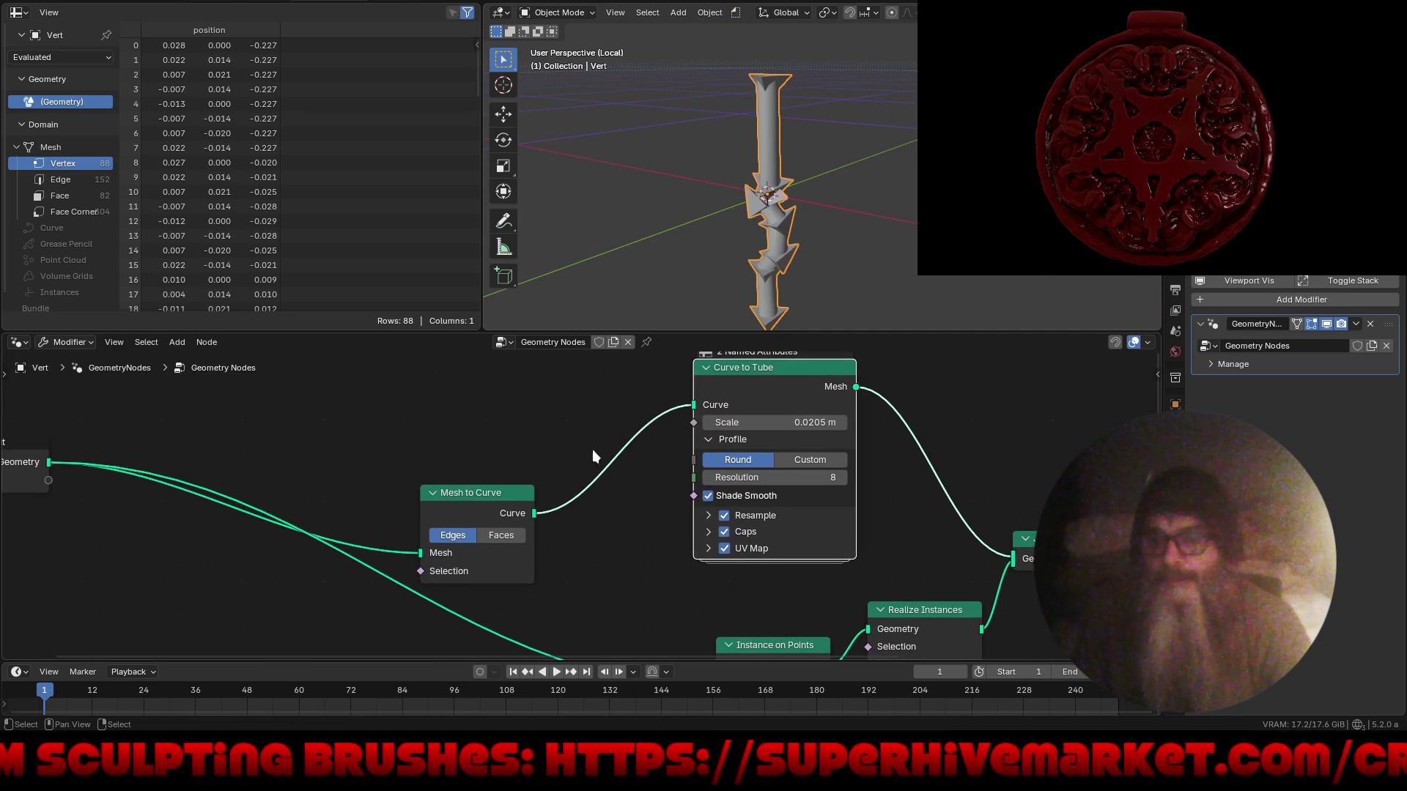
left_click_drag(447, 493, 323, 411)
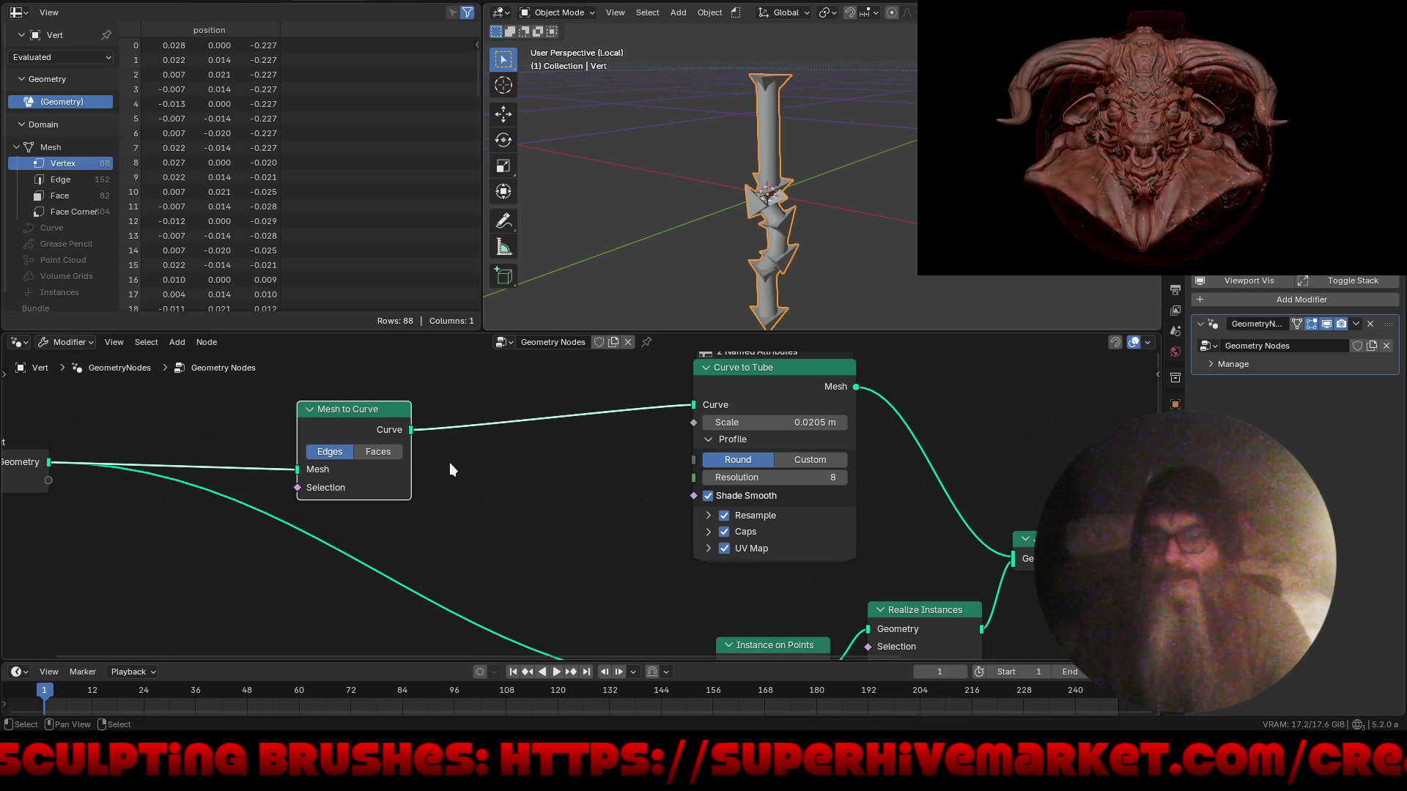
left_click(510, 503)
- Insert a Resample Curve node with 41 points, then pull its link off Curve to Tube
key("shift+a")
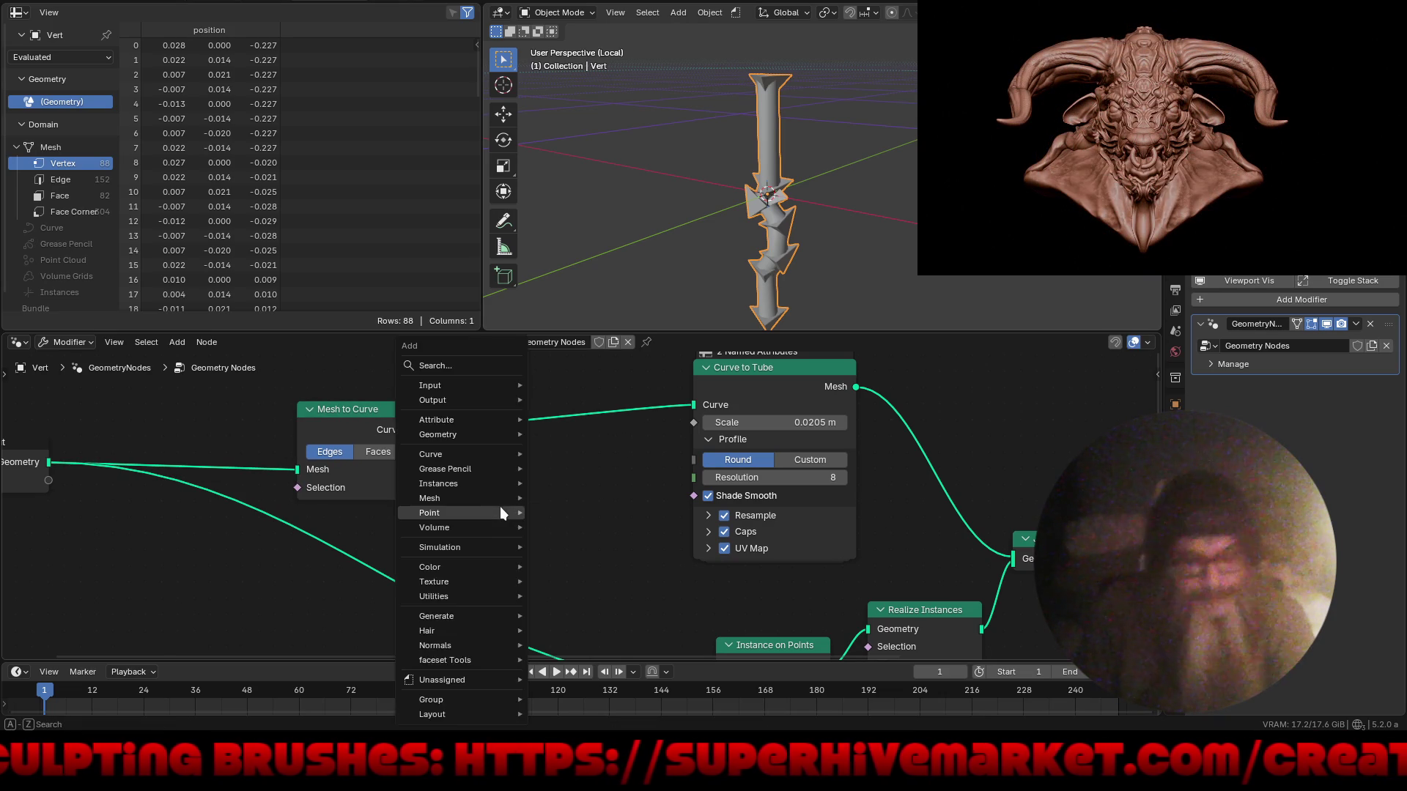
type("res")
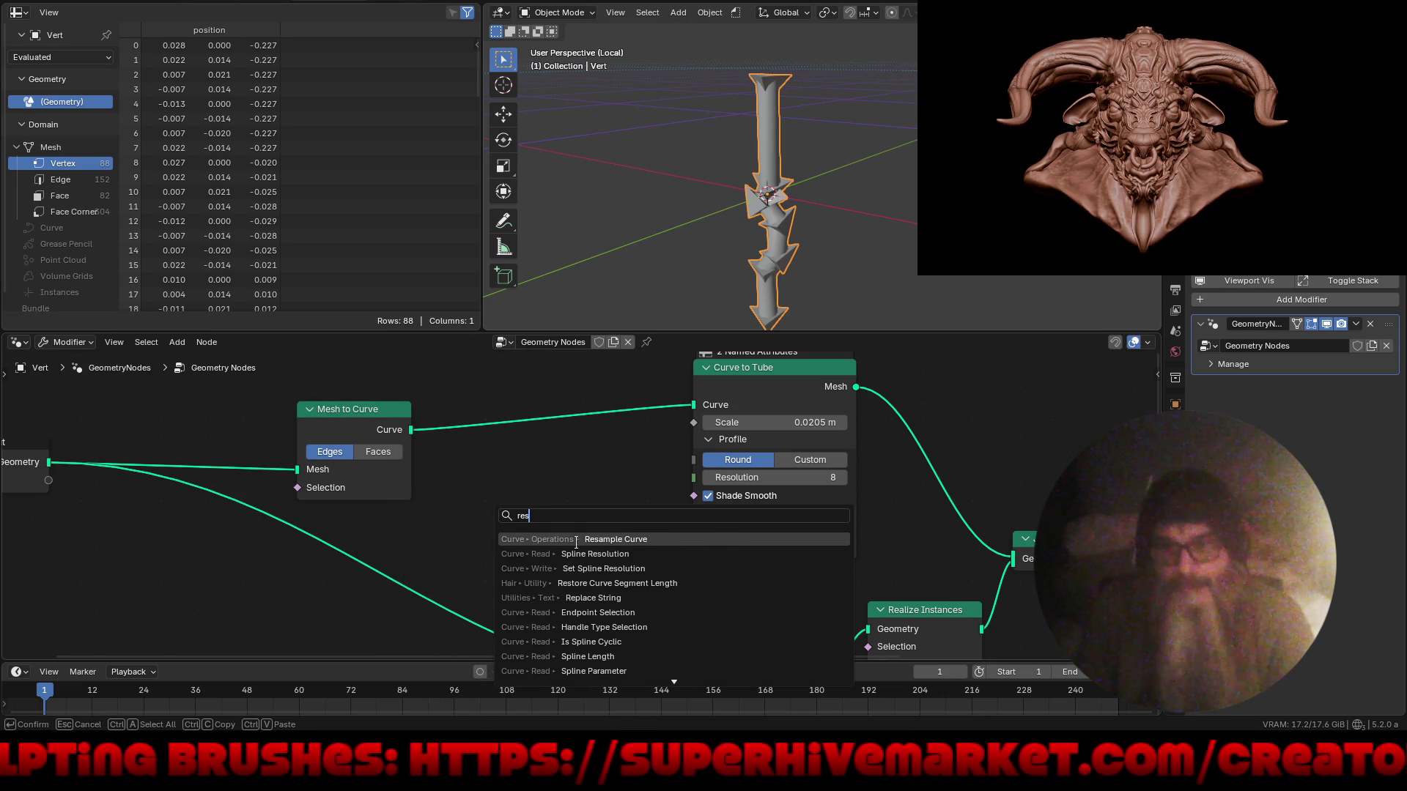
key("Return")
left_click(525, 477)
mouse_move(520, 459)
left_mouse_down()
mouse_move(564, 463)
mouse_move(543, 463)
left_mouse_up()
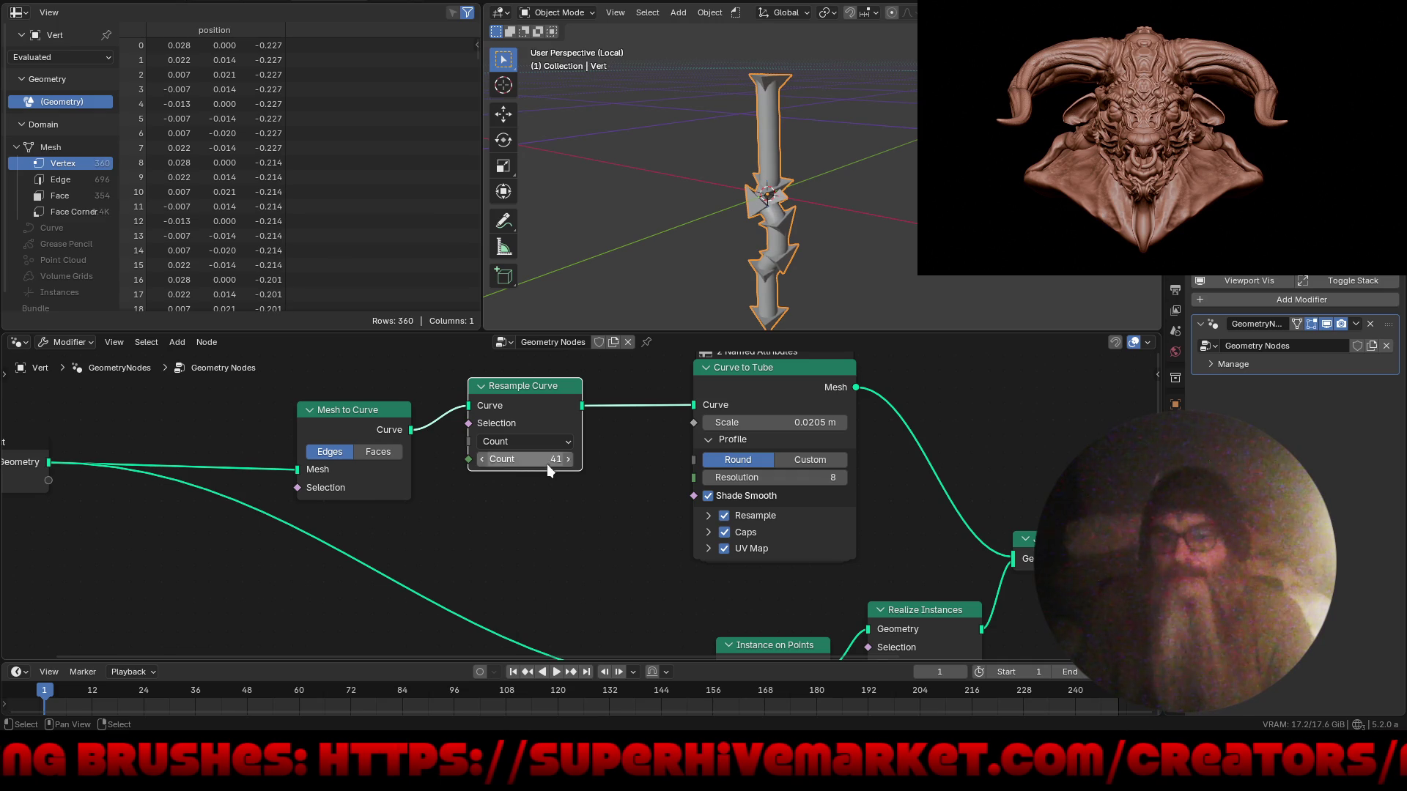
left_click(793, 387)
middle_click_drag(741, 510, 598, 554)
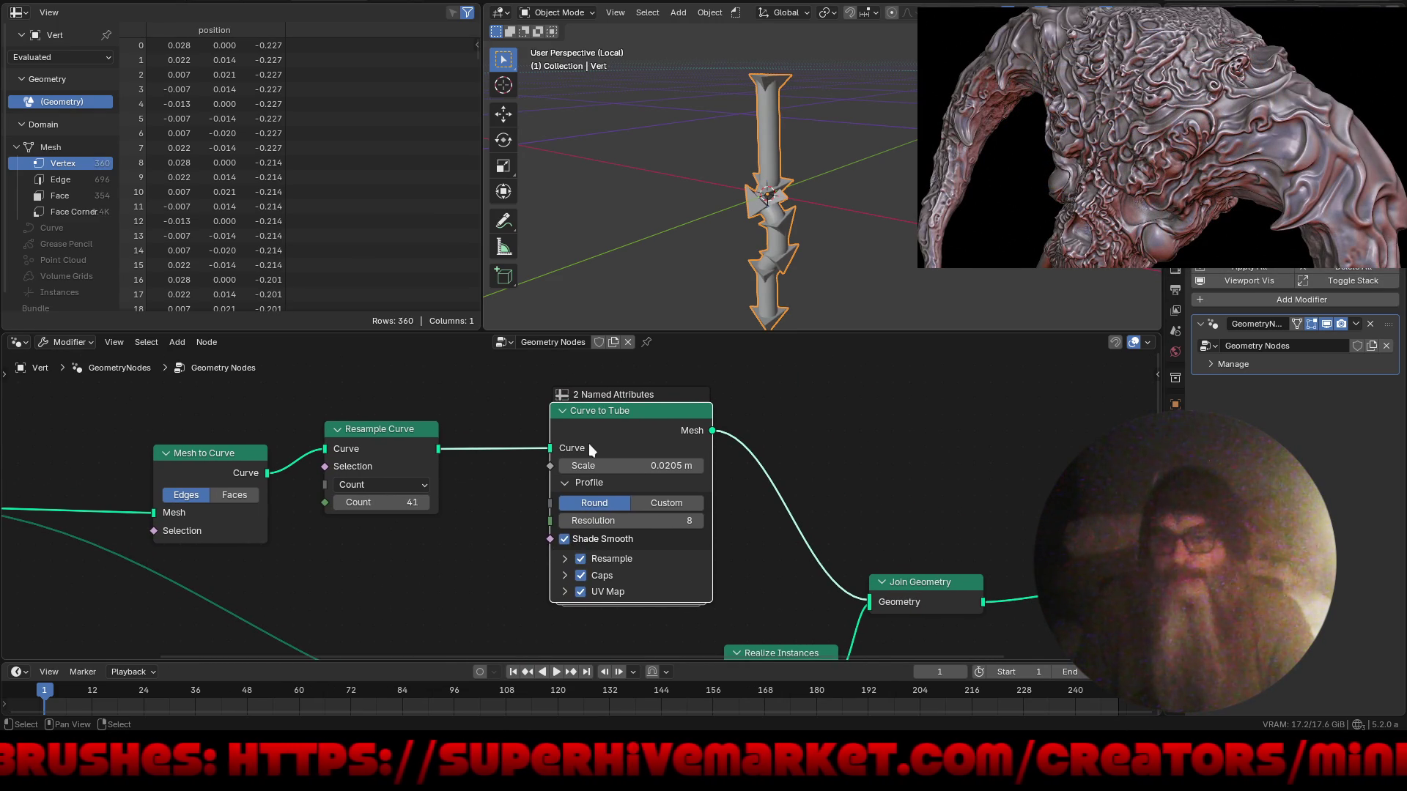
mouse_move(550, 448)
left_mouse_down()
mouse_move(780, 587)
mouse_move(855, 605)
left_mouse_up()
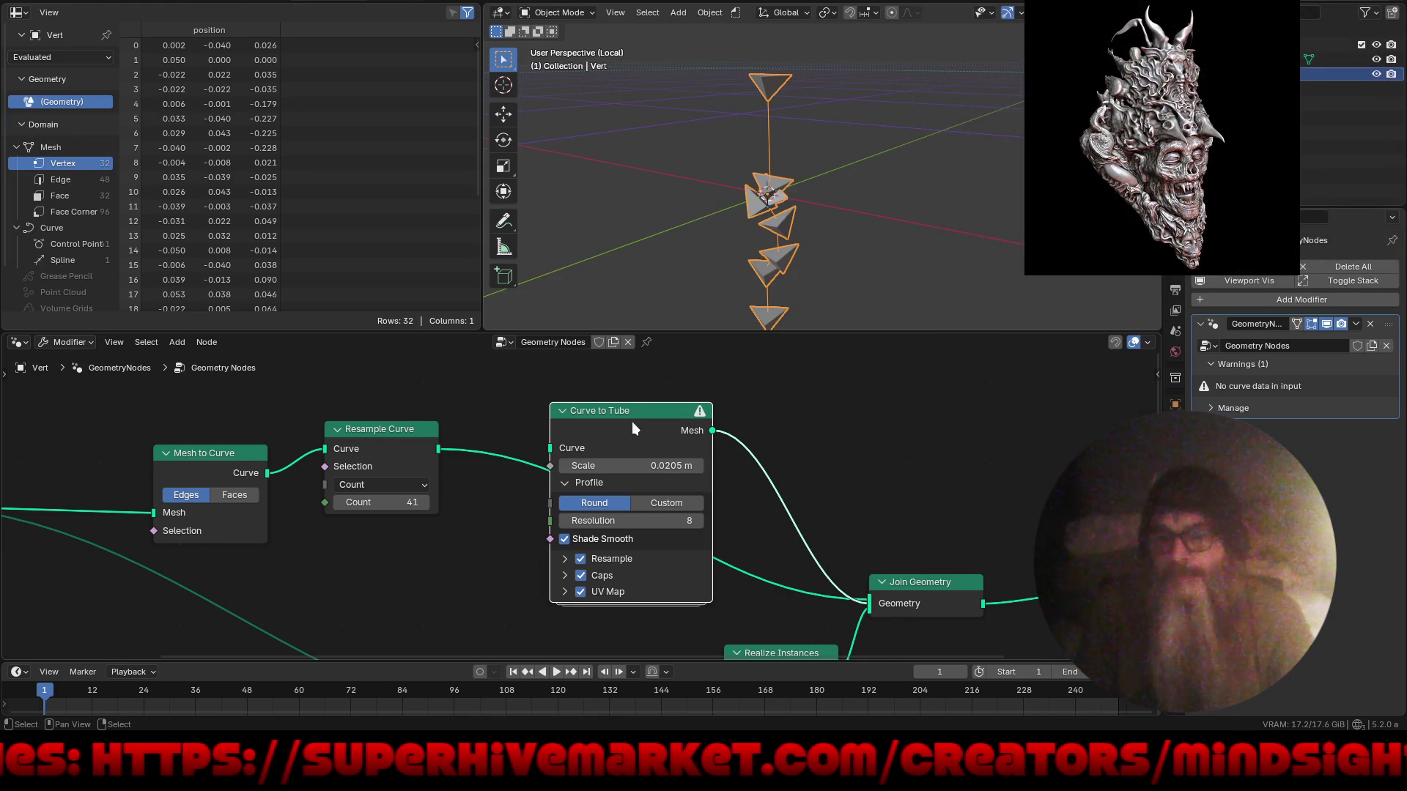
- Delete the Curve to Tube node and shift the node layout into place
key("x")
mouse_move(661, 508)
middle_mouse_down()
mouse_move(738, 477)
mouse_move(790, 433)
middle_mouse_up()
middle_click_drag(697, 486, 677, 517)
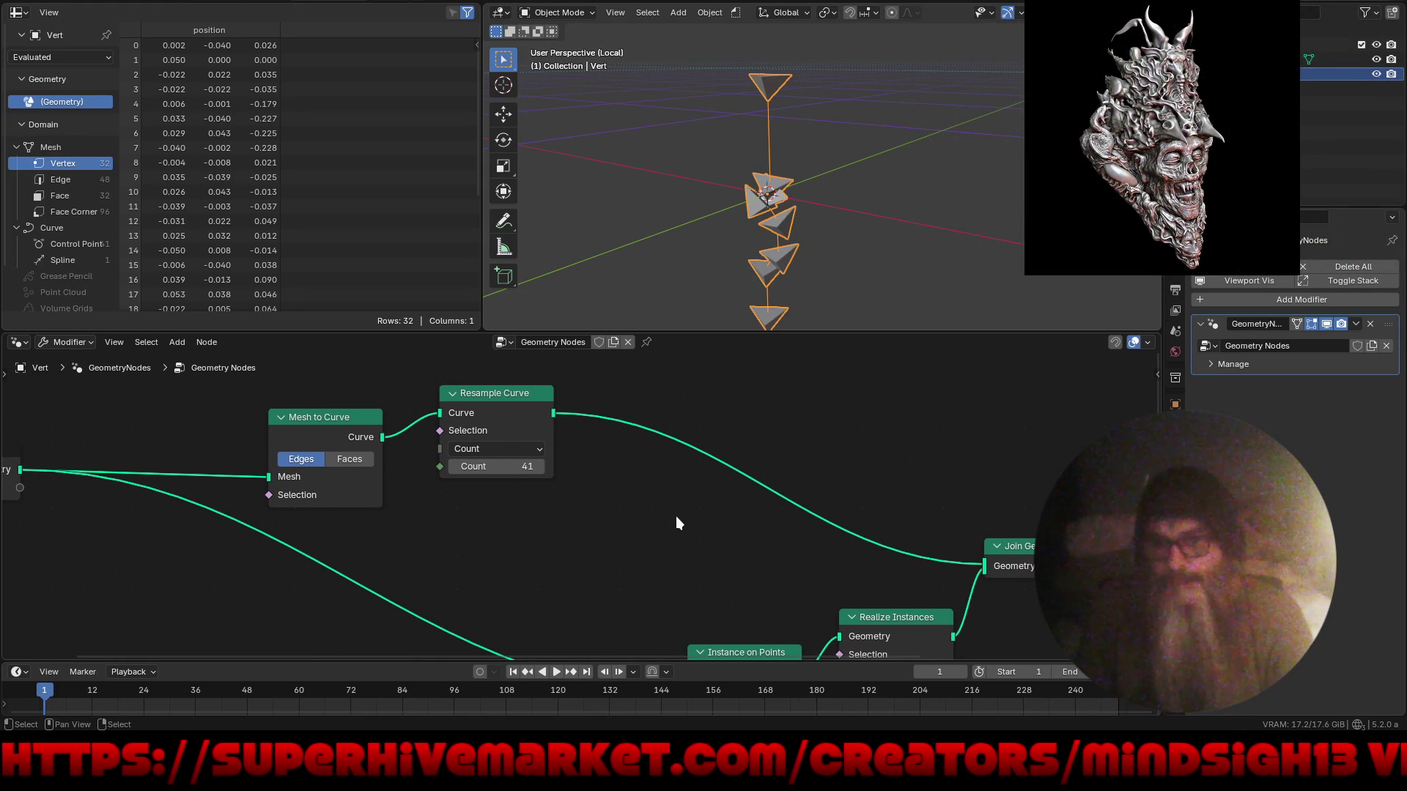
- Insert a trial Fill Curve node between Resample Curve and Join Geometry
key("shift+a")
mouse_move(674, 524)
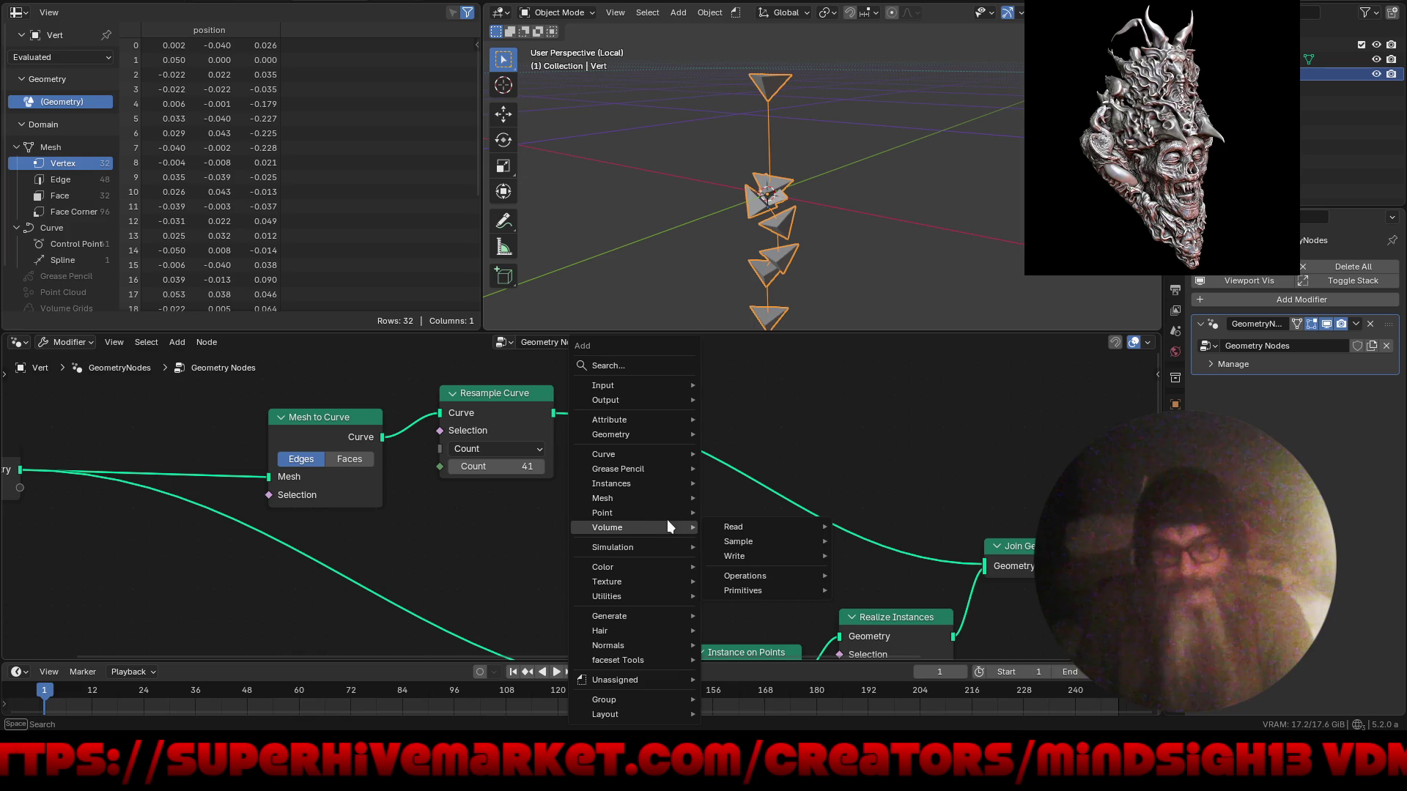
mouse_move(679, 478)
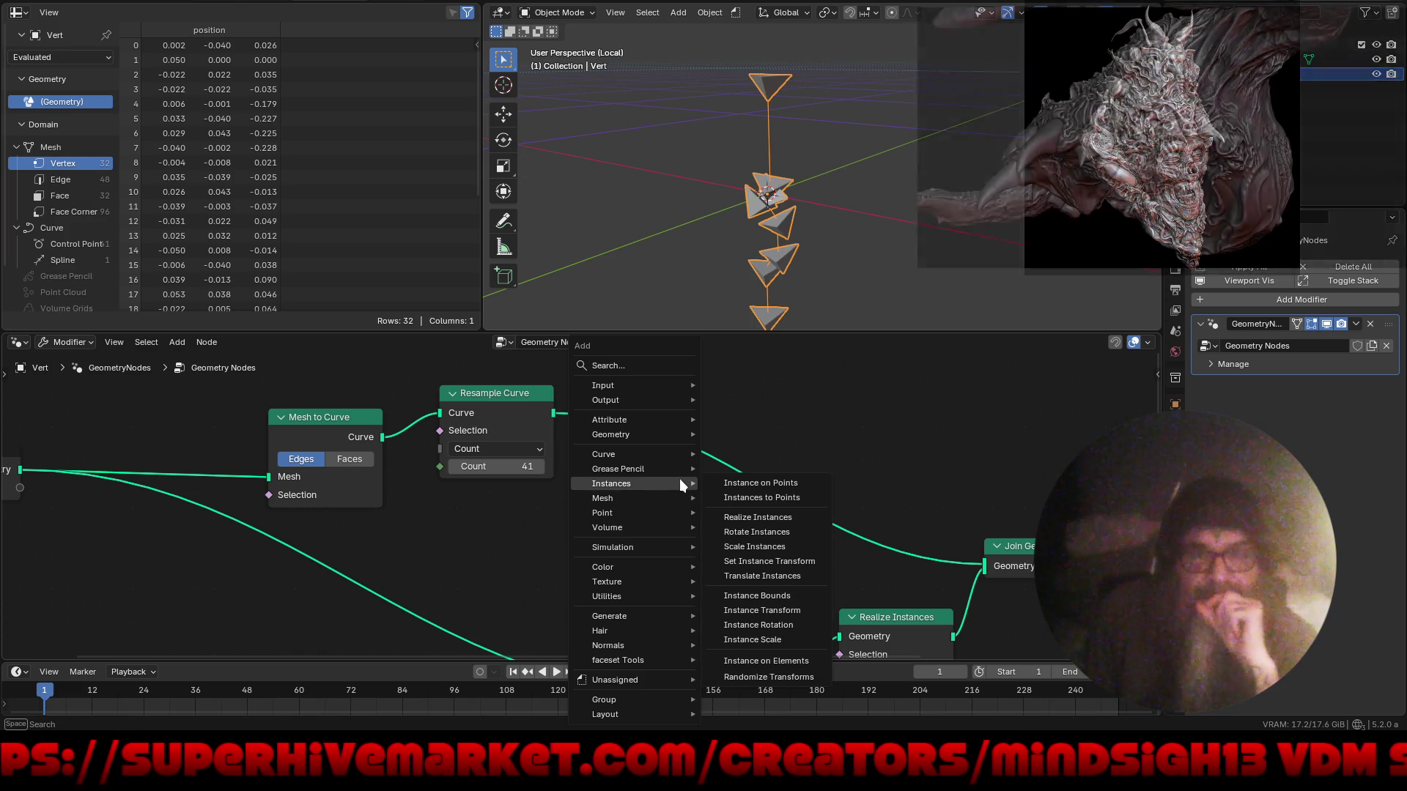
mouse_move(679, 450)
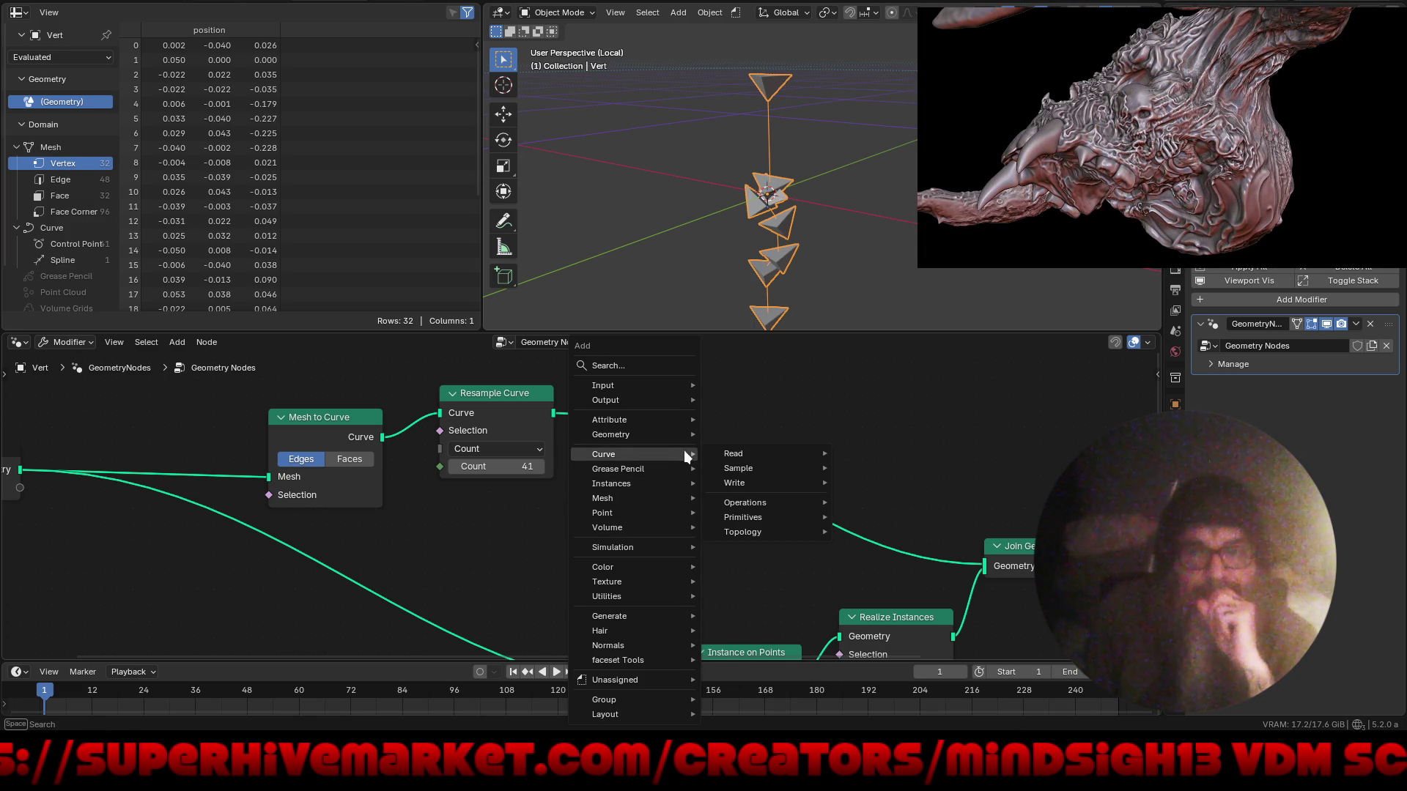
mouse_move(755, 522)
mouse_move(767, 499)
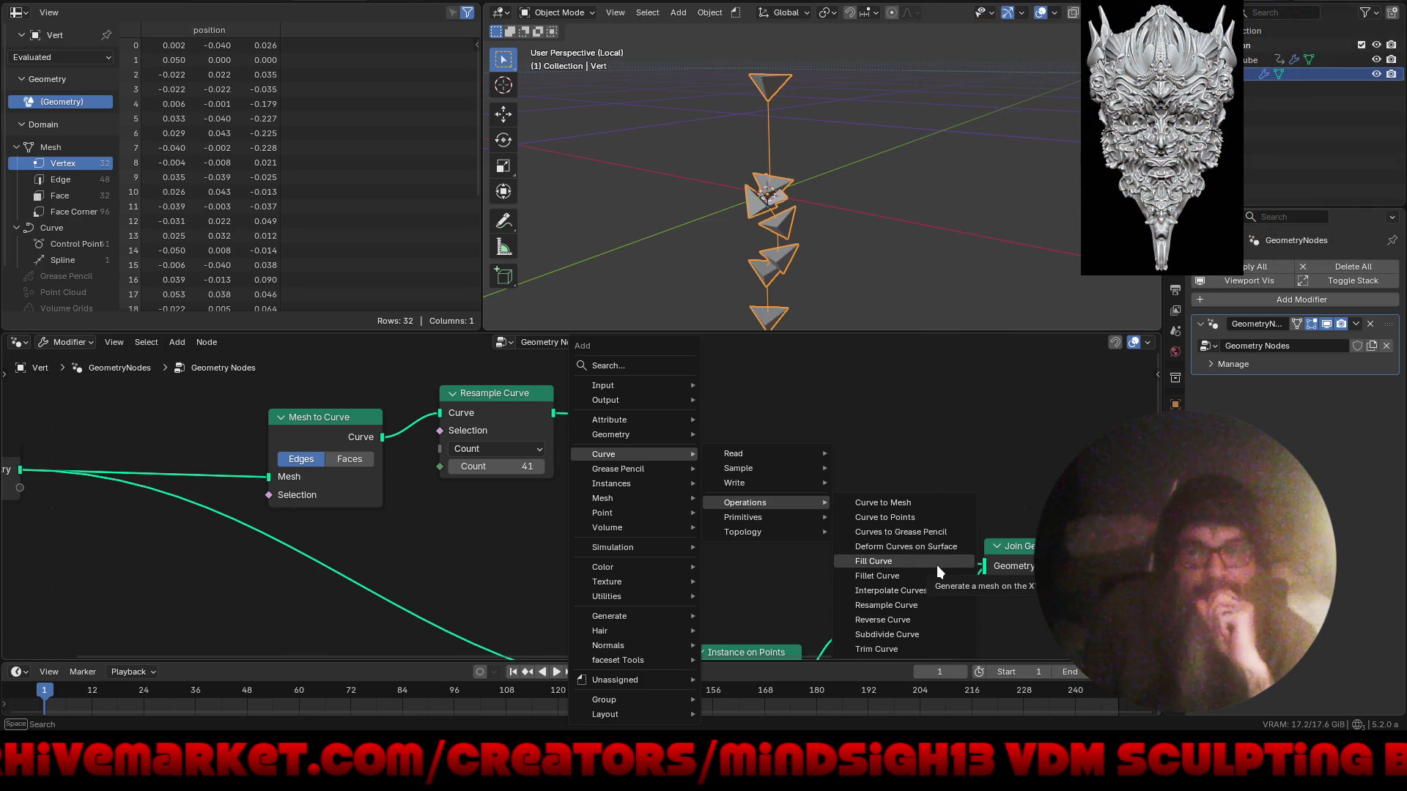
left_click(873, 561)
left_click(725, 440)
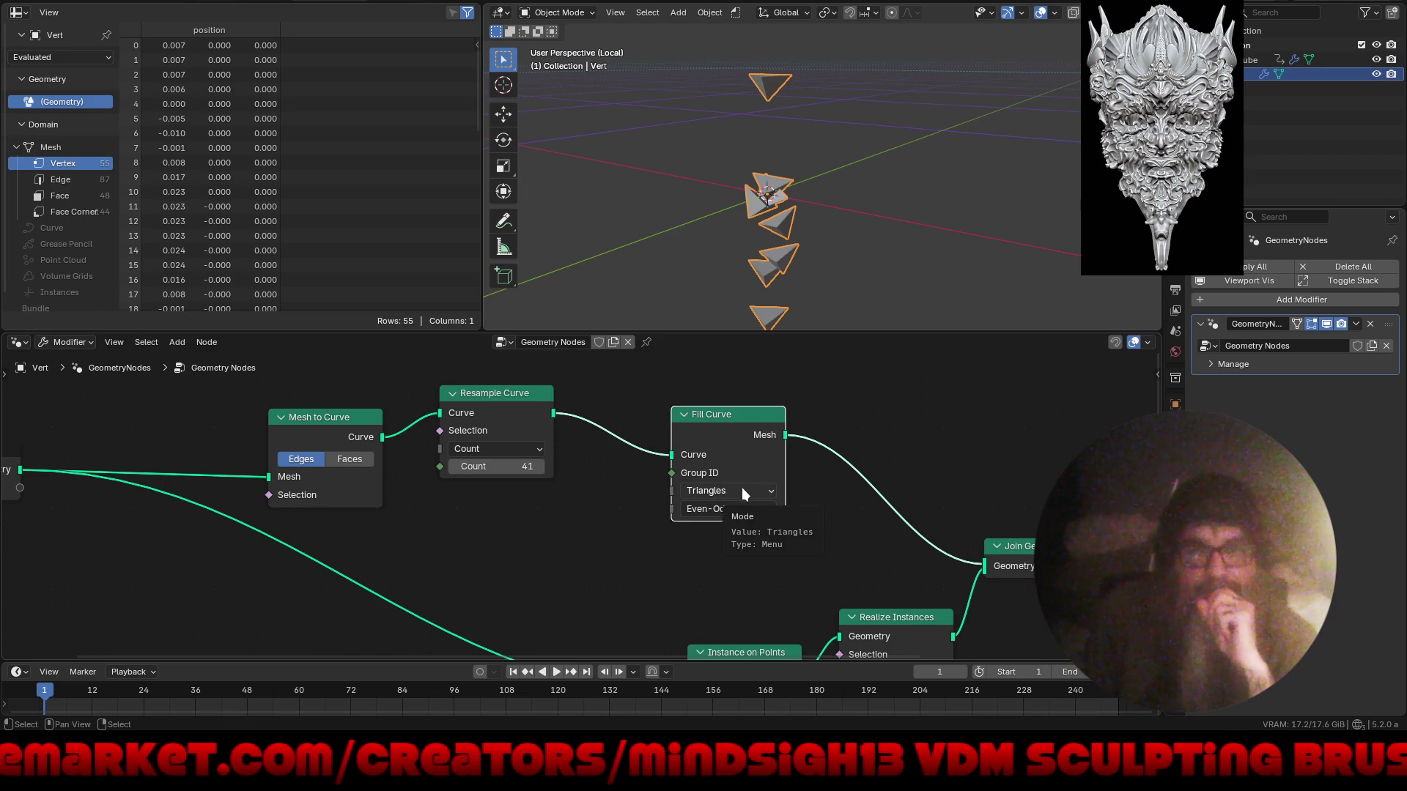
mouse_move(672, 454)
left_mouse_down()
mouse_move(895, 568)
mouse_move(984, 568)
left_mouse_up()
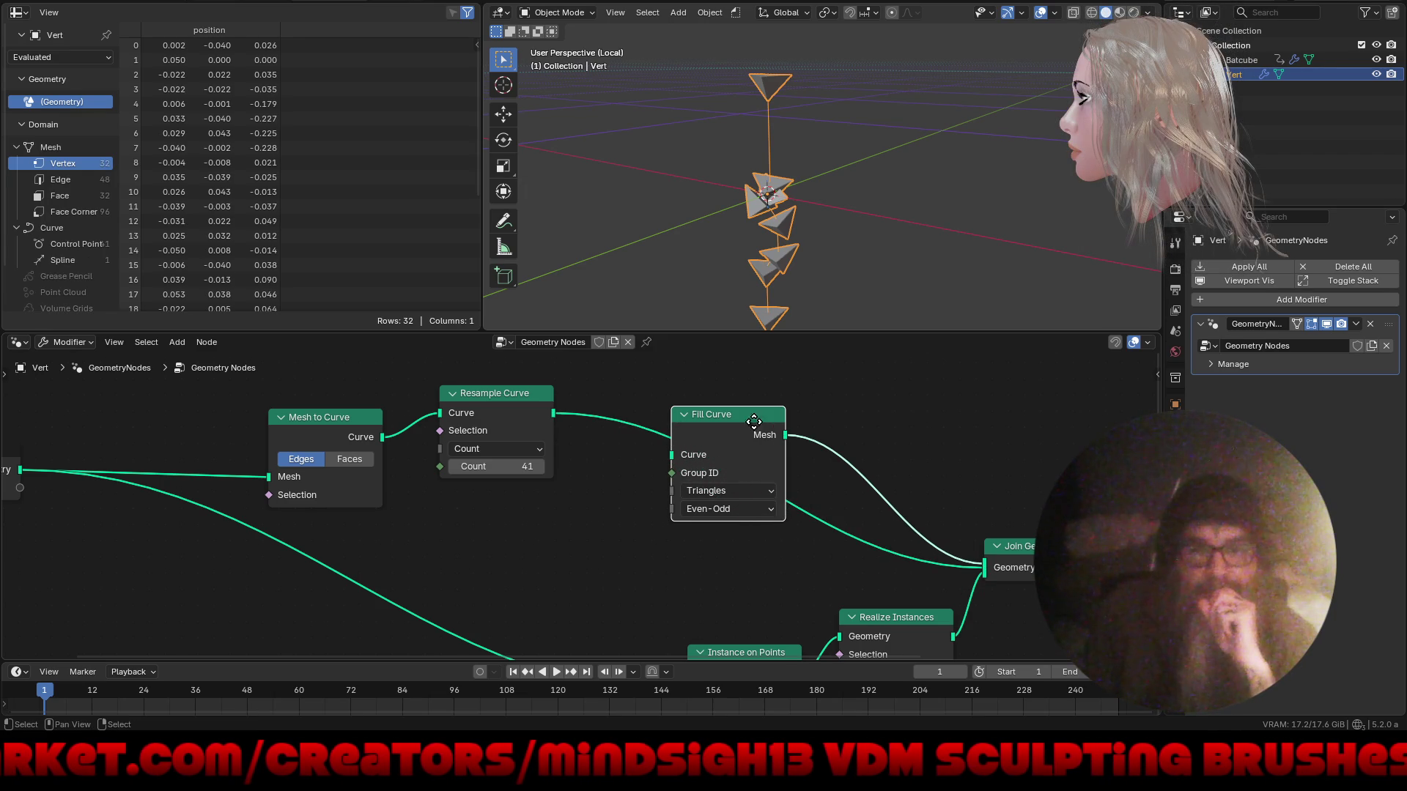
left_click_drag(743, 423, 887, 421)
- Replace the Fill Curve node with a Trim Curve node and trim the curve's start
key("x")
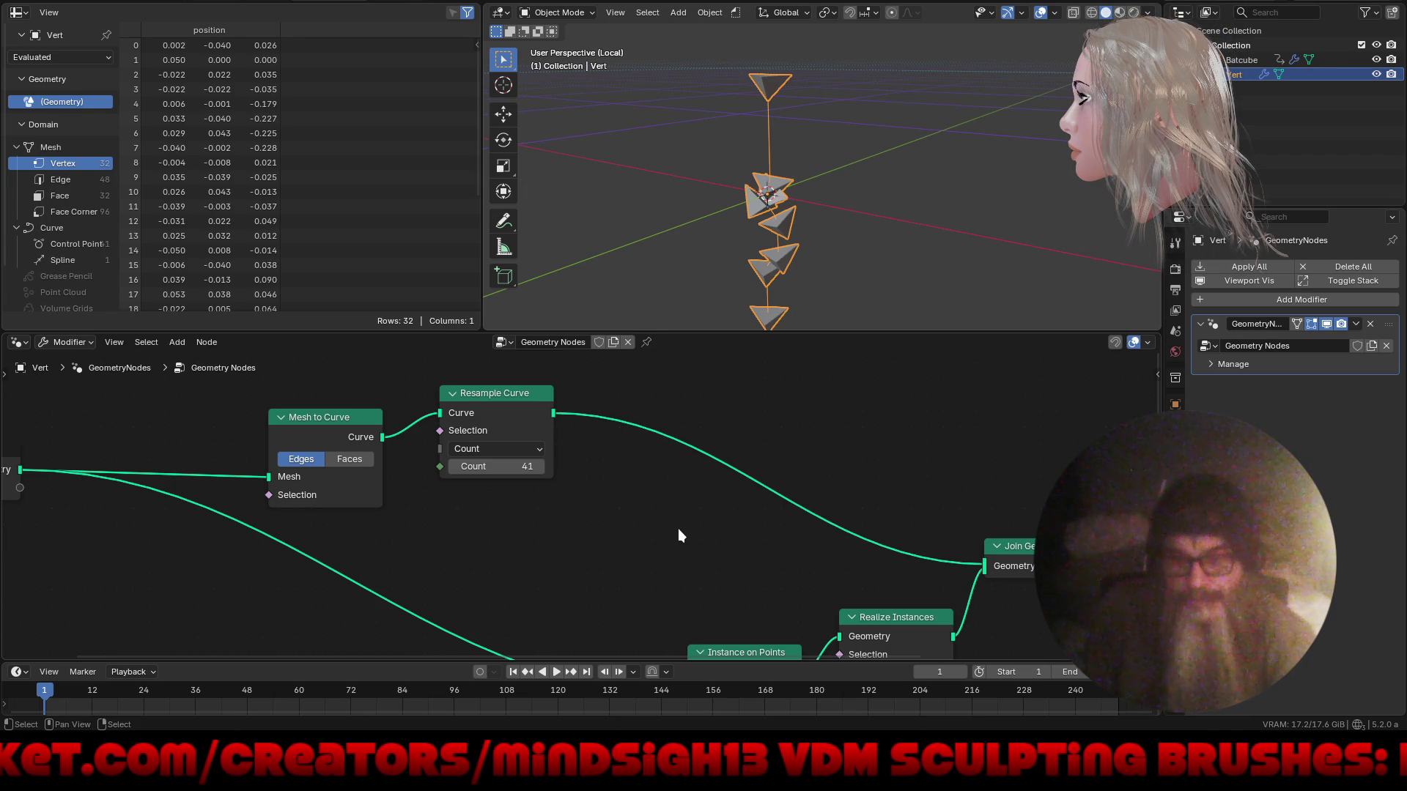
key("shift+a")
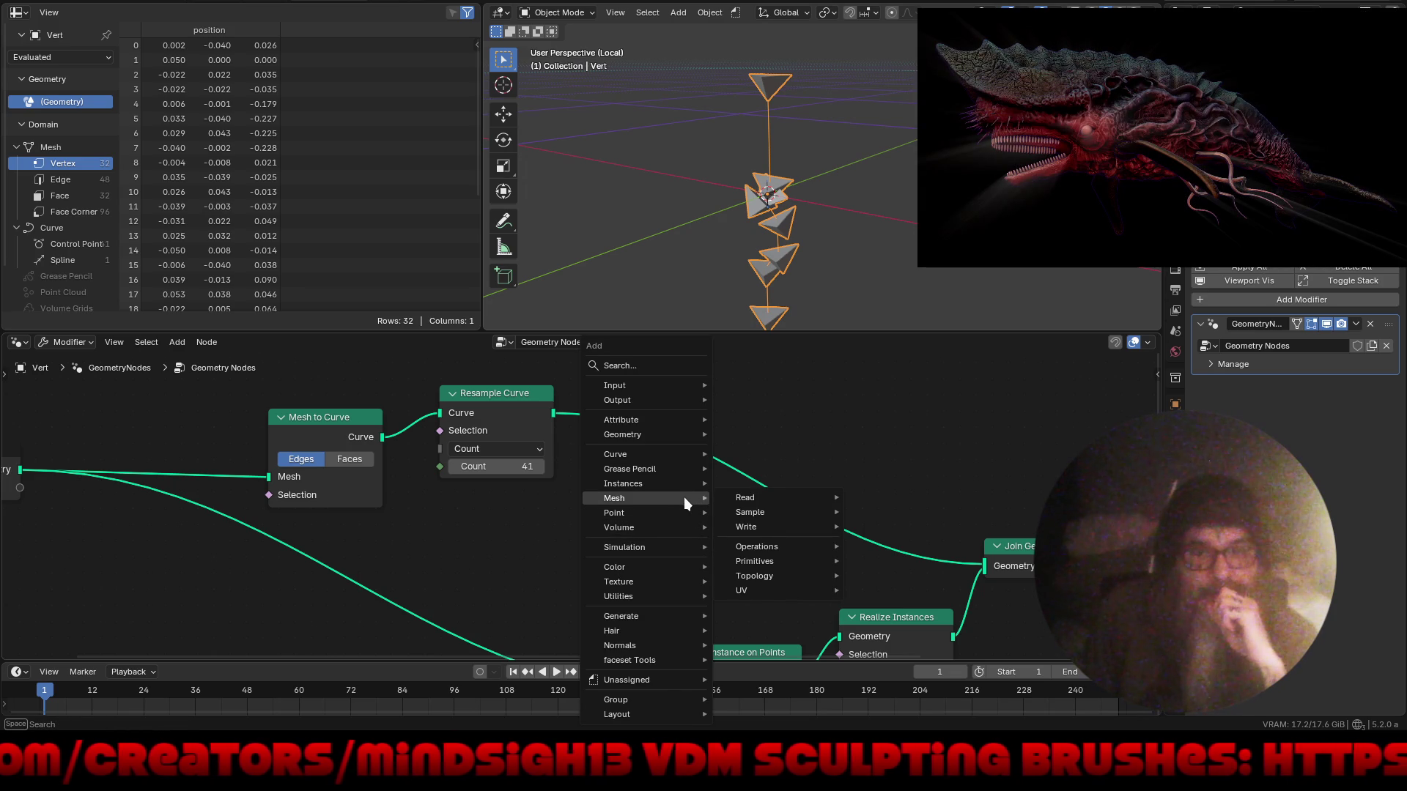
mouse_move(683, 453)
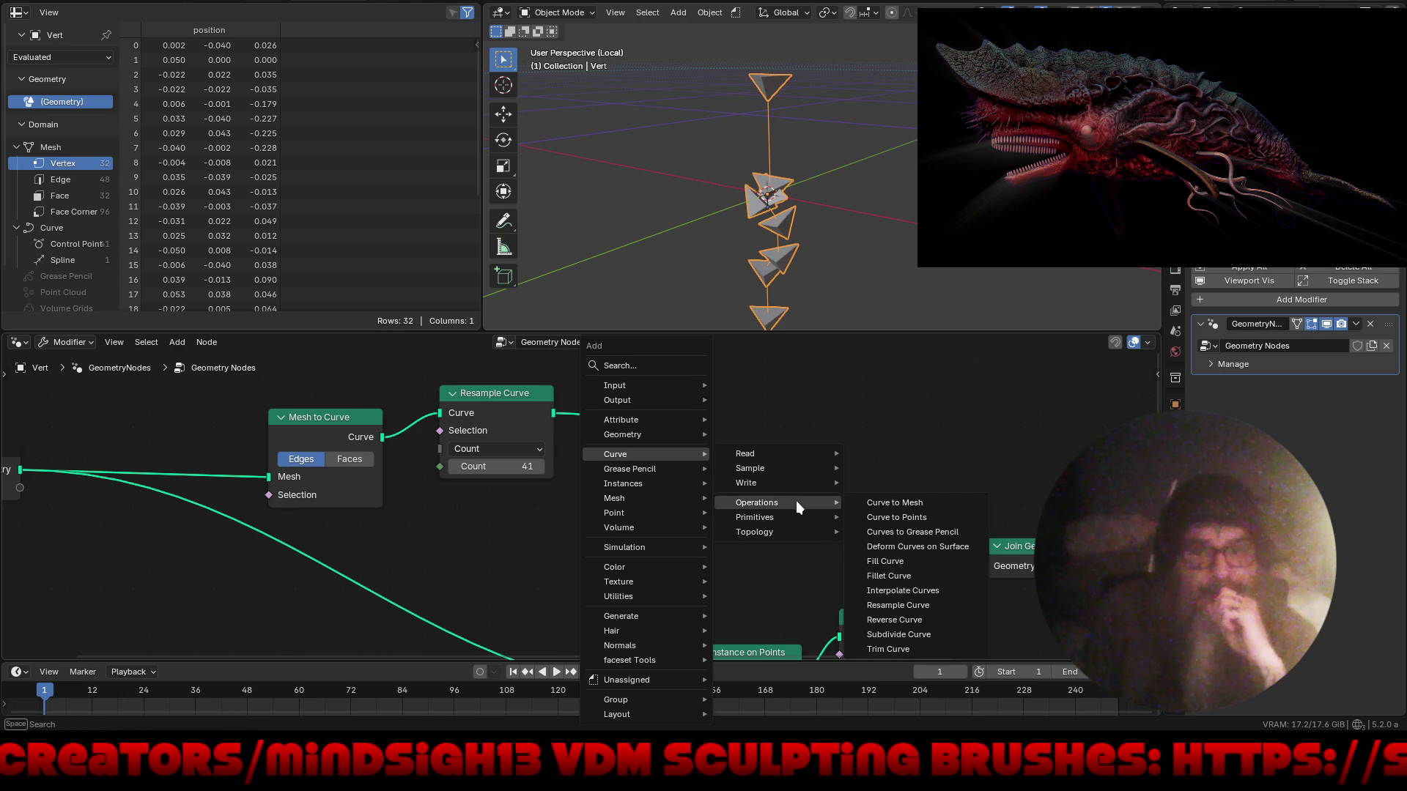
left_click(882, 648)
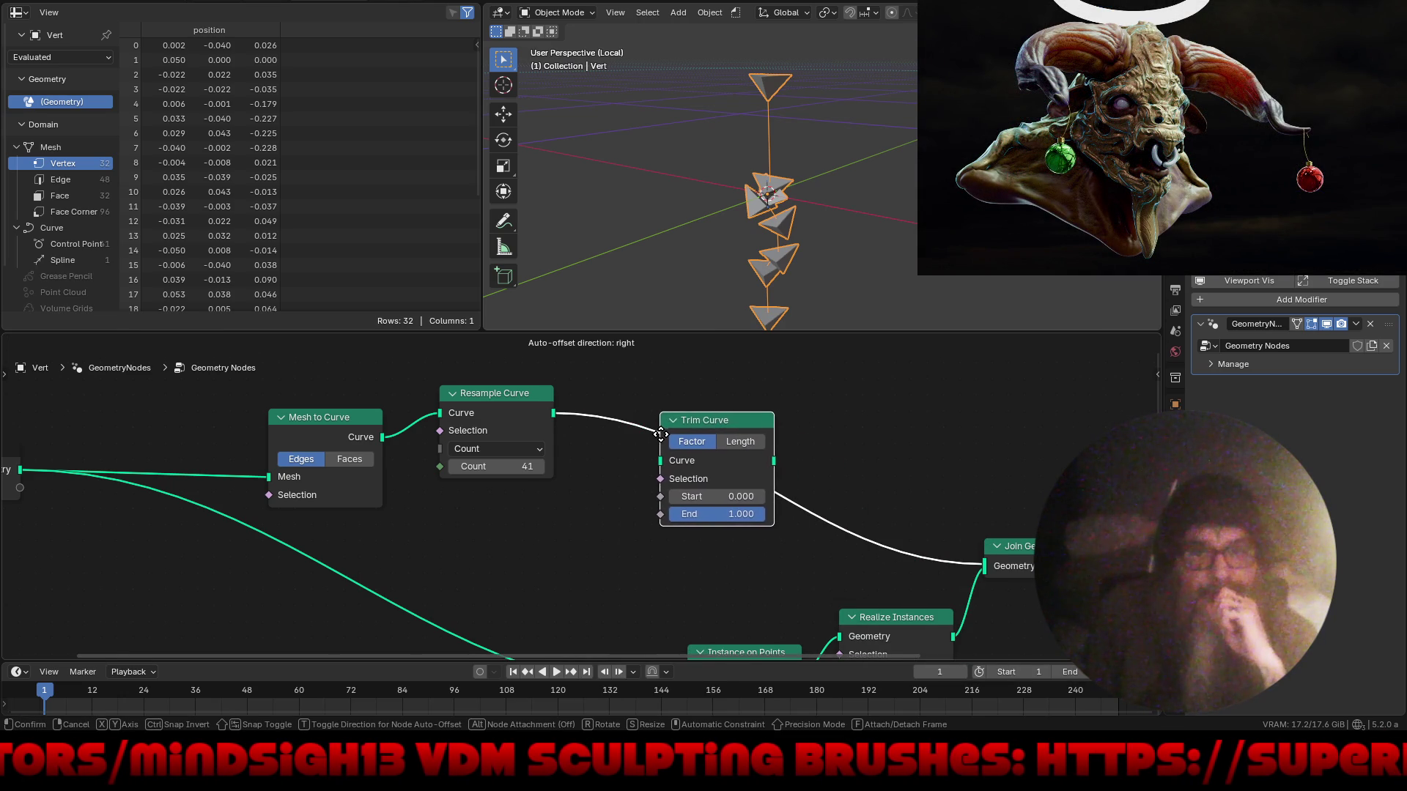
left_click(687, 441)
mouse_move(727, 504)
left_mouse_down()
mouse_move(814, 521)
mouse_move(714, 518)
mouse_move(833, 538)
mouse_move(727, 517)
mouse_move(764, 527)
mouse_move(740, 518)
mouse_move(717, 518)
mouse_move(828, 544)
mouse_move(627, 521)
left_mouse_up()
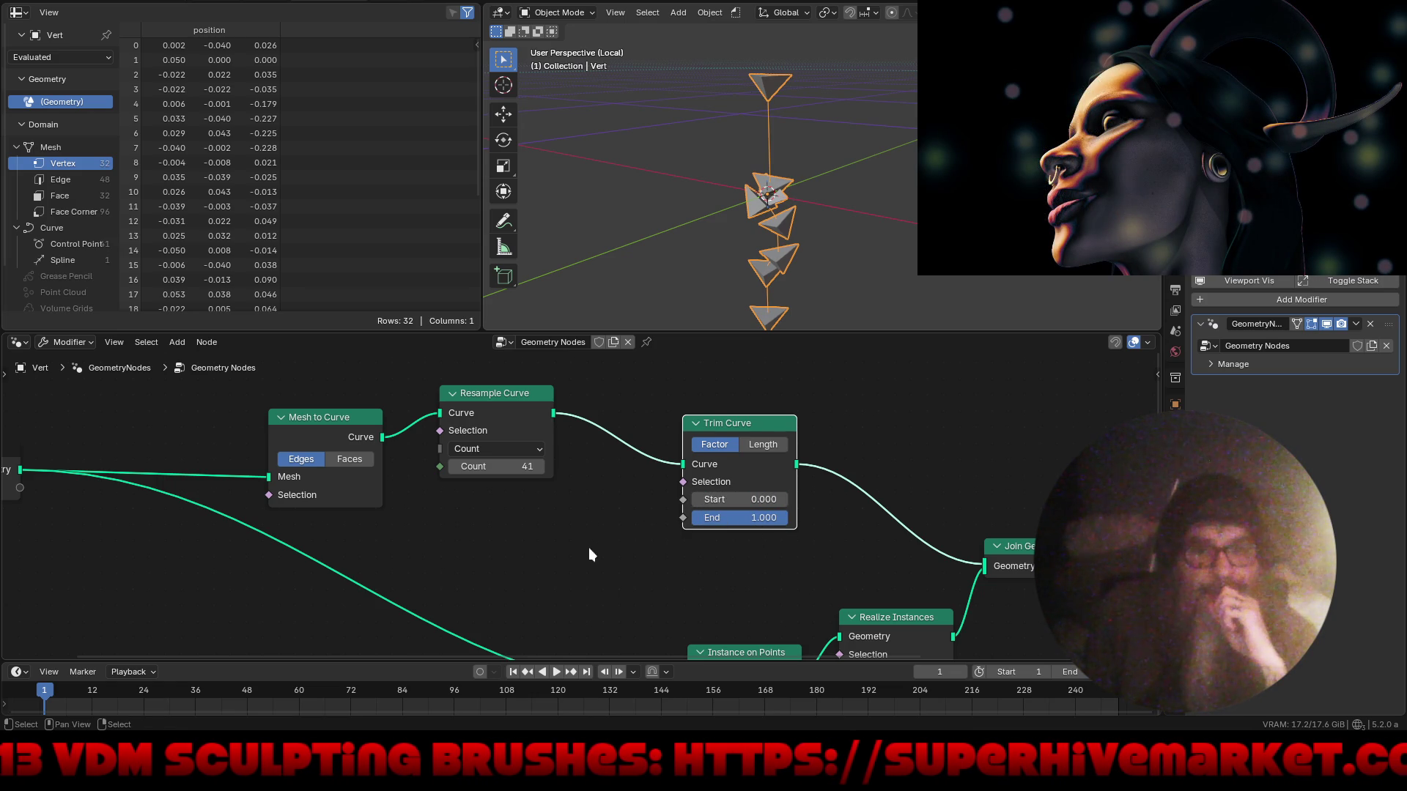
- Unlink and delete the Trim Curve node, then bring up the Add menu's Mesh submenu
left_click_drag(683, 464, 985, 549)
mouse_move(768, 425)
left_mouse_down()
mouse_move(756, 421)
mouse_move(771, 433)
left_mouse_up()
key("Delete")
key("shift+a")
mouse_move(688, 549)
mouse_move(678, 498)
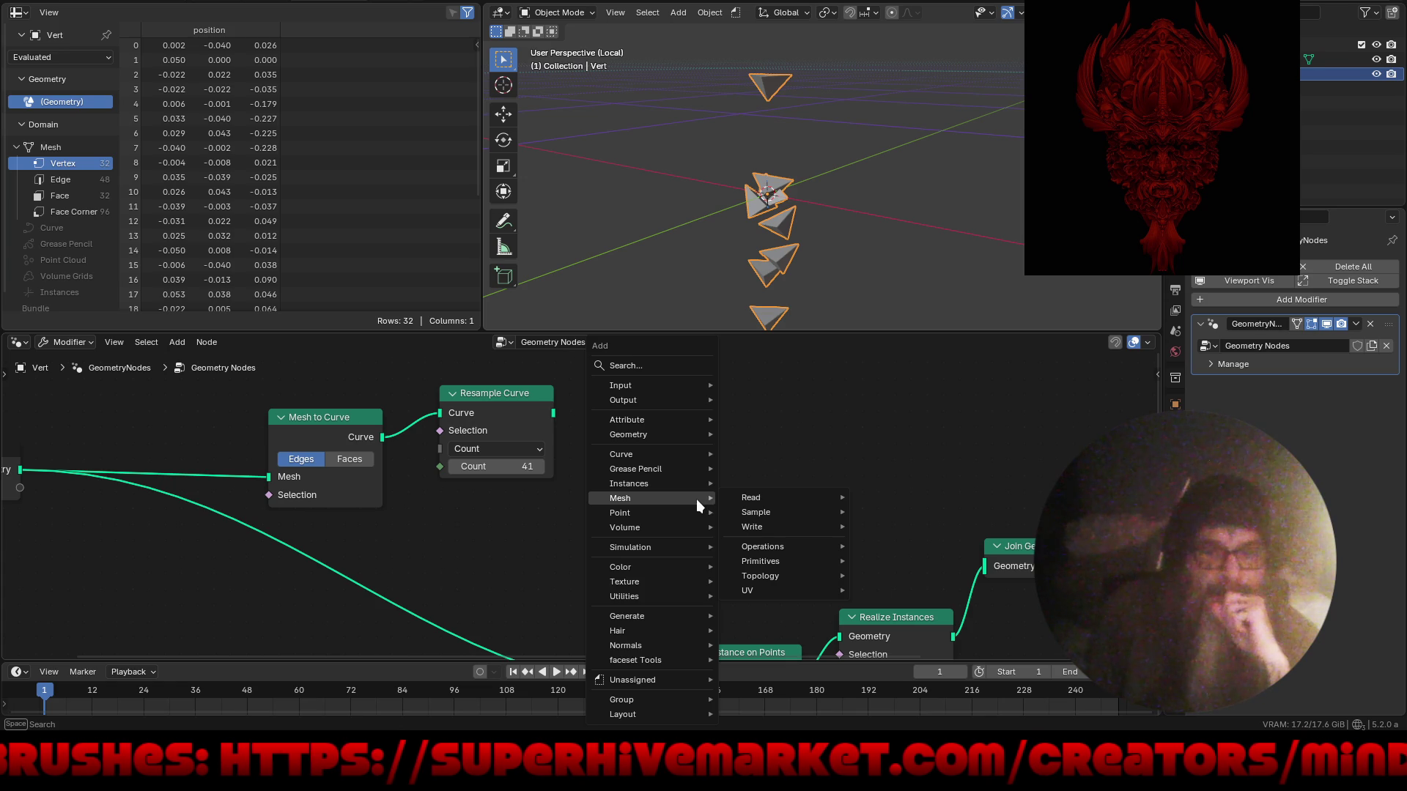
mouse_move(688, 455)
mouse_move(765, 459)
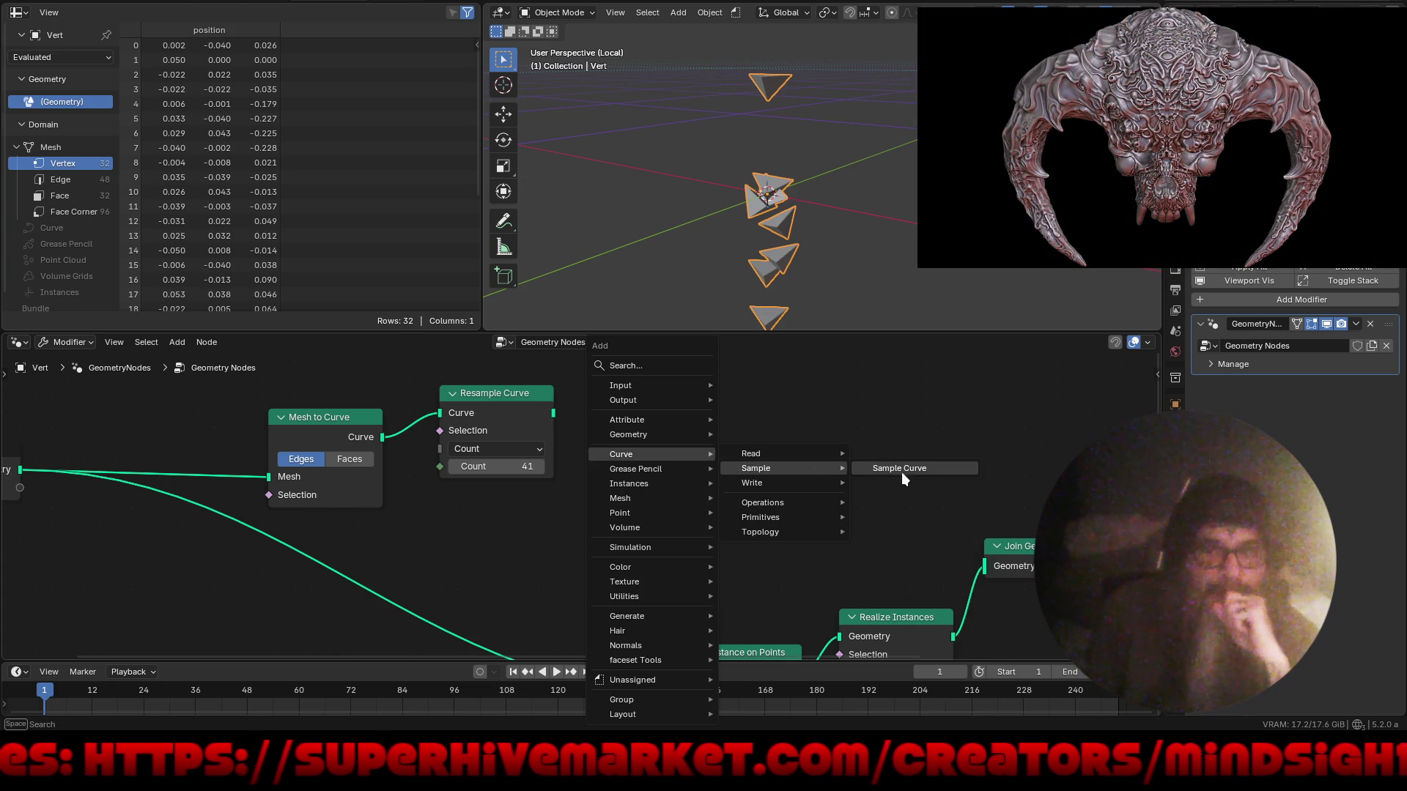
left_click(900, 470)
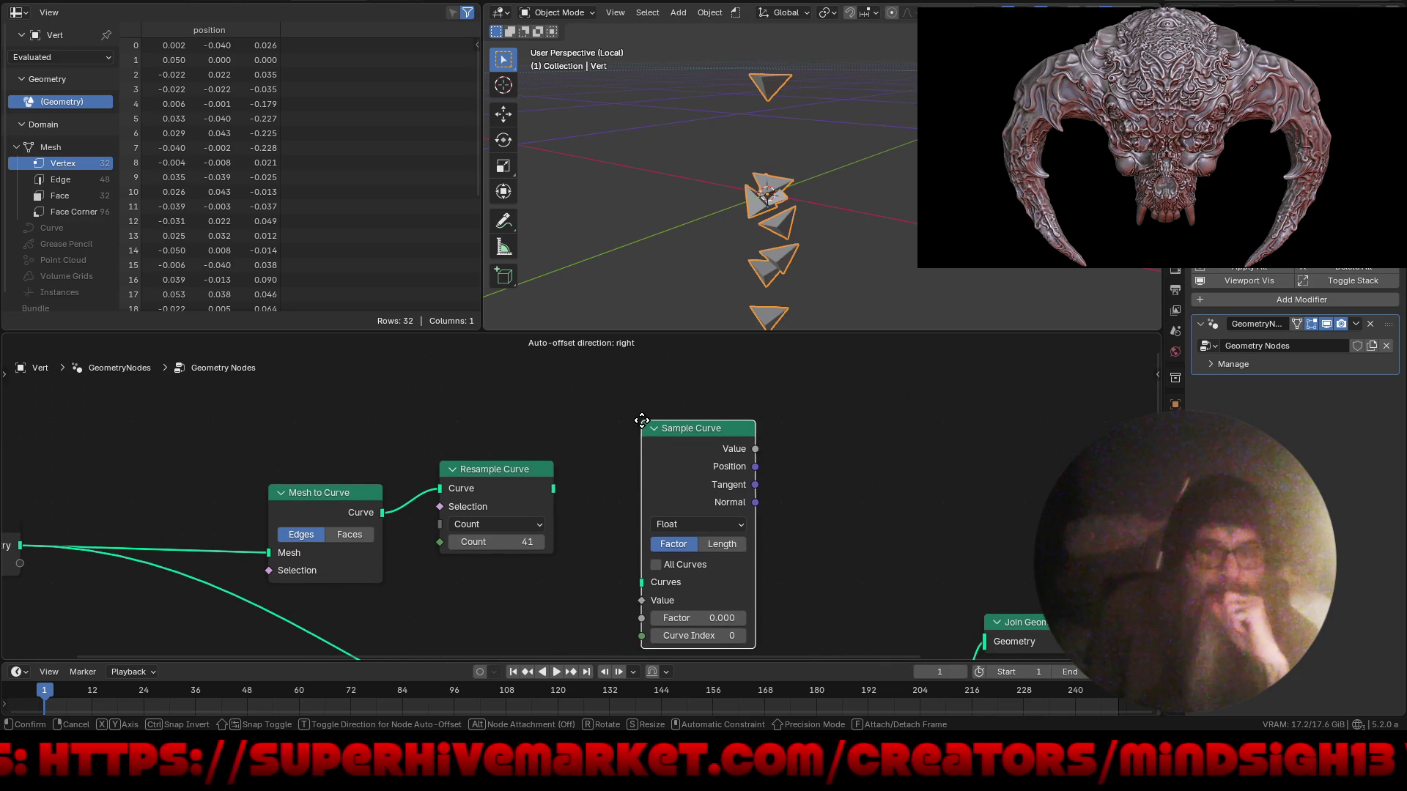
left_click(614, 421)
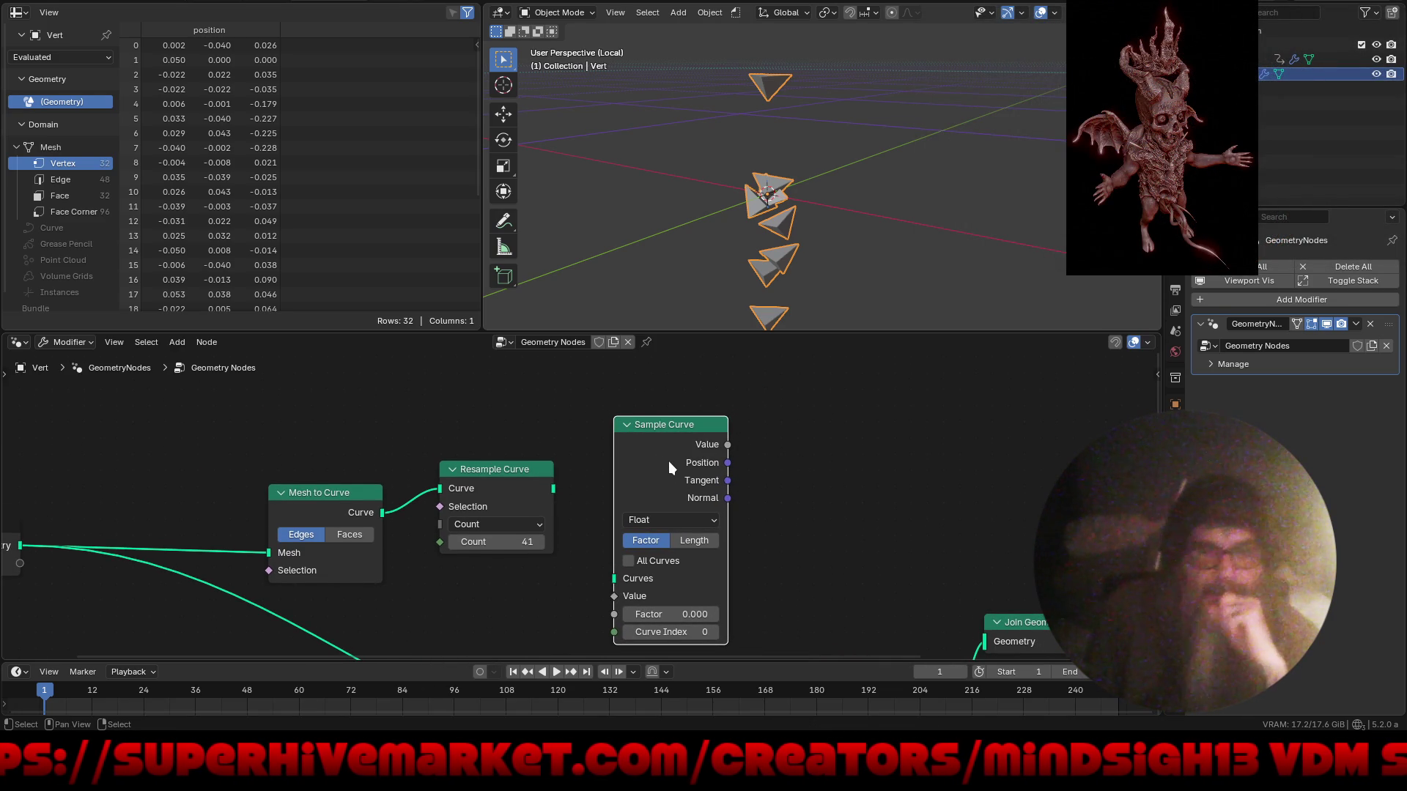
key("x")
mouse_move(650, 509)
middle_mouse_down()
mouse_move(769, 427)
mouse_move(736, 451)
middle_mouse_up()
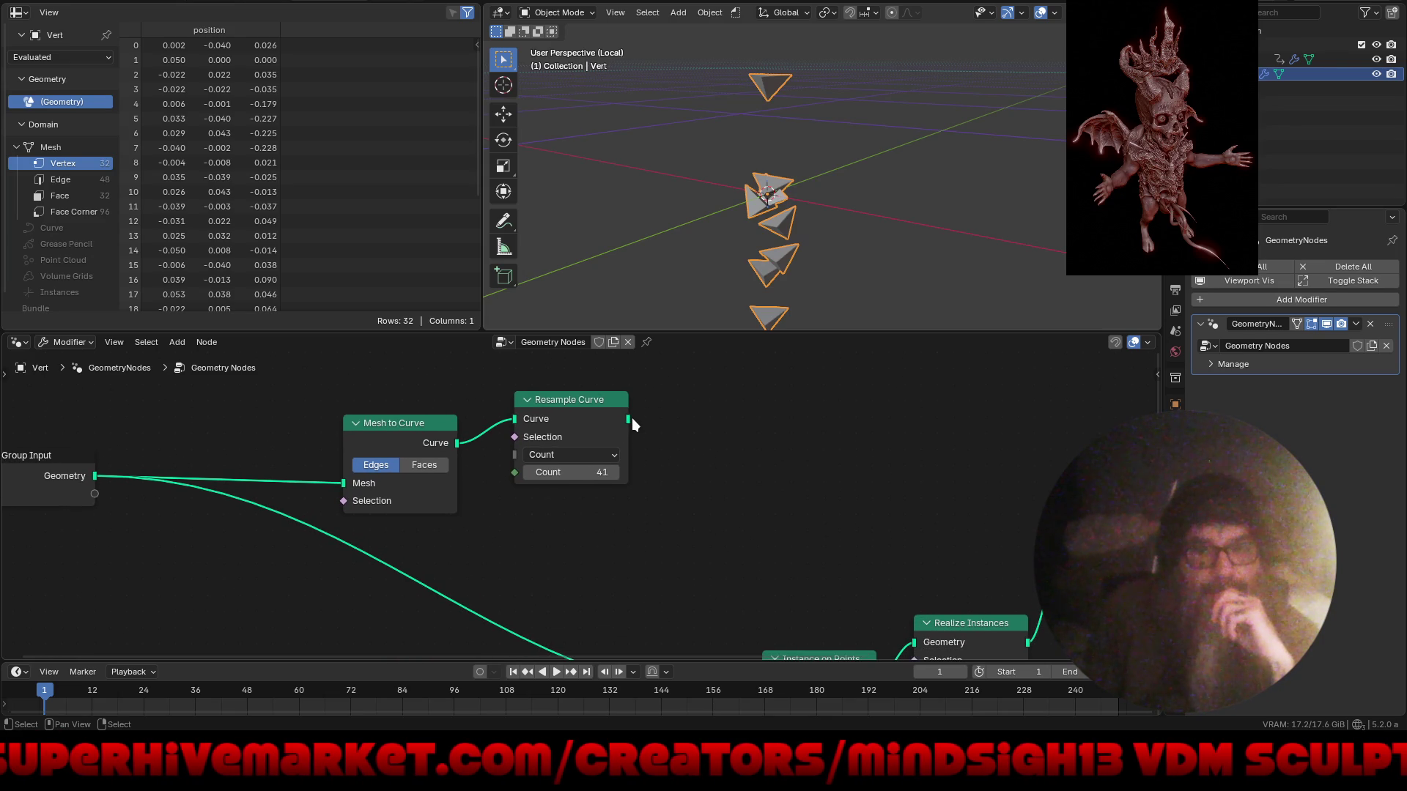
left_click_drag(632, 421, 721, 468)
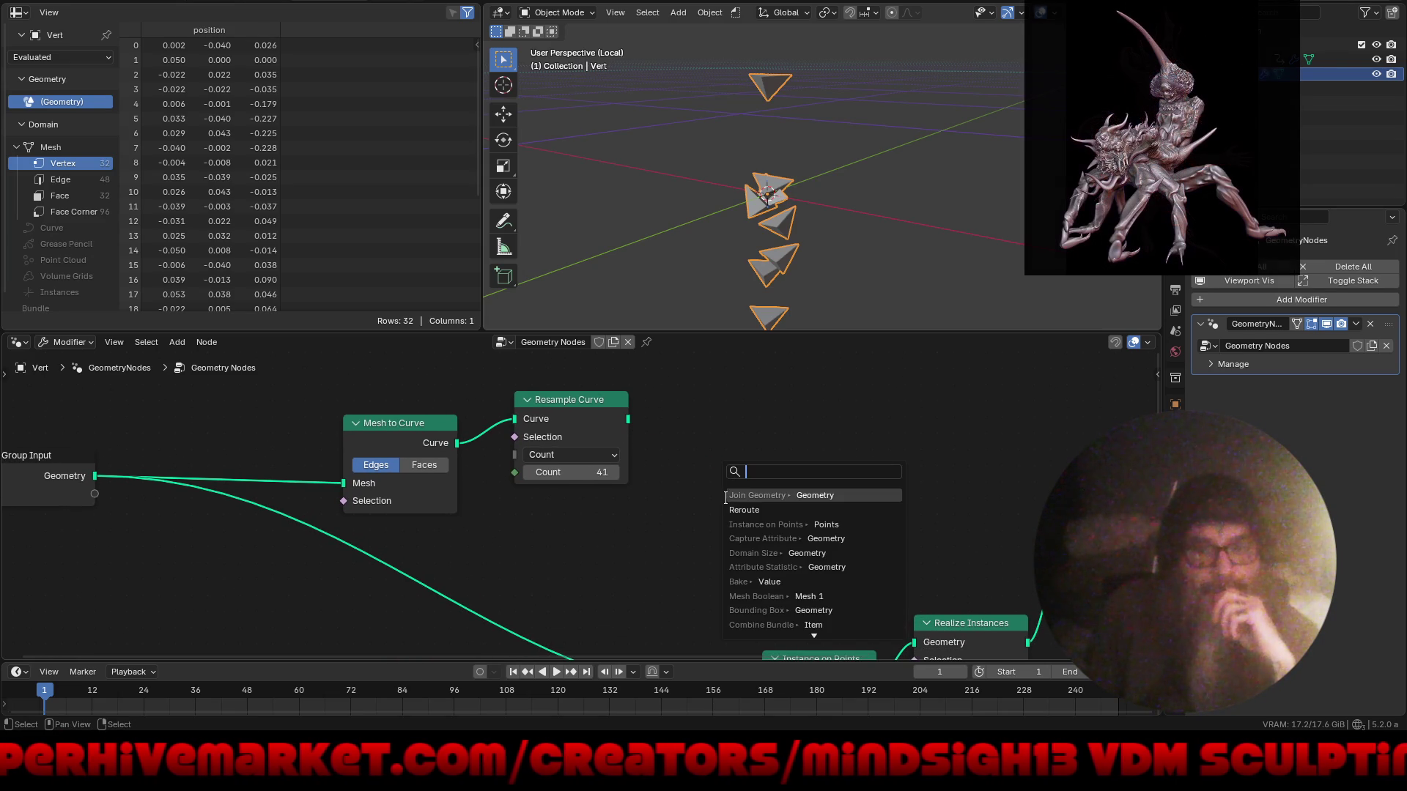
- Add a Curve to Mesh node after Resample Curve, trying and discarding a Curve Circle profile
type("cur")
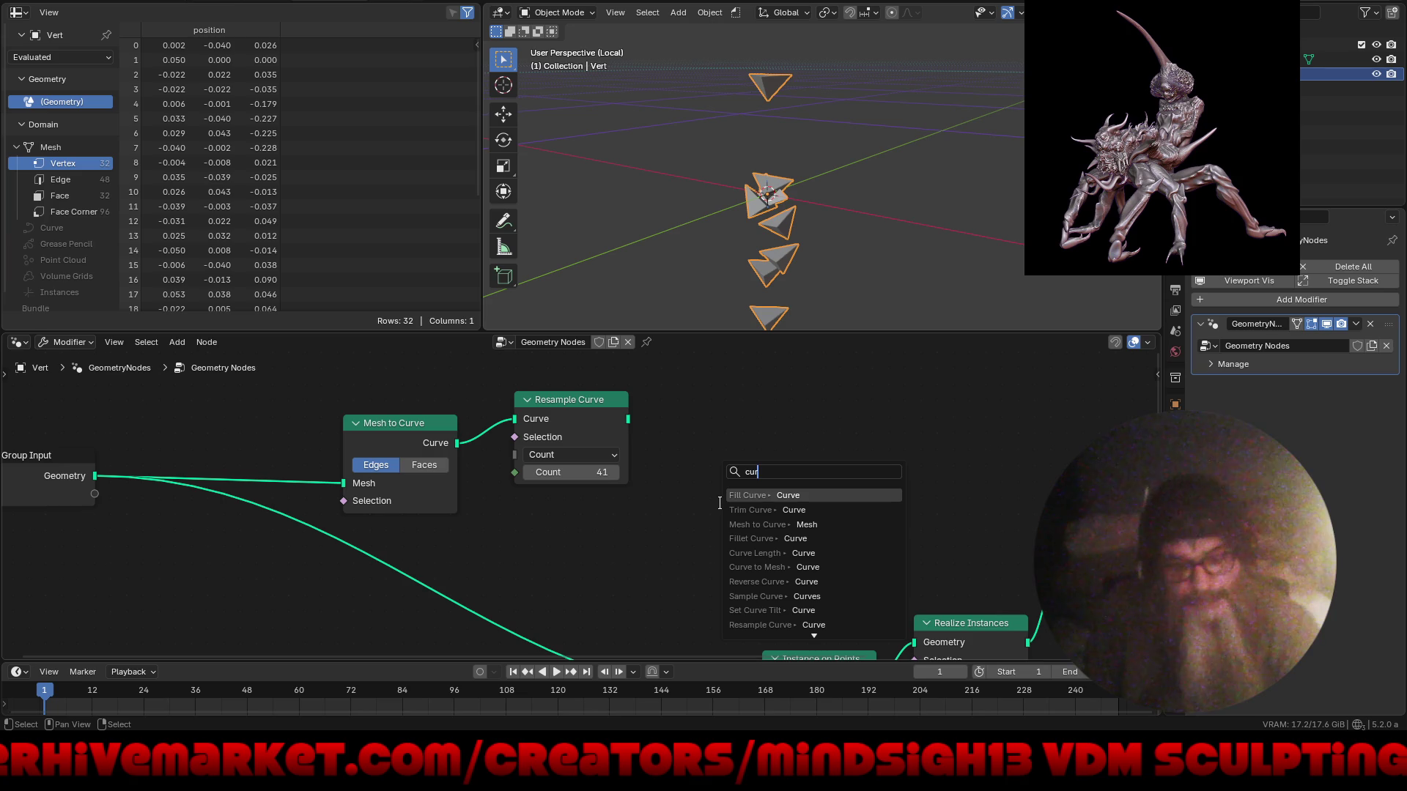
type("ve to")
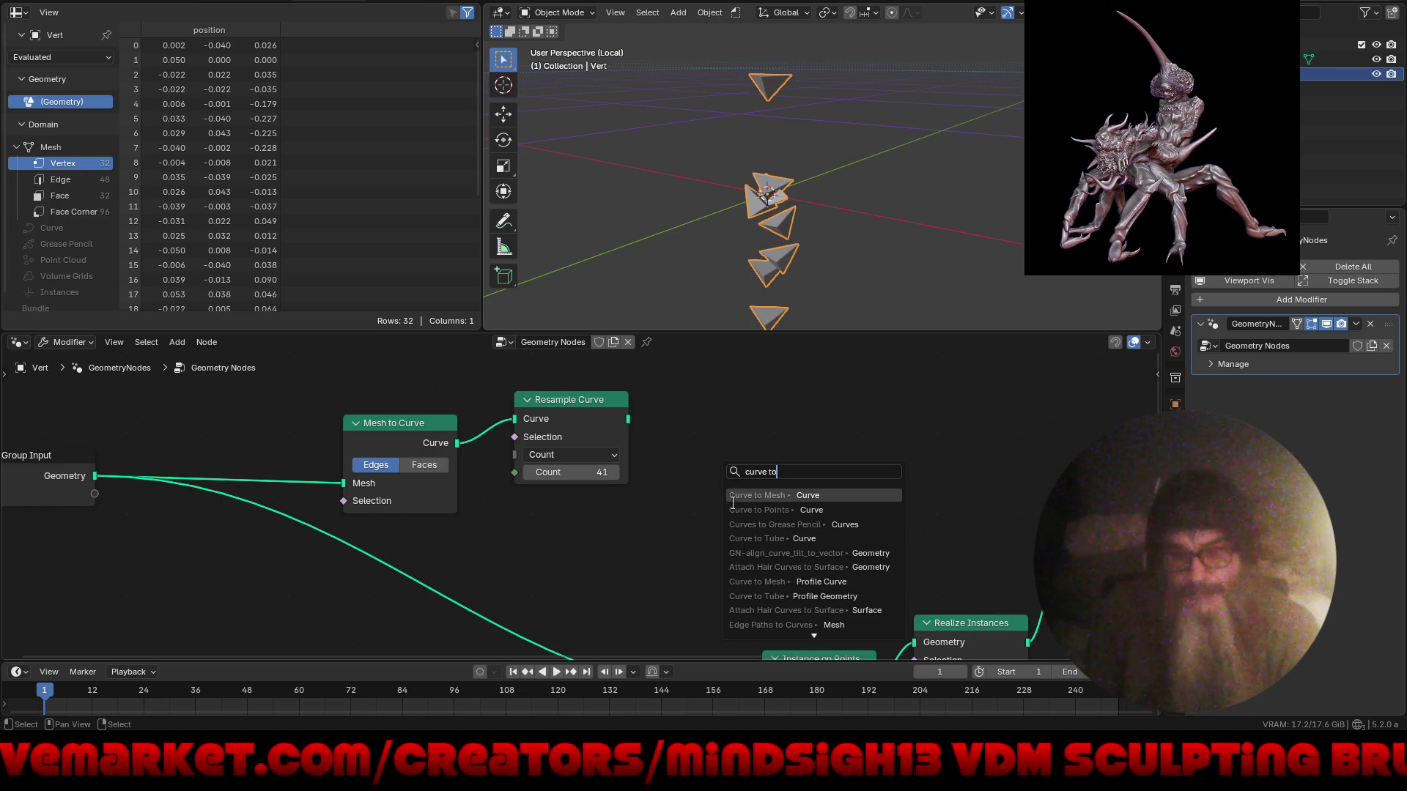
left_click(818, 495)
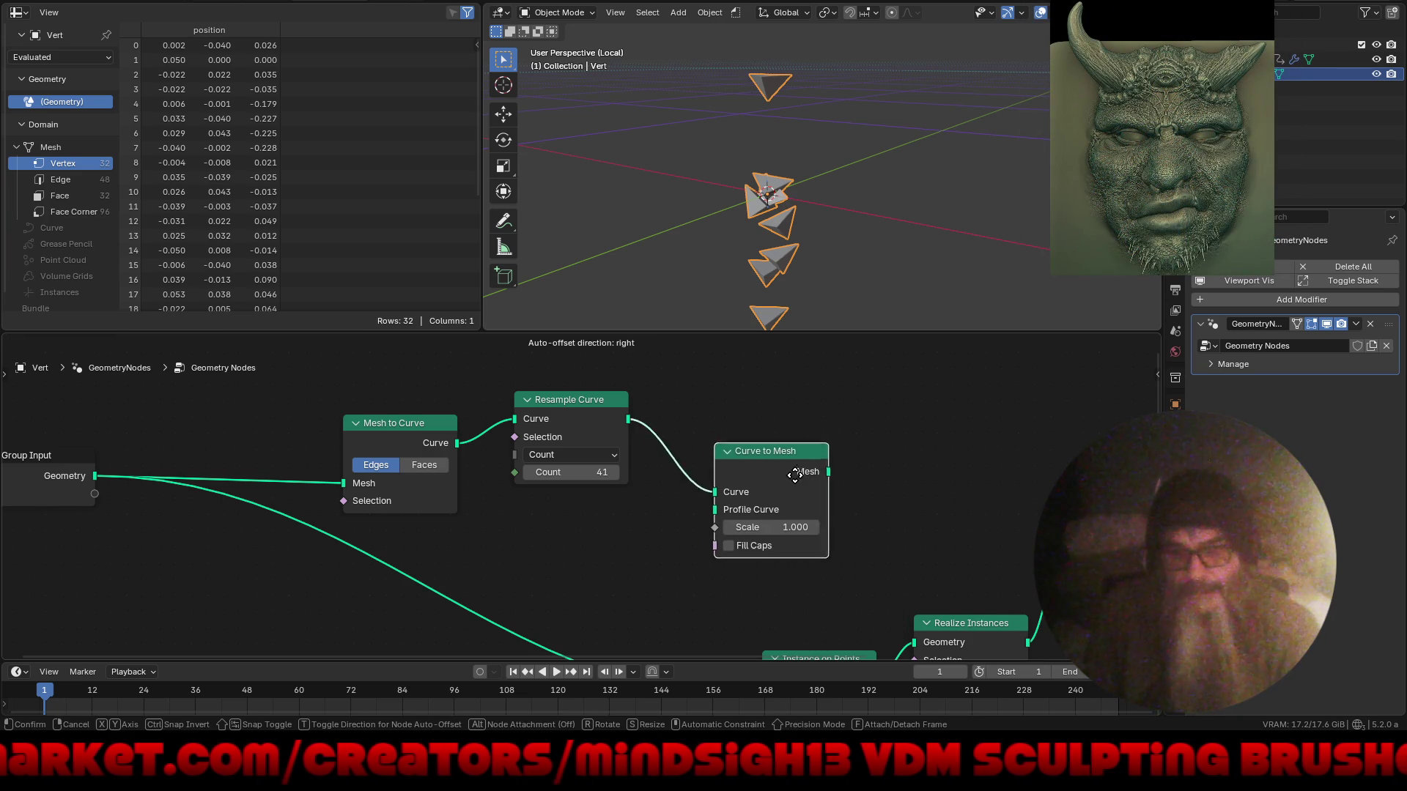
left_click_drag(705, 510, 596, 533)
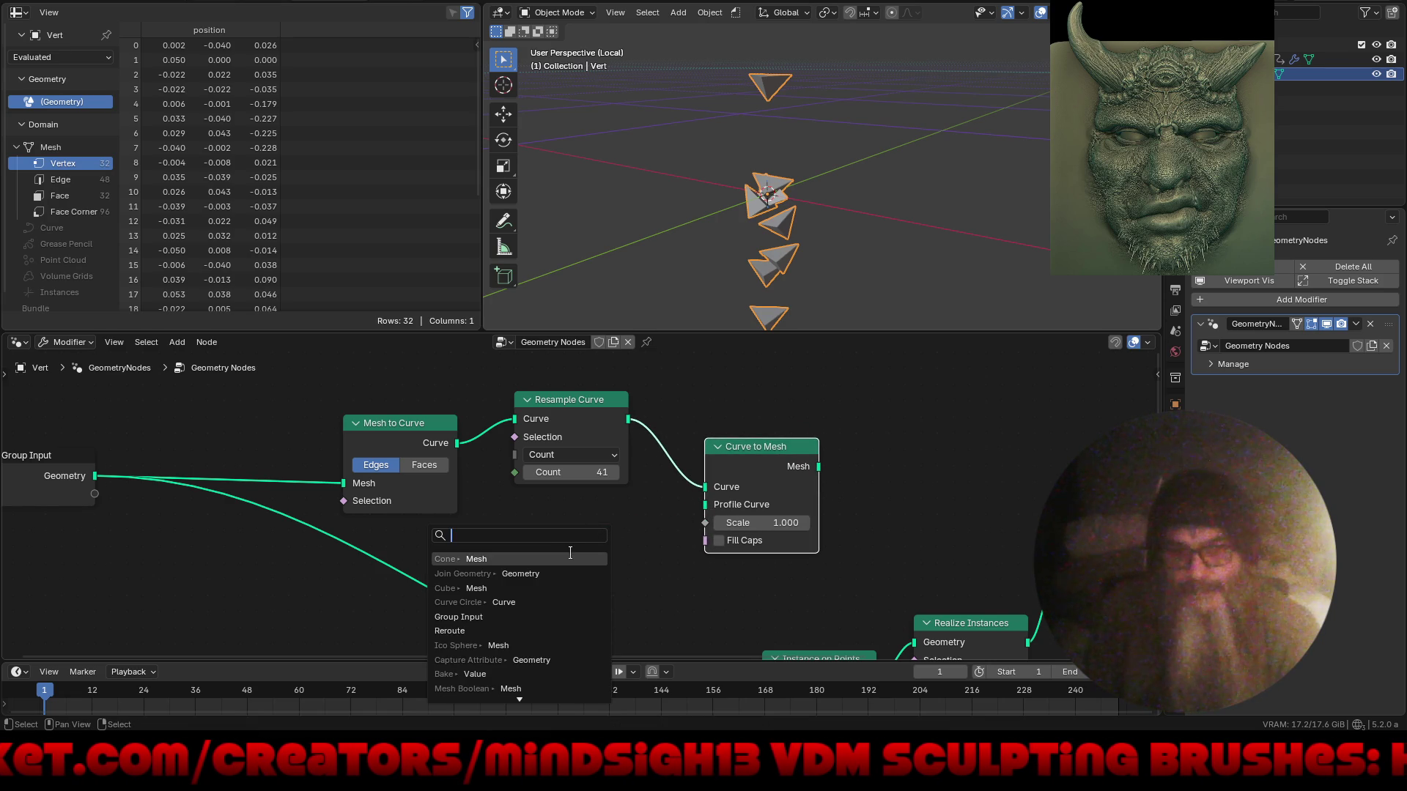
left_click(557, 602)
left_click(584, 589)
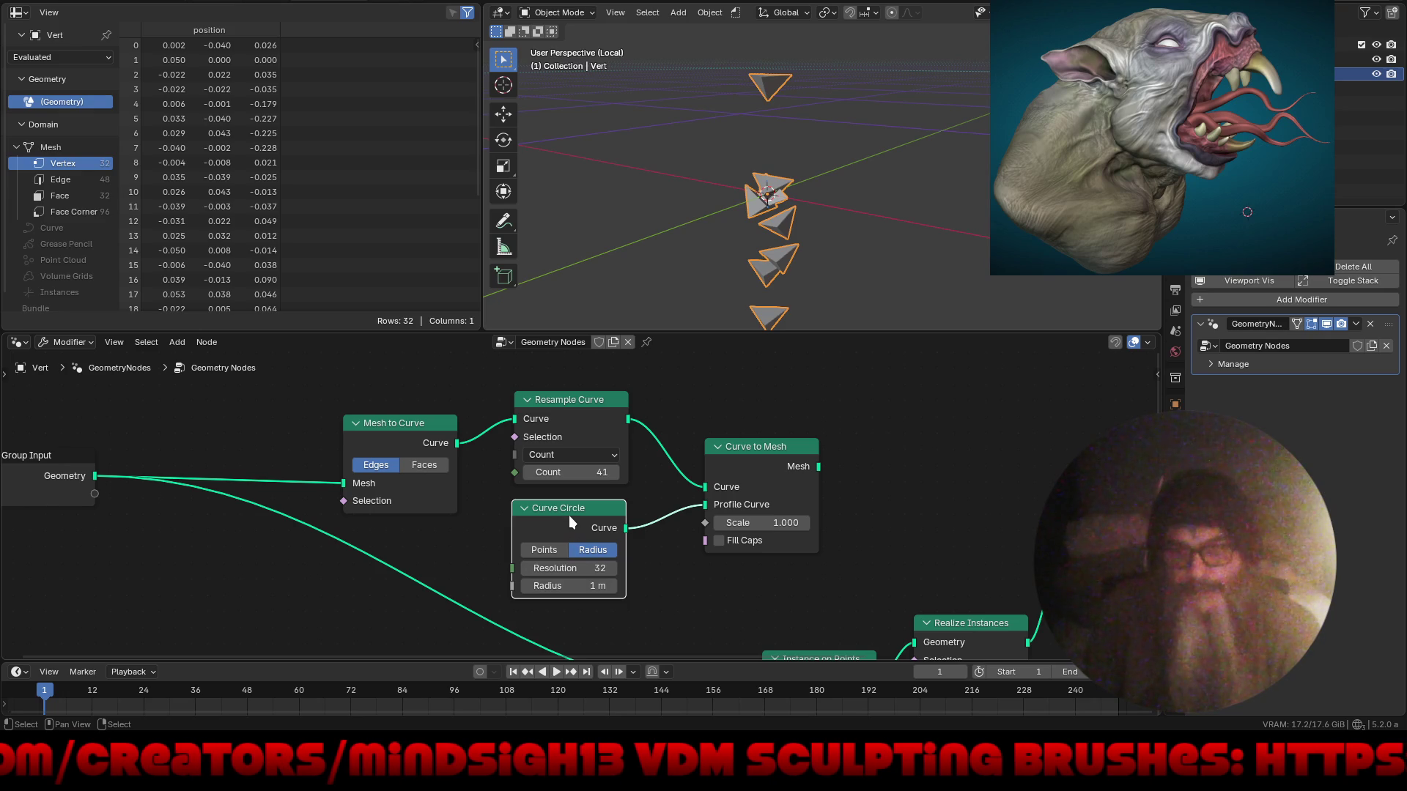
key("x")
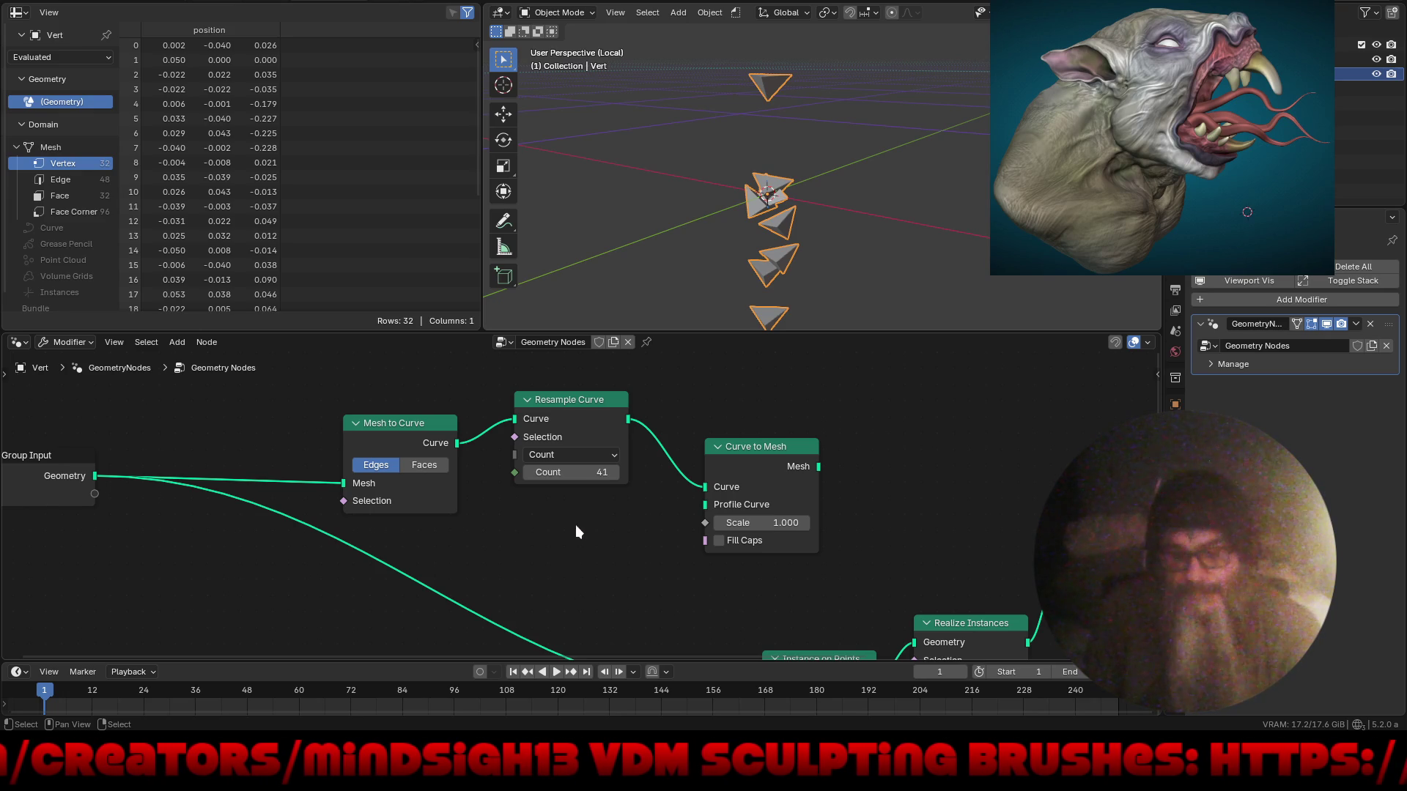
- Give the Curve to Mesh node a Mesh Circle as its profile curve
left_click_drag(705, 506, 570, 550)
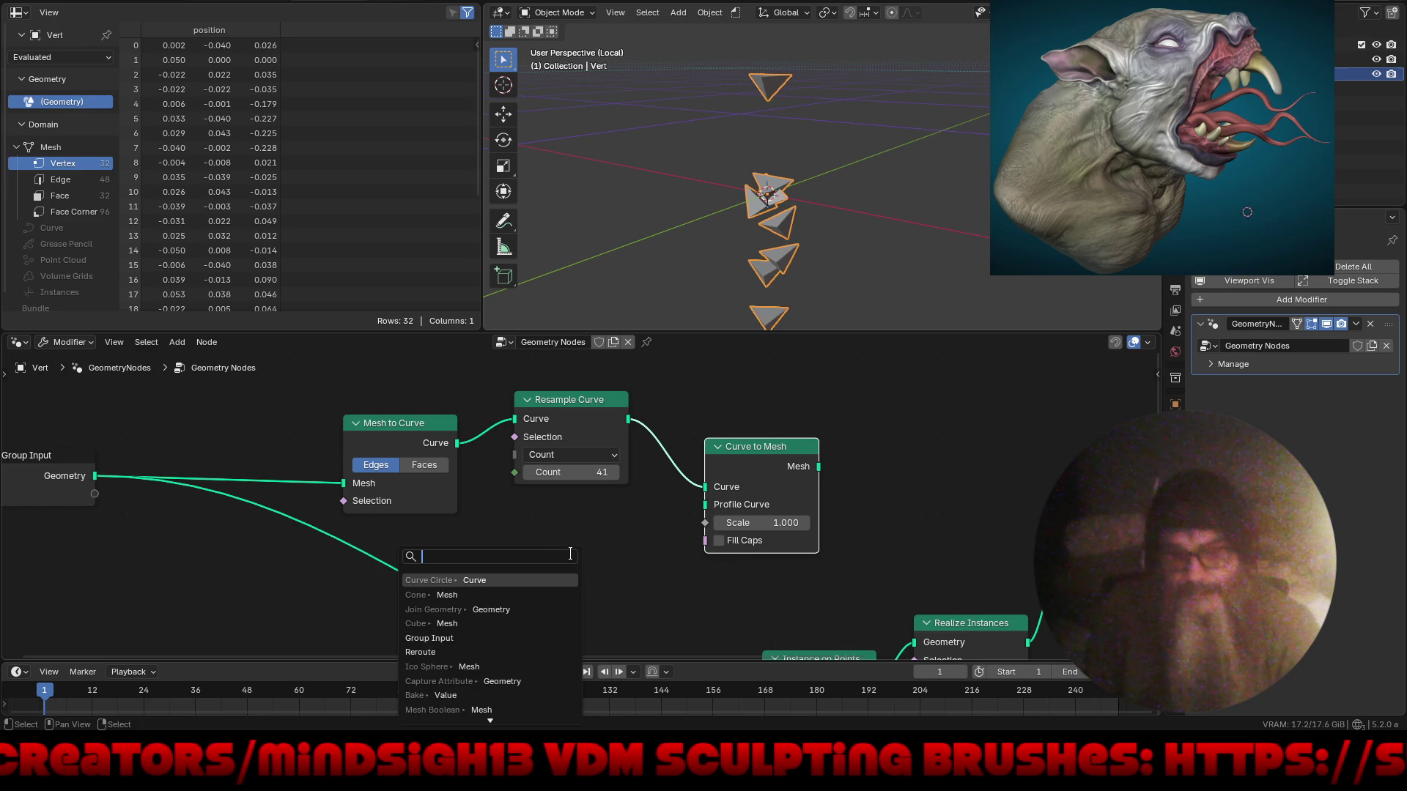
type("ci")
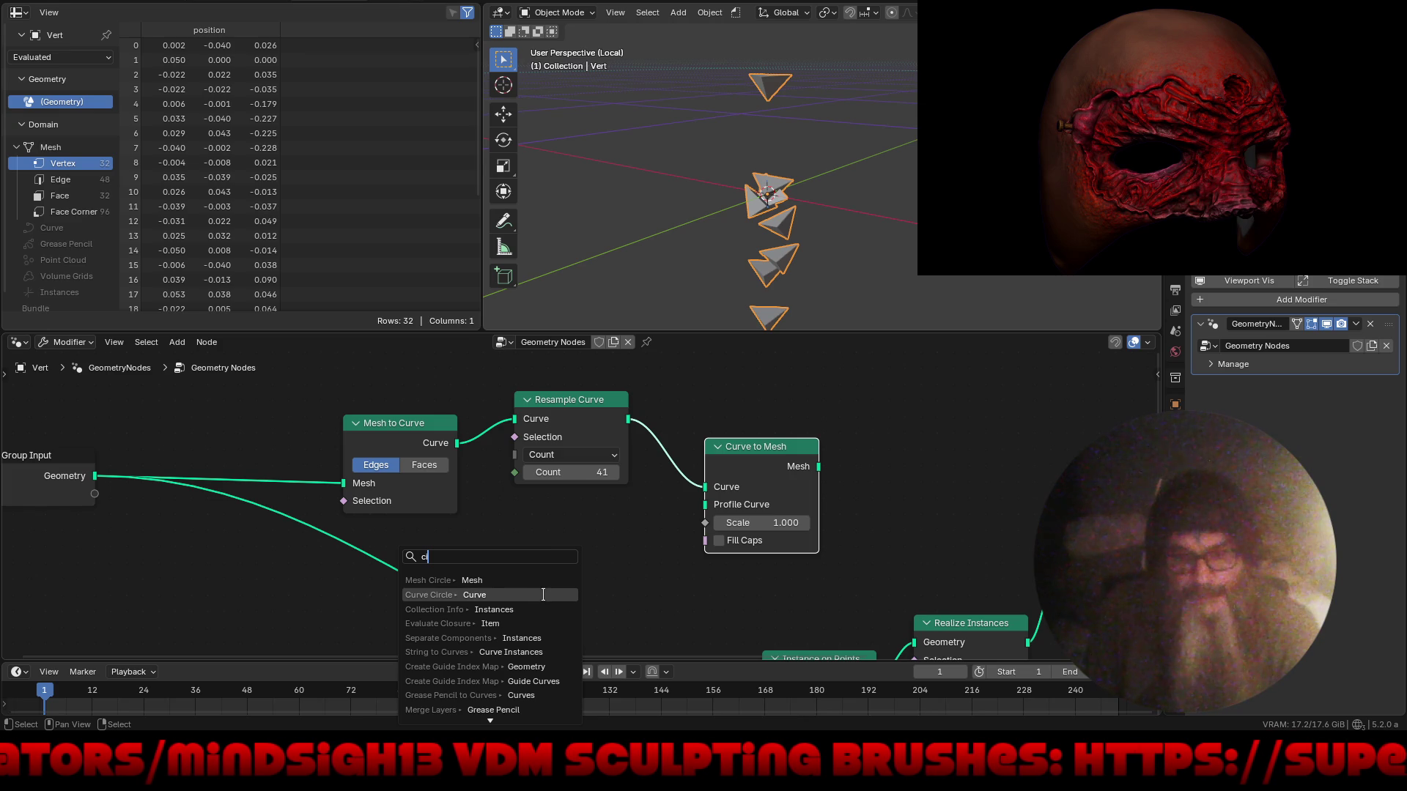
type("r")
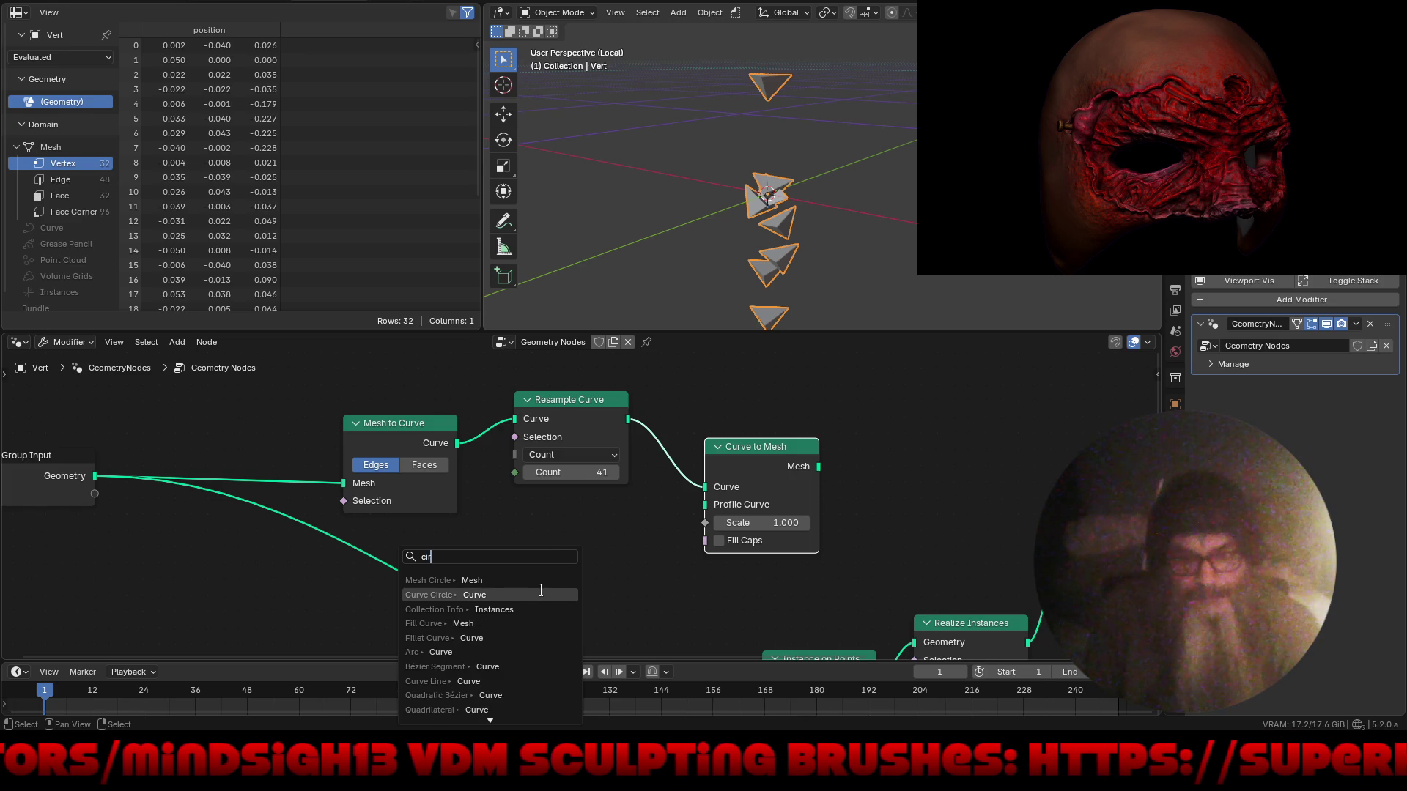
left_click(536, 580)
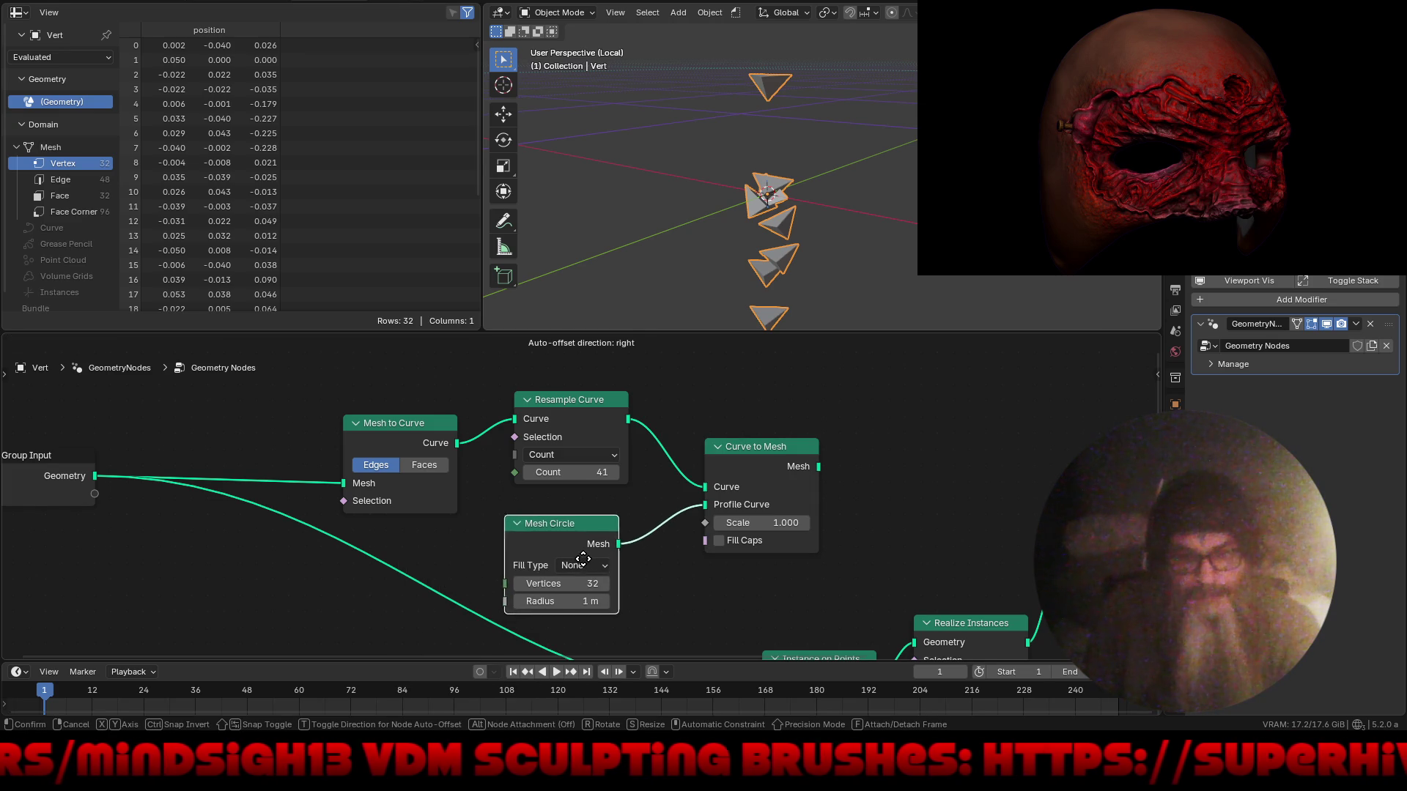
left_click(587, 560)
- Join the Curve to Mesh result into Join Geometry, with scale 10.7 and profile radius 1.9 m
mouse_move(573, 595)
left_mouse_down()
mouse_move(558, 600)
mouse_move(558, 578)
left_mouse_up()
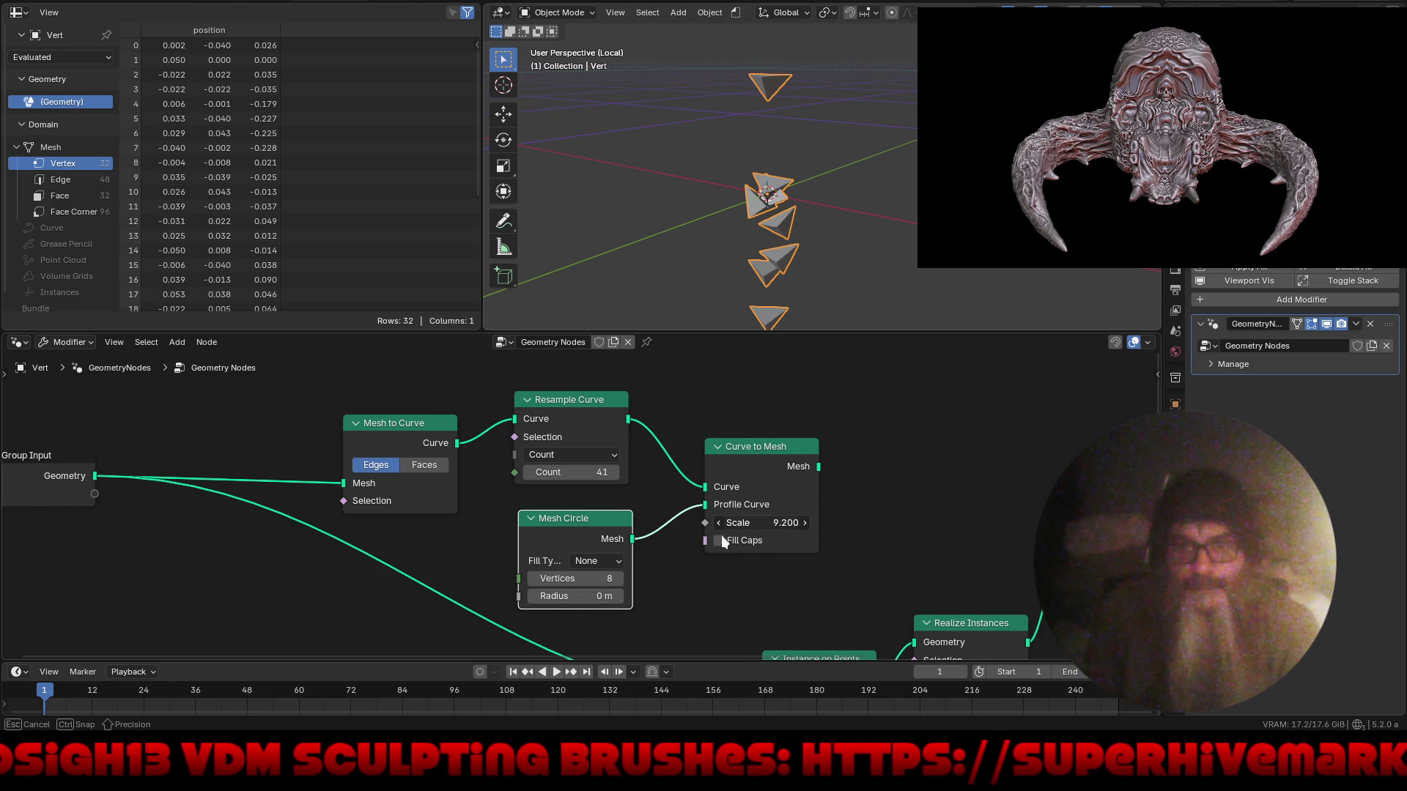
left_click_drag(728, 542, 709, 546)
scroll(742, 498, "down", 4)
left_click_drag(715, 449, 809, 491)
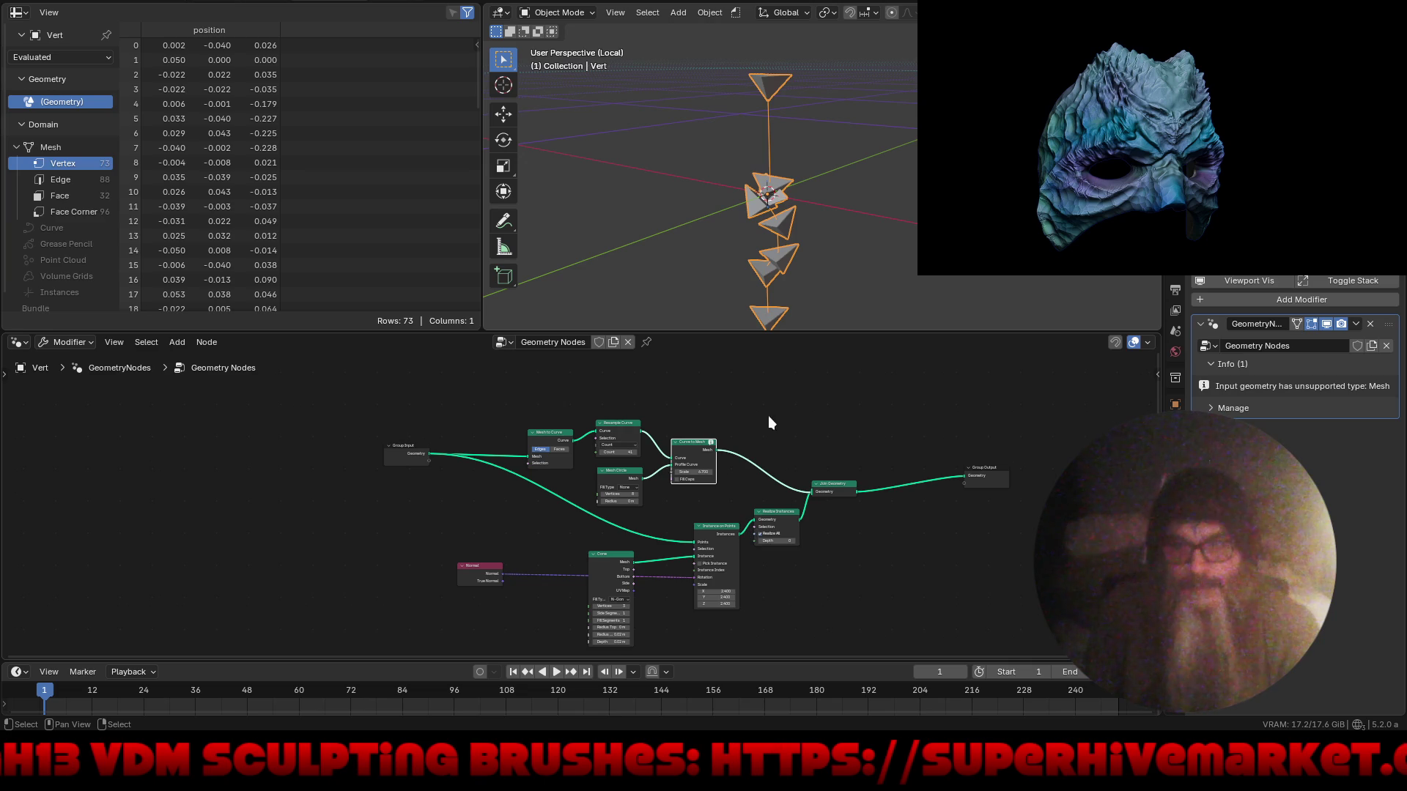
scroll(659, 495, "up", 4)
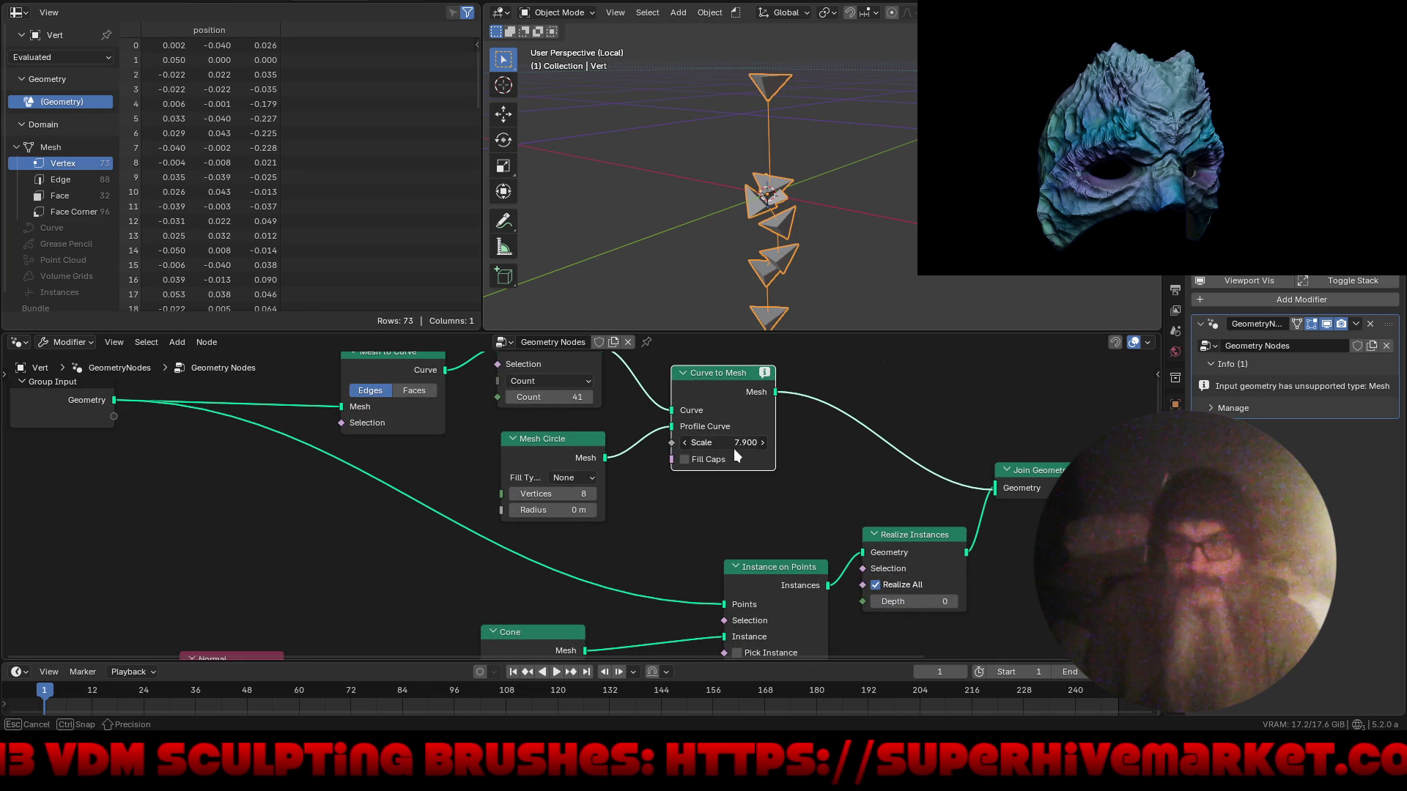
left_click_drag(754, 450, 758, 450)
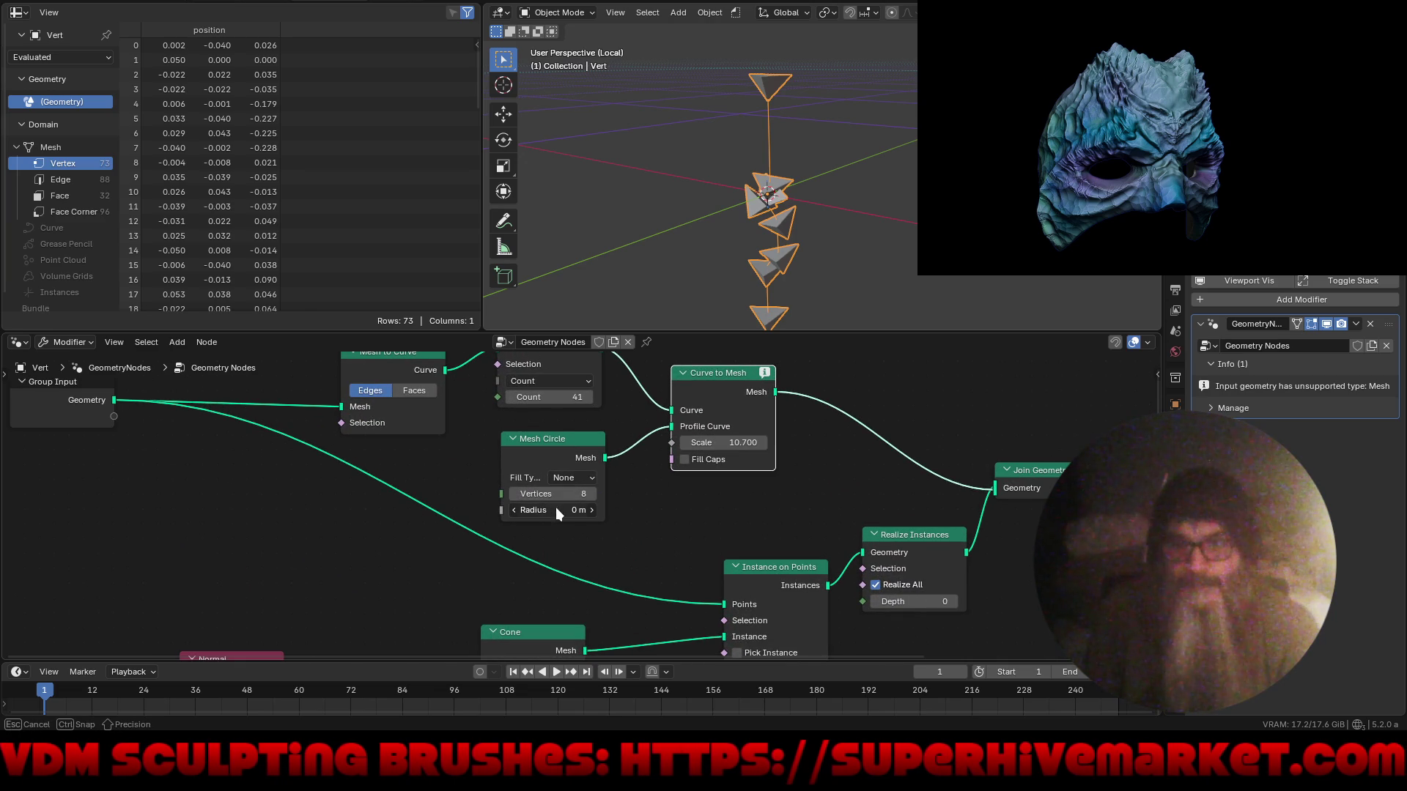
left_click_drag(572, 513, 586, 511)
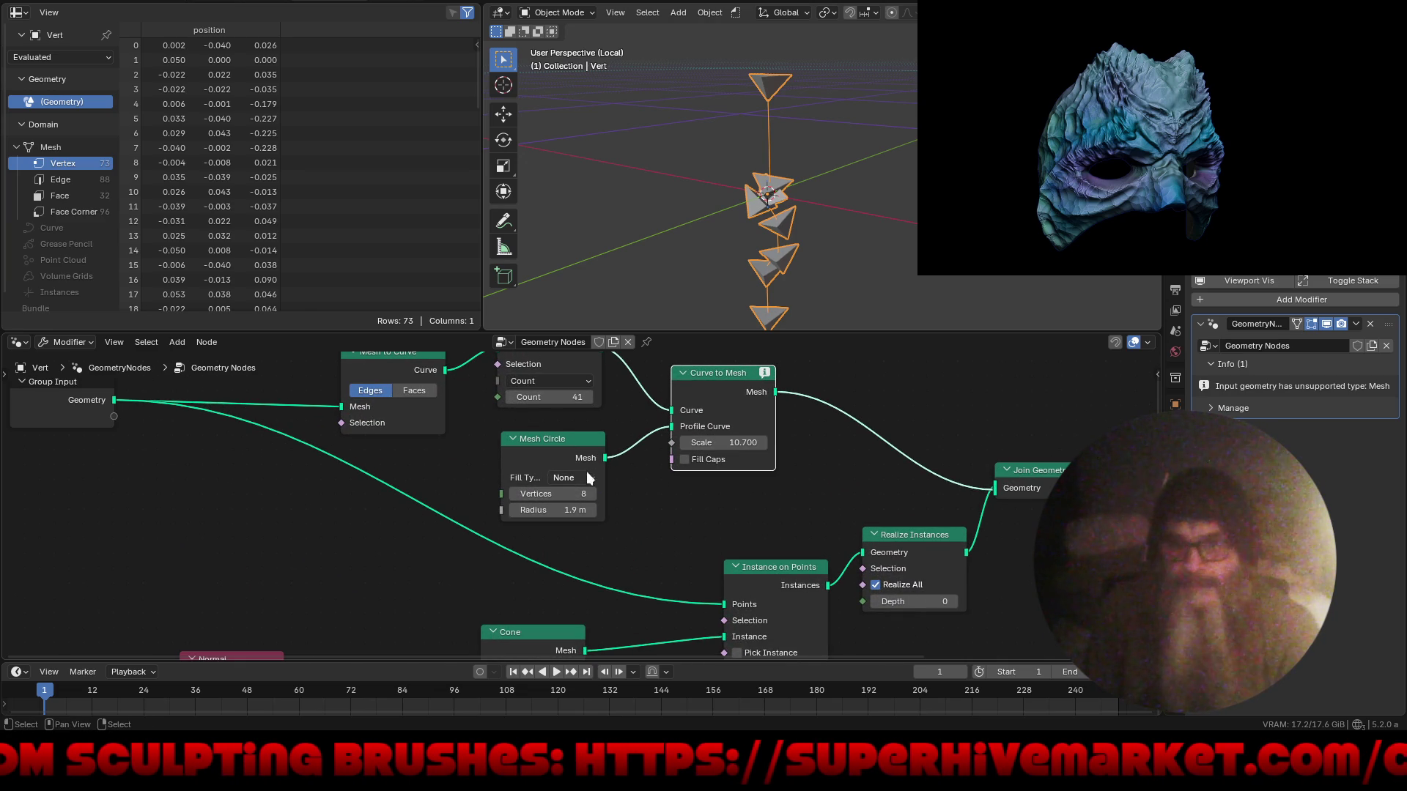
- Reduce the Resample Curve count to 15 points
middle_click_drag(592, 486, 591, 505)
mouse_move(766, 393)
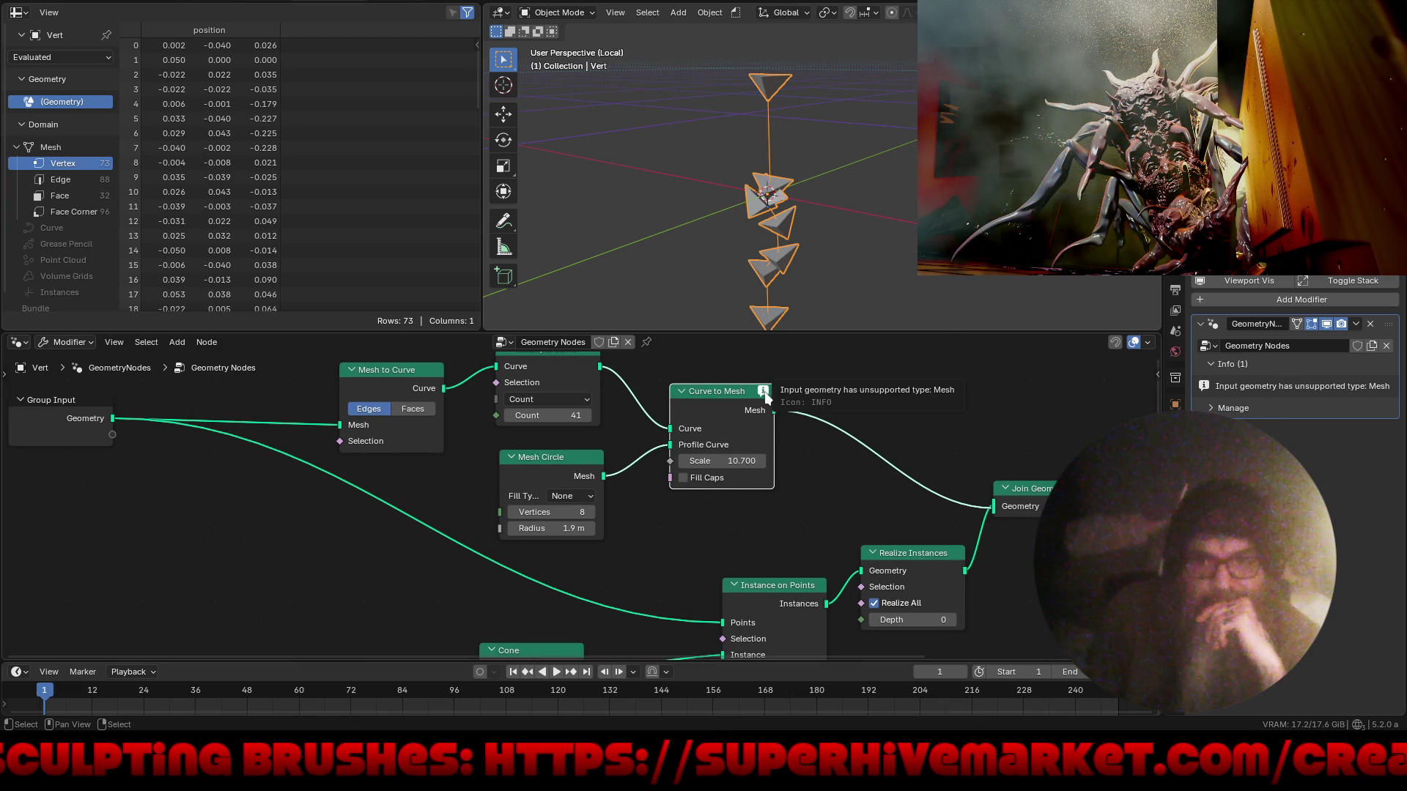
middle_click_drag(733, 418, 742, 514)
mouse_move(773, 489)
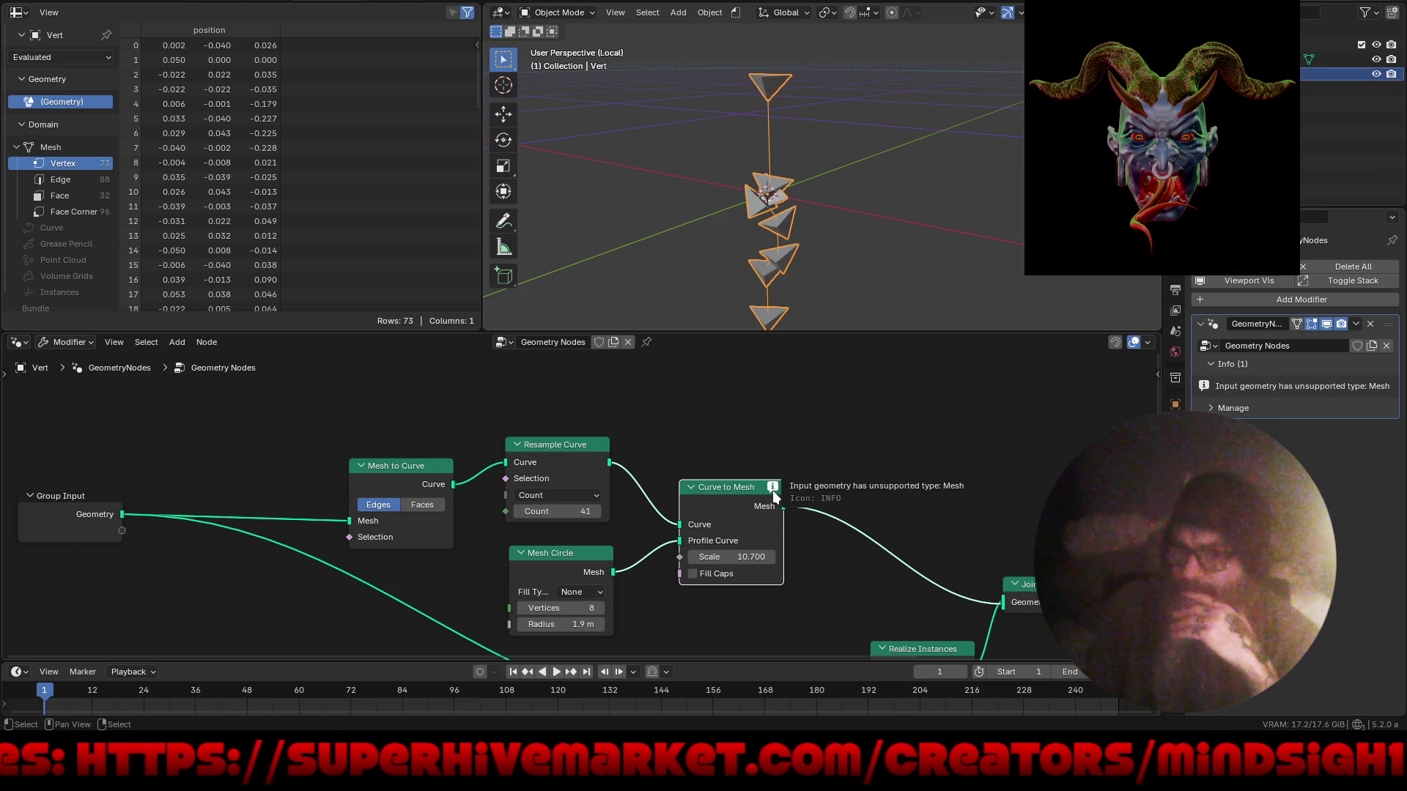
left_click_drag(564, 516, 543, 507)
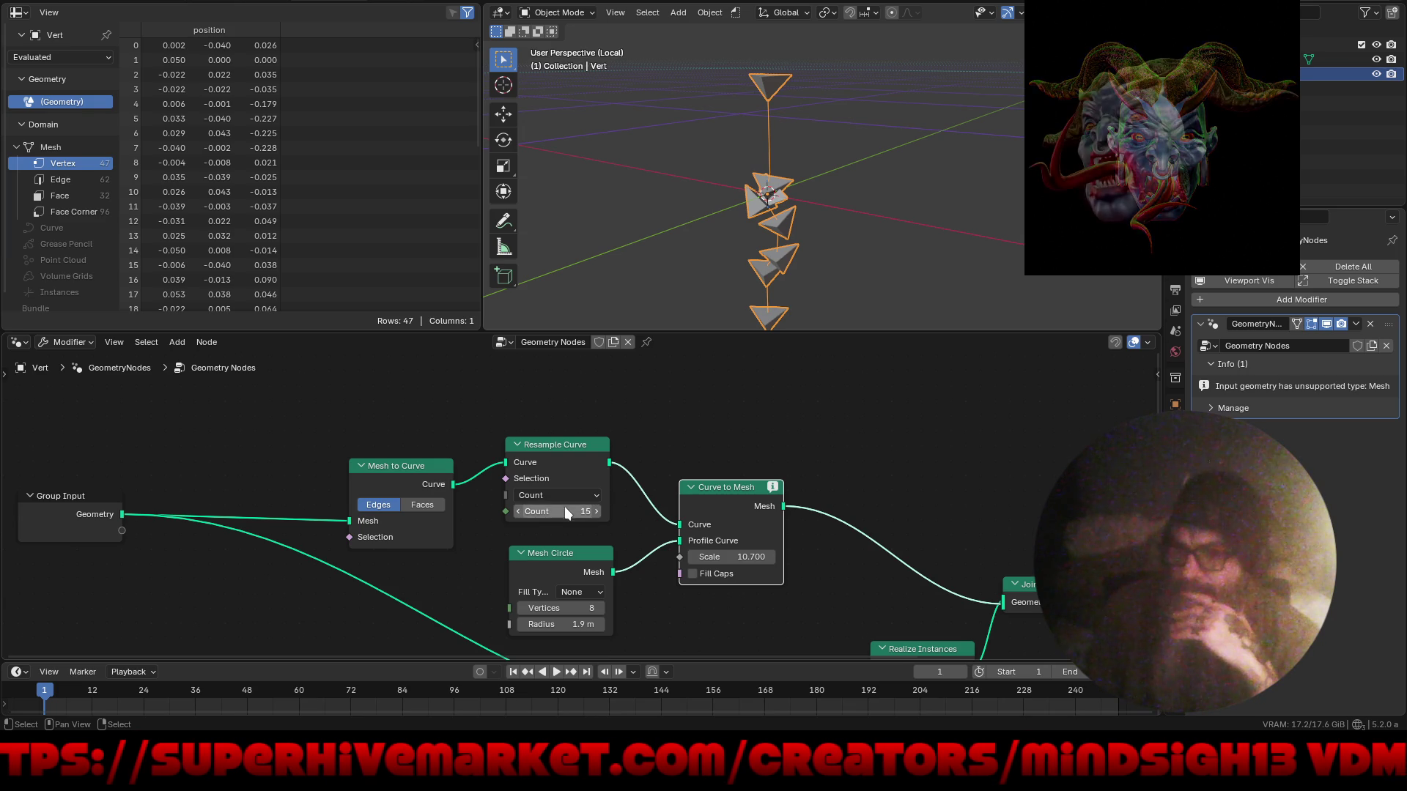
- Replace Curve to Mesh with a Curve to Tube node fed by the 15-point resampled curve
key("x")
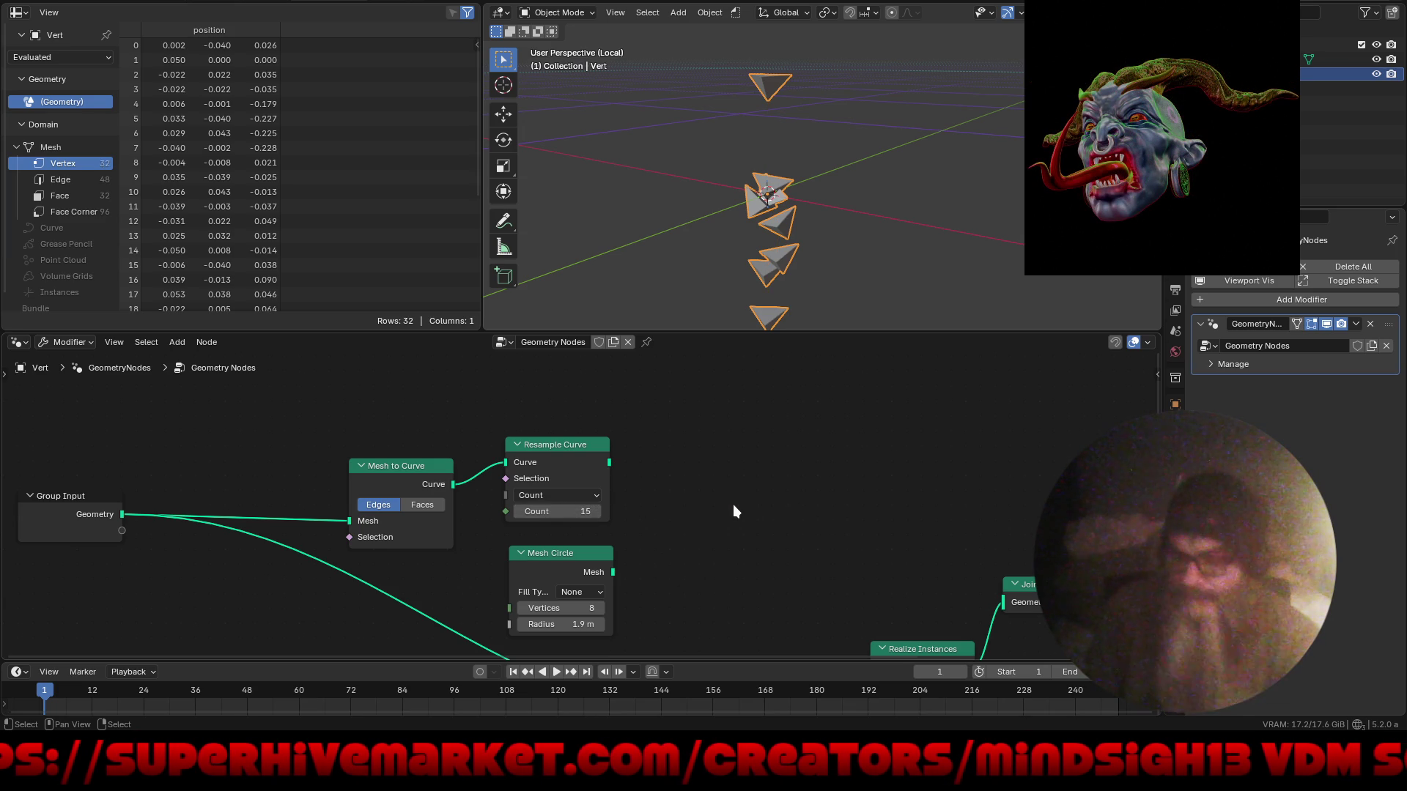
key("shift+a")
type("c")
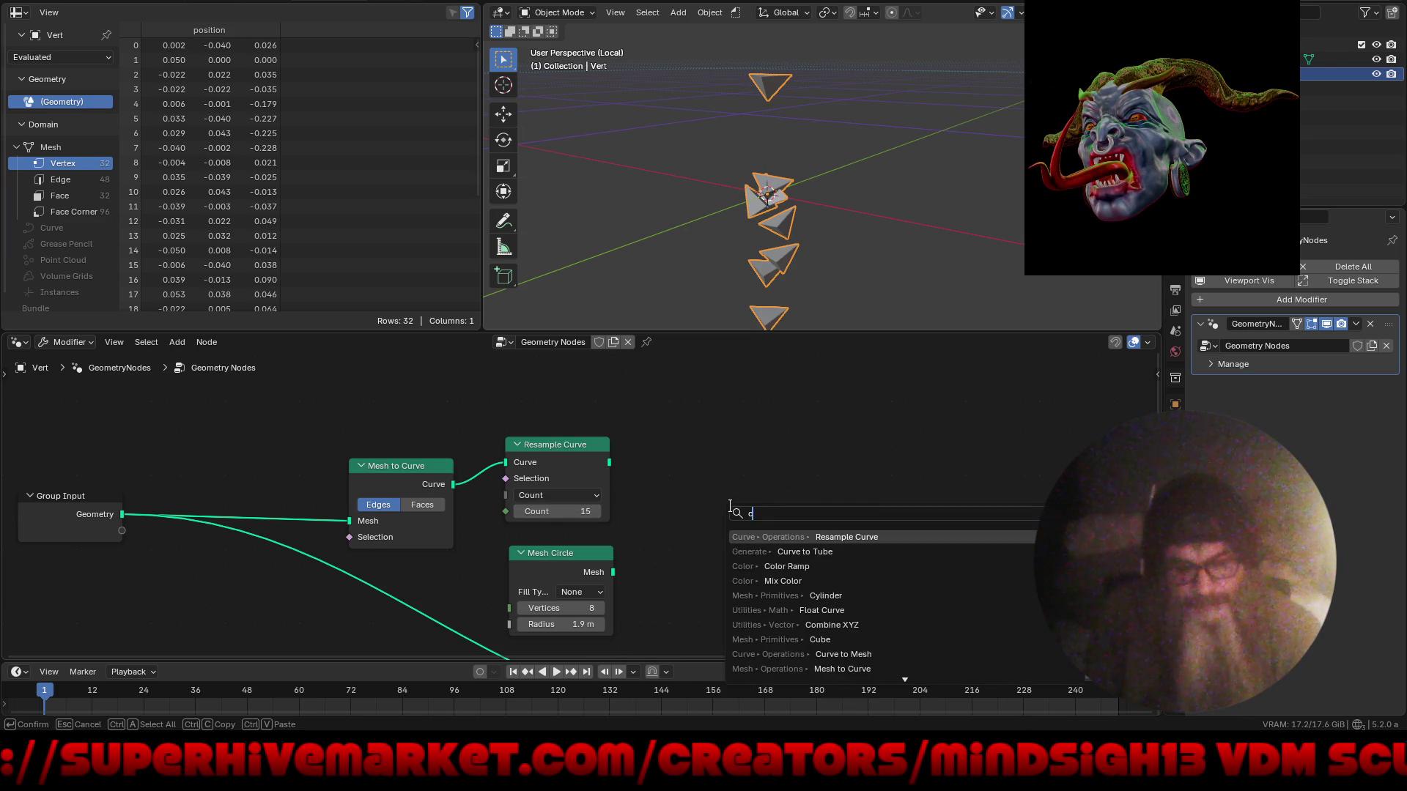
type("urve")
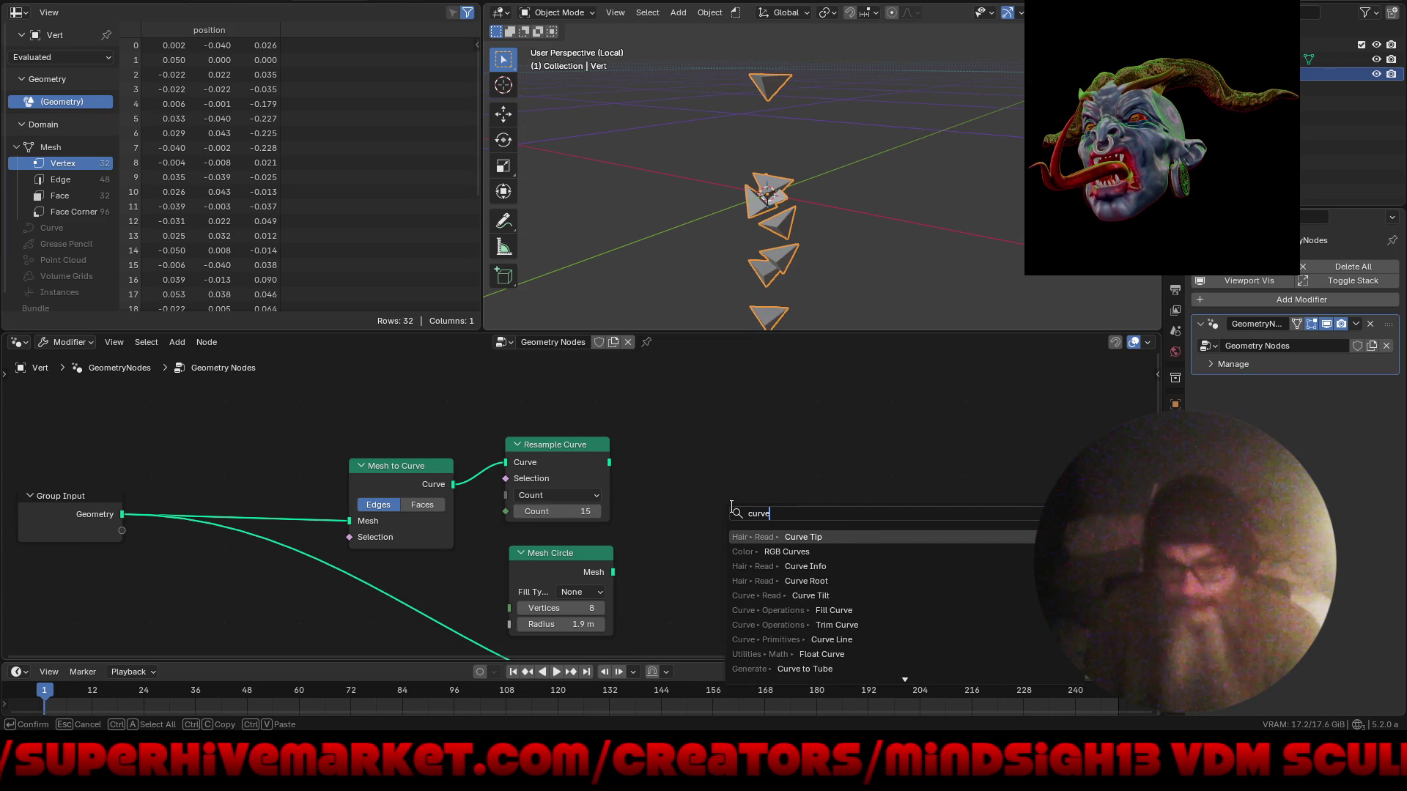
key("Down")
key("Down")
key("Down")
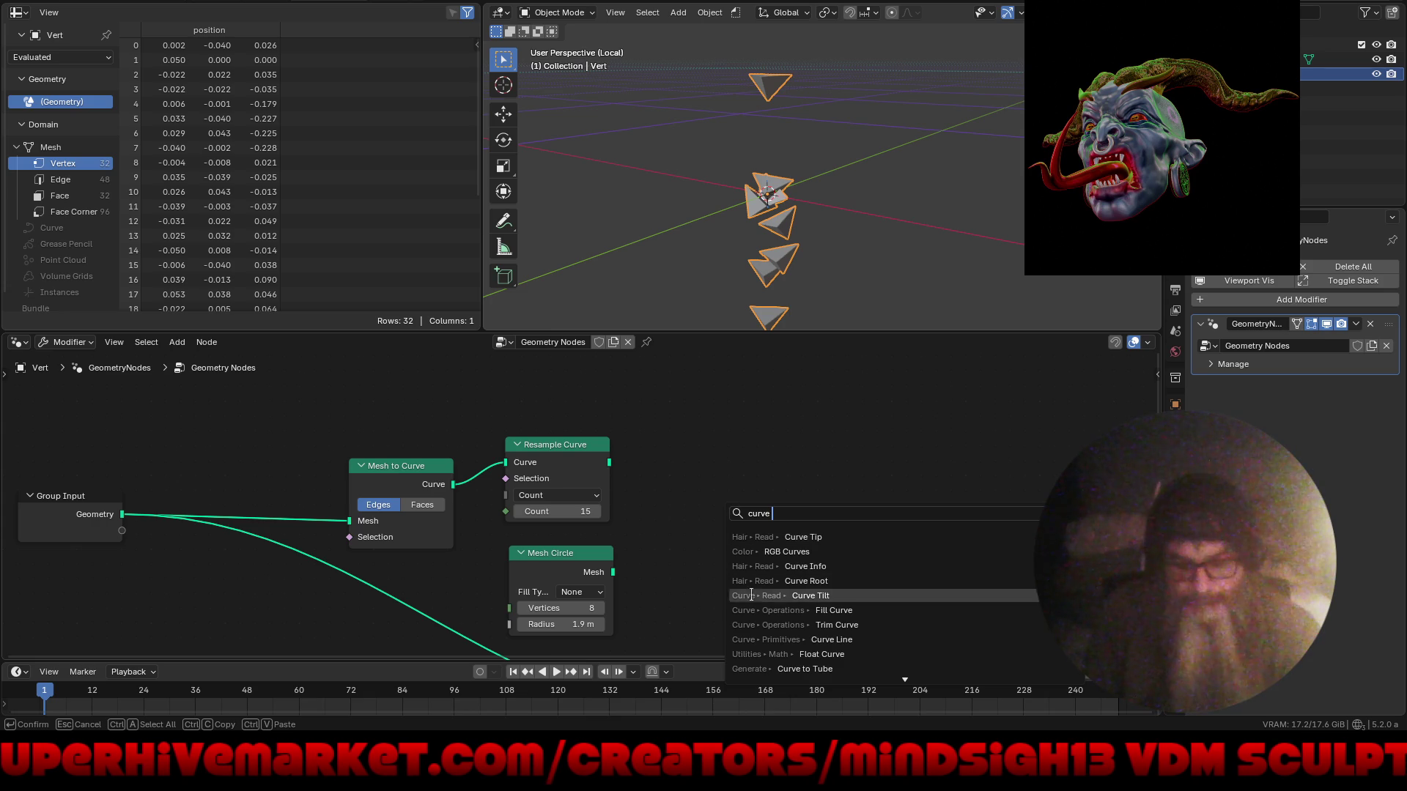
key("Return")
left_click(692, 452)
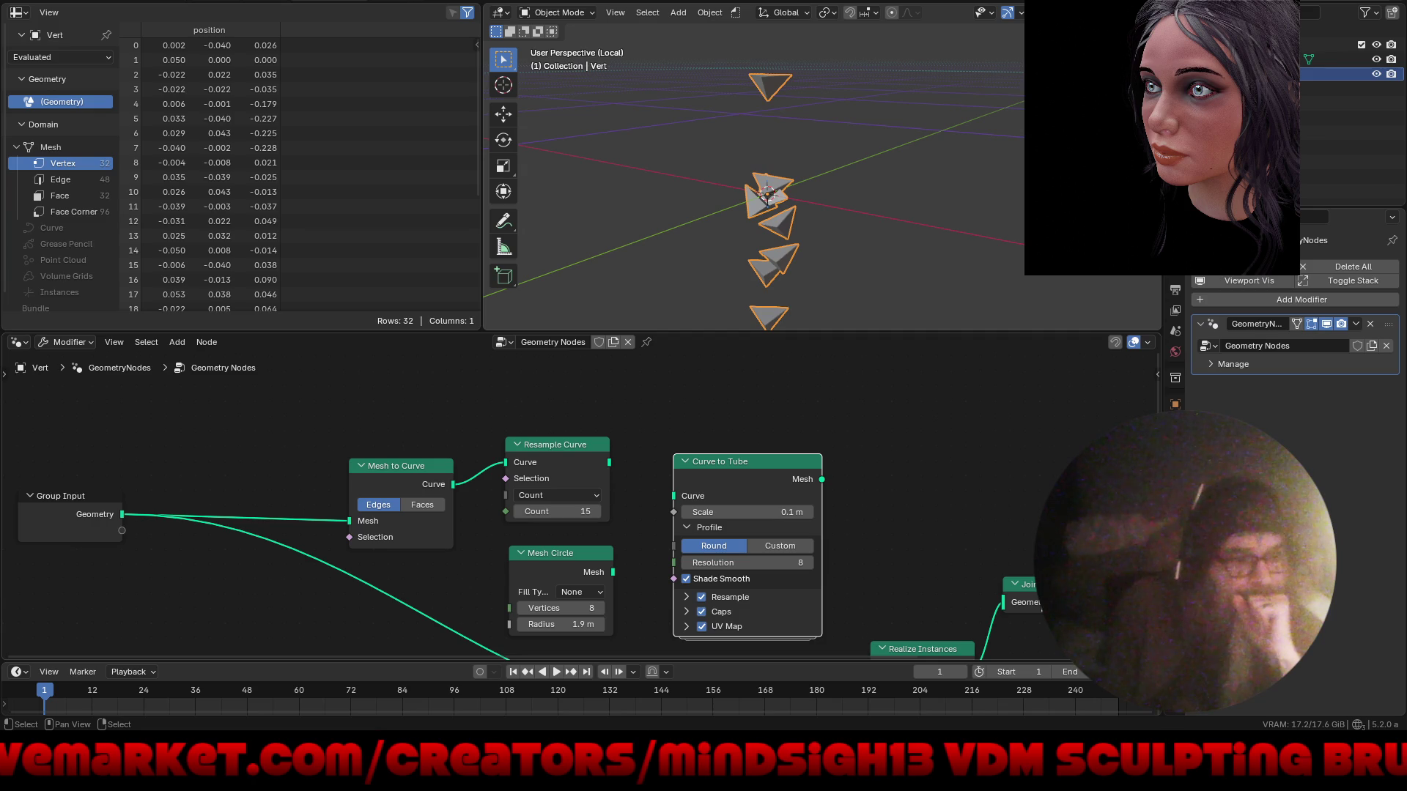
key("super+ctrl+v")
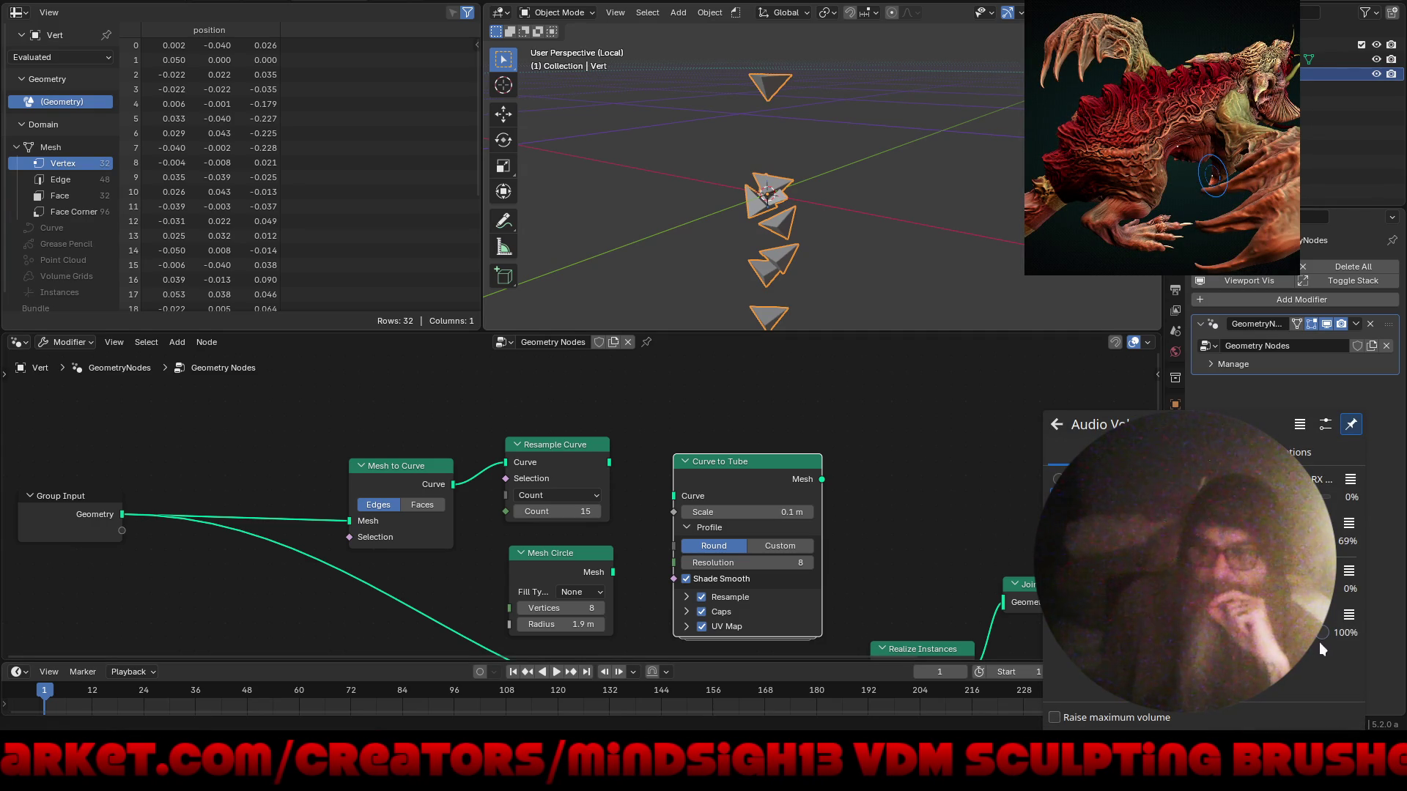
key("Escape")
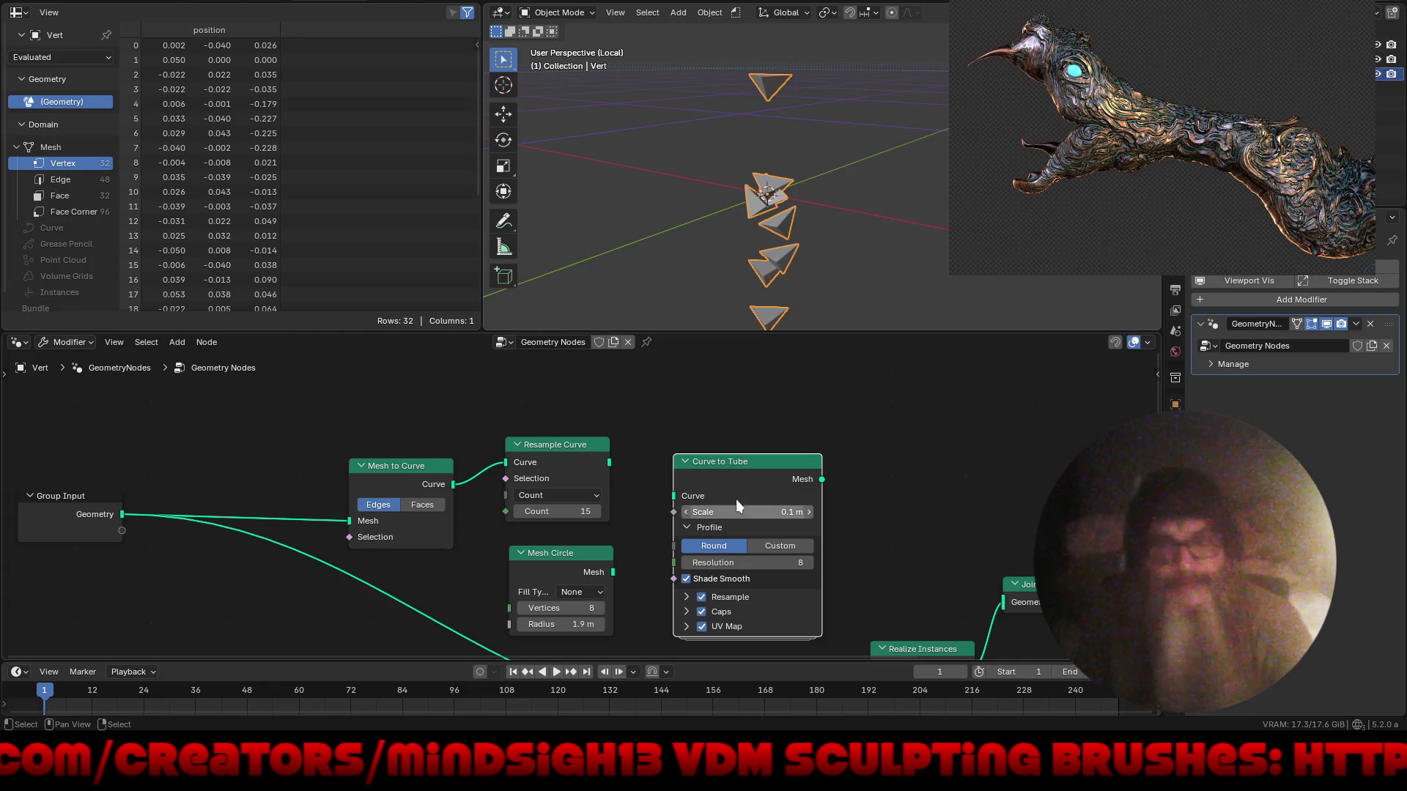
left_click_drag(610, 462, 657, 485)
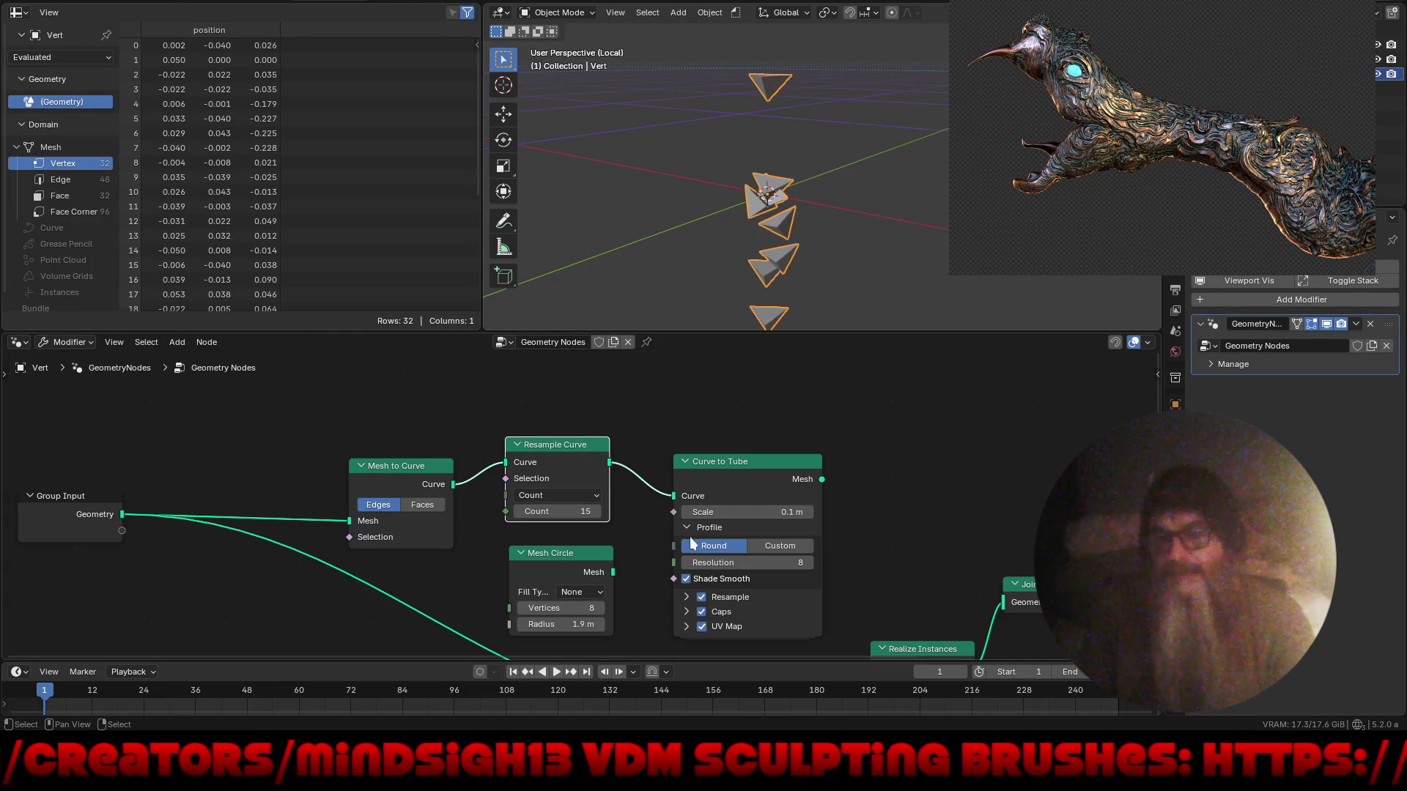
- Try a Custom profile for the tube, then set it back to Round
left_click(561, 557)
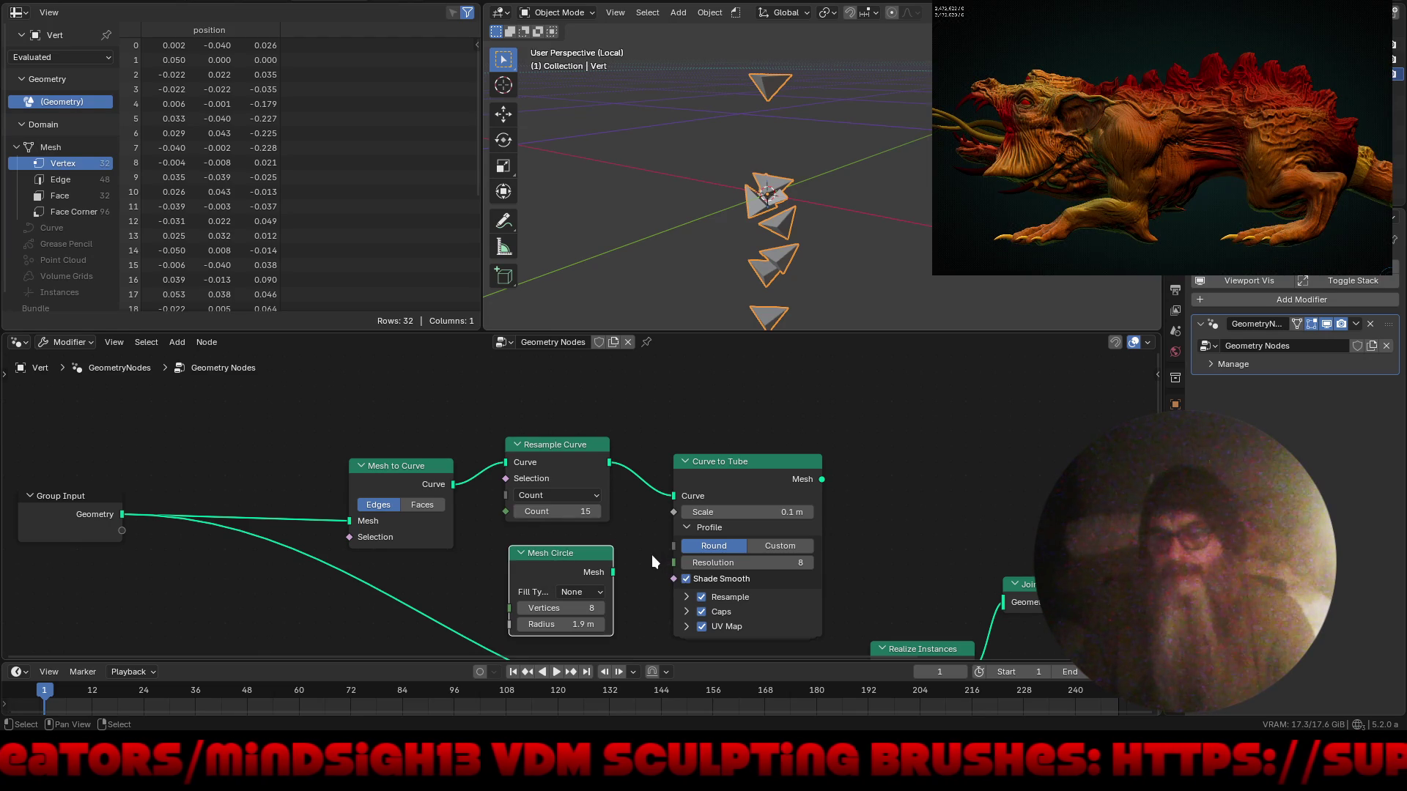
left_click(656, 557)
left_click(780, 546)
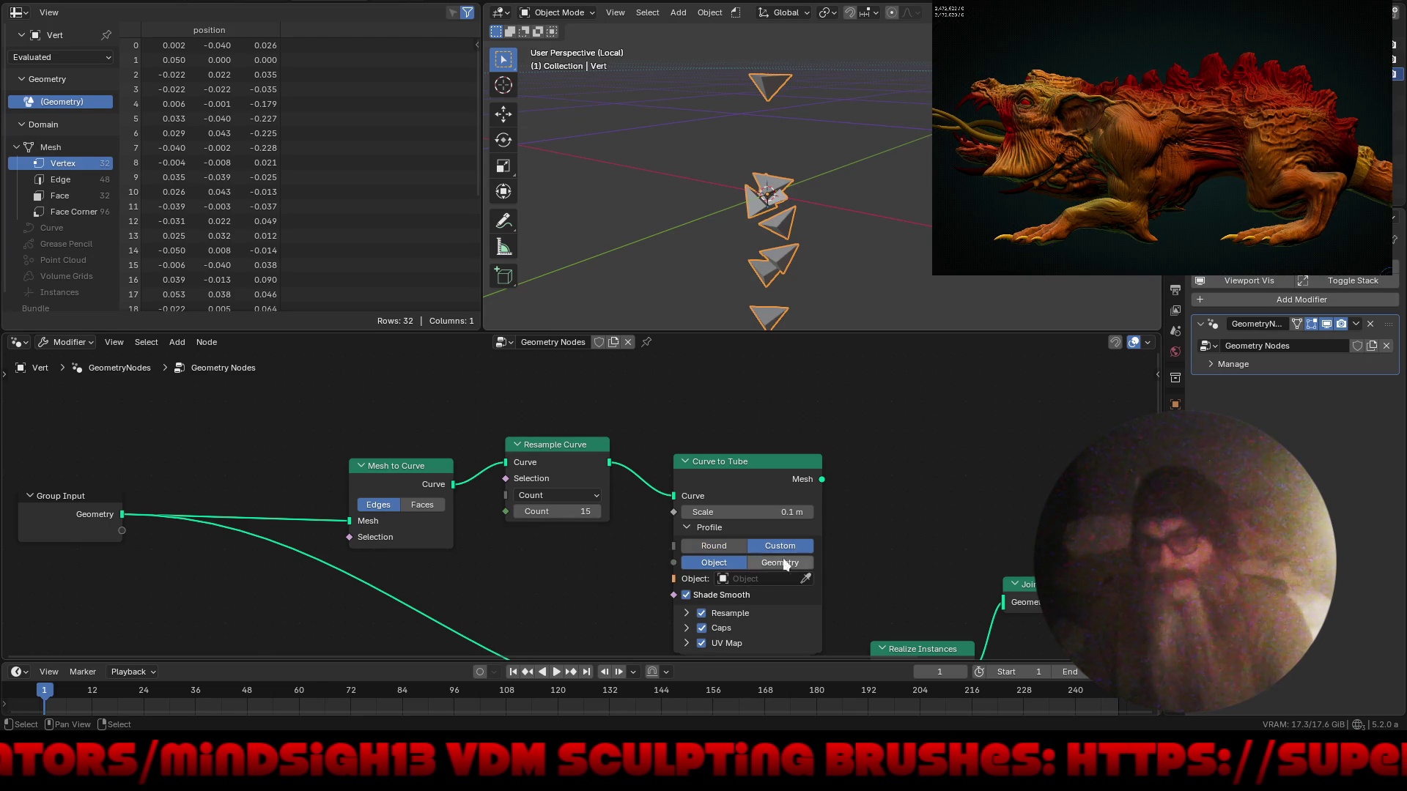
scroll(657, 566, "down", 2, "shift")
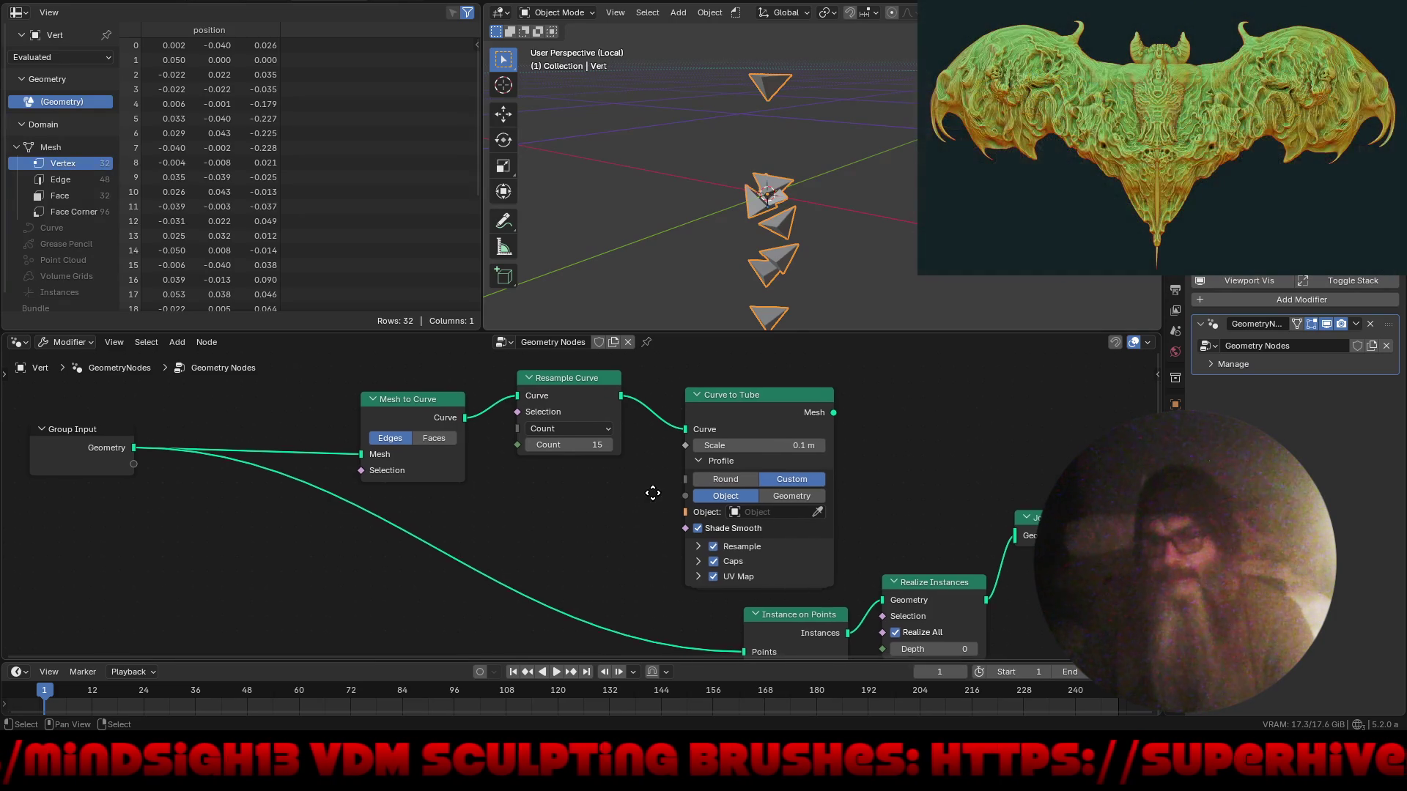
scroll(630, 498, "down", 2, "ctrl")
left_click(700, 485)
scroll(679, 515, "up", 2, "shift")
scroll(749, 490, "down", 3, "ctrl")
- Link the tube mesh into Join Geometry and thin the tube scale to 0.01 m
mouse_move(758, 488)
left_mouse_down()
mouse_move(870, 575)
mouse_move(941, 591)
mouse_move(921, 609)
left_mouse_up()
left_click(978, 595)
left_click_drag(765, 489, 936, 618)
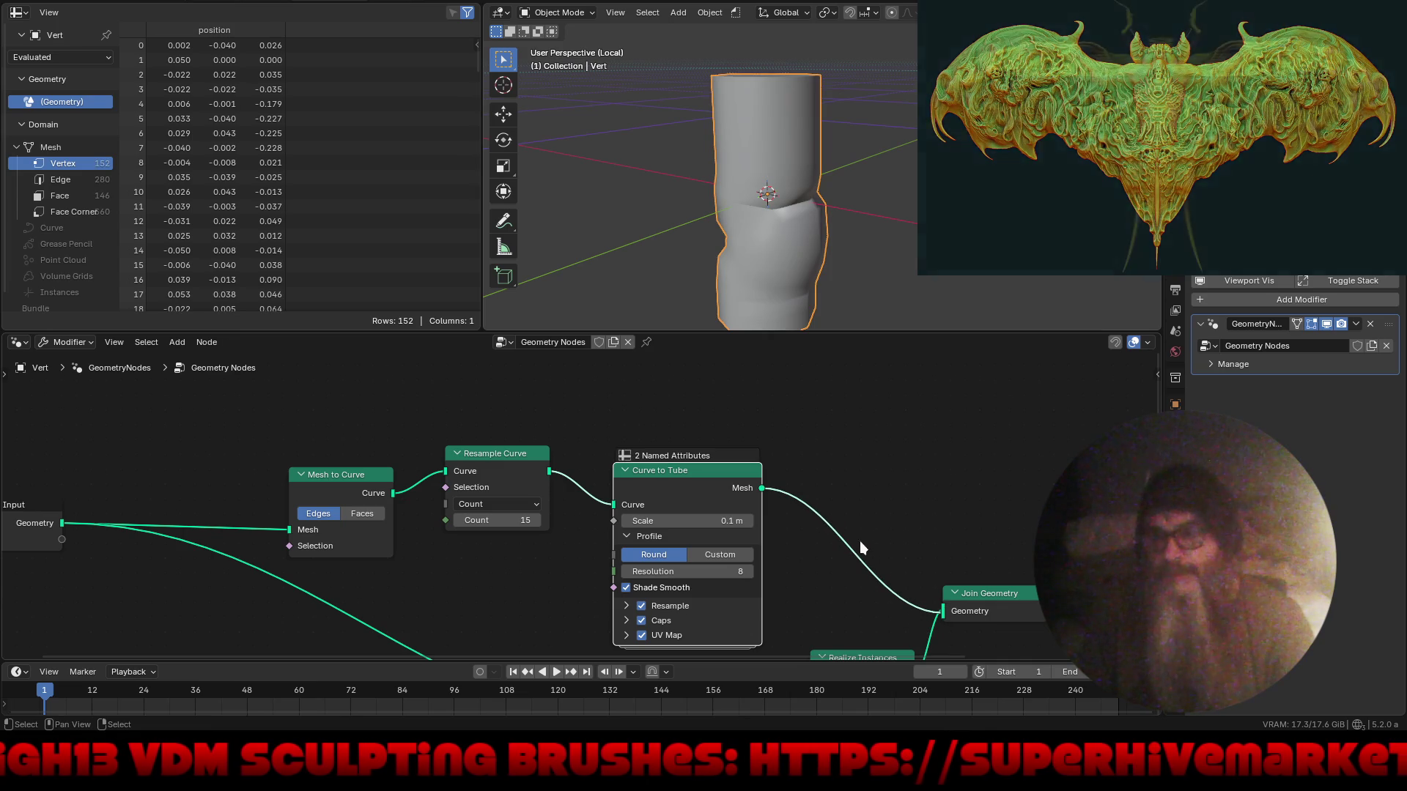
middle_click_drag(701, 543, 728, 542)
left_click_drag(739, 522, 729, 525)
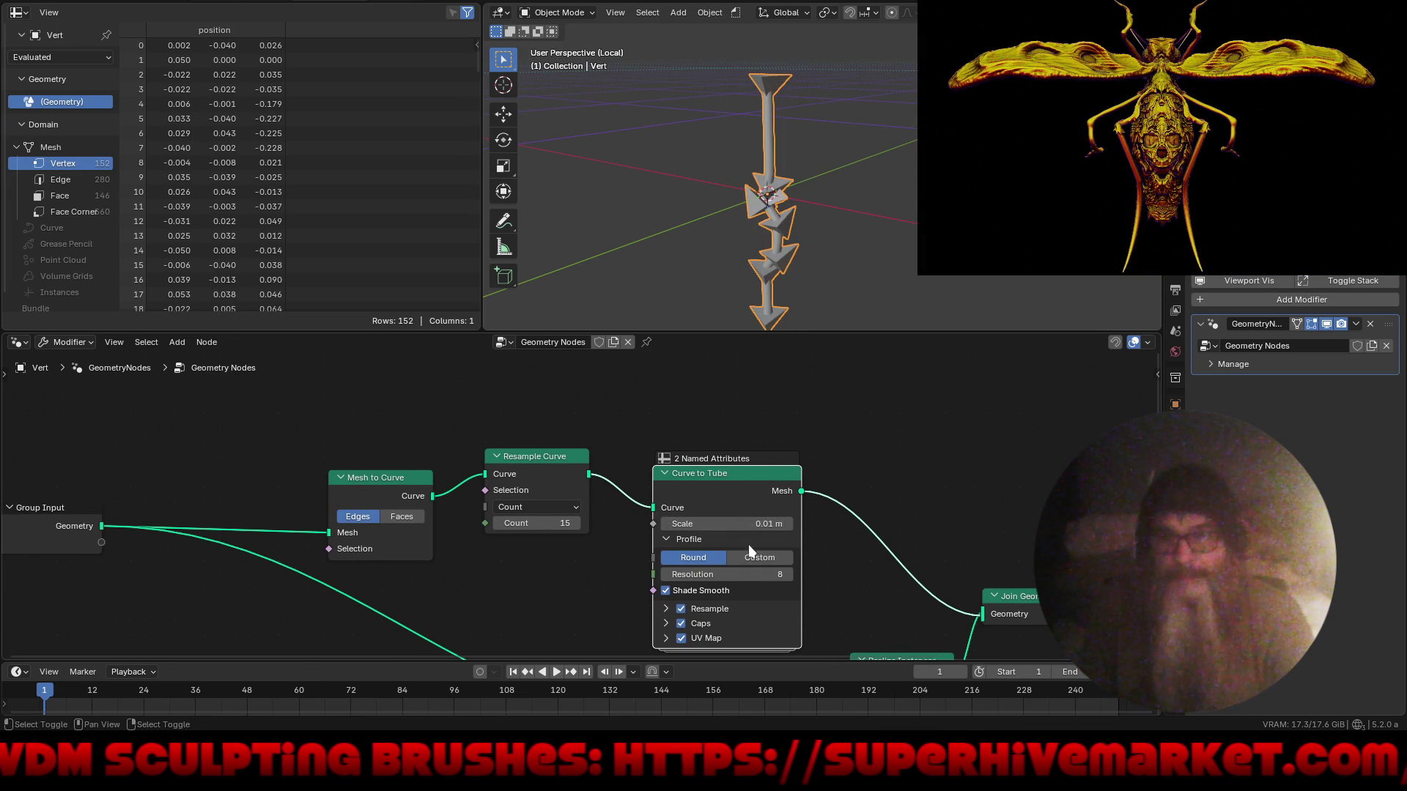
scroll(700, 220, "down", 3)
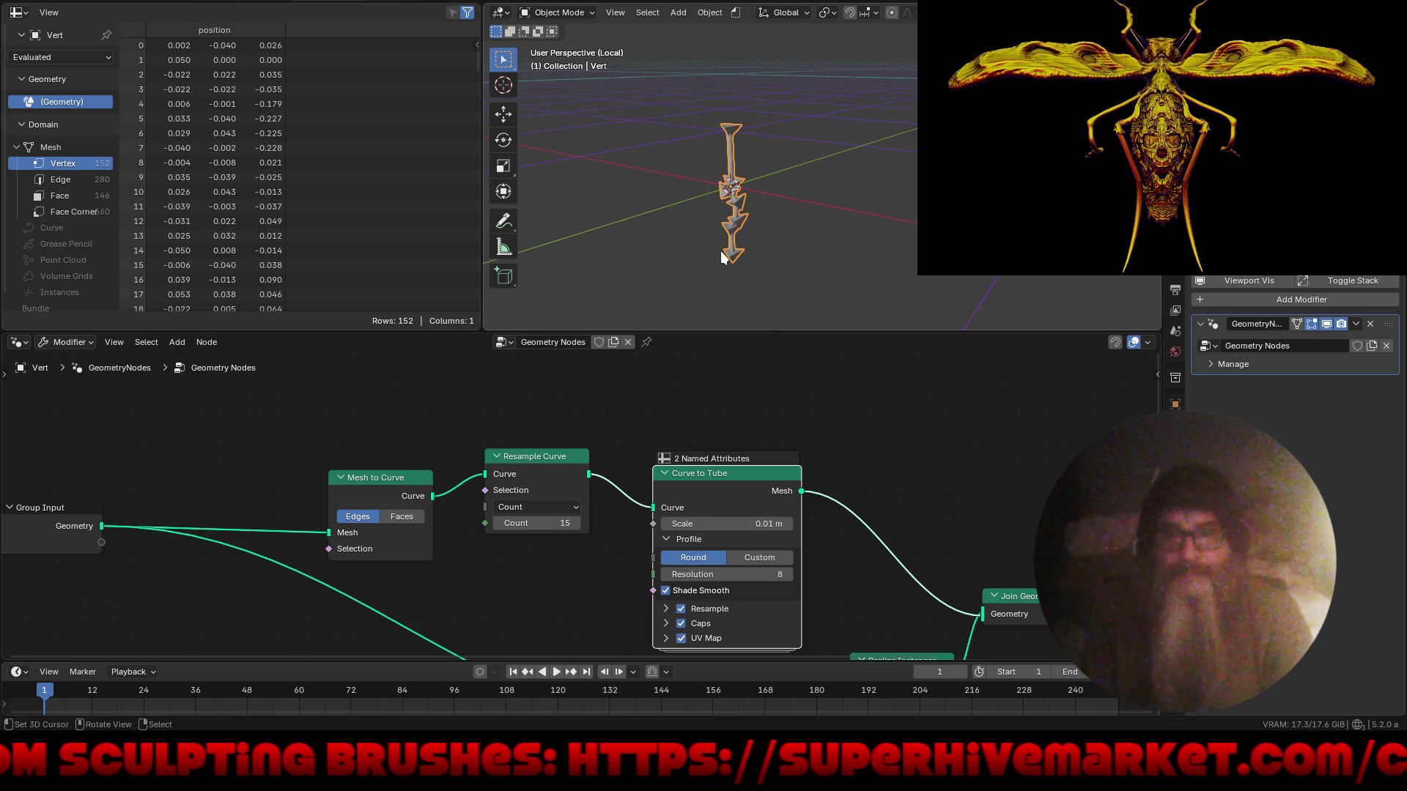
- Exit local view and add a Scale Elements node after Join Geometry with scale 12.7
key("KP_Divide")
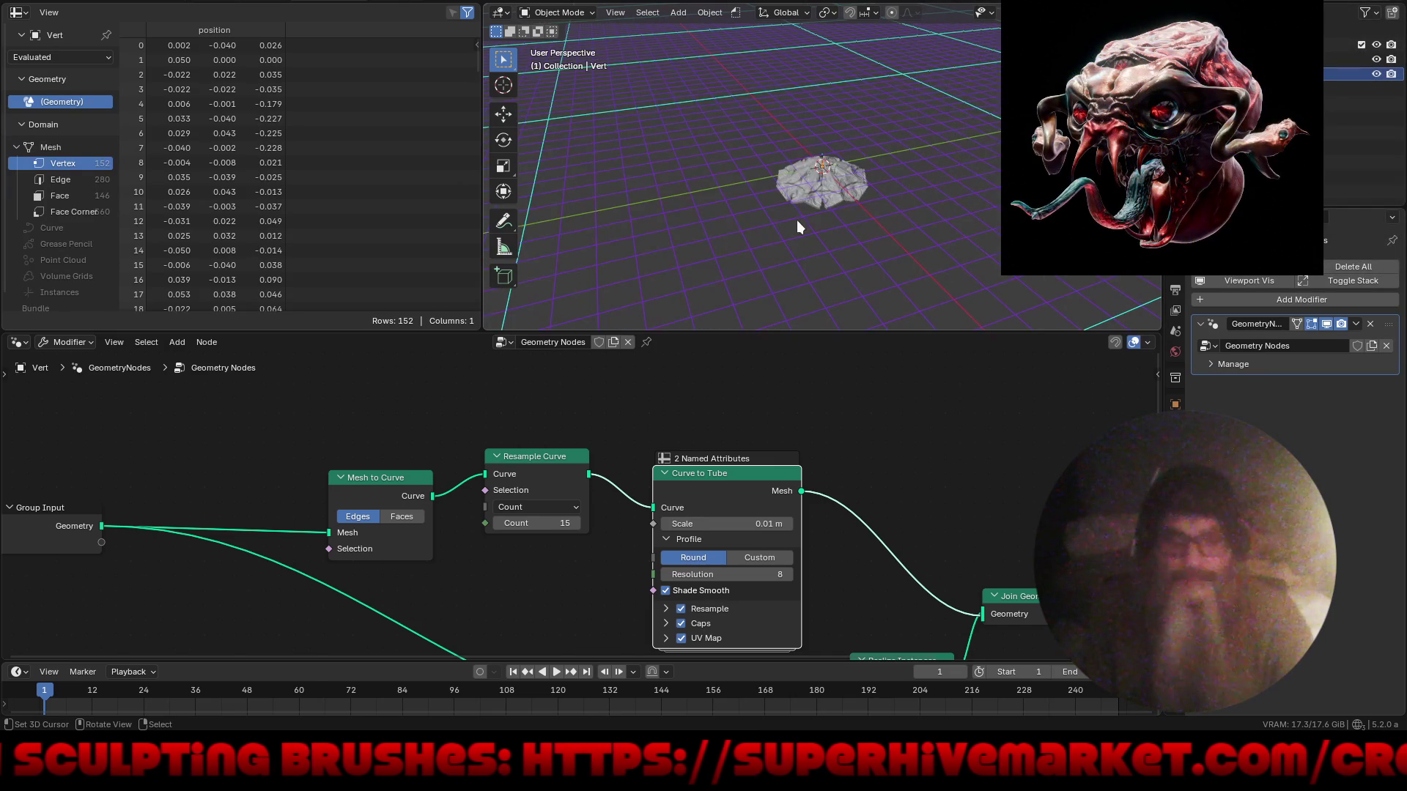
scroll(801, 438, "right", 5)
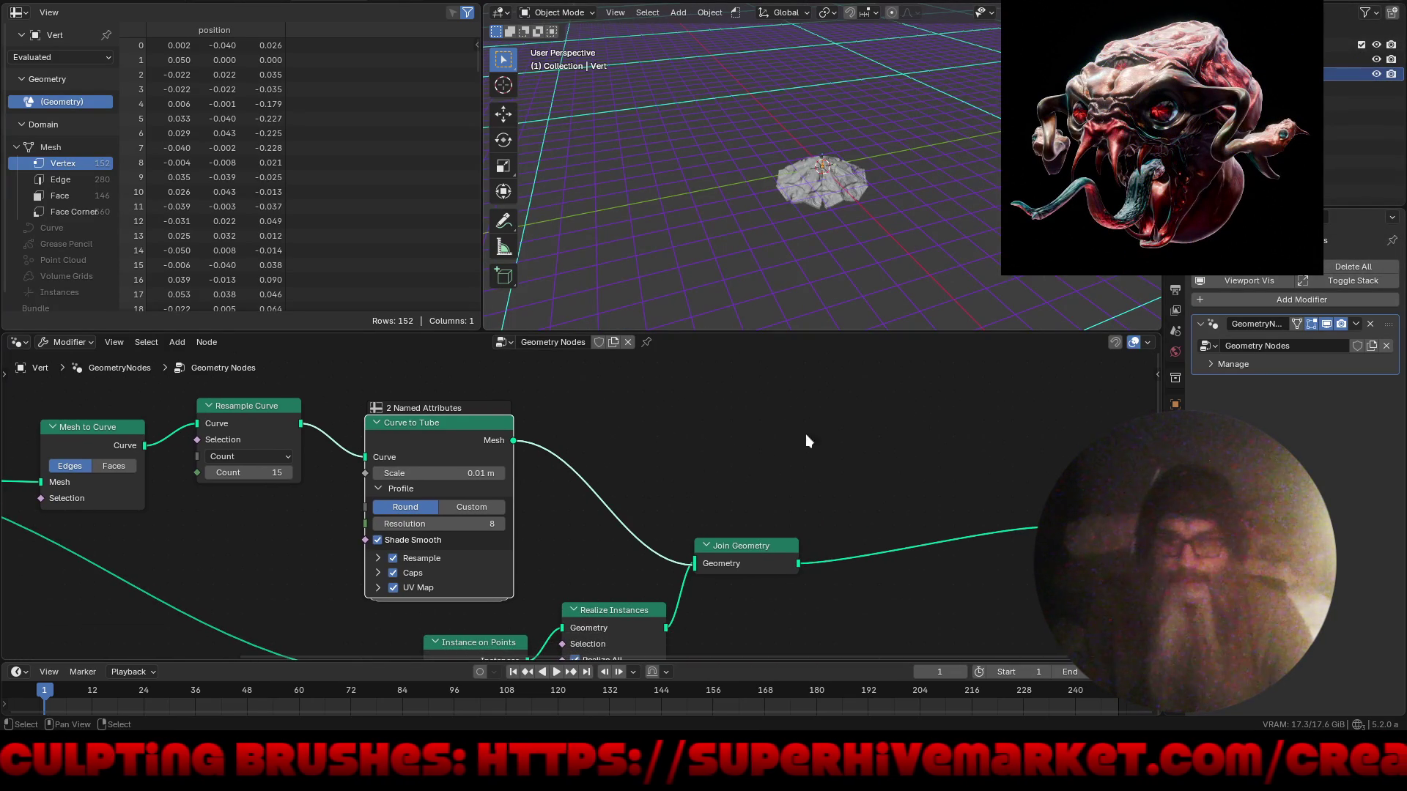
key("shift+a")
type("sca")
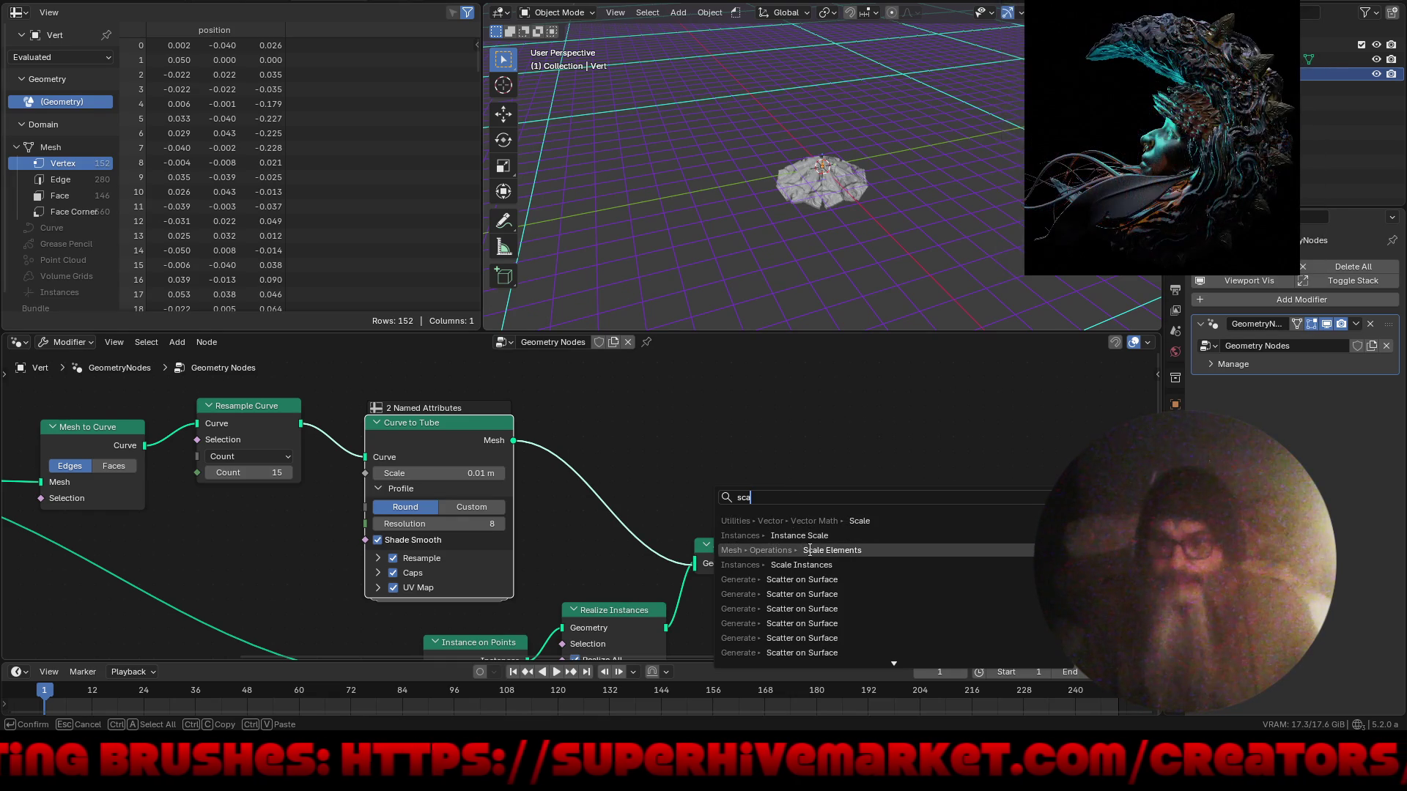
left_click(814, 550)
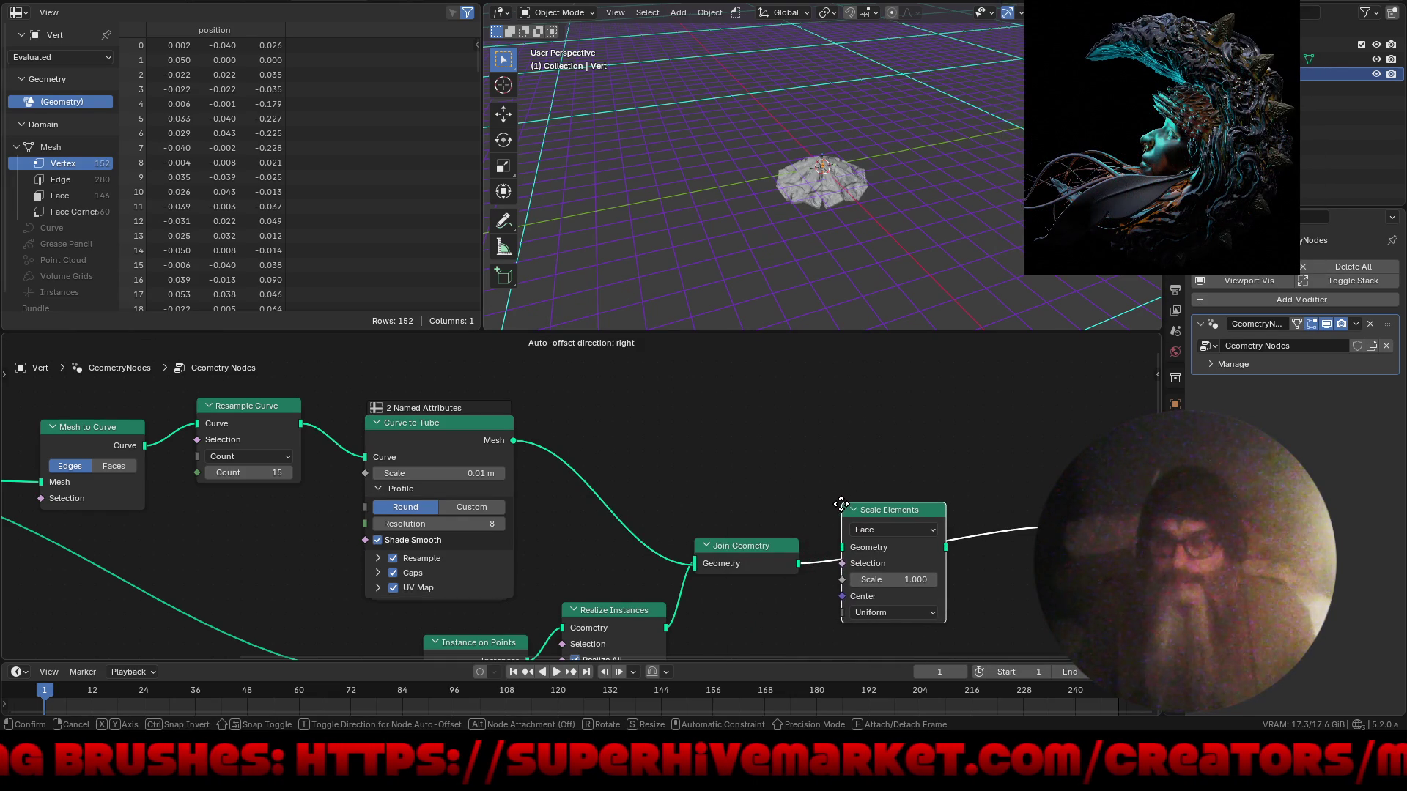
left_click(839, 504)
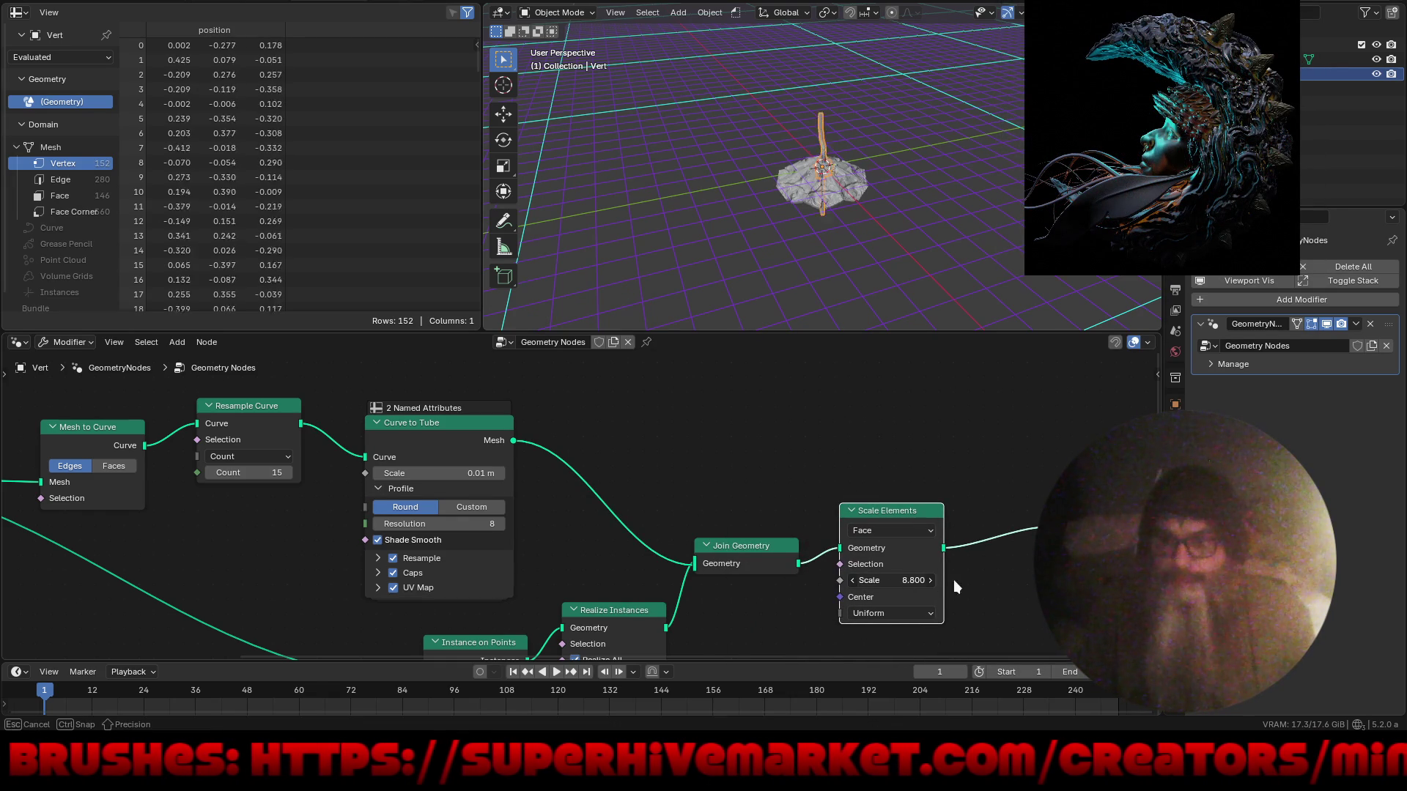
mouse_move(1018, 584)
left_mouse_down()
mouse_move(976, 586)
mouse_move(961, 565)
left_mouse_up()
- View the model from the front in the Layout workspace to see canopy and stem
middle_click_drag(785, 264, 848, 218)
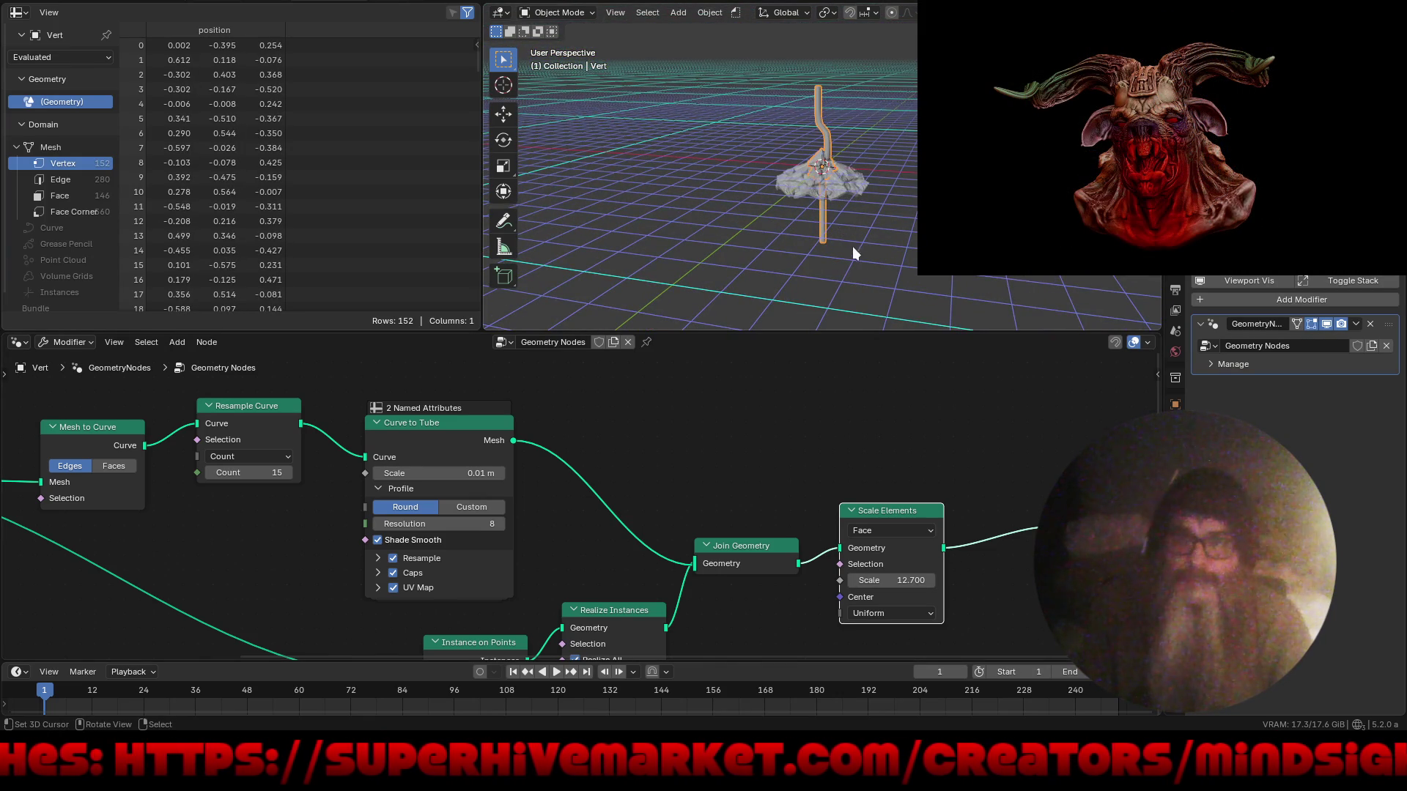
key("KP_1")
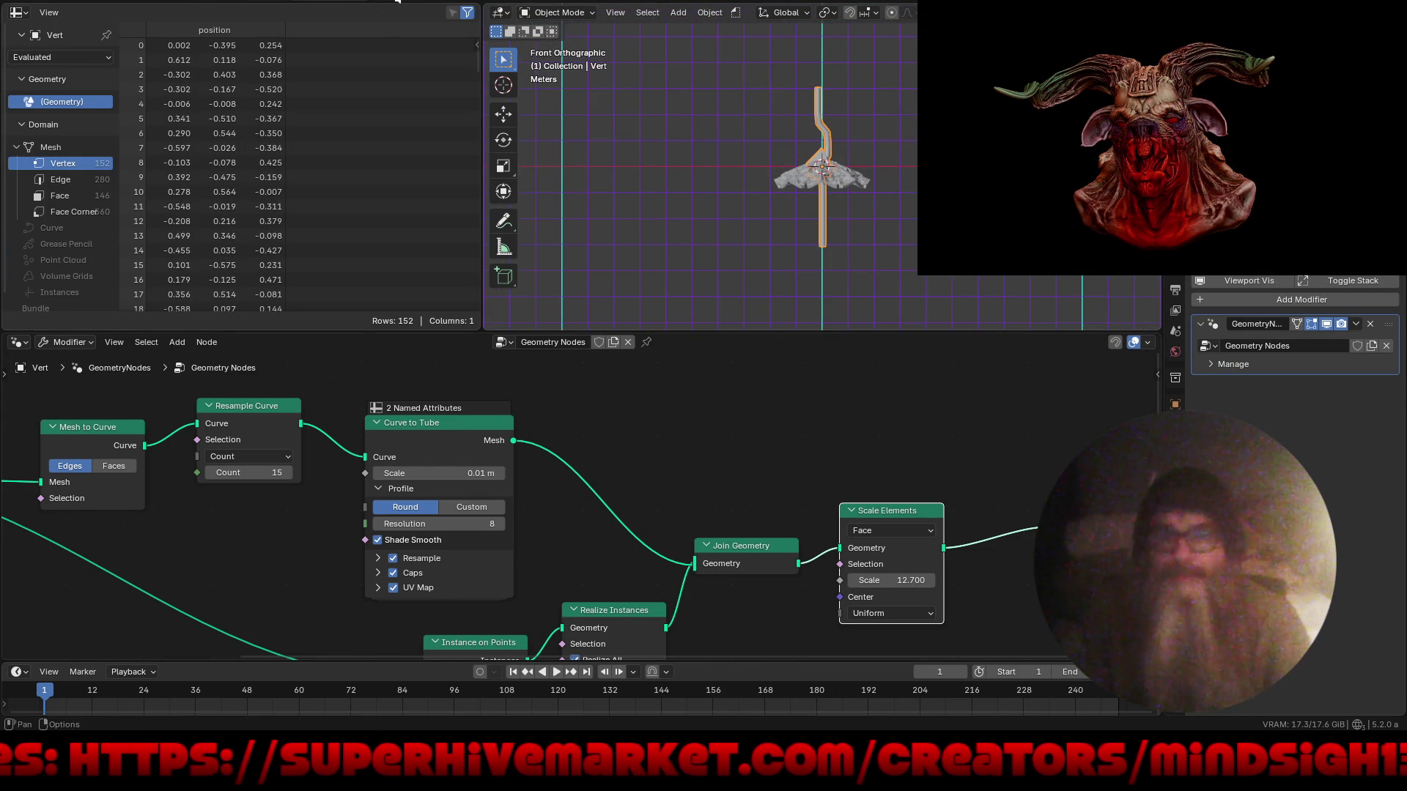
left_click(392, 4)
mouse_move(622, 383)
middle_mouse_down()
mouse_move(640, 315)
mouse_move(614, 297)
middle_mouse_up()
- Move and shrink the stem-and-cones object so it sits under the canopy
key("g")
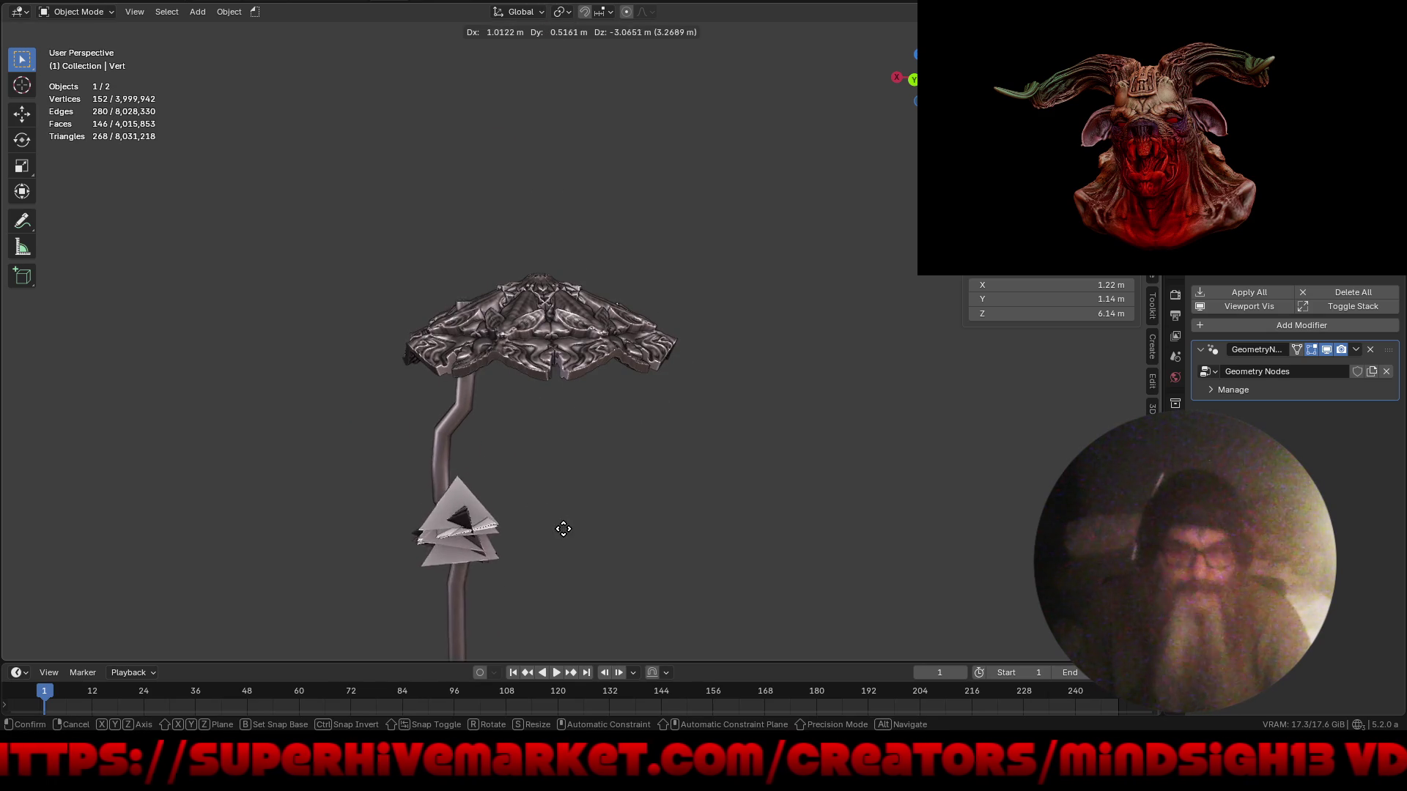
left_click(557, 458)
mouse_move(557, 459)
middle_mouse_down()
mouse_move(544, 356)
mouse_move(627, 534)
middle_mouse_up()
key("s")
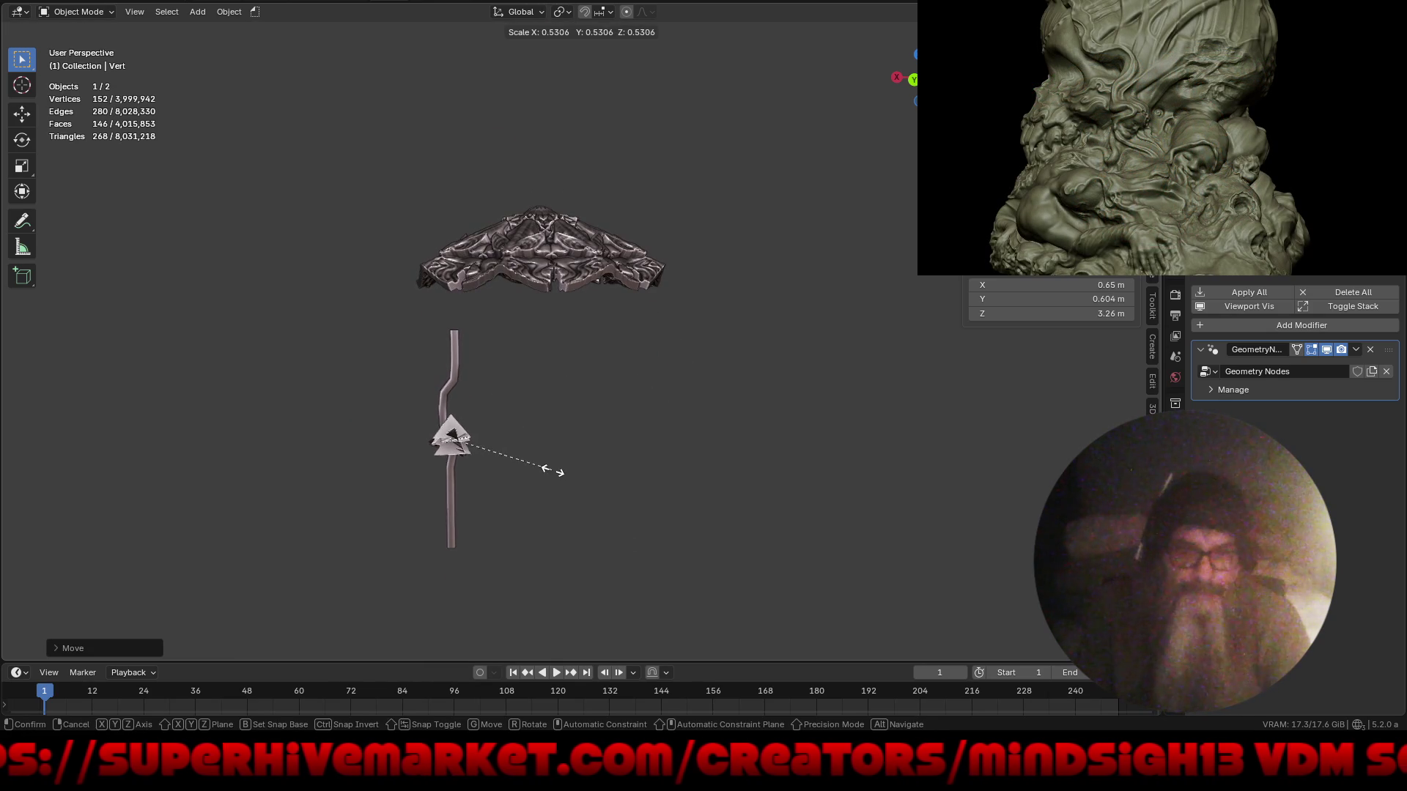
key("g")
mouse_move(495, 463)
middle_mouse_down()
mouse_move(709, 477)
mouse_move(790, 465)
mouse_move(665, 513)
mouse_move(657, 497)
middle_mouse_up()
- From top view, reposition the object to X 1.6928 m, Z −2.1926 m, meeting the canopy rim
key("KP_7")
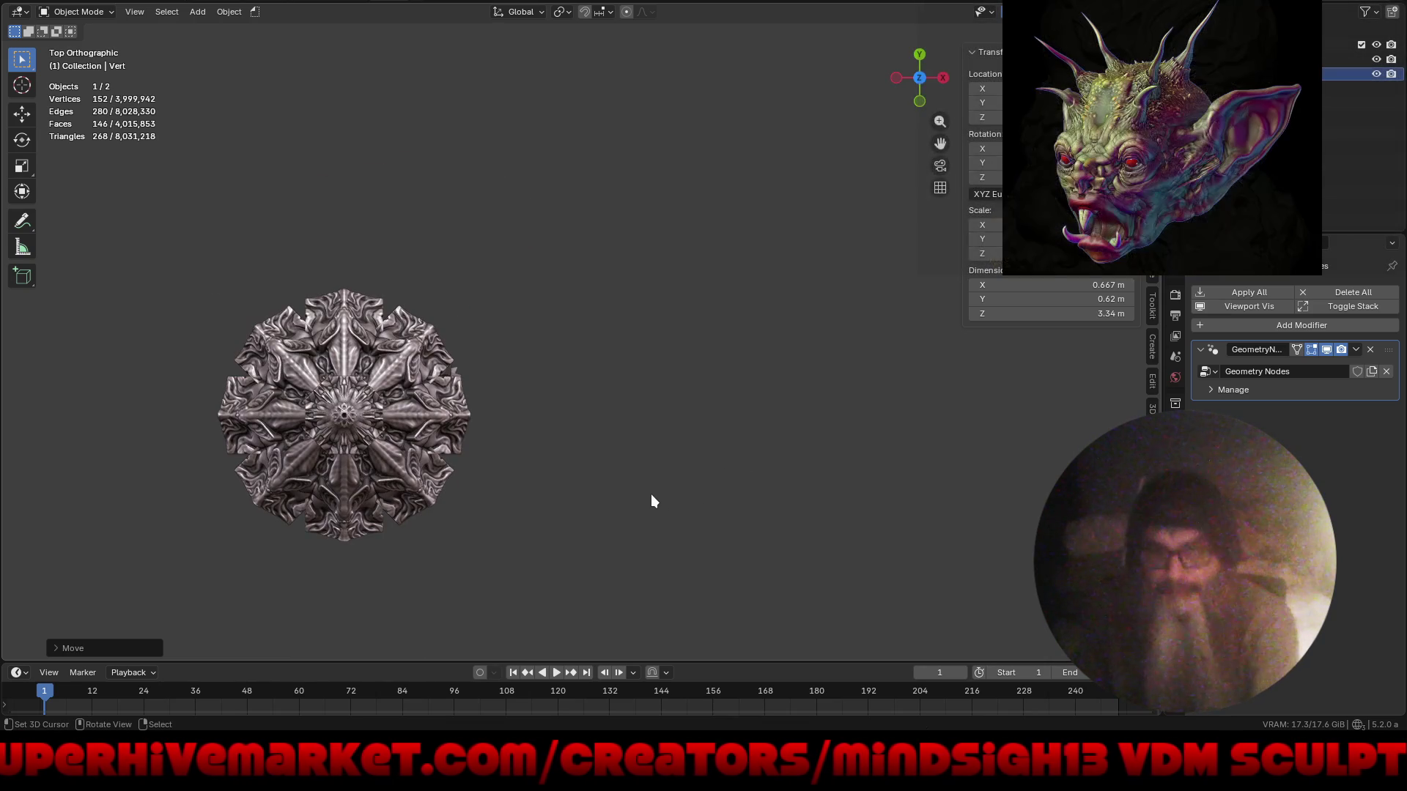
key("g")
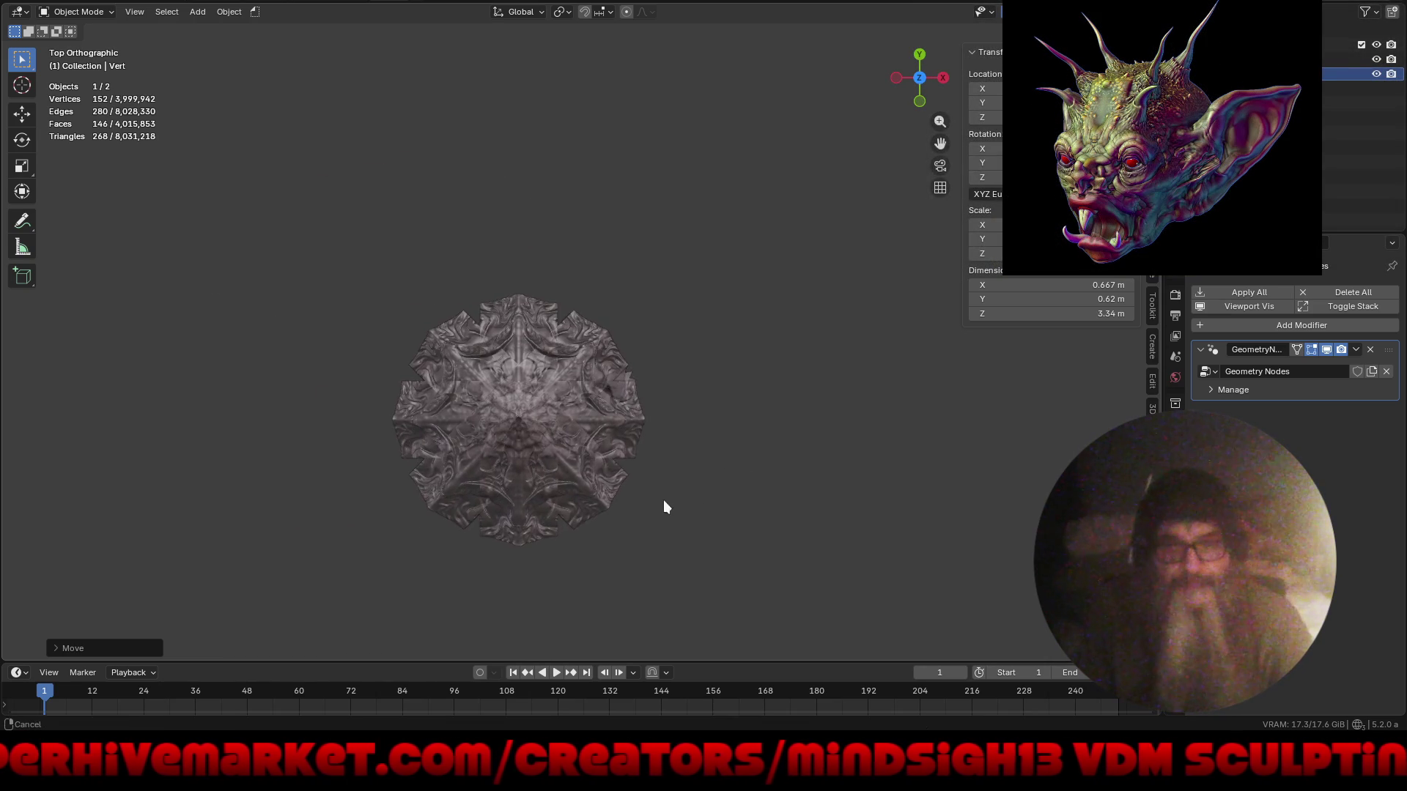
left_click(635, 392)
key("g")
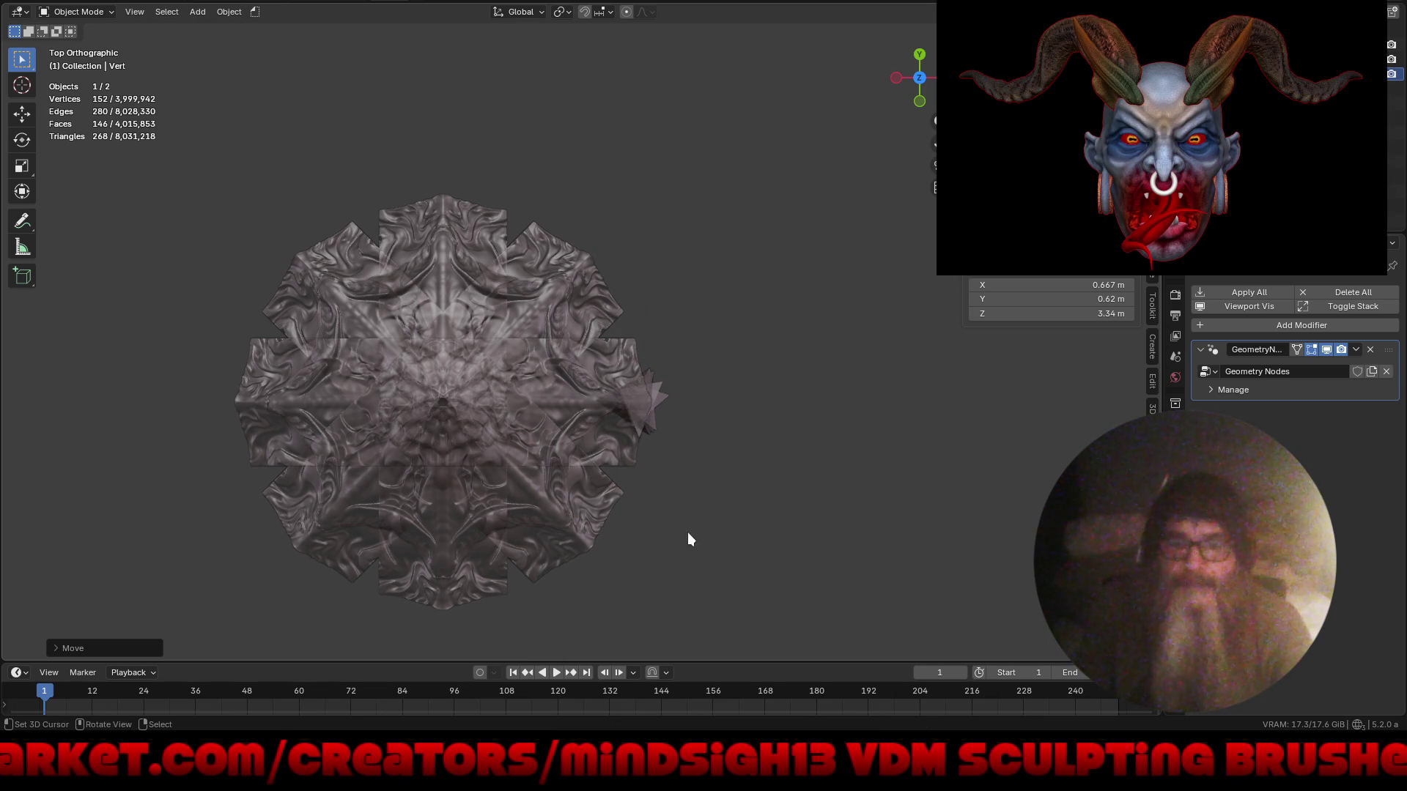
mouse_move(587, 522)
middle_mouse_down()
mouse_move(581, 442)
mouse_move(700, 455)
mouse_move(813, 438)
mouse_move(757, 377)
mouse_move(759, 481)
mouse_move(853, 460)
mouse_move(675, 495)
mouse_move(680, 505)
mouse_move(678, 485)
middle_mouse_up()
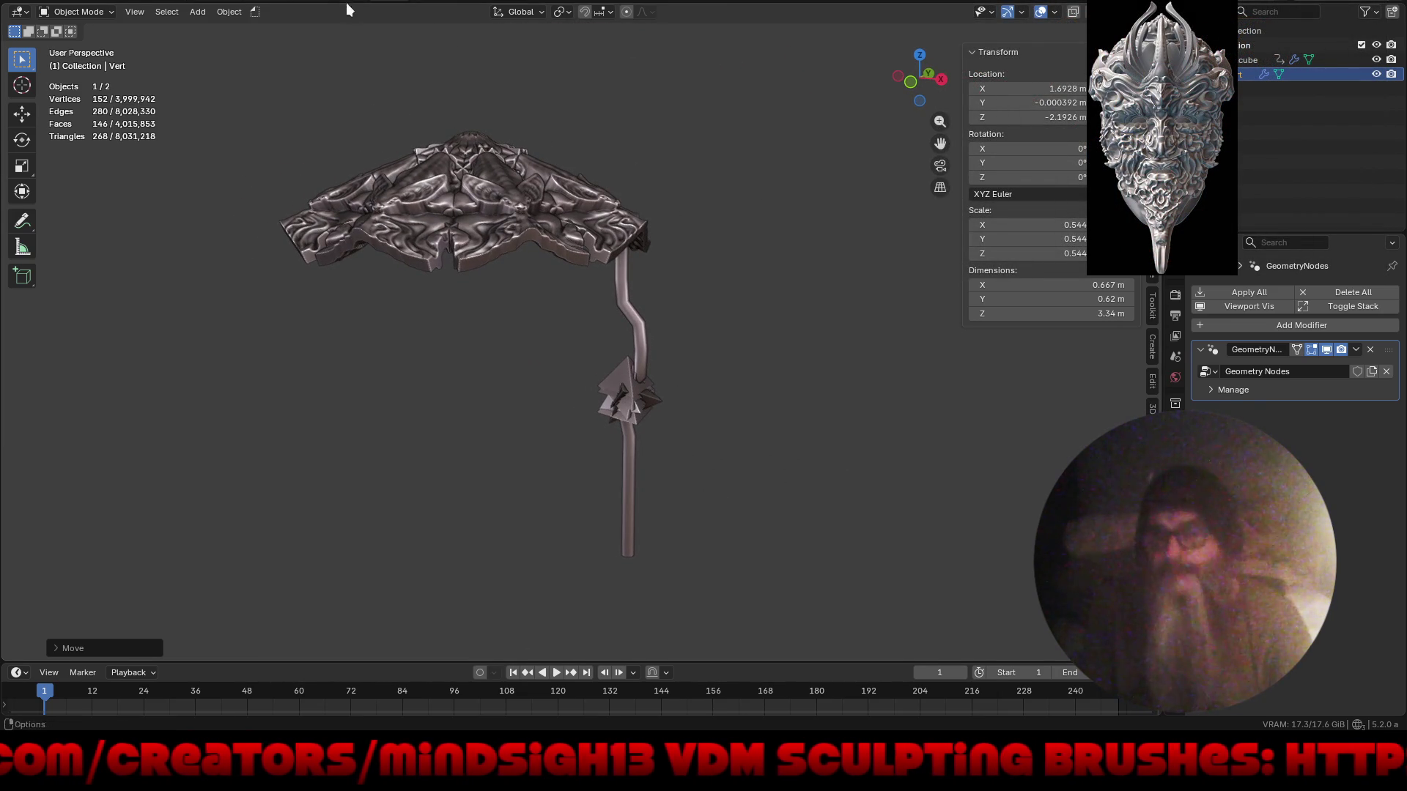
left_click(342, 3)
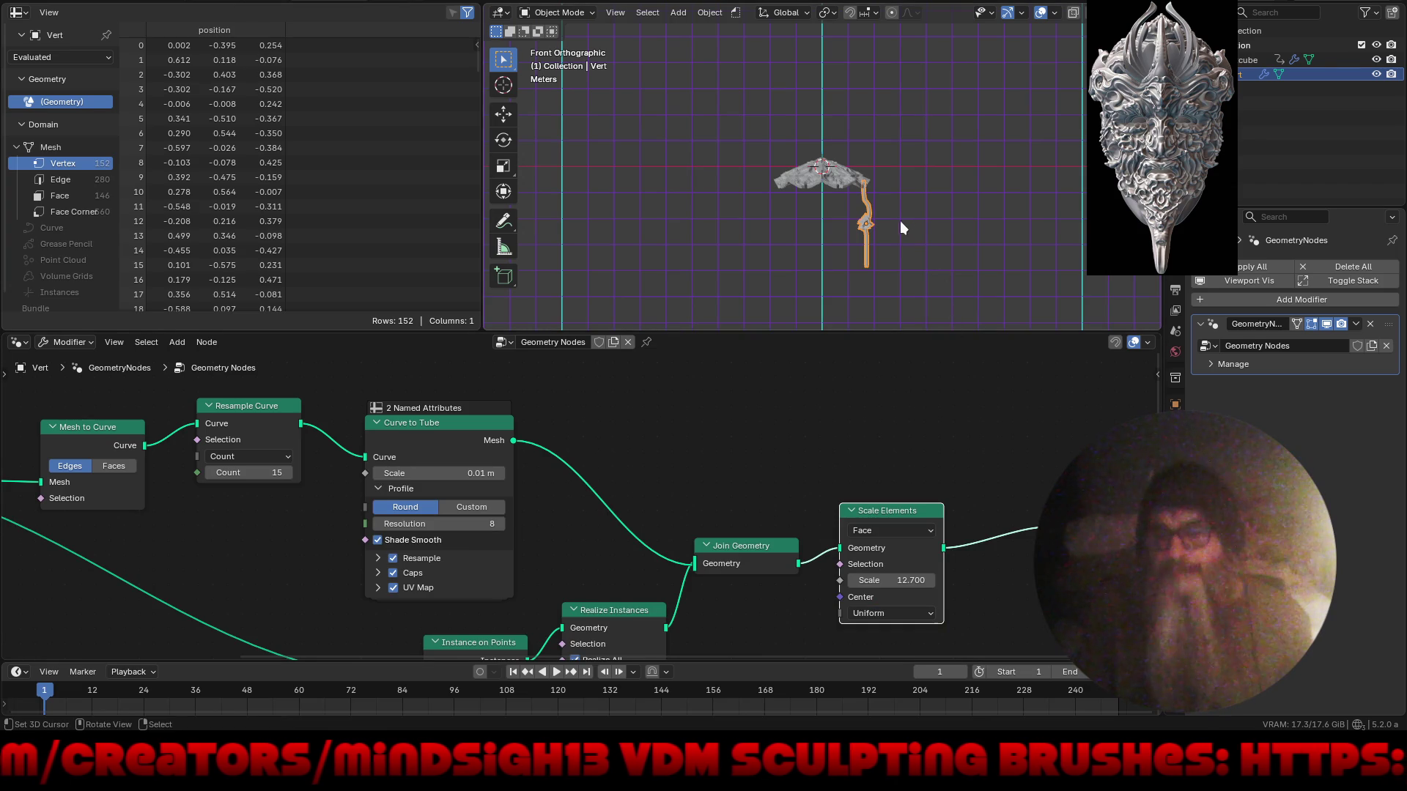
- Lower the Instance on Points scale to 0.9
scroll(880, 223, "up", 6)
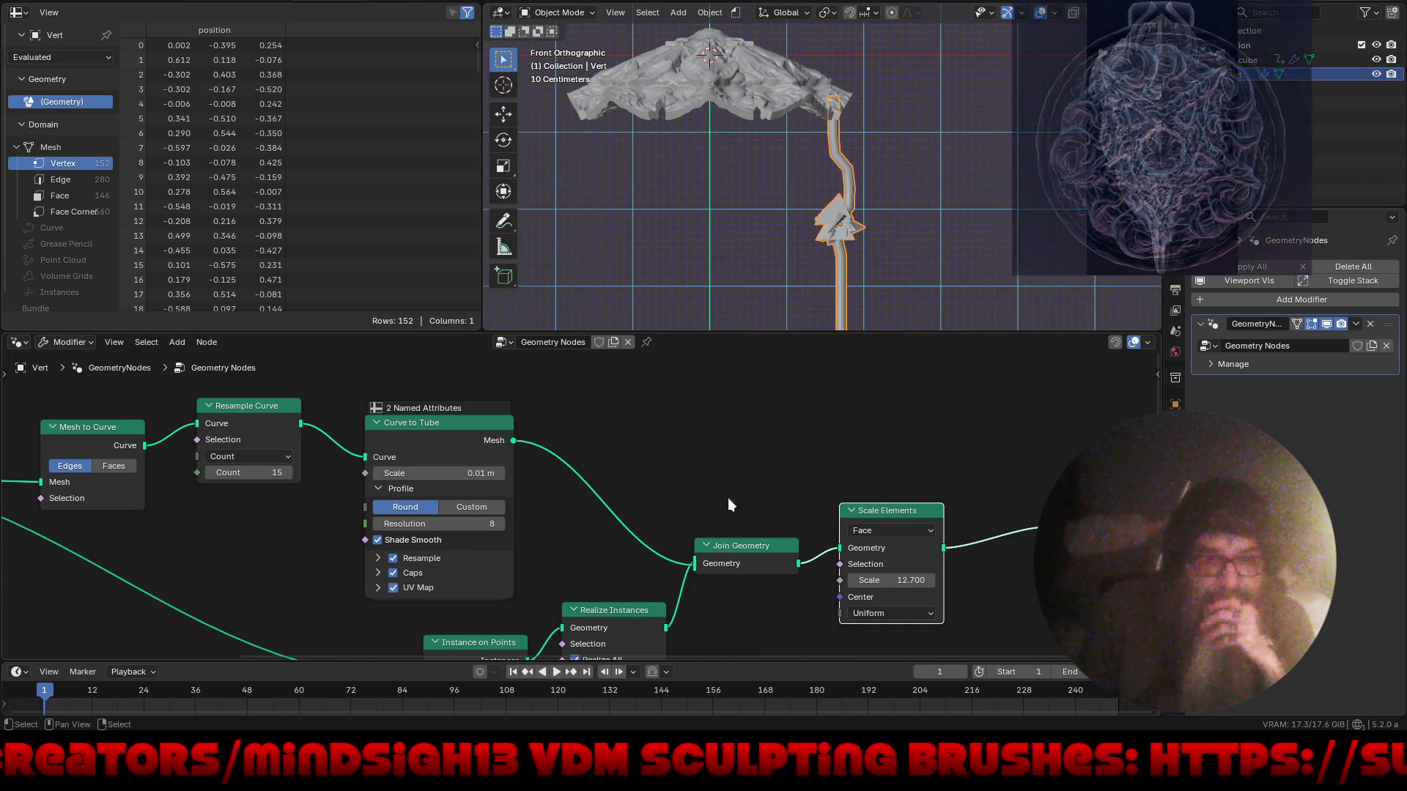
scroll(725, 440, "down", 5)
scroll(728, 413, "down", 2)
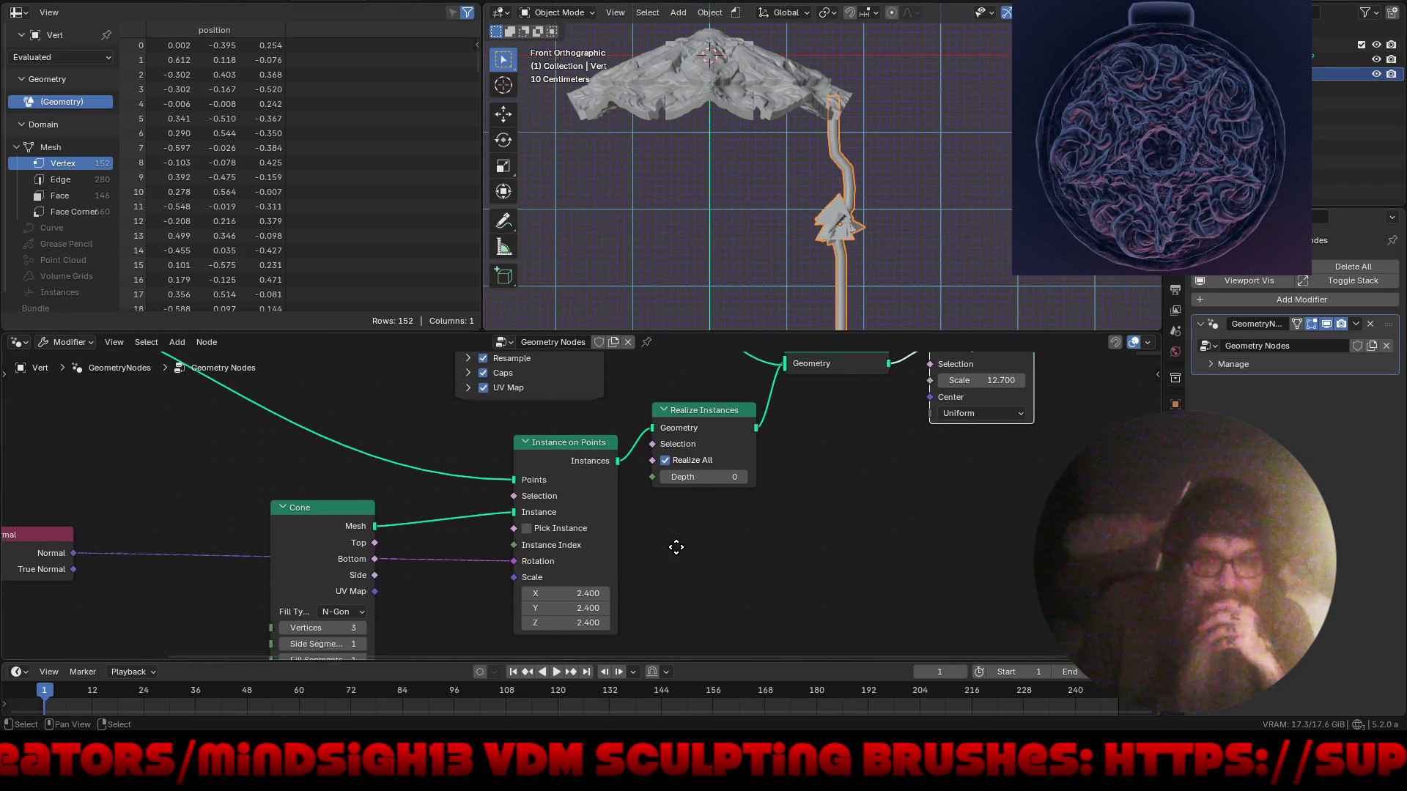
mouse_move(579, 600)
left_mouse_down()
mouse_move(680, 615)
mouse_move(578, 617)
left_mouse_up()
mouse_move(663, 504)
middle_mouse_down()
mouse_move(715, 595)
mouse_move(697, 638)
mouse_move(745, 656)
mouse_move(691, 497)
mouse_move(715, 522)
middle_mouse_up()
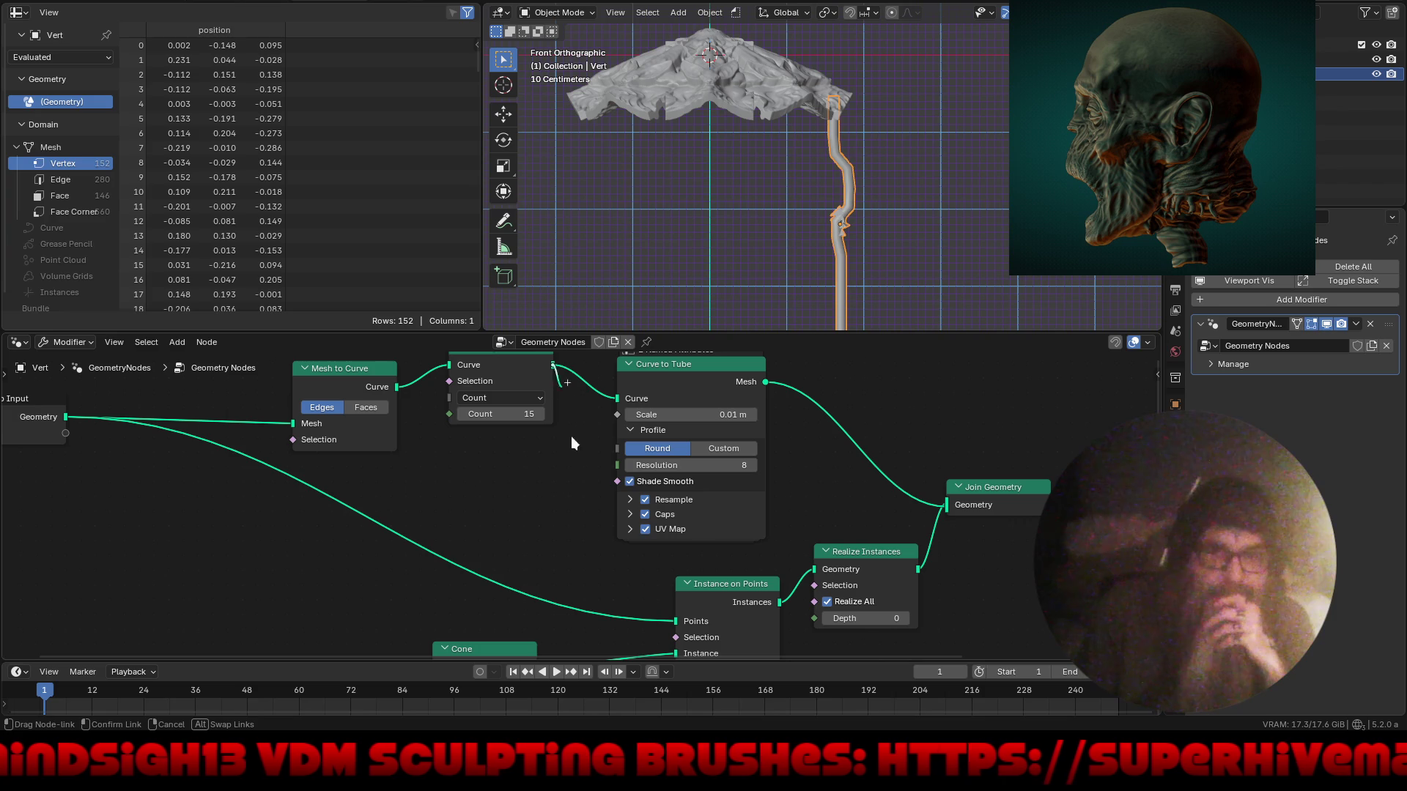
left_click_drag(674, 613, 669, 602)
mouse_move(835, 220)
middle_mouse_down()
mouse_move(869, 209)
mouse_move(728, 213)
mouse_move(909, 241)
middle_mouse_up()
middle_click_drag(779, 499, 640, 477)
- Instance the cones on the tube mesh's points and set cone depth to 0.12 m
mouse_move(626, 360)
left_mouse_down()
mouse_move(518, 596)
mouse_move(549, 602)
left_mouse_up()
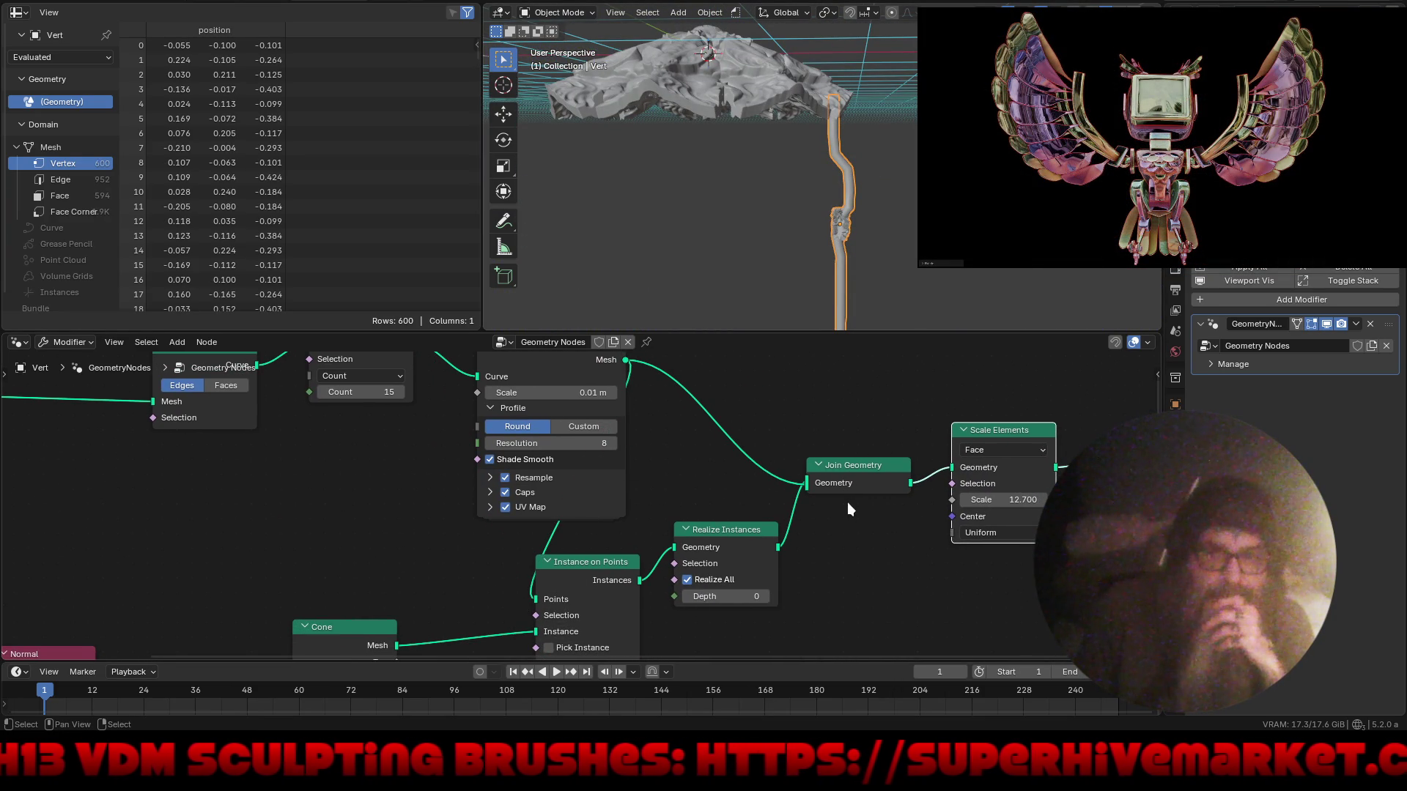
middle_click_drag(554, 584, 616, 444)
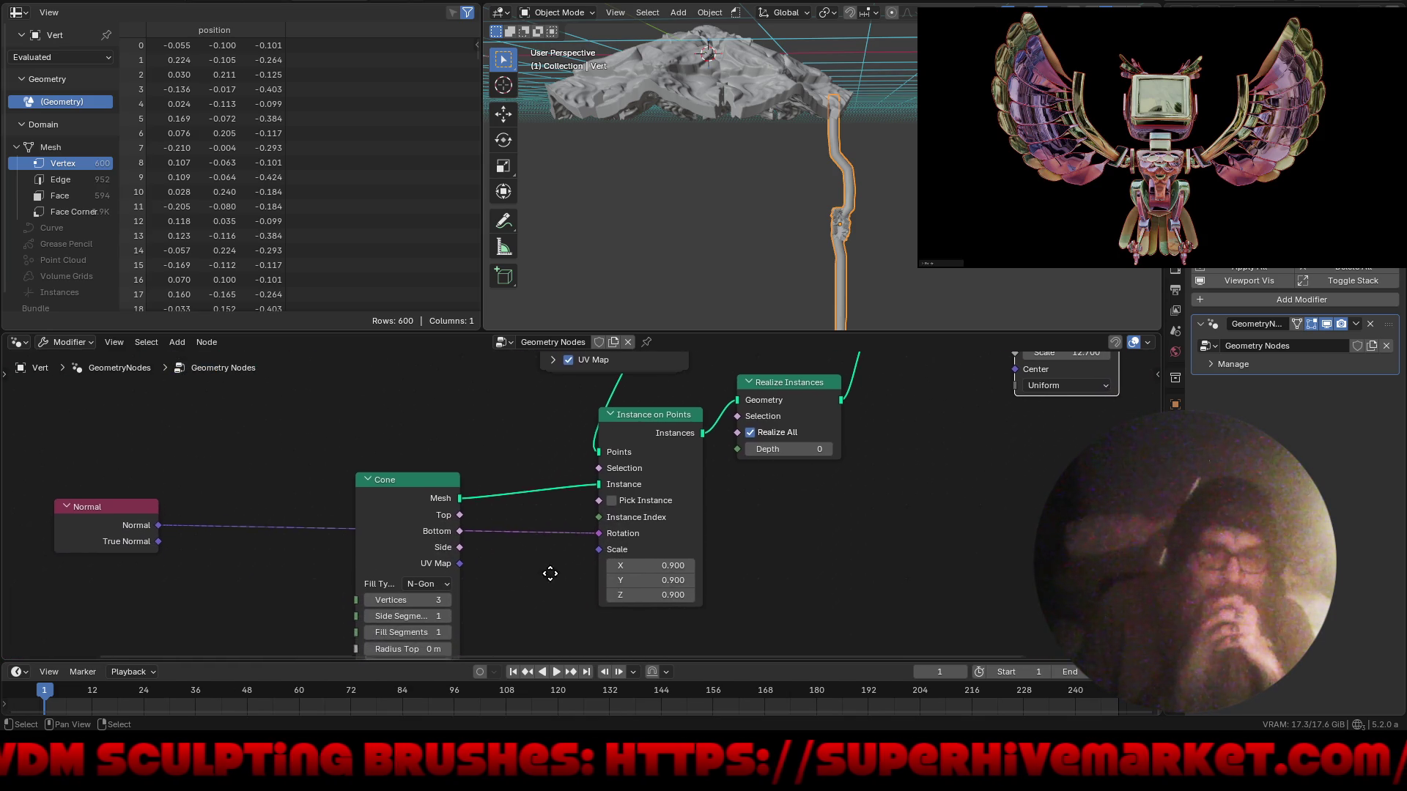
middle_click_drag(540, 578, 578, 528)
mouse_move(468, 626)
left_mouse_down()
mouse_move(508, 631)
mouse_move(422, 623)
left_mouse_up()
left_click(415, 623)
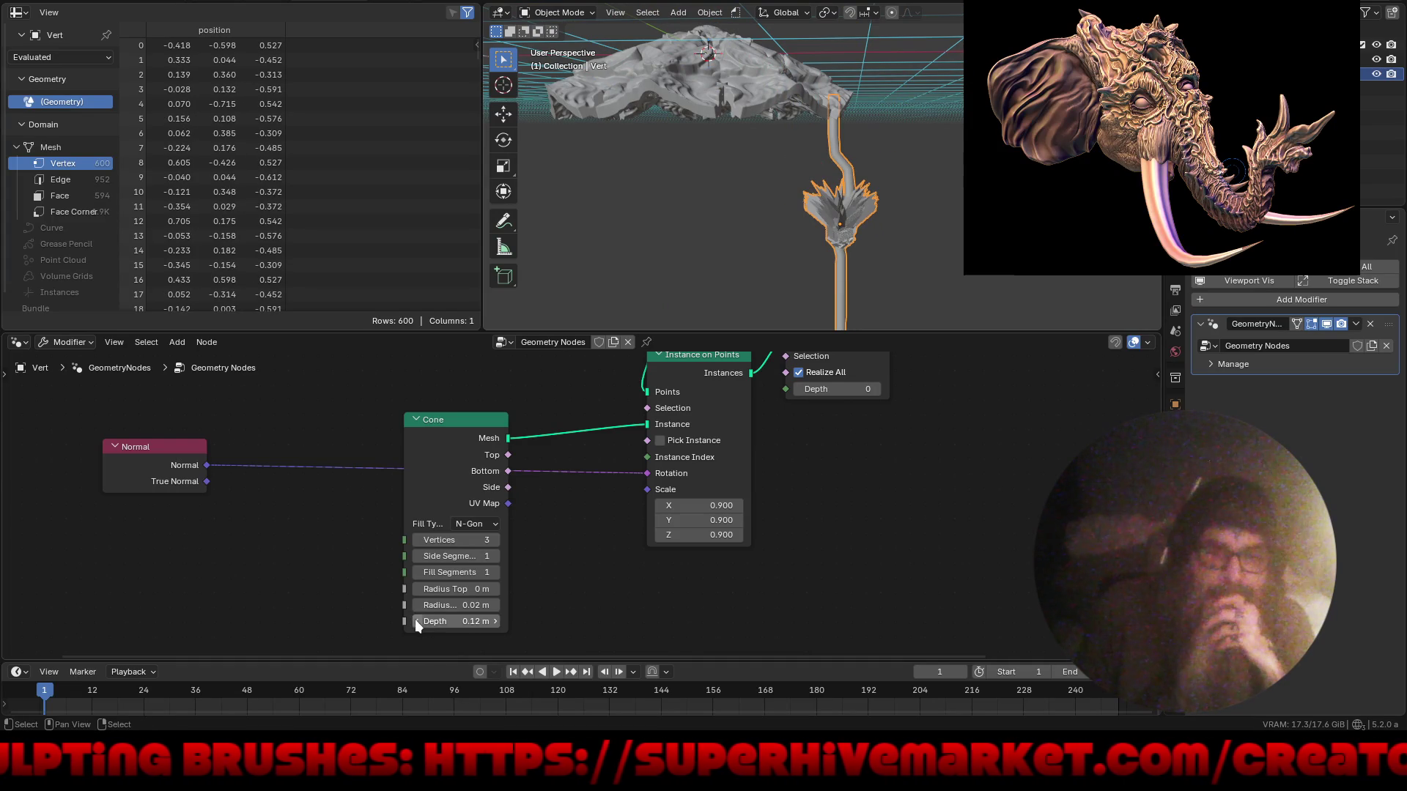
mouse_move(770, 242)
middle_mouse_down()
mouse_move(882, 204)
mouse_move(693, 208)
mouse_move(771, 203)
mouse_move(719, 204)
middle_mouse_up()
mouse_move(873, 231)
middle_mouse_down("ctrl")
mouse_move(901, 142)
mouse_move(876, 169)
mouse_move(908, 226)
mouse_move(718, 234)
mouse_move(659, 293)
middle_mouse_up("ctrl")
scroll(600, 396, "down", 5)
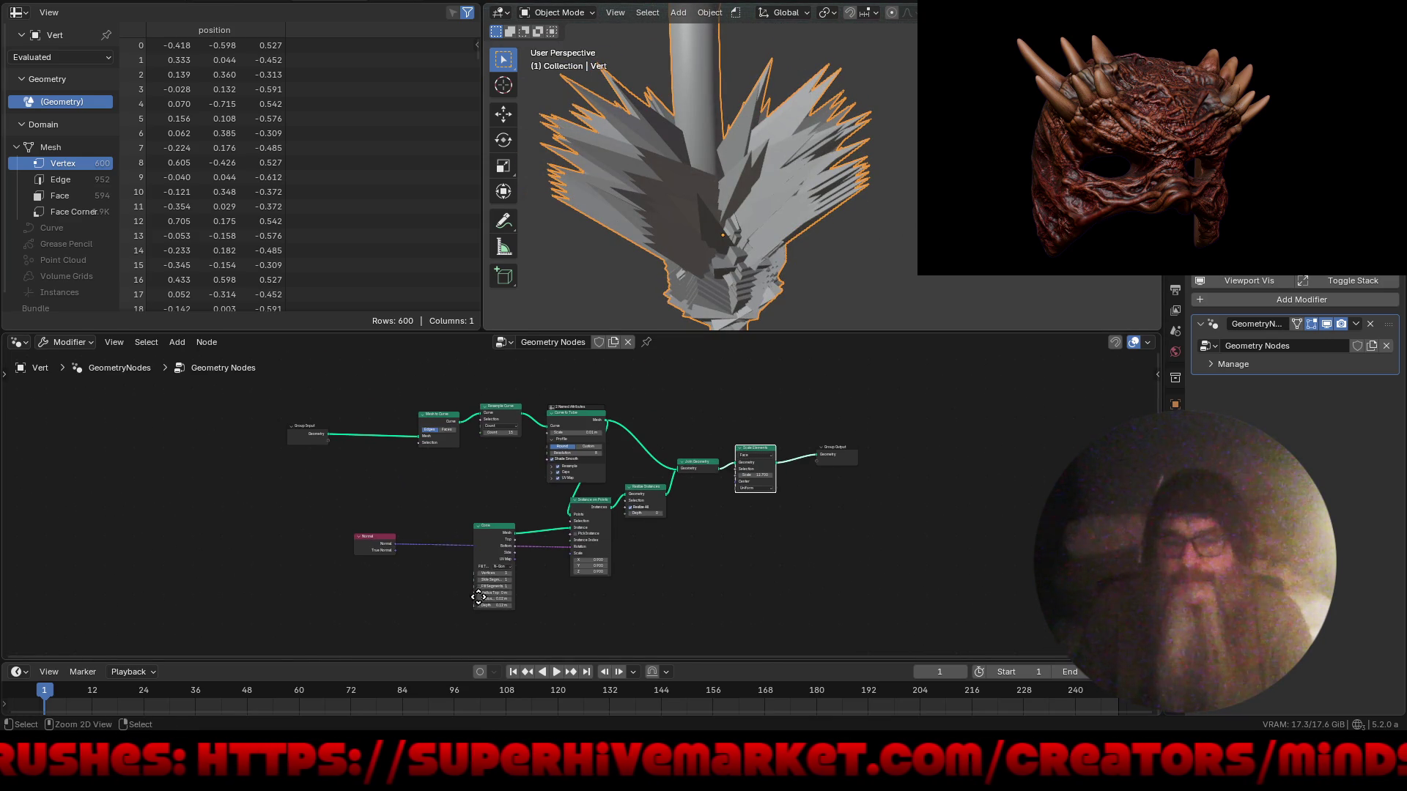
- Delete the Normal, Cone, Instance on Points and Realize Instances nodes, leaving just the stem
scroll(475, 605, "up", 2)
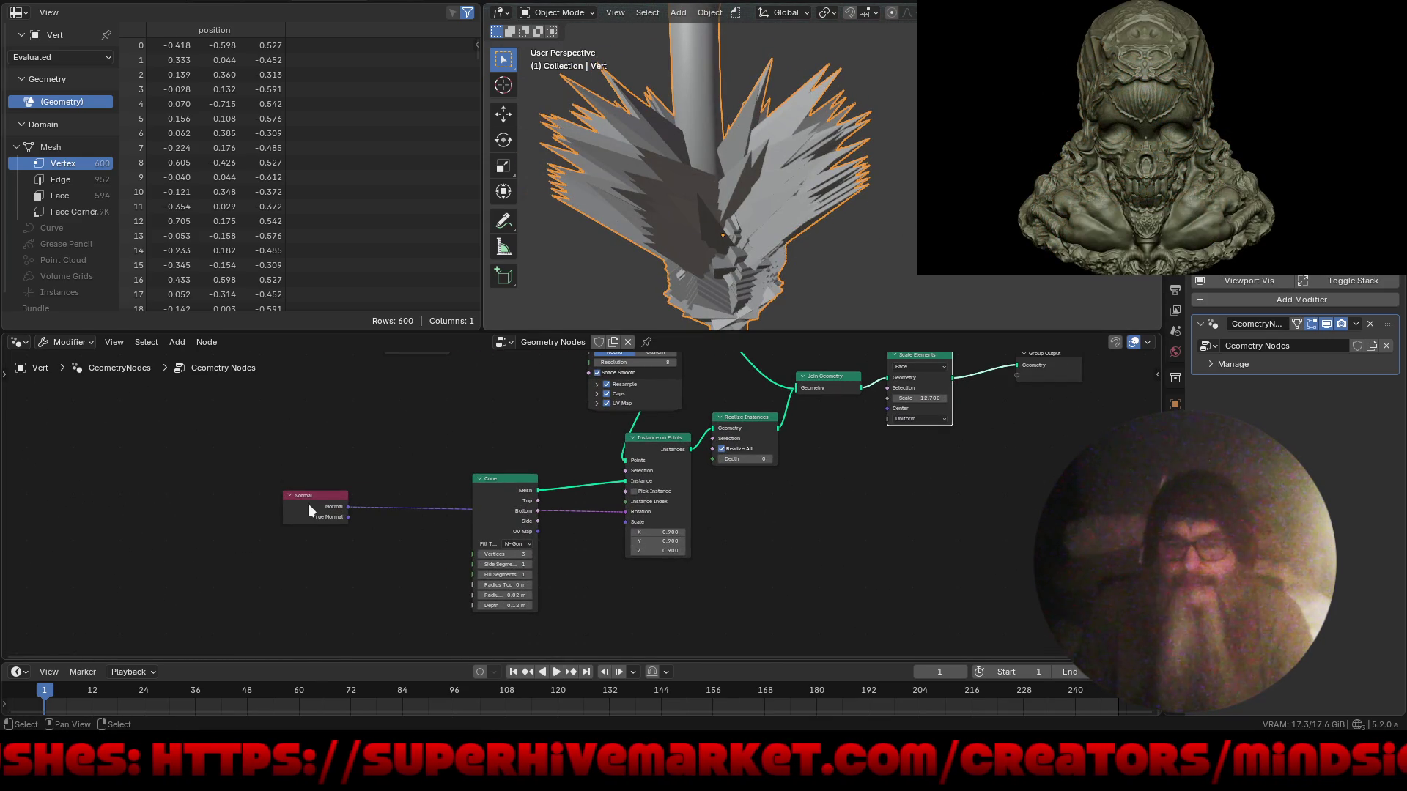
mouse_move(615, 509)
left_mouse_down()
mouse_move(628, 512)
mouse_move(594, 521)
mouse_move(618, 557)
mouse_move(579, 577)
left_mouse_up()
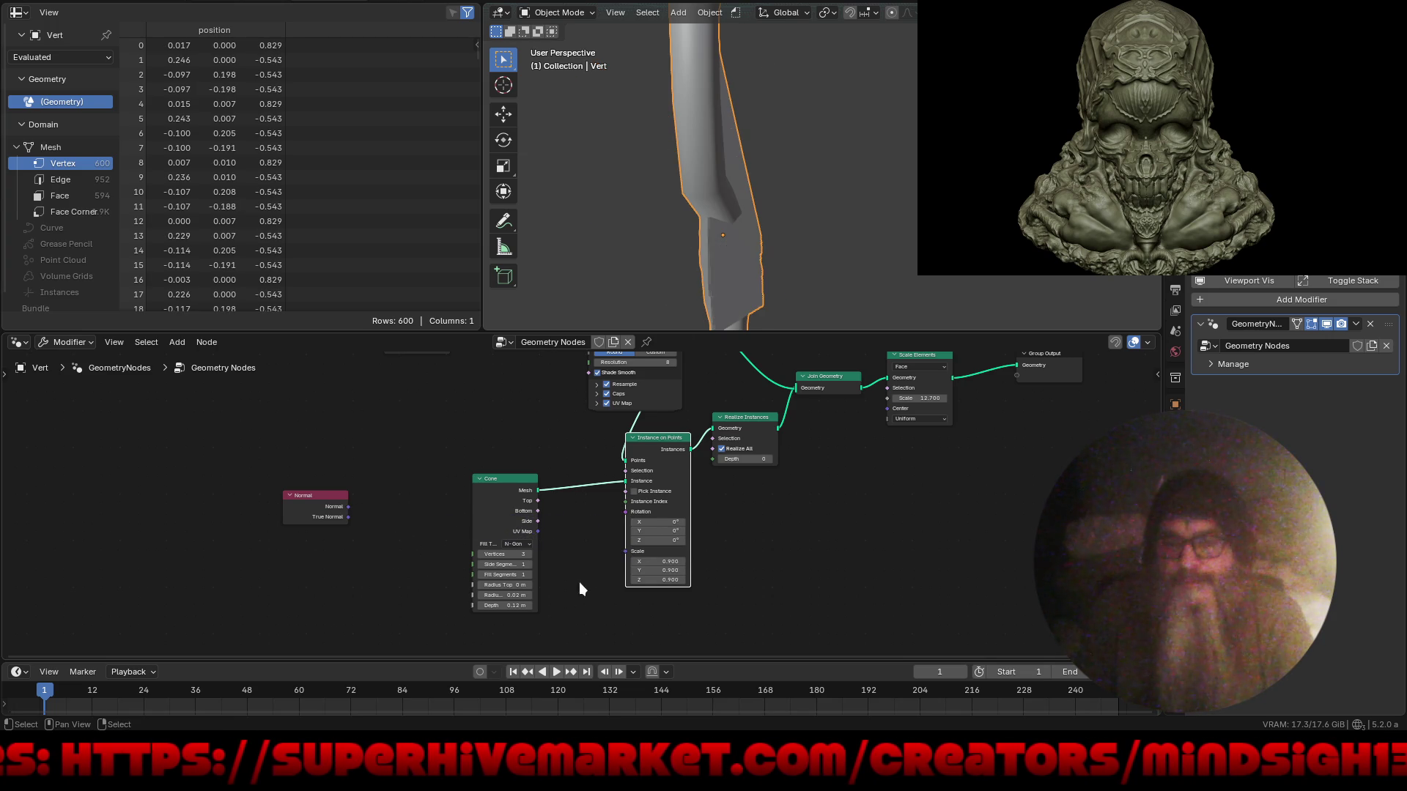
scroll(681, 180, "down", 5)
mouse_move(211, 466)
left_mouse_down()
mouse_move(527, 517)
mouse_move(773, 611)
left_mouse_up()
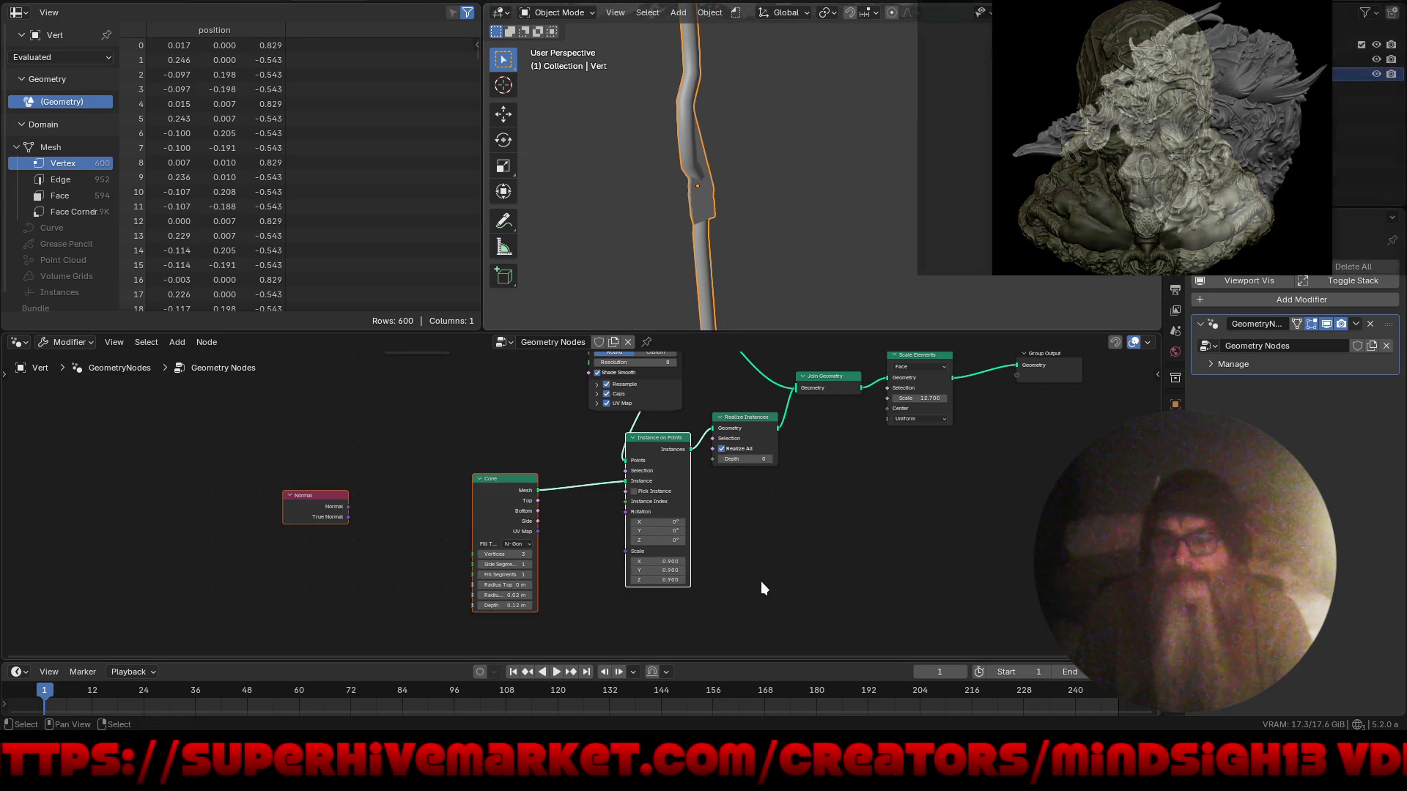
key("x")
left_click(760, 422)
key("x")
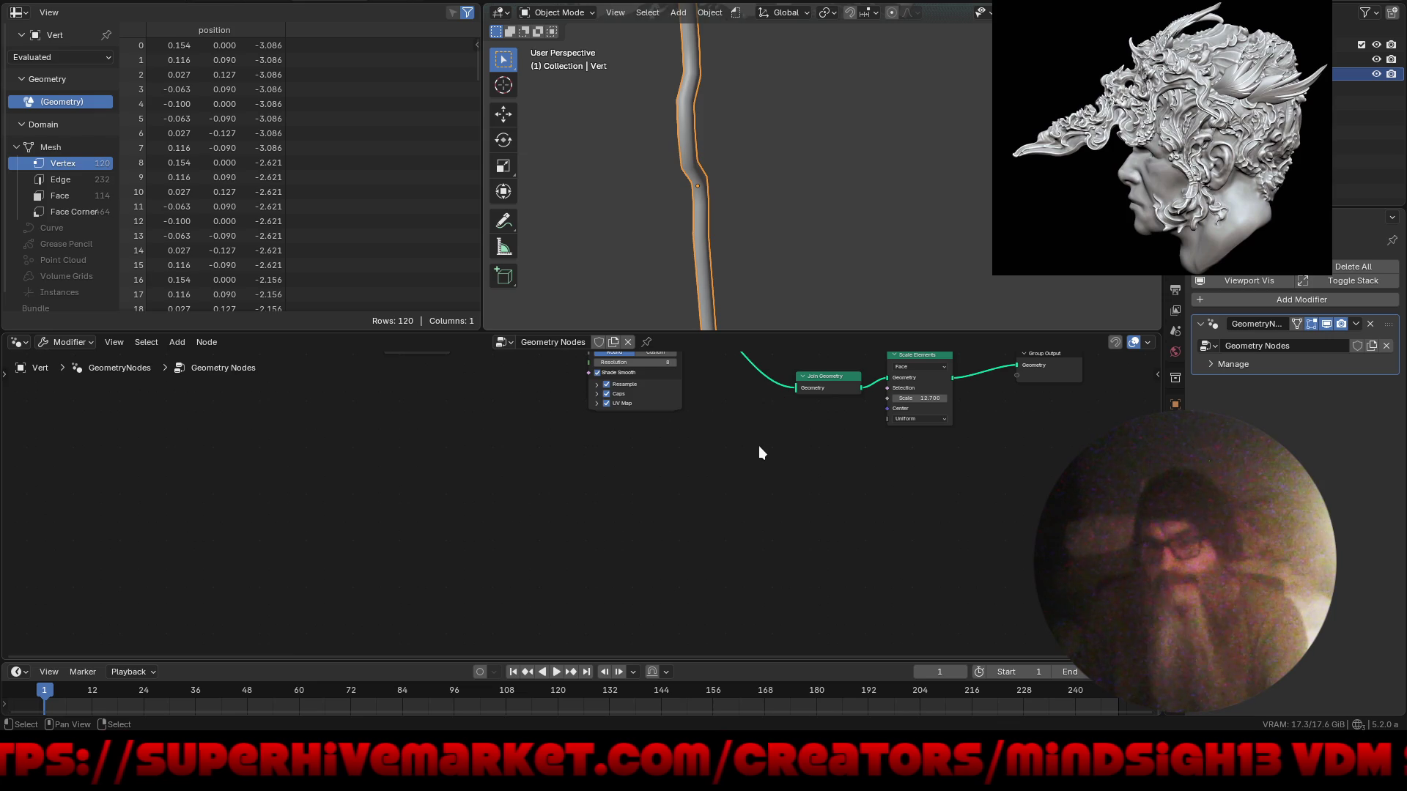
key("Home")
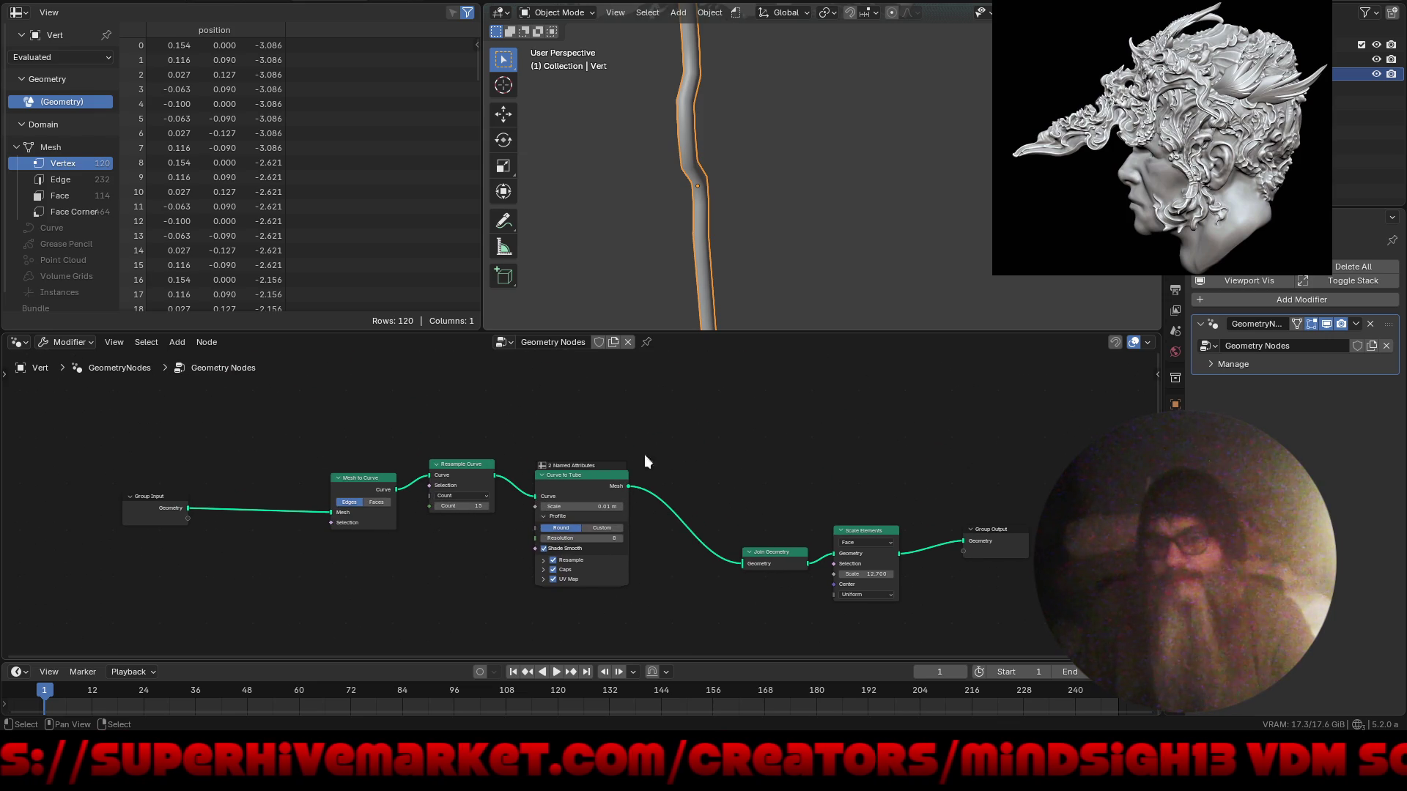
key("ctrl+Page_Up")
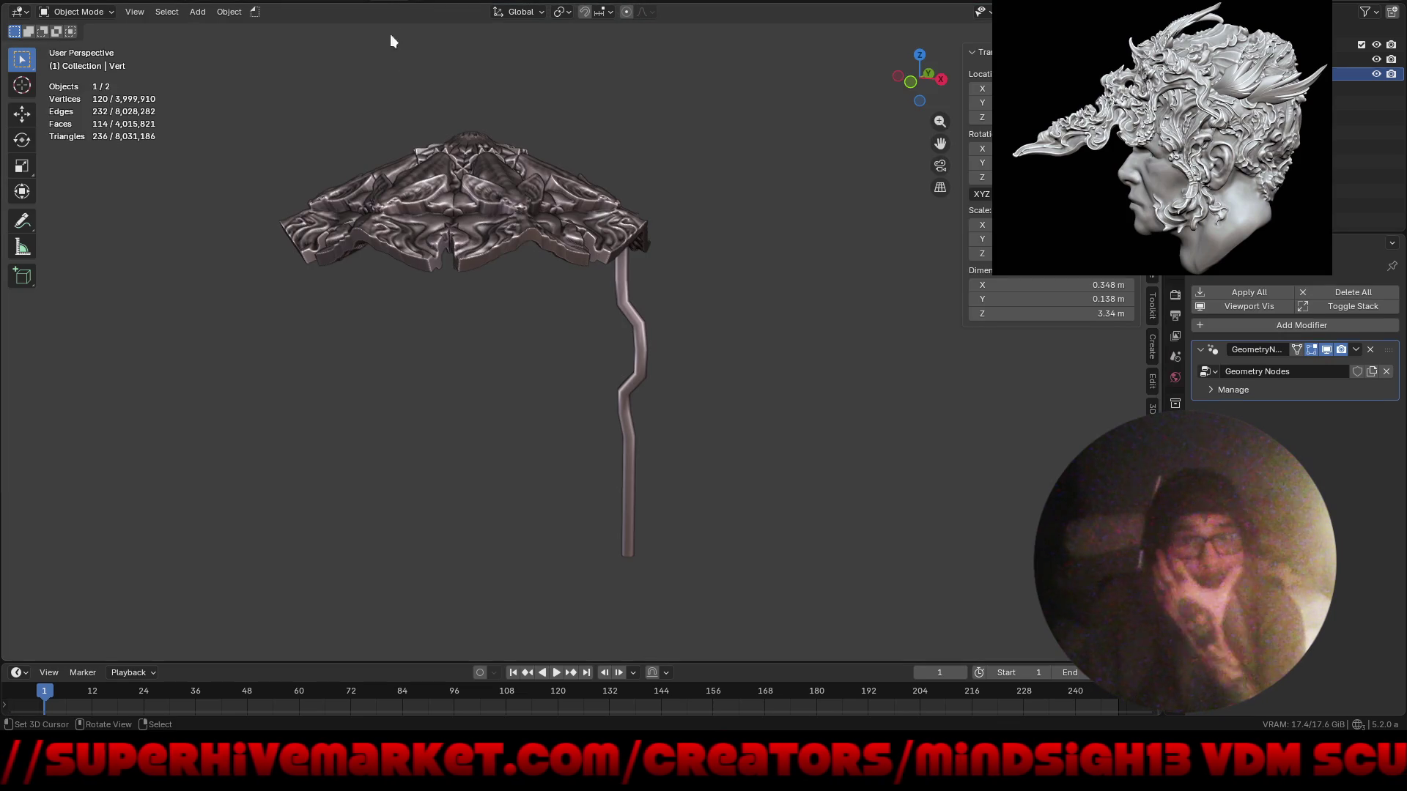
- Add a Mirror modifier to the bent pillar
mouse_move(778, 424)
middle_mouse_down()
mouse_move(679, 430)
mouse_move(741, 437)
middle_mouse_up()
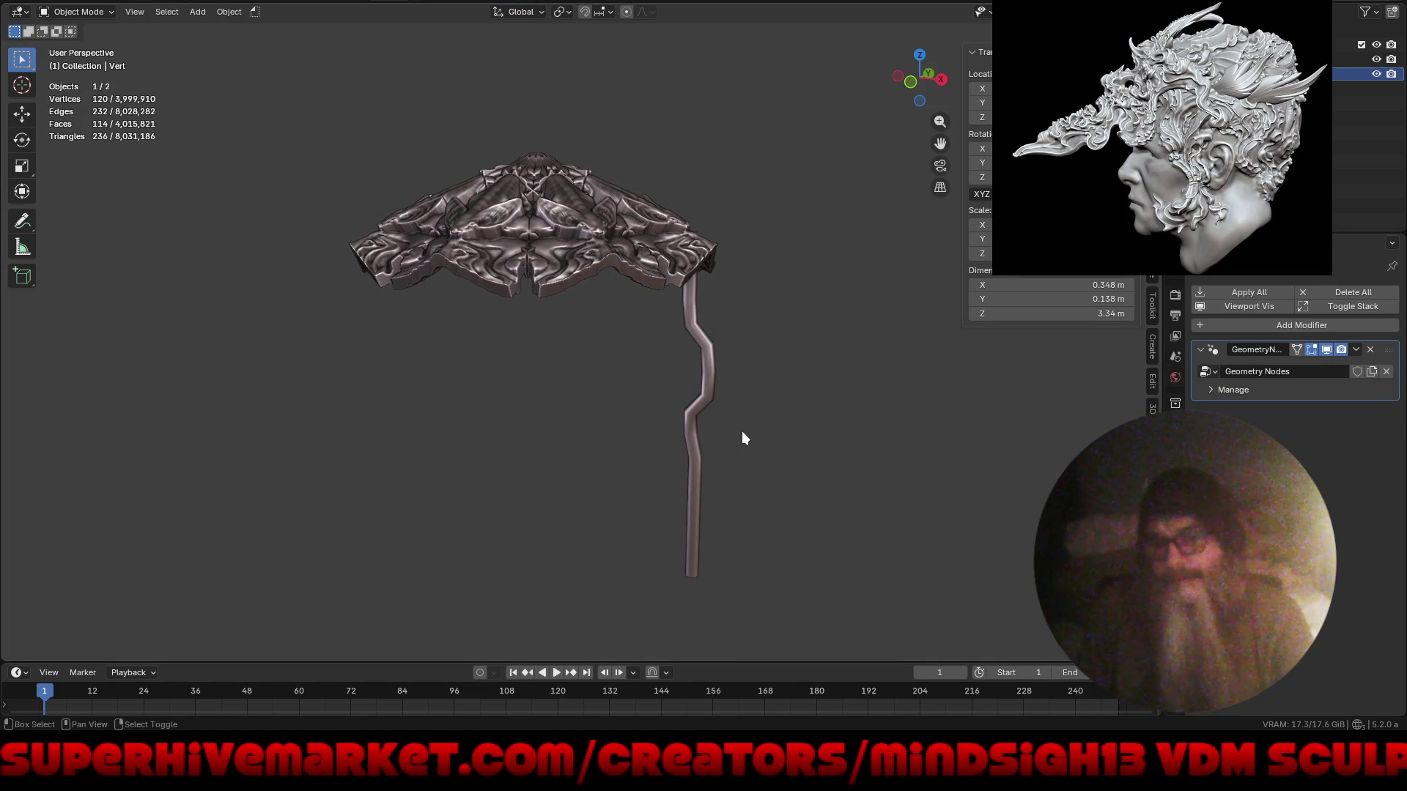
left_click(1250, 324)
mouse_move(1250, 327)
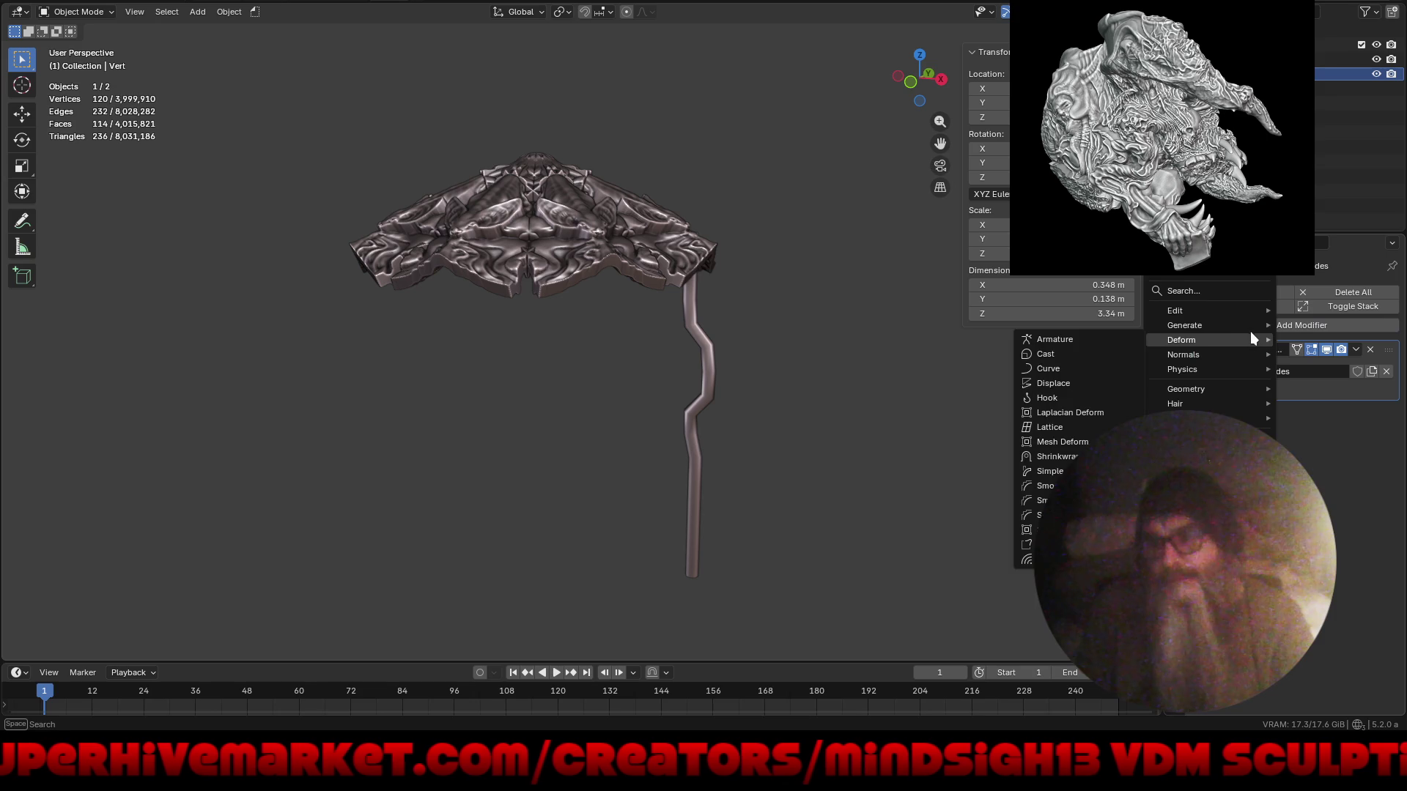
left_click(1048, 457)
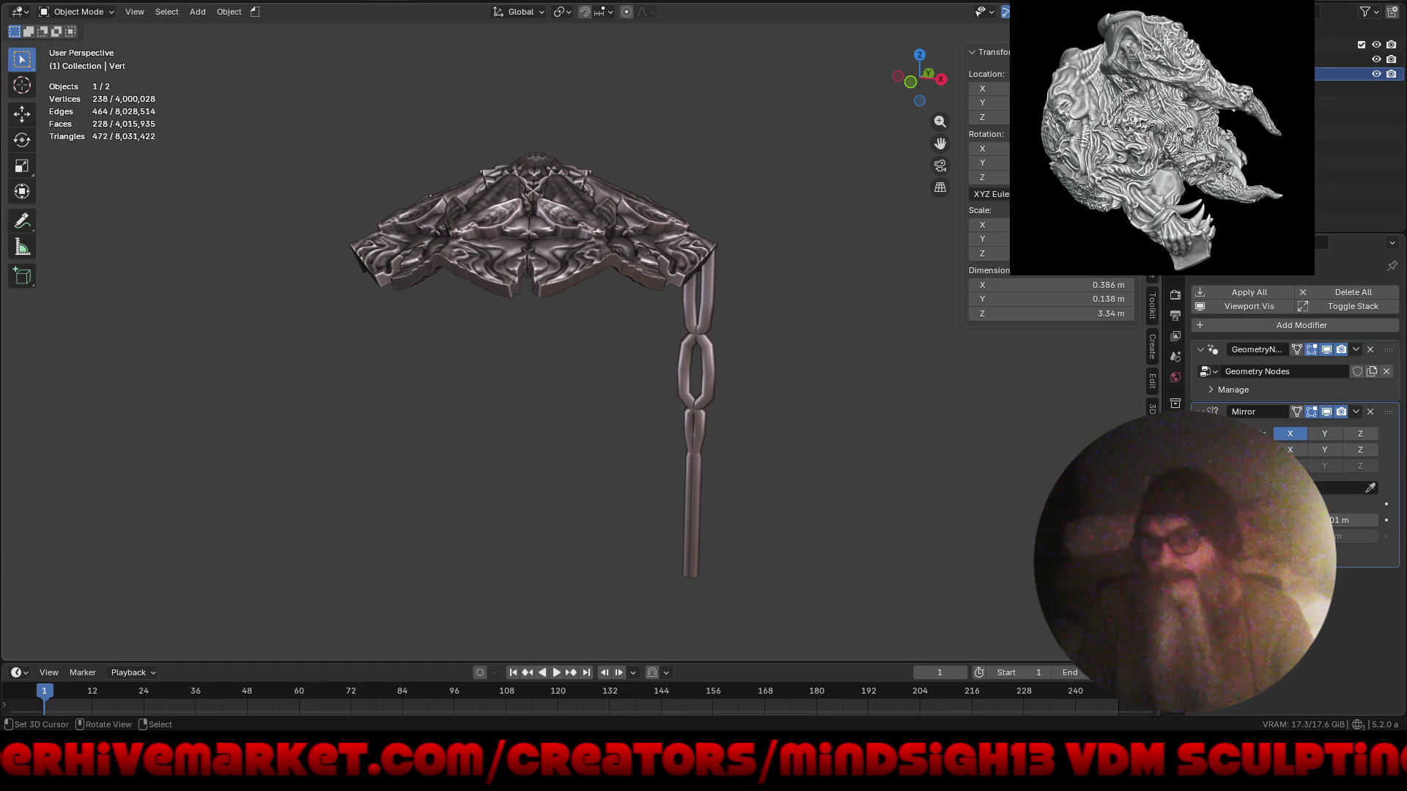
- Turn on Bisect and Flip for the X mirror axis so the links form a chain
mouse_move(804, 420)
middle_mouse_down()
mouse_move(882, 395)
mouse_move(666, 411)
mouse_move(784, 428)
mouse_move(749, 419)
middle_mouse_up()
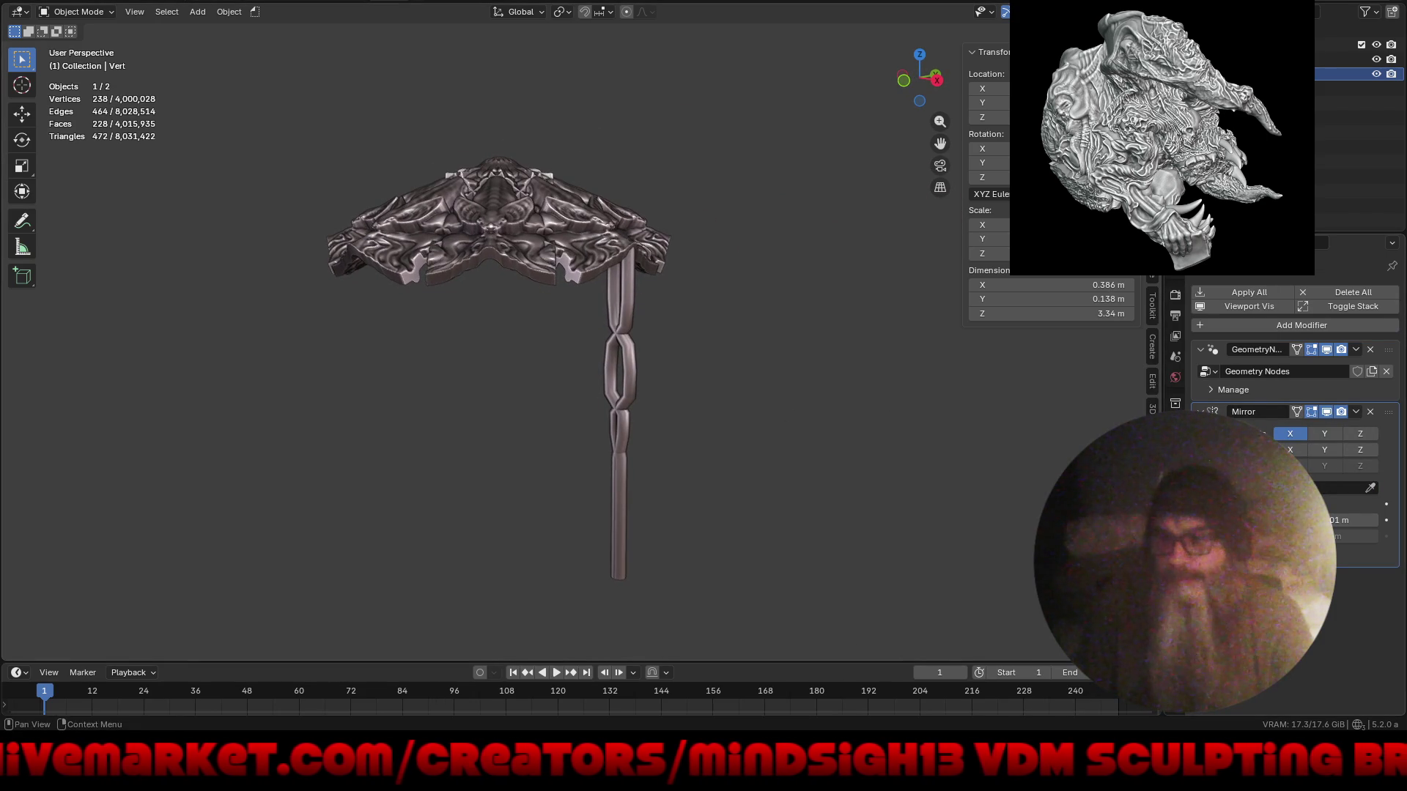
left_click(1296, 453)
left_click(1293, 466)
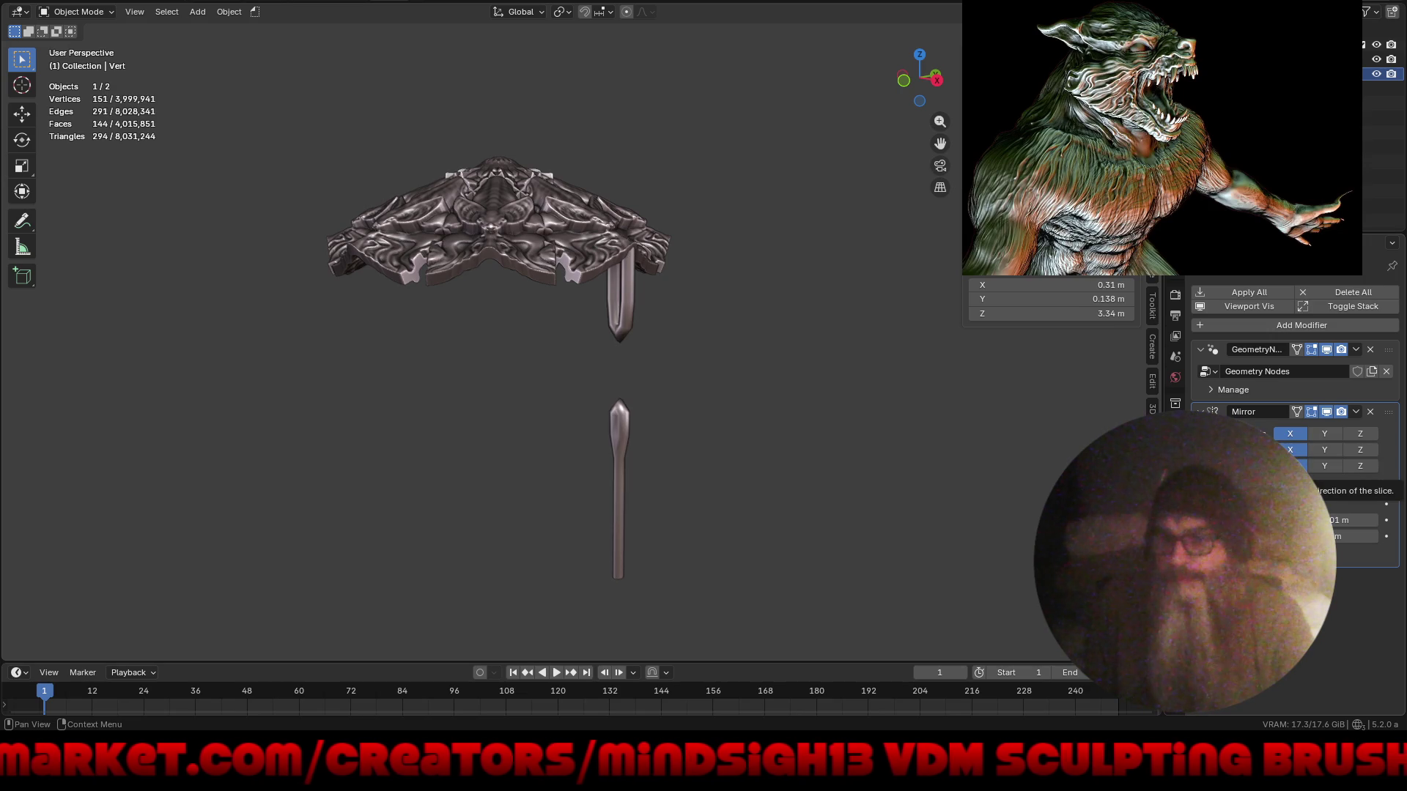
left_click(1292, 466)
left_click(1294, 452)
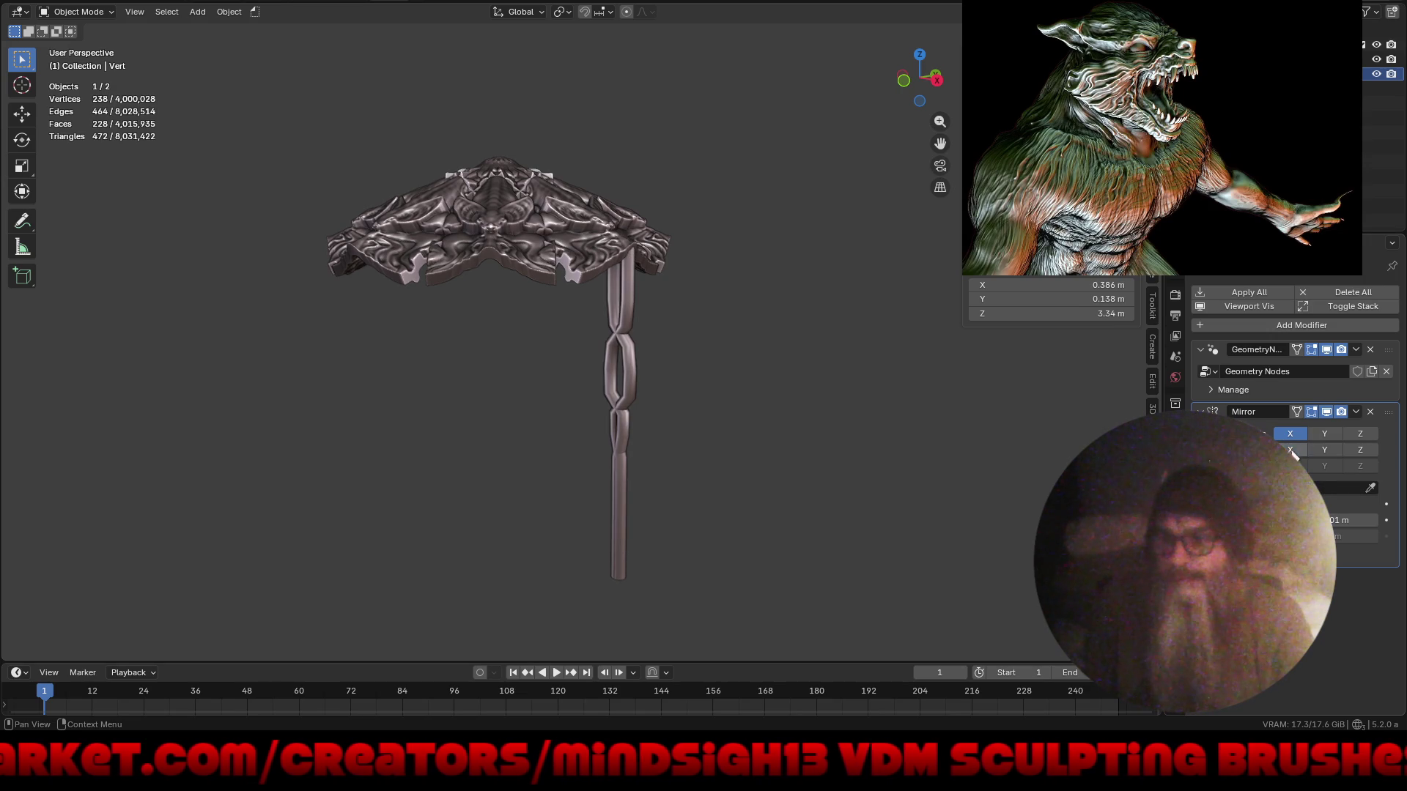
mouse_move(1044, 469)
middle_mouse_down()
mouse_move(863, 525)
mouse_move(964, 502)
mouse_move(895, 509)
mouse_move(934, 492)
mouse_move(904, 496)
middle_mouse_up()
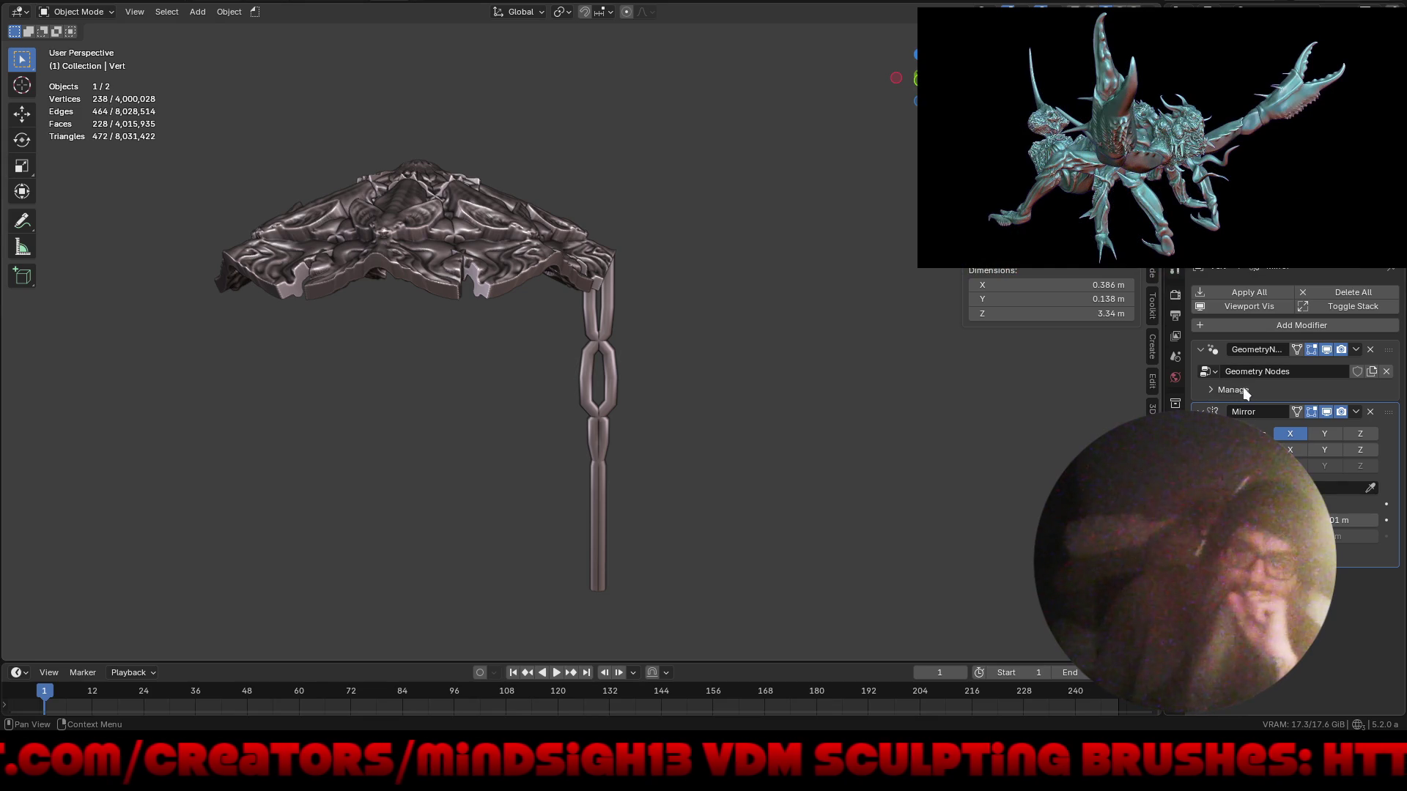
- Enable the Z mirror axis with Z Bisect, trying Flip Z and then reverting it
left_click(1367, 435)
mouse_move(843, 446)
middle_mouse_down()
mouse_move(513, 441)
mouse_move(782, 463)
mouse_move(1033, 407)
middle_mouse_up()
left_click(1361, 438)
left_click(1362, 434)
left_click(1360, 448)
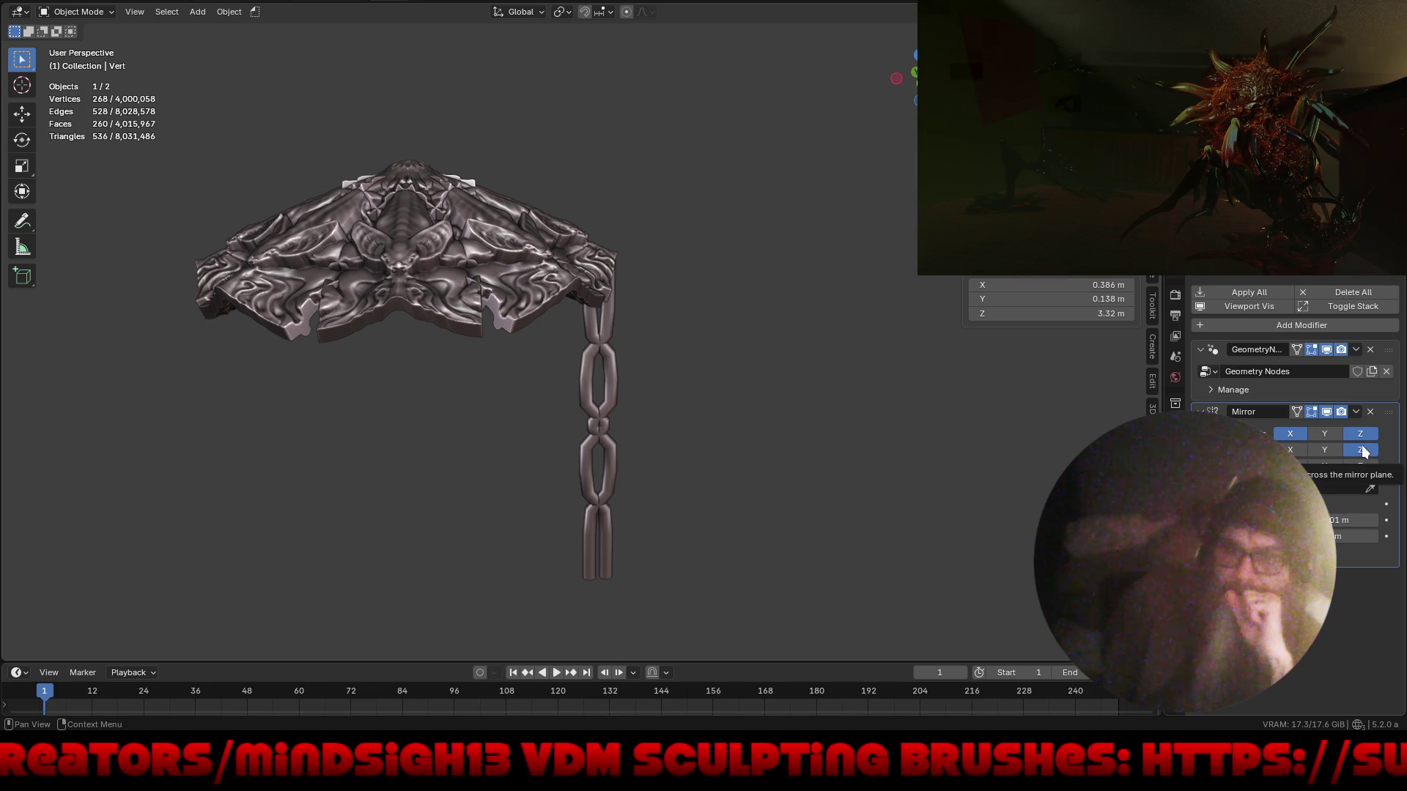
left_click(1361, 465)
left_click(1362, 466)
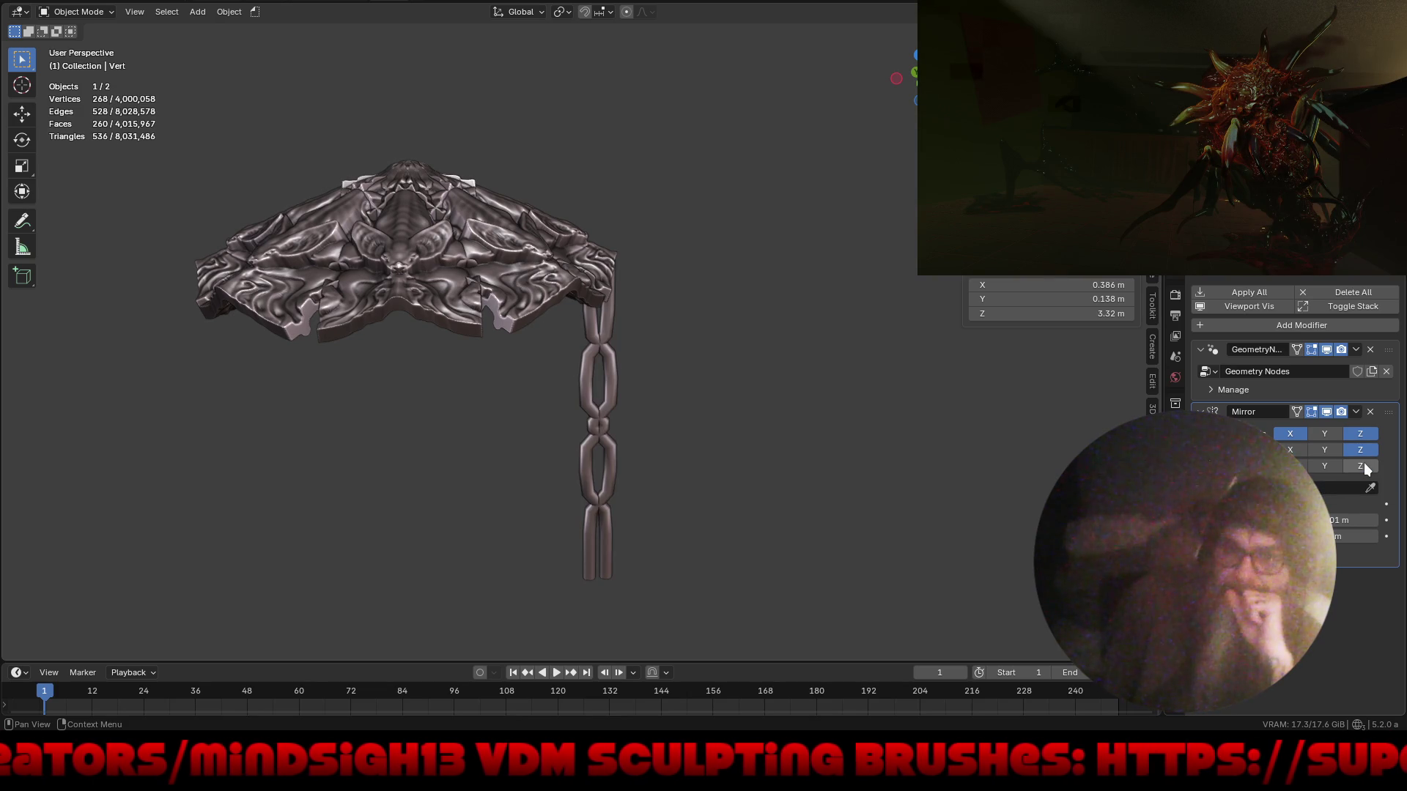
middle_click_drag(1058, 438, 823, 439)
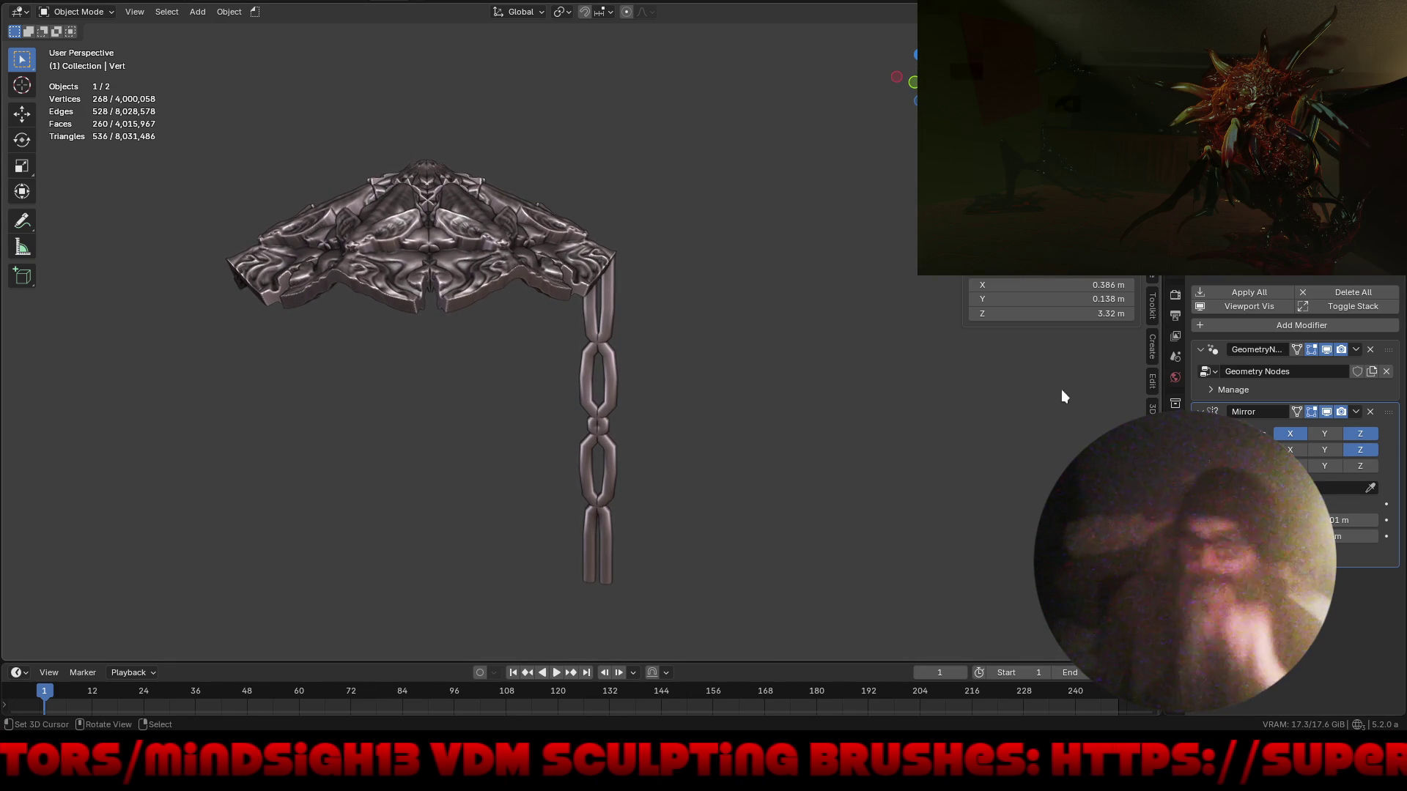
left_click(1281, 322)
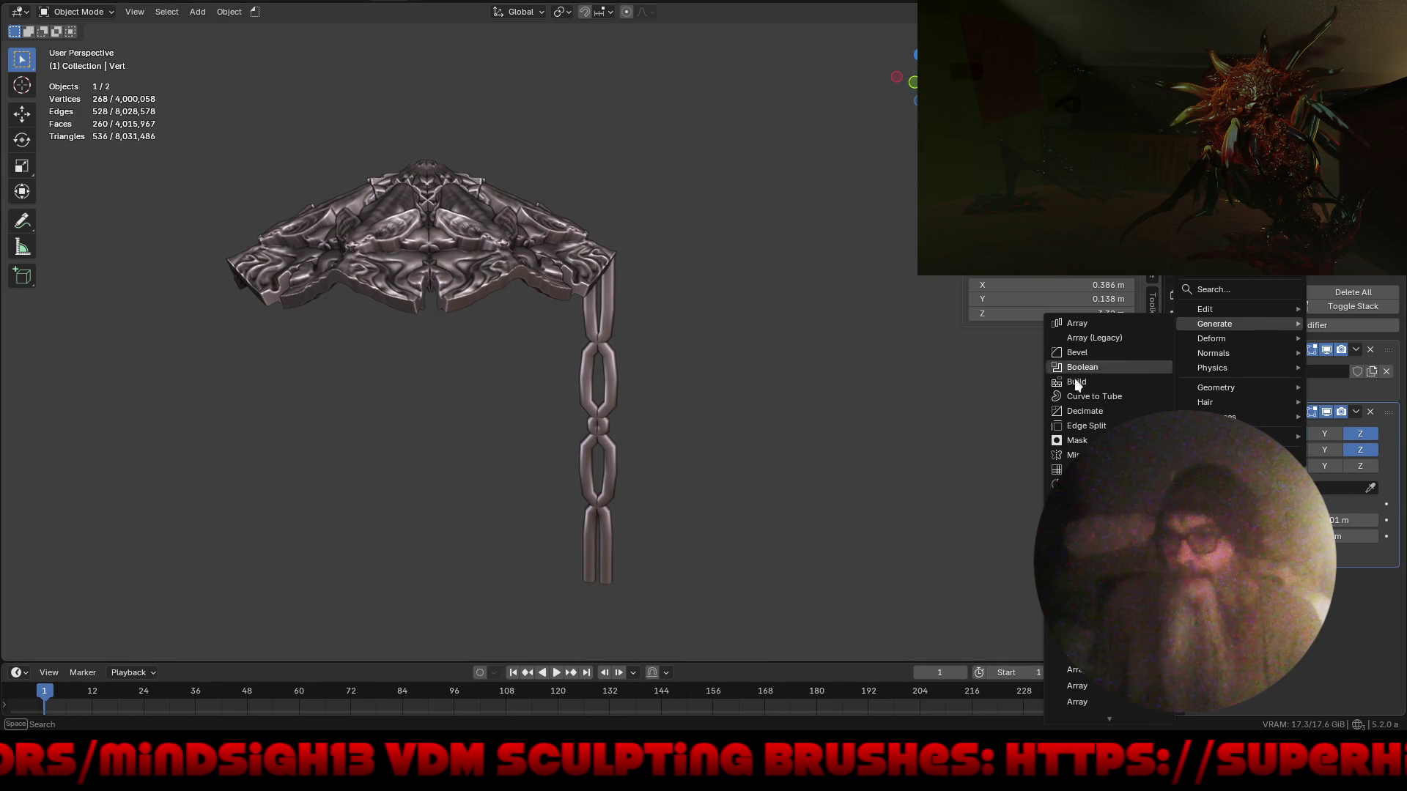
- Add a second Mirror modifier with Batcube as the mirror object
left_click(1076, 455)
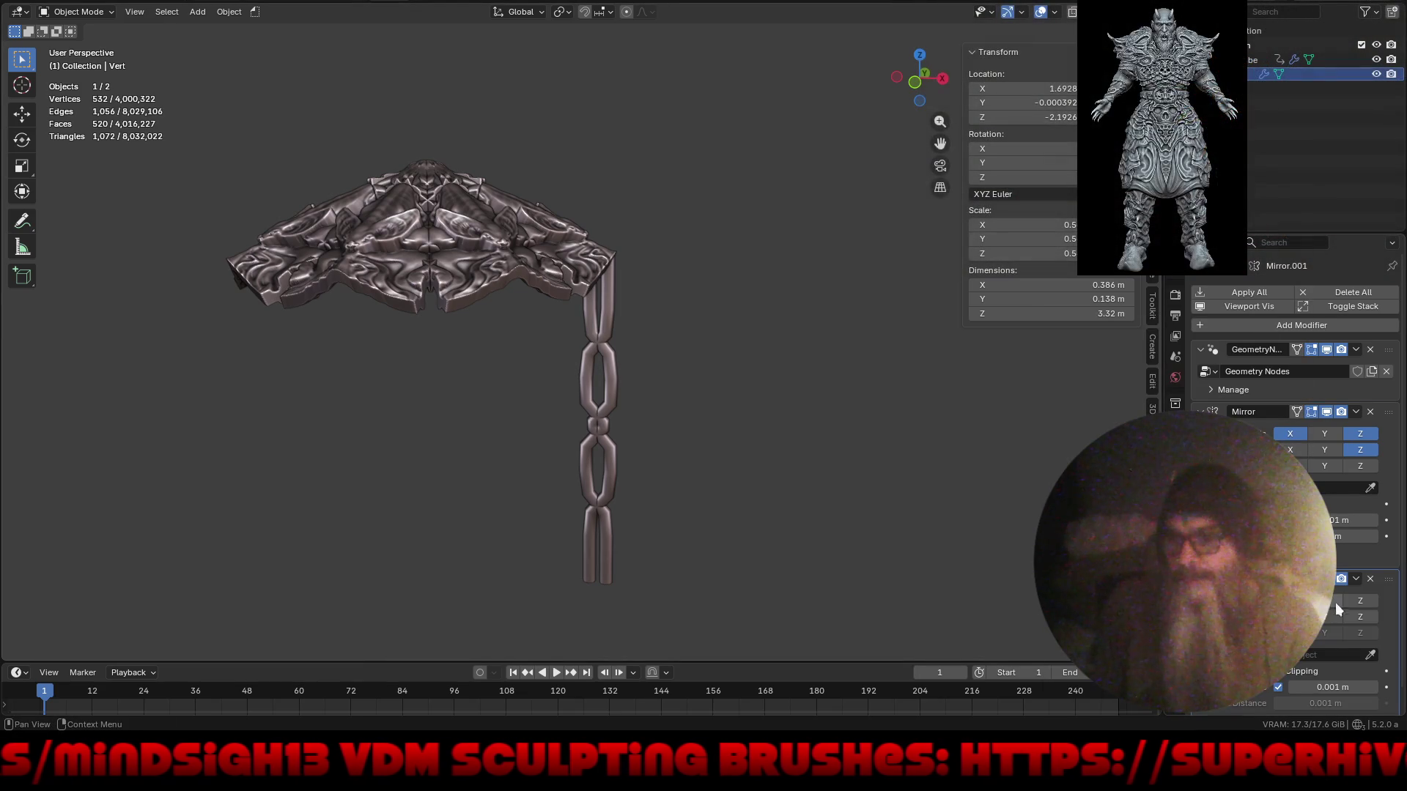
left_click(499, 233)
mouse_move(413, 372)
middle_mouse_down()
mouse_move(570, 382)
mouse_move(768, 354)
mouse_move(653, 378)
mouse_move(543, 369)
mouse_move(612, 392)
mouse_move(722, 380)
mouse_move(664, 428)
mouse_move(652, 420)
mouse_move(714, 428)
middle_mouse_up()
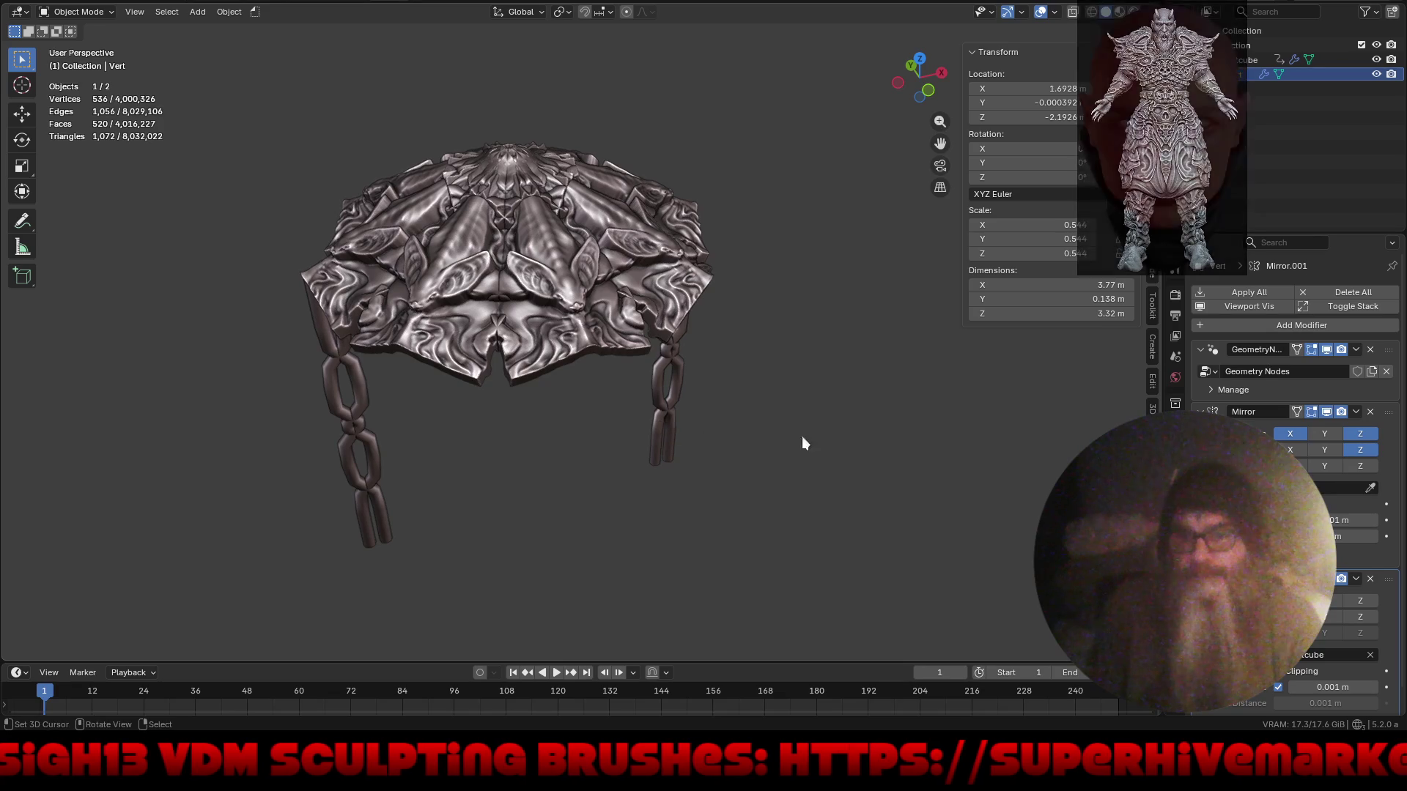
- Duplicate the chain pillar and place the copy horizontally under the canopy's far side
key("shift+d")
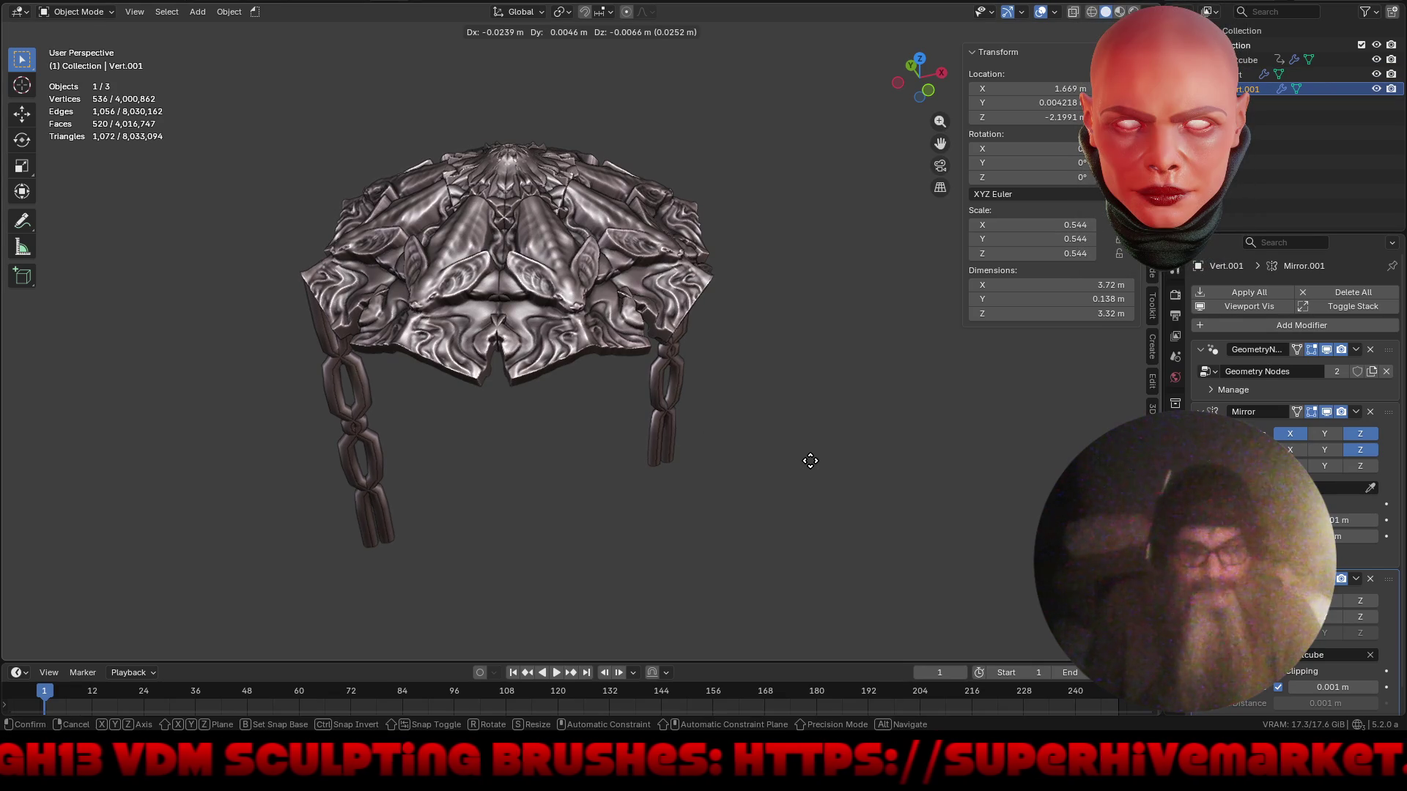
key("shift+z")
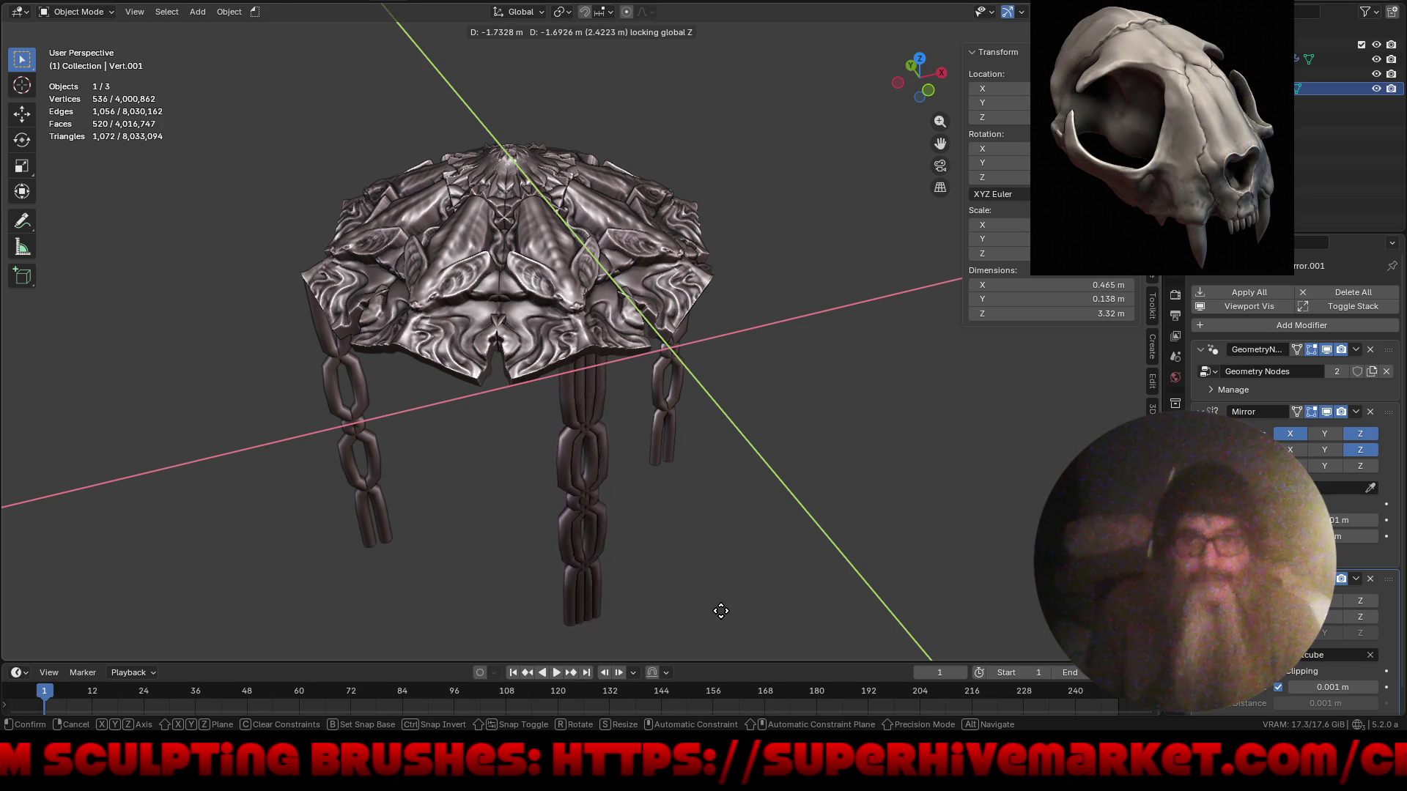
left_click(779, 578)
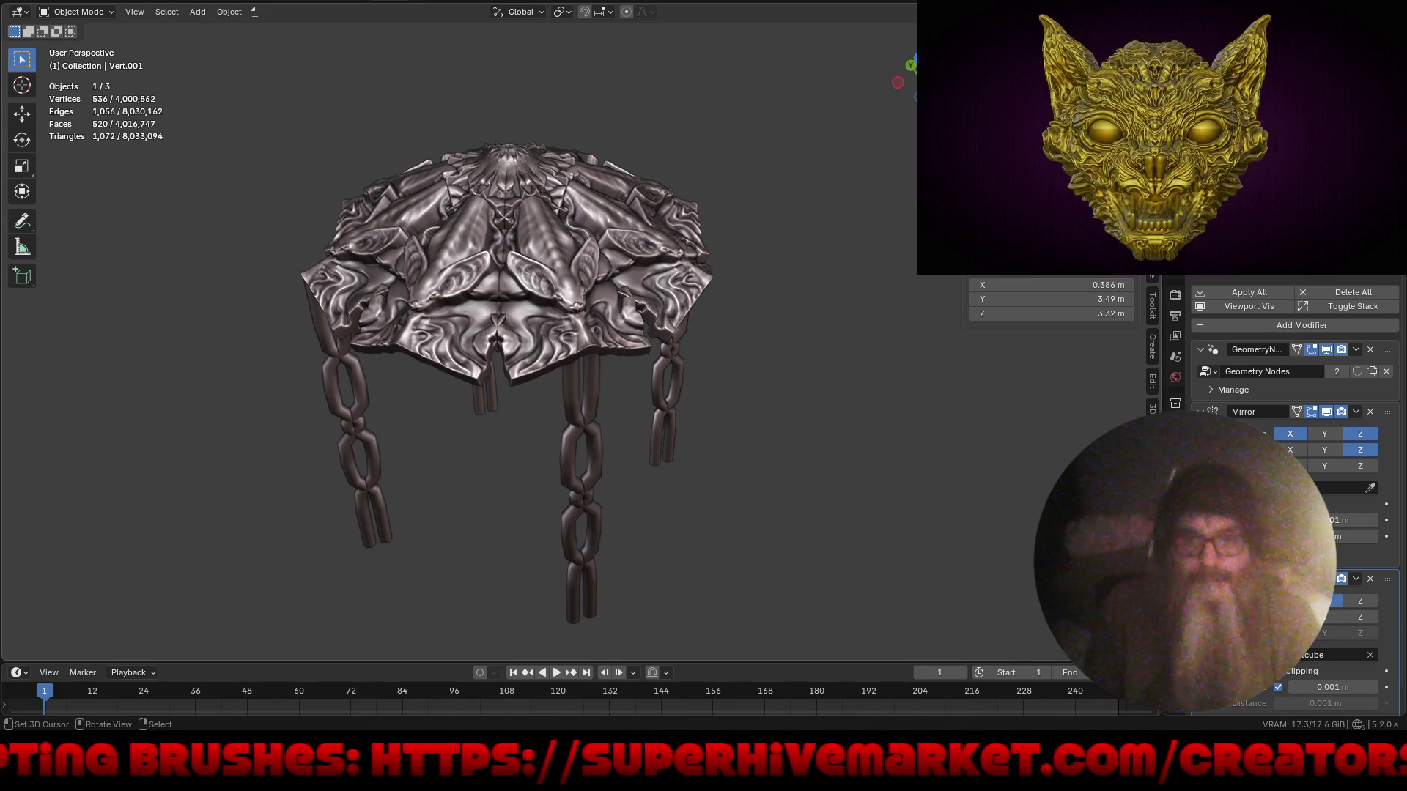
mouse_move(590, 510)
middle_mouse_down()
mouse_move(662, 469)
mouse_move(897, 454)
mouse_move(828, 453)
mouse_move(740, 403)
mouse_move(694, 406)
mouse_move(665, 432)
mouse_move(718, 434)
mouse_move(666, 433)
mouse_move(673, 447)
mouse_move(713, 403)
middle_mouse_up()
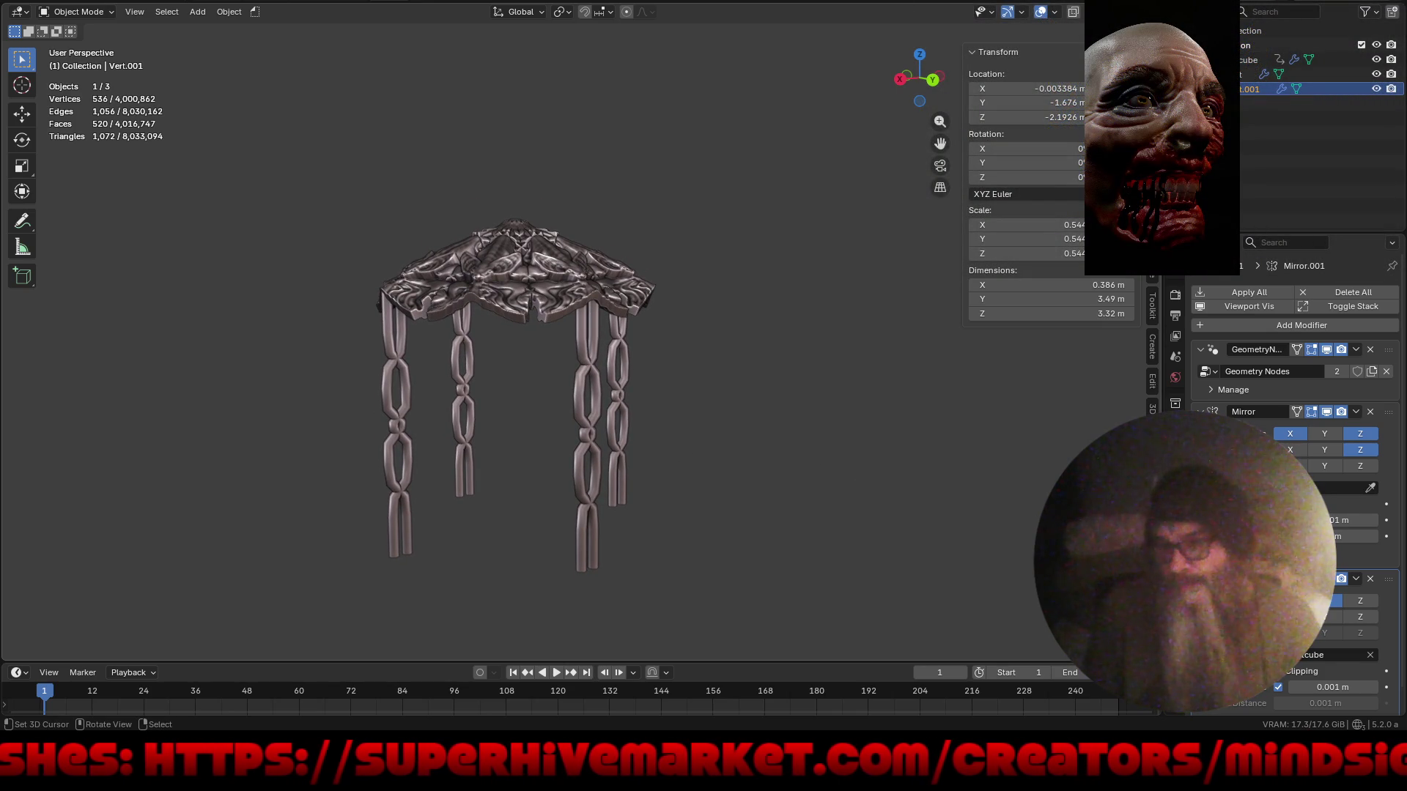
left_click(1176, 426)
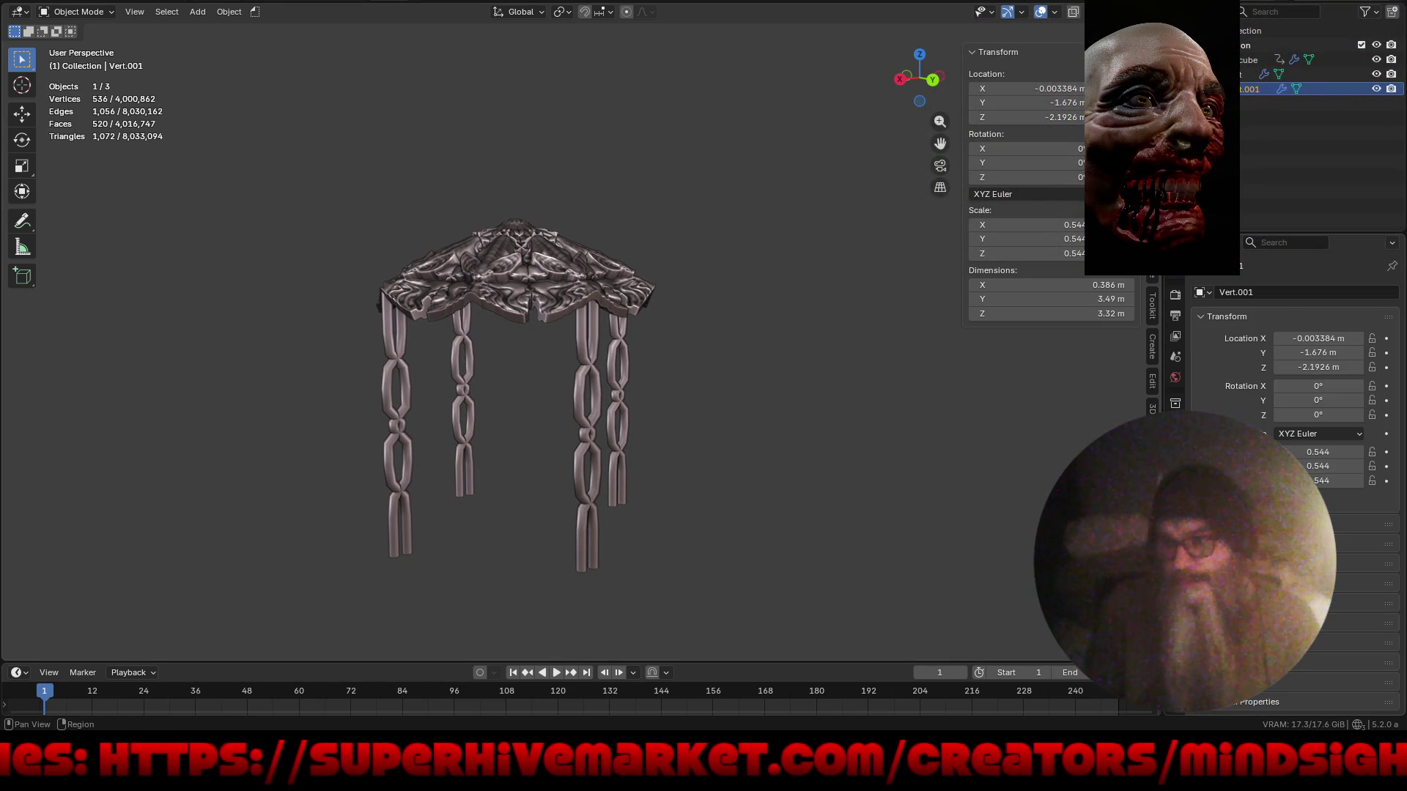
mouse_move(729, 442)
middle_mouse_down()
mouse_move(719, 480)
mouse_move(697, 490)
mouse_move(717, 495)
middle_mouse_up()
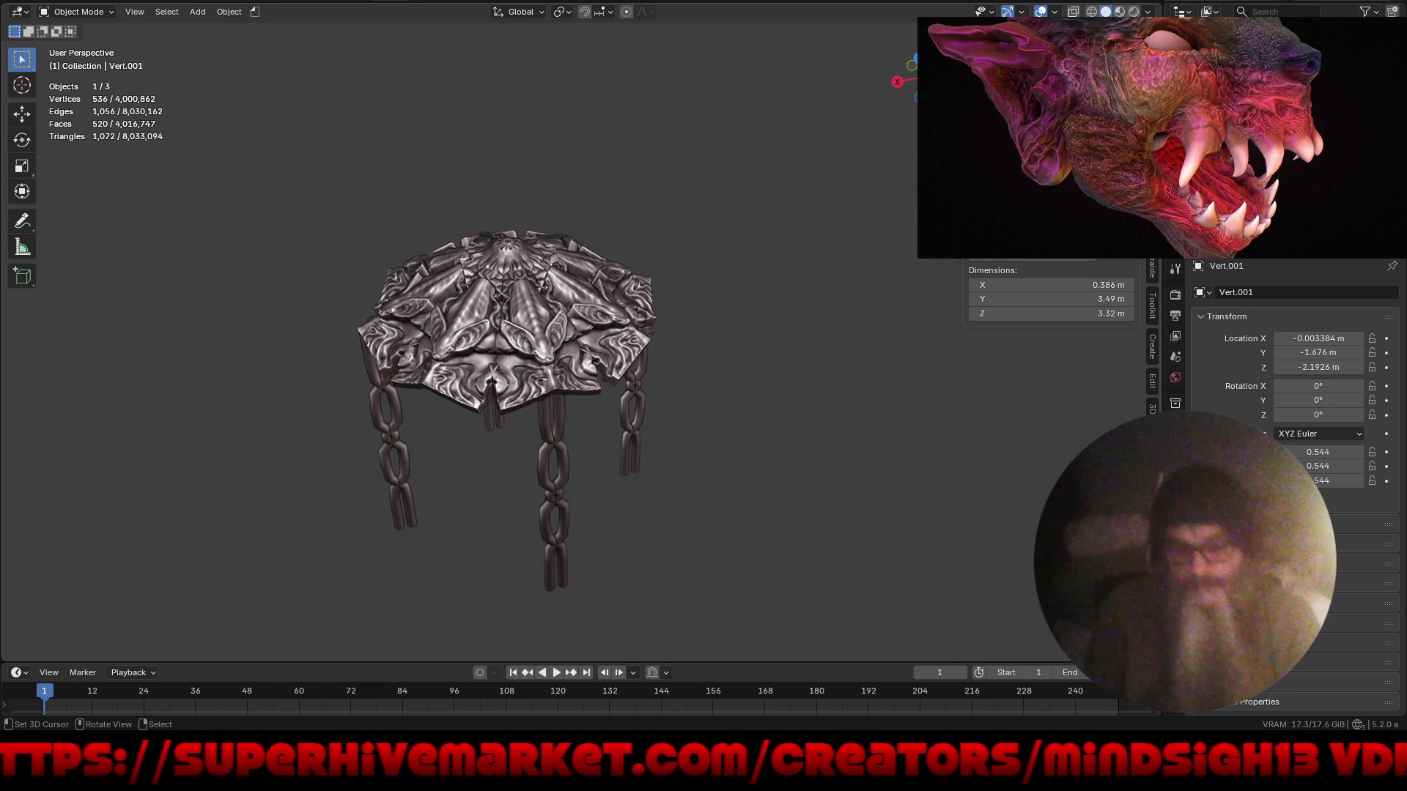
- Rotate the copied chain legs 90° around the Z axis
key("r")
key("z")
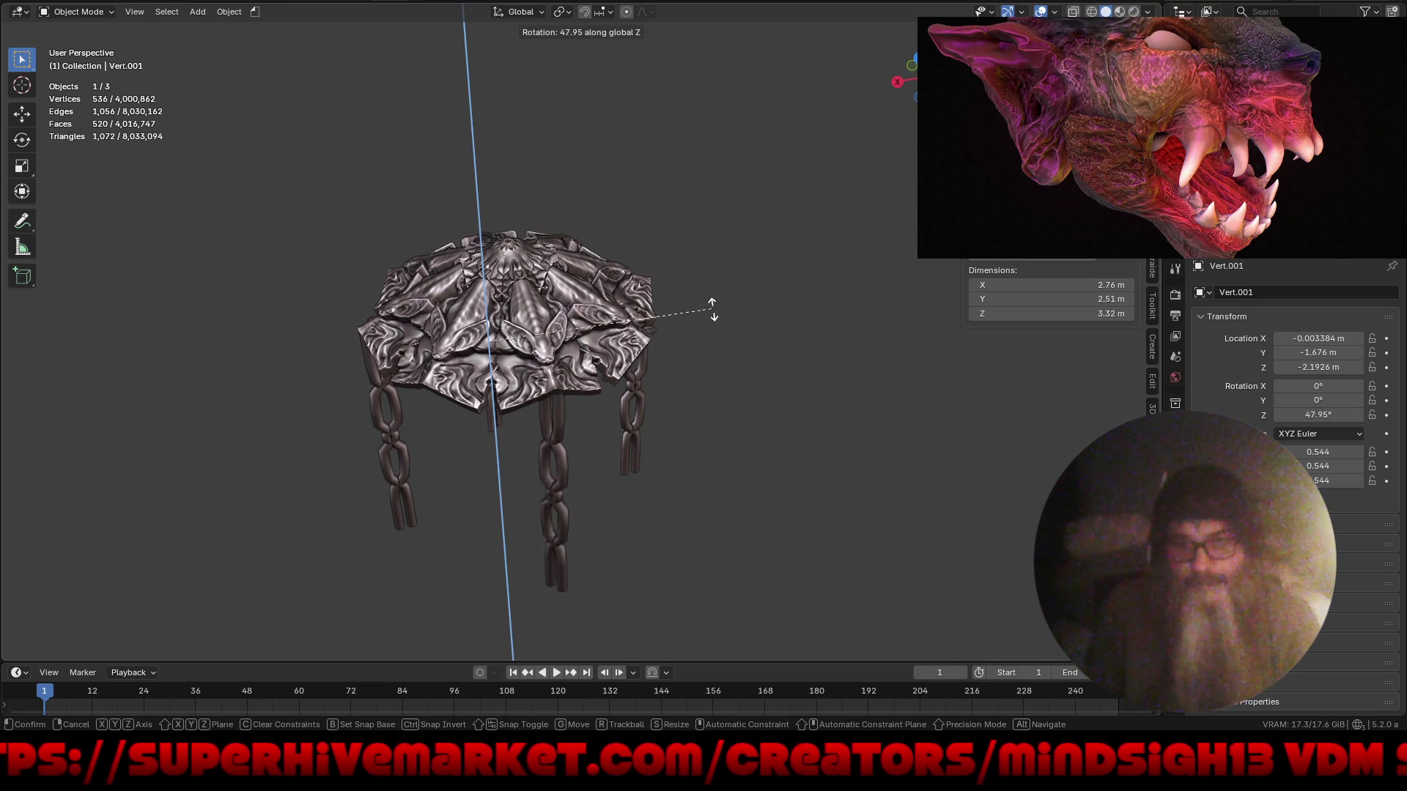
type("90")
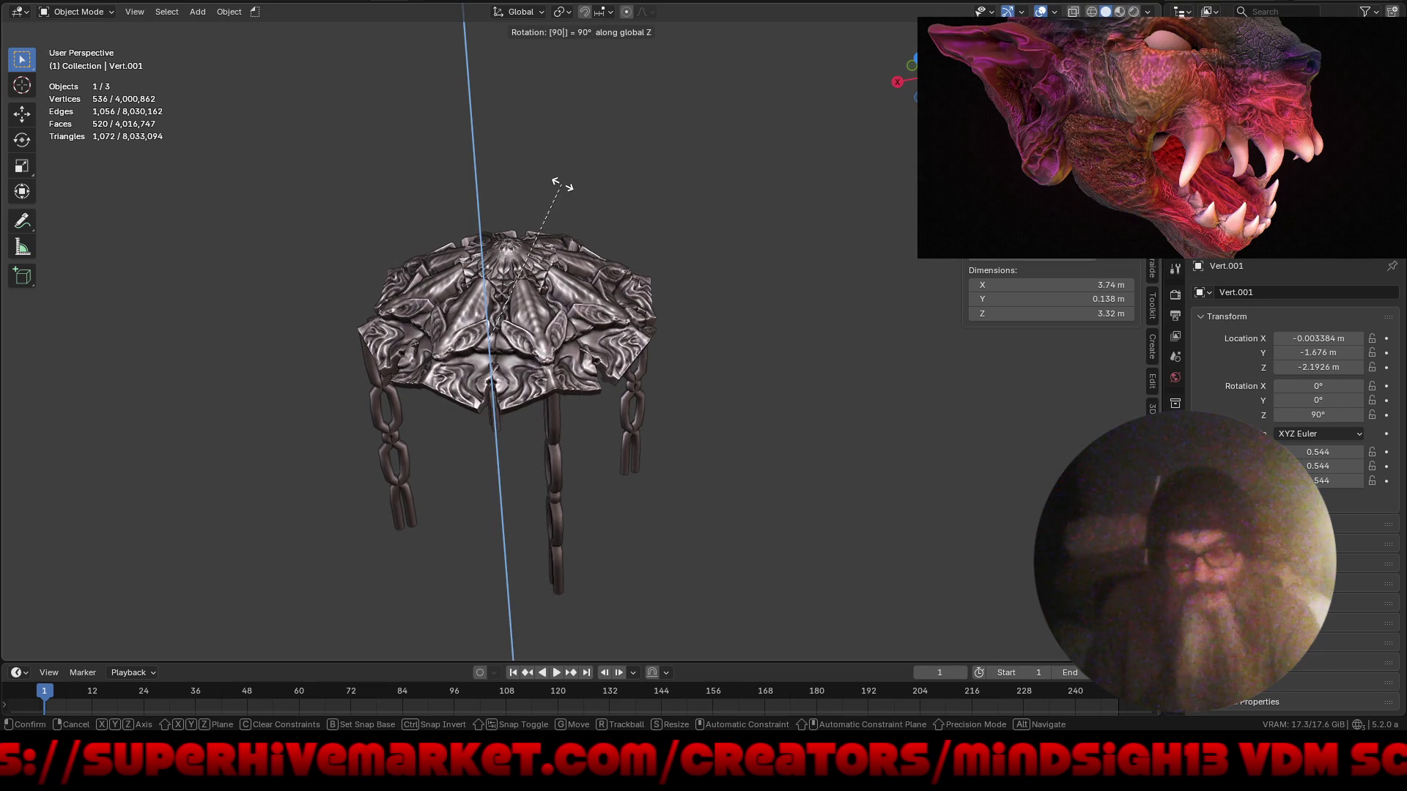
key("Return")
mouse_move(484, 502)
middle_mouse_down()
mouse_move(473, 516)
mouse_move(644, 455)
mouse_move(770, 433)
mouse_move(614, 455)
mouse_move(595, 444)
mouse_move(654, 462)
mouse_move(637, 465)
middle_mouse_up()
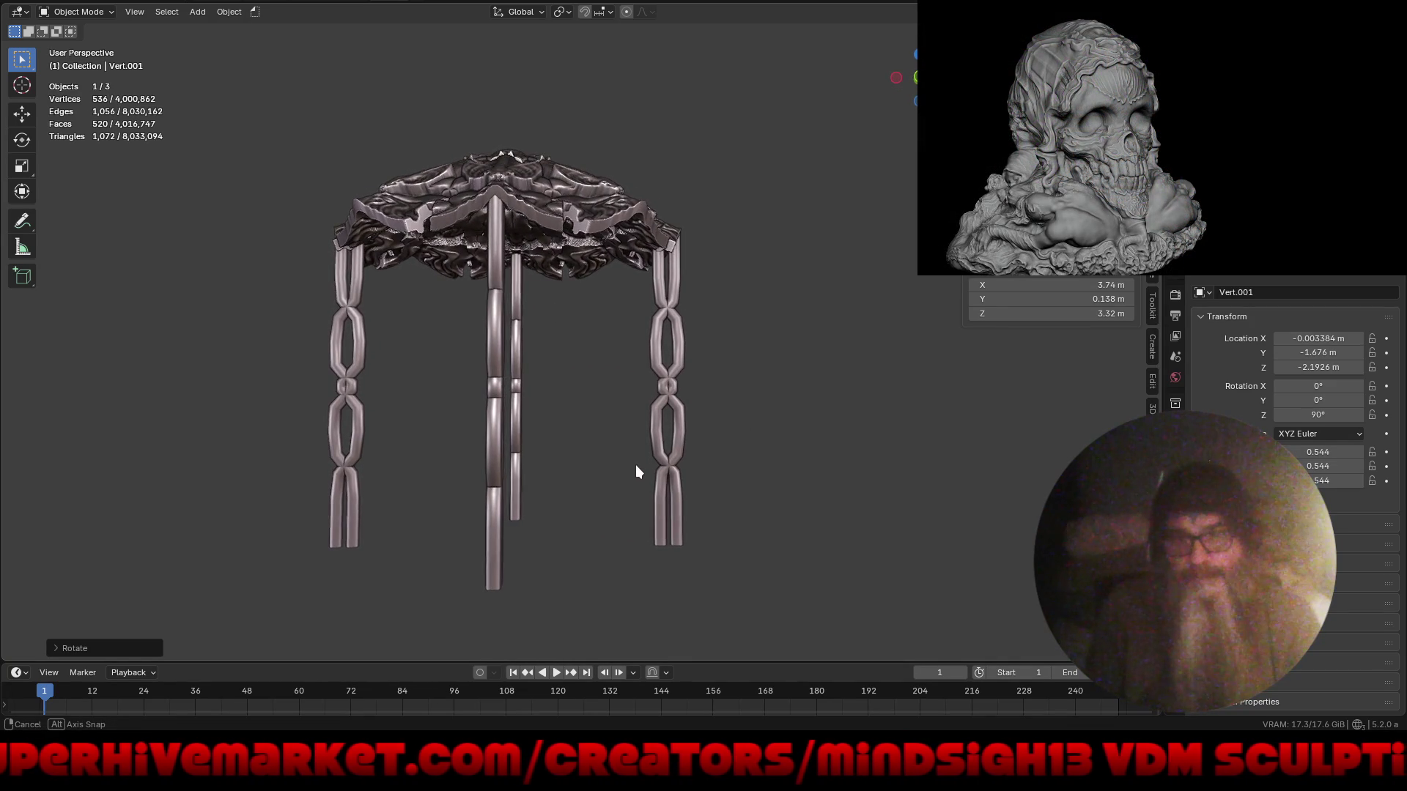
- Duplicate both chain leg objects in place and set the copies' rotation from top view
mouse_move(154, 380)
left_mouse_down()
mouse_move(701, 487)
mouse_move(861, 553)
left_mouse_up()
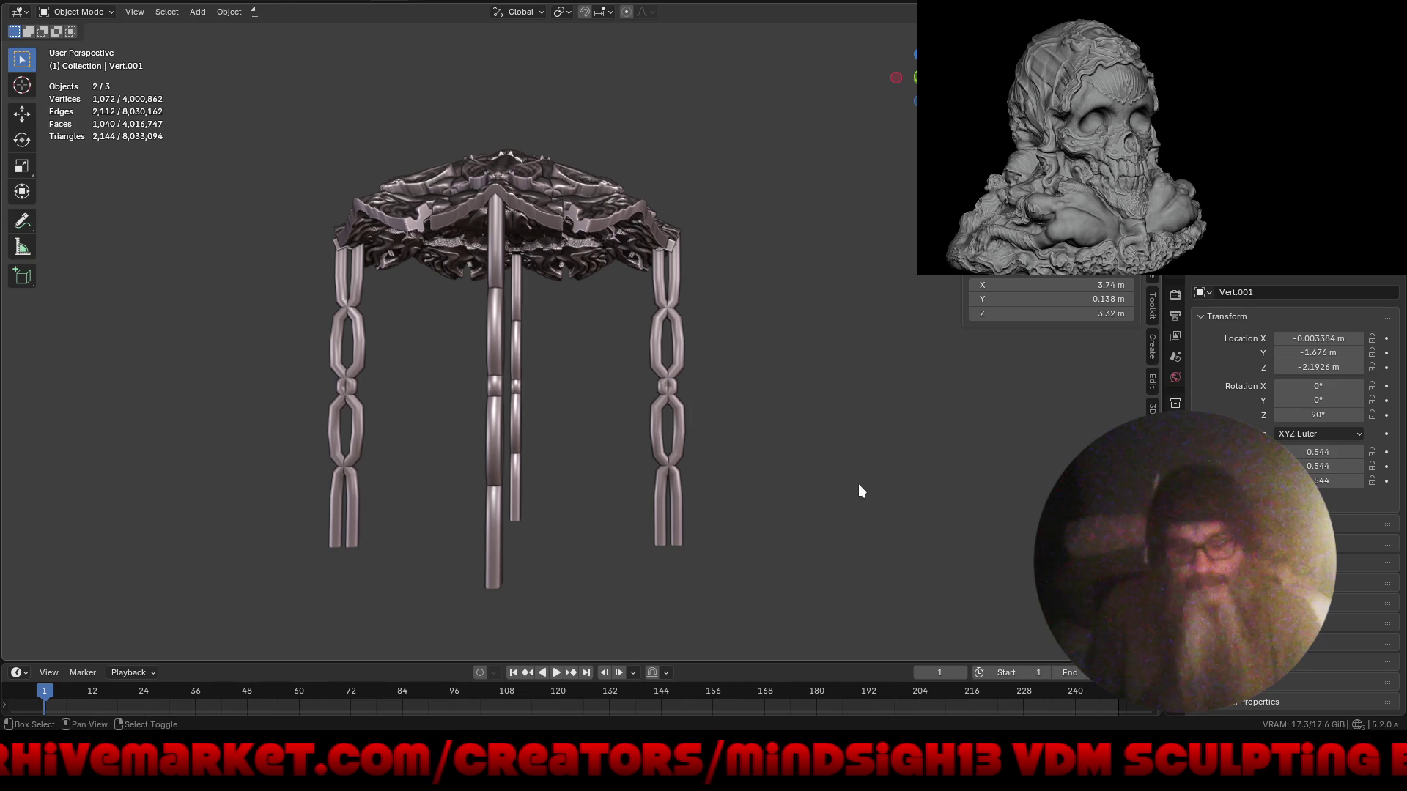
key("shift+d")
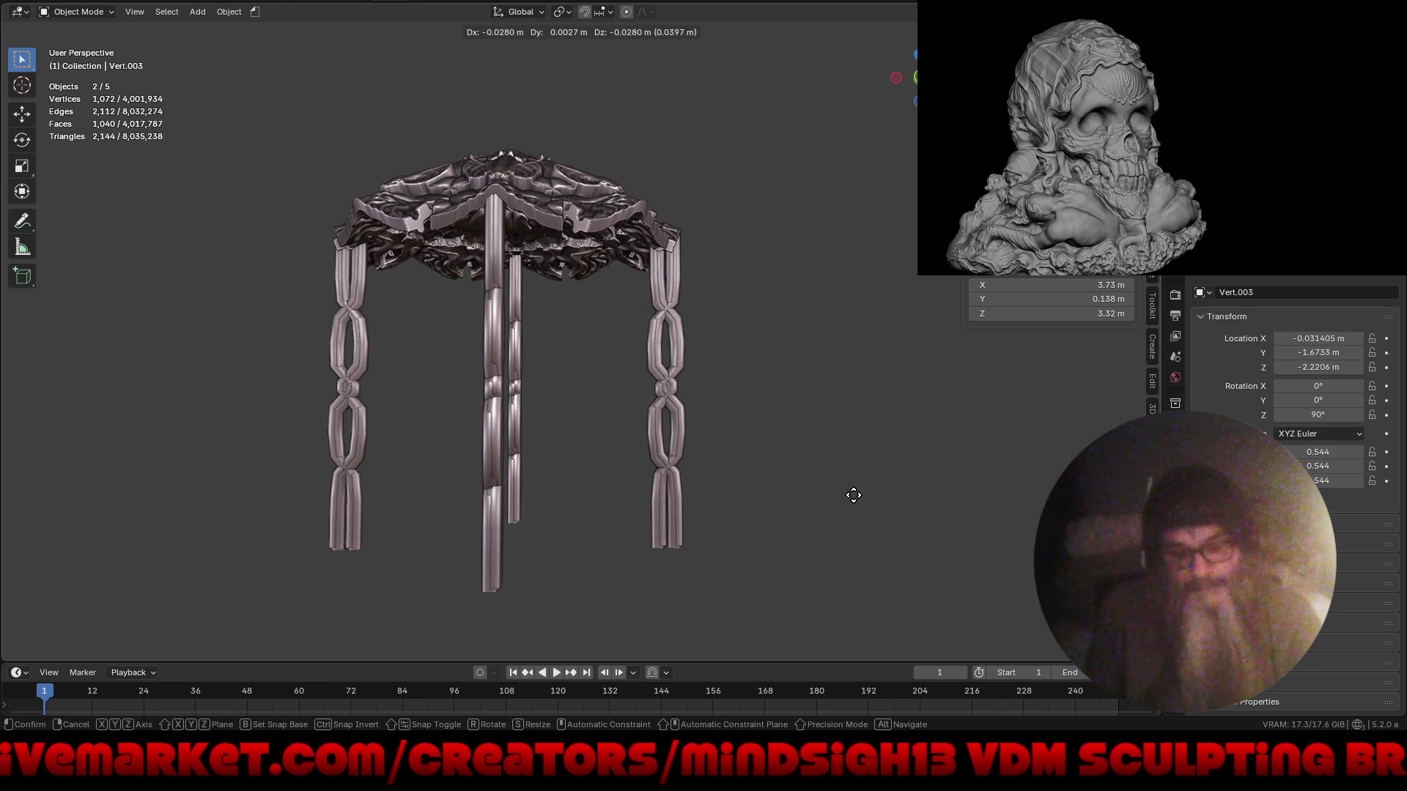
right_click(855, 513)
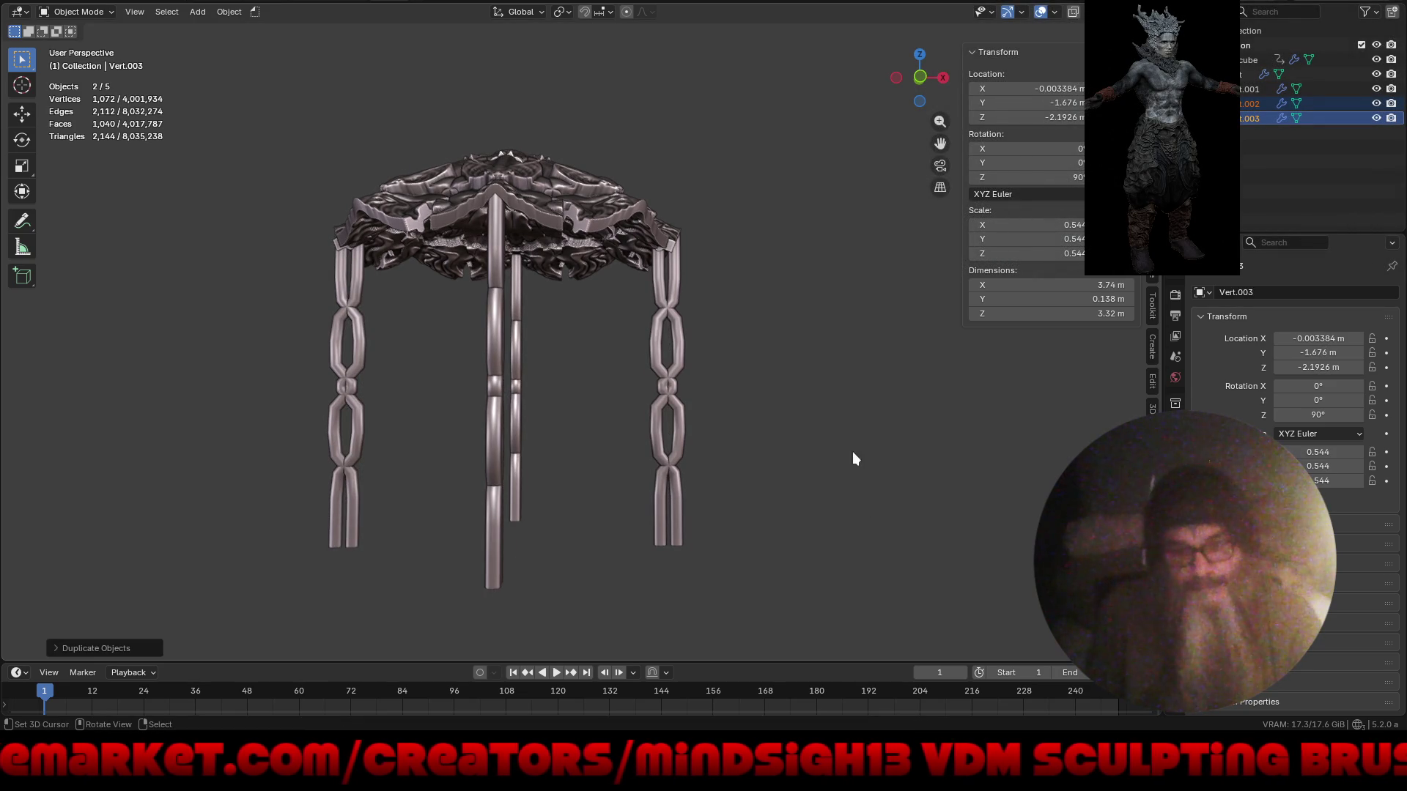
key("KP_7")
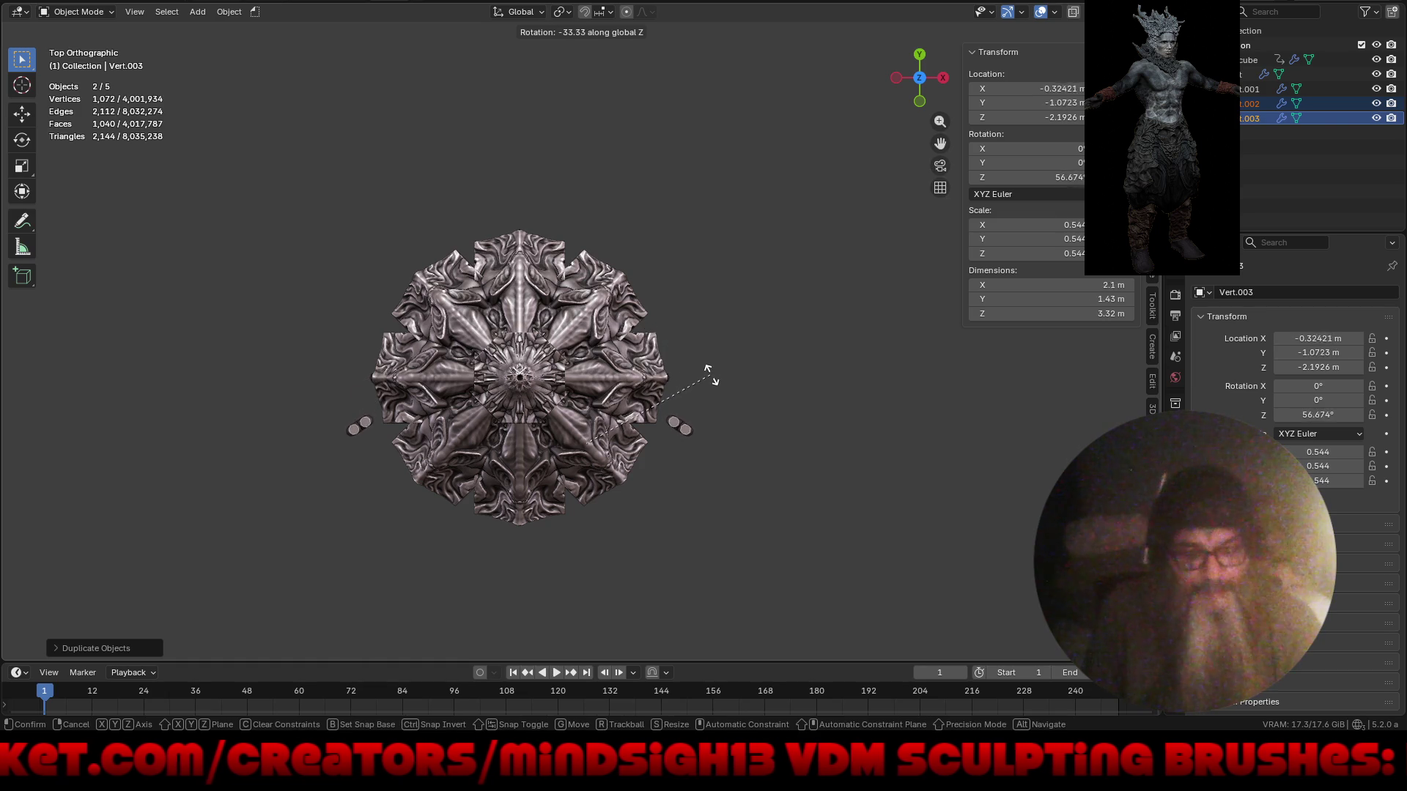
left_click(729, 544)
mouse_move(677, 498)
middle_mouse_down()
mouse_move(741, 503)
mouse_move(716, 396)
mouse_move(647, 439)
mouse_move(629, 408)
mouse_move(722, 385)
middle_mouse_up()
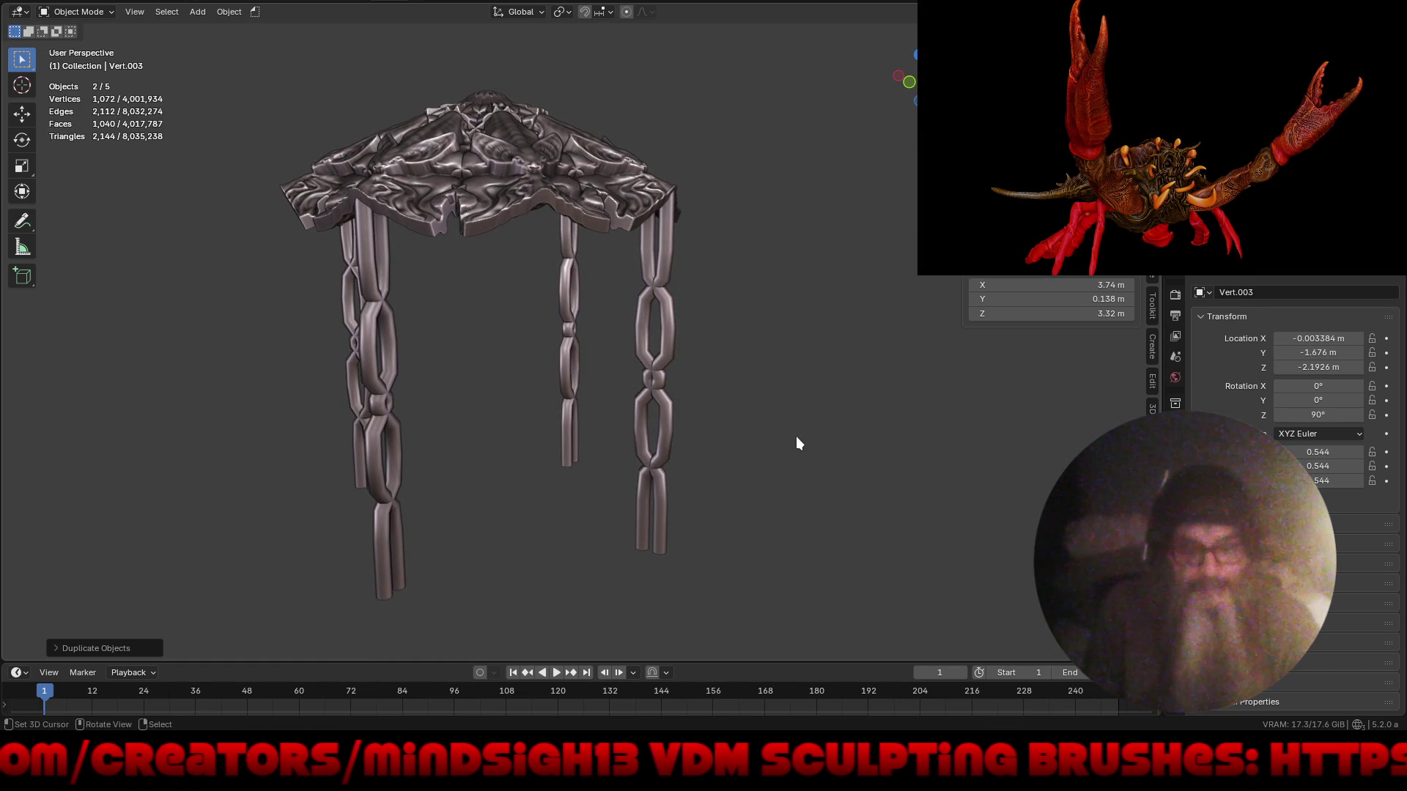
- Duplicate the chains again and place them horizontally at X −0.556 m, Y −2.849 m
key("shift+d")
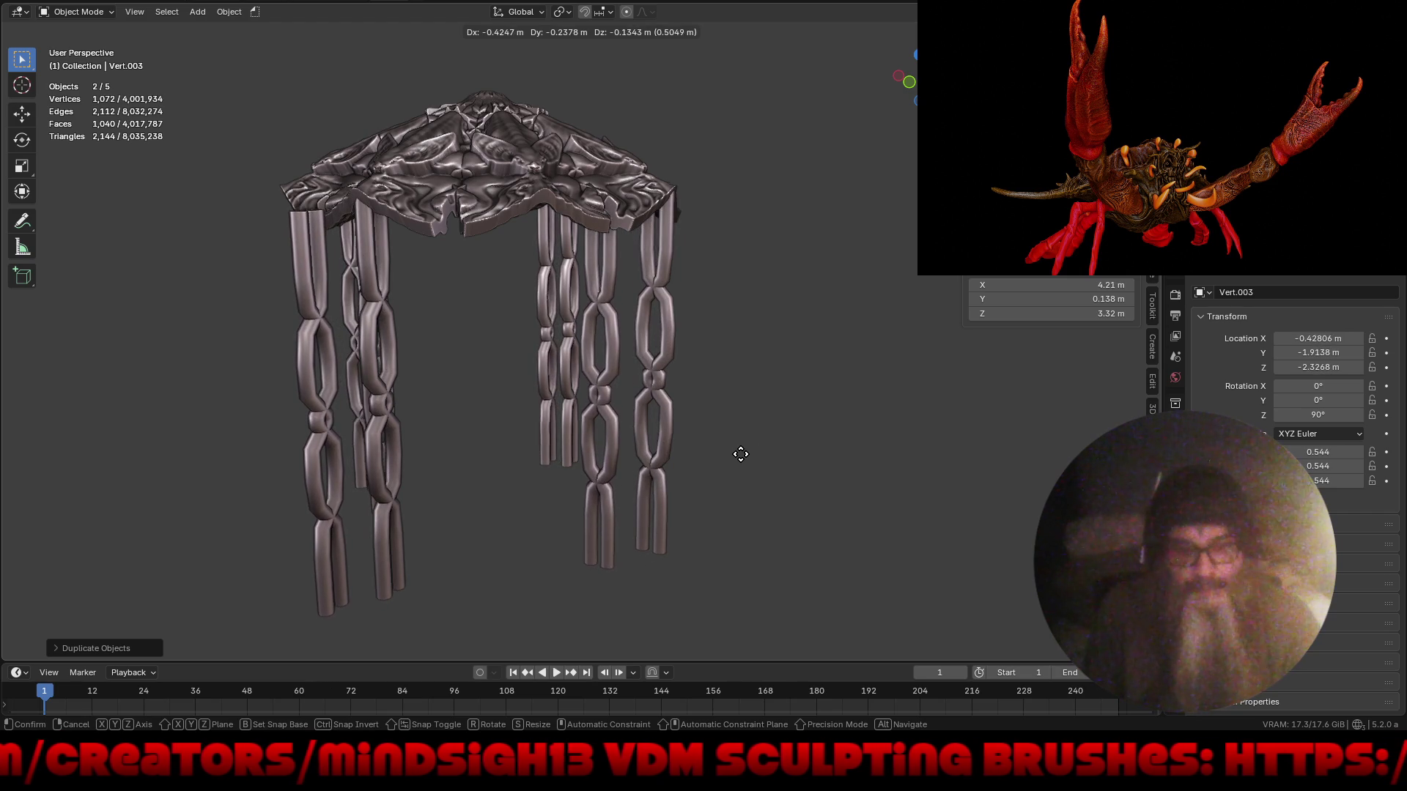
key("shift+z")
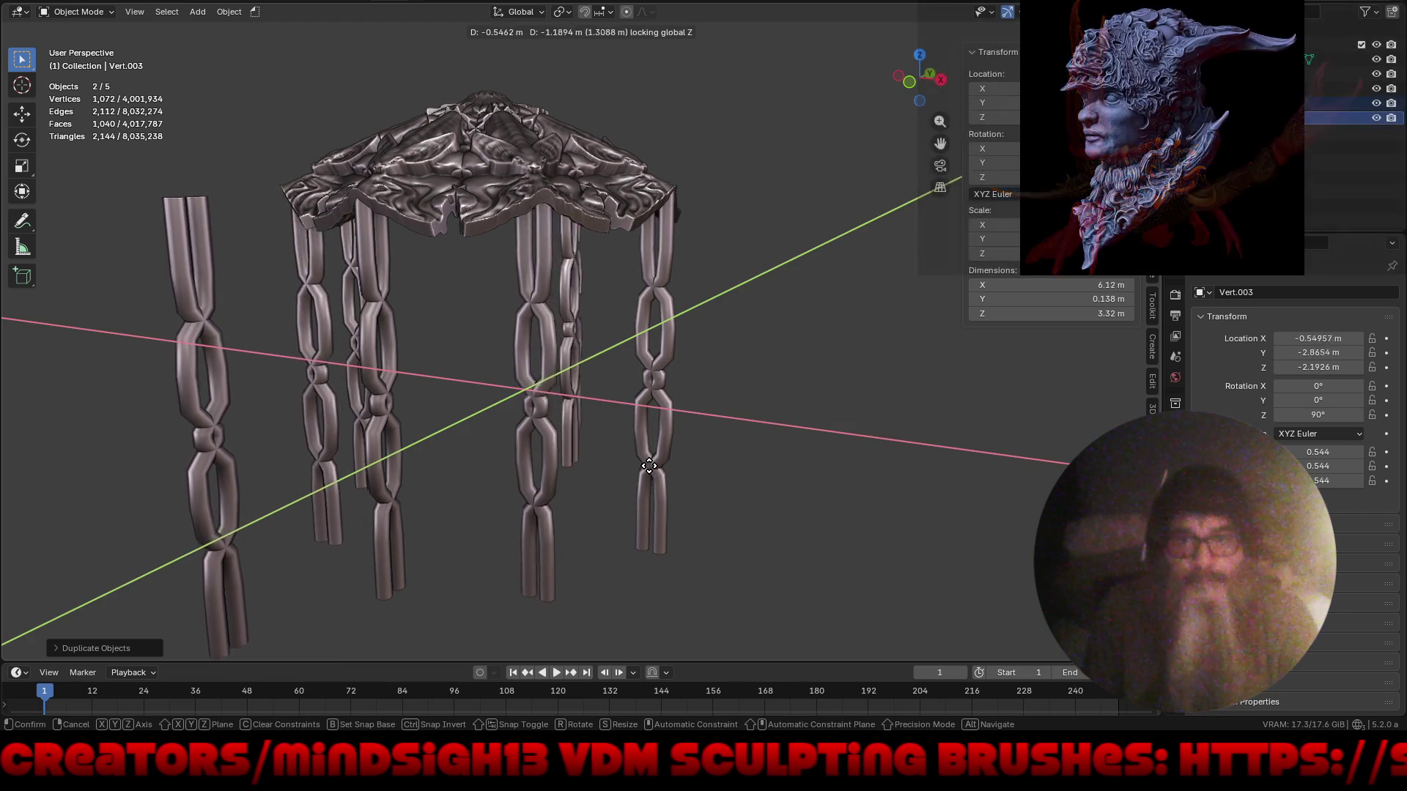
left_click(651, 471)
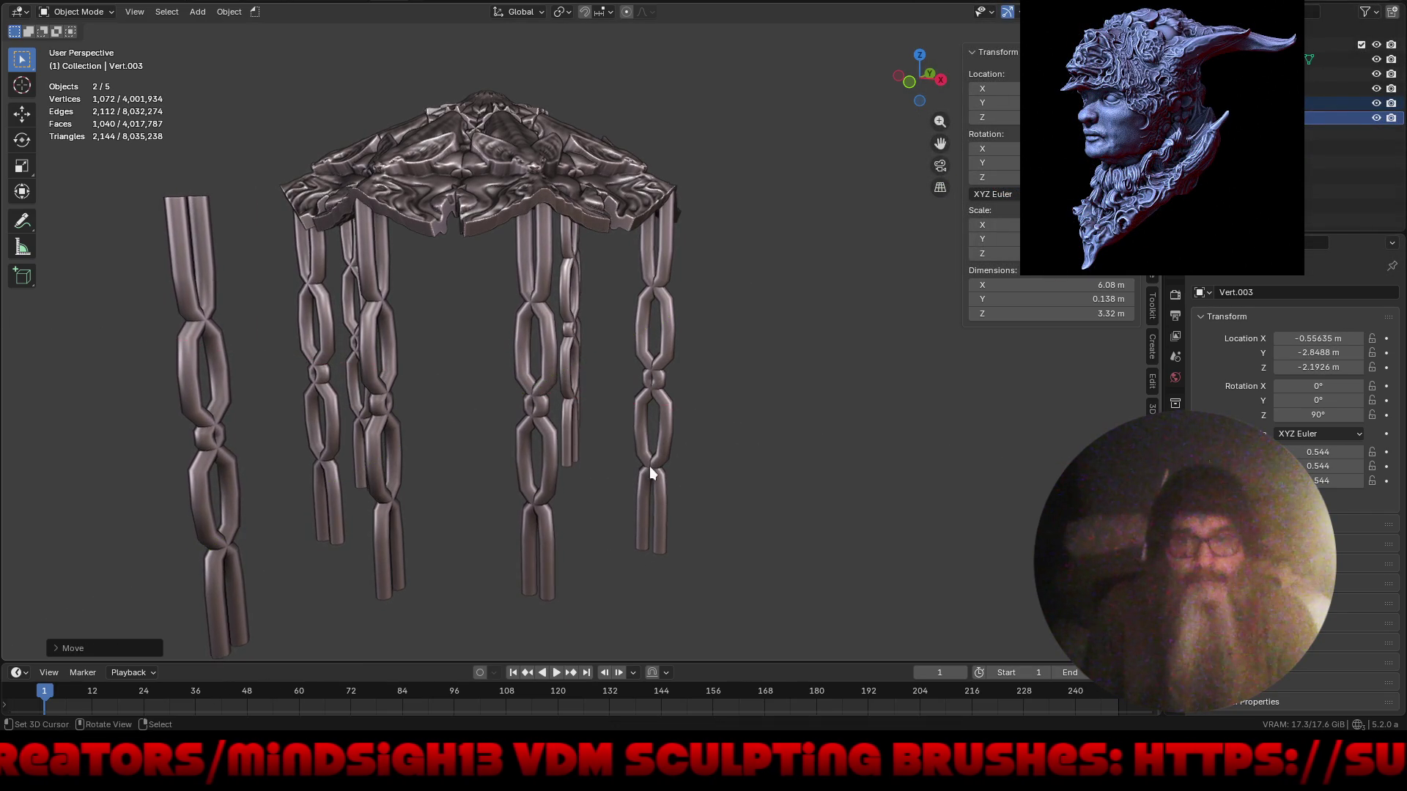
mouse_move(697, 480)
middle_mouse_down()
mouse_move(870, 484)
mouse_move(739, 499)
mouse_move(785, 475)
middle_mouse_up()
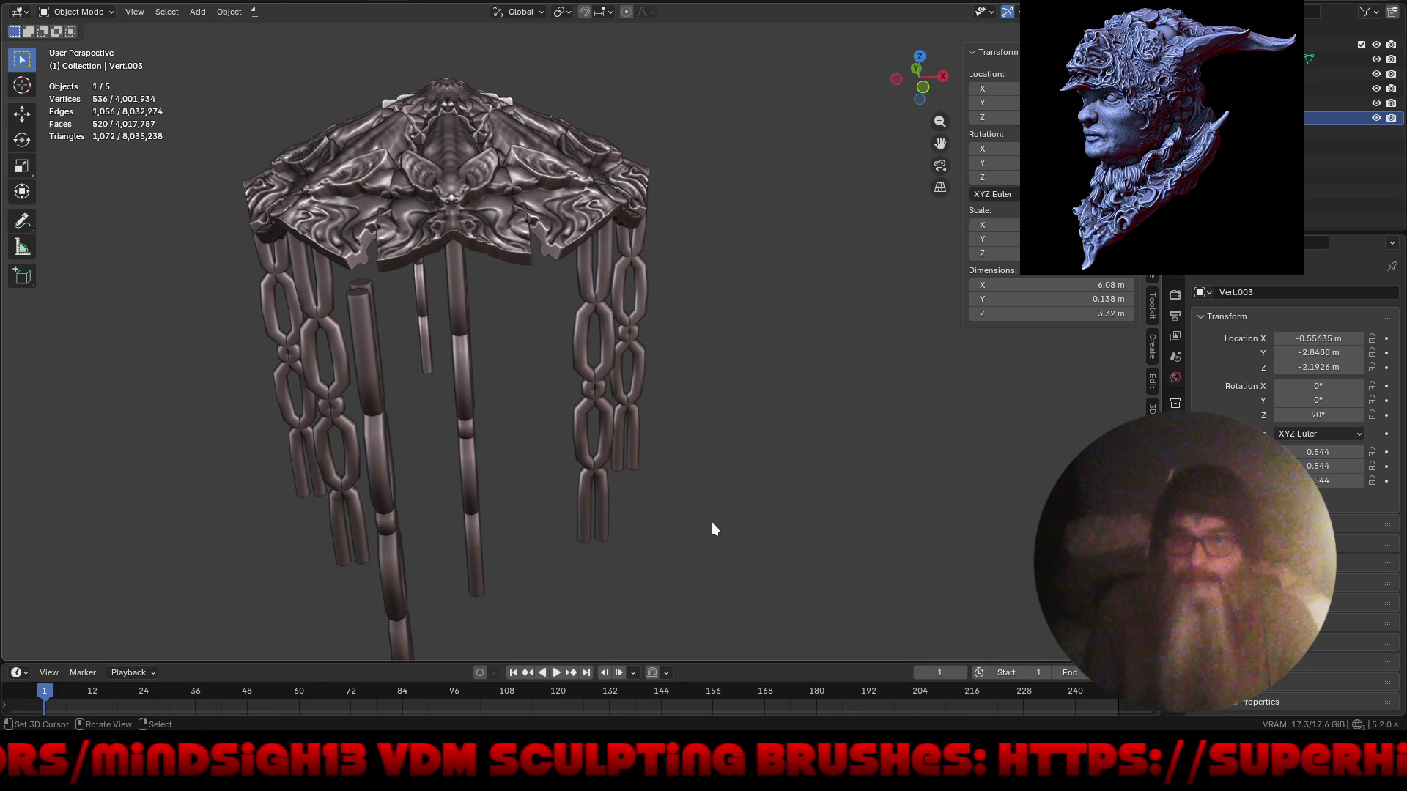
left_click(1175, 444)
- Enable the Y axis on the pillar's Mirror modifier
scroll(1229, 407, "down", 1)
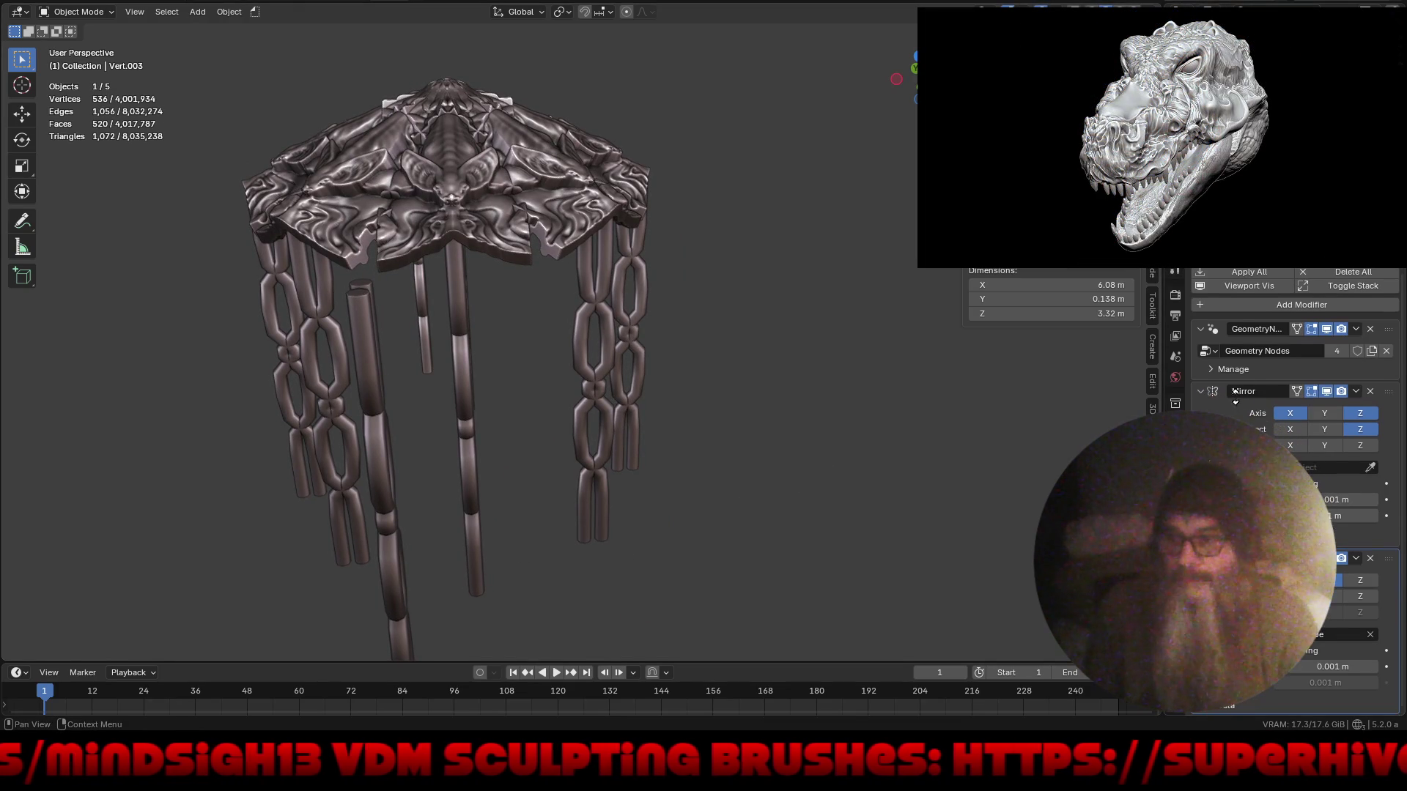
left_click(1334, 582)
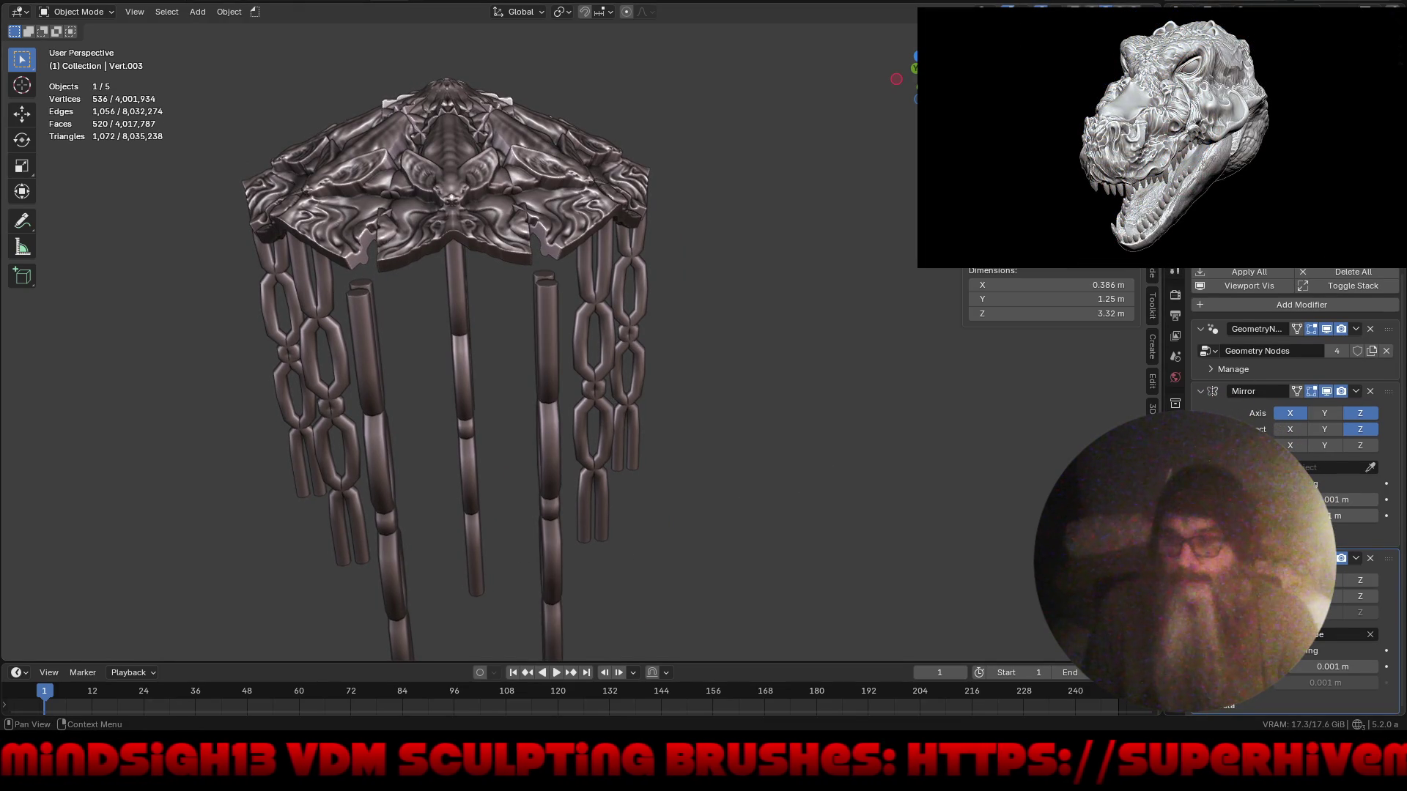
mouse_move(880, 469)
middle_mouse_down()
mouse_move(652, 434)
mouse_move(803, 426)
mouse_move(684, 460)
mouse_move(820, 438)
middle_mouse_up()
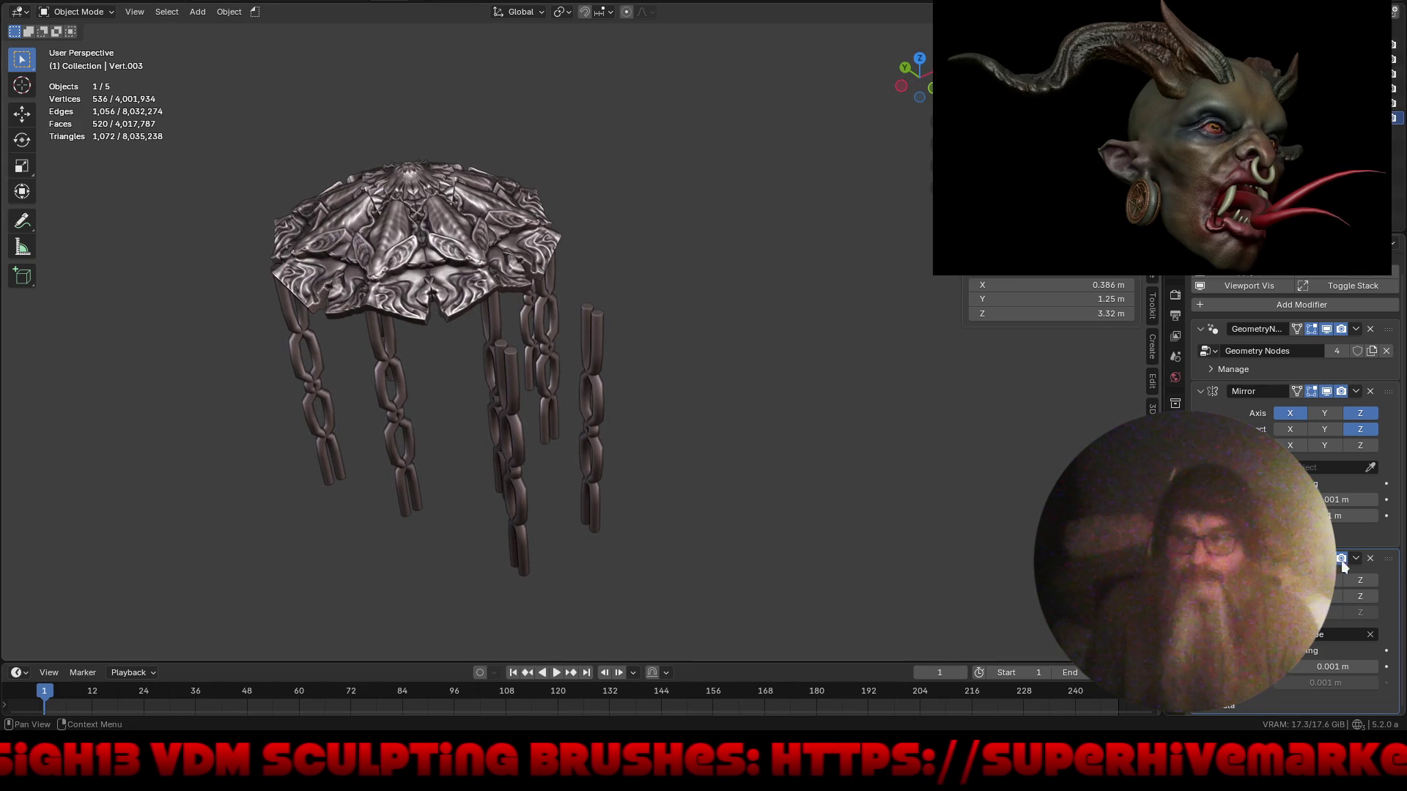
- Delete the extra chain object Vert.003, then go fullscreen and begin rotating the middle pillar on Z
key("Delete")
mouse_move(740, 503)
middle_mouse_down()
mouse_move(604, 494)
mouse_move(596, 461)
middle_mouse_up()
key("ctrl+alt+space")
mouse_move(602, 407)
middle_mouse_down()
mouse_move(630, 340)
mouse_move(675, 314)
mouse_move(576, 330)
mouse_move(697, 312)
mouse_move(575, 409)
middle_mouse_up()
key("r")
key("z")
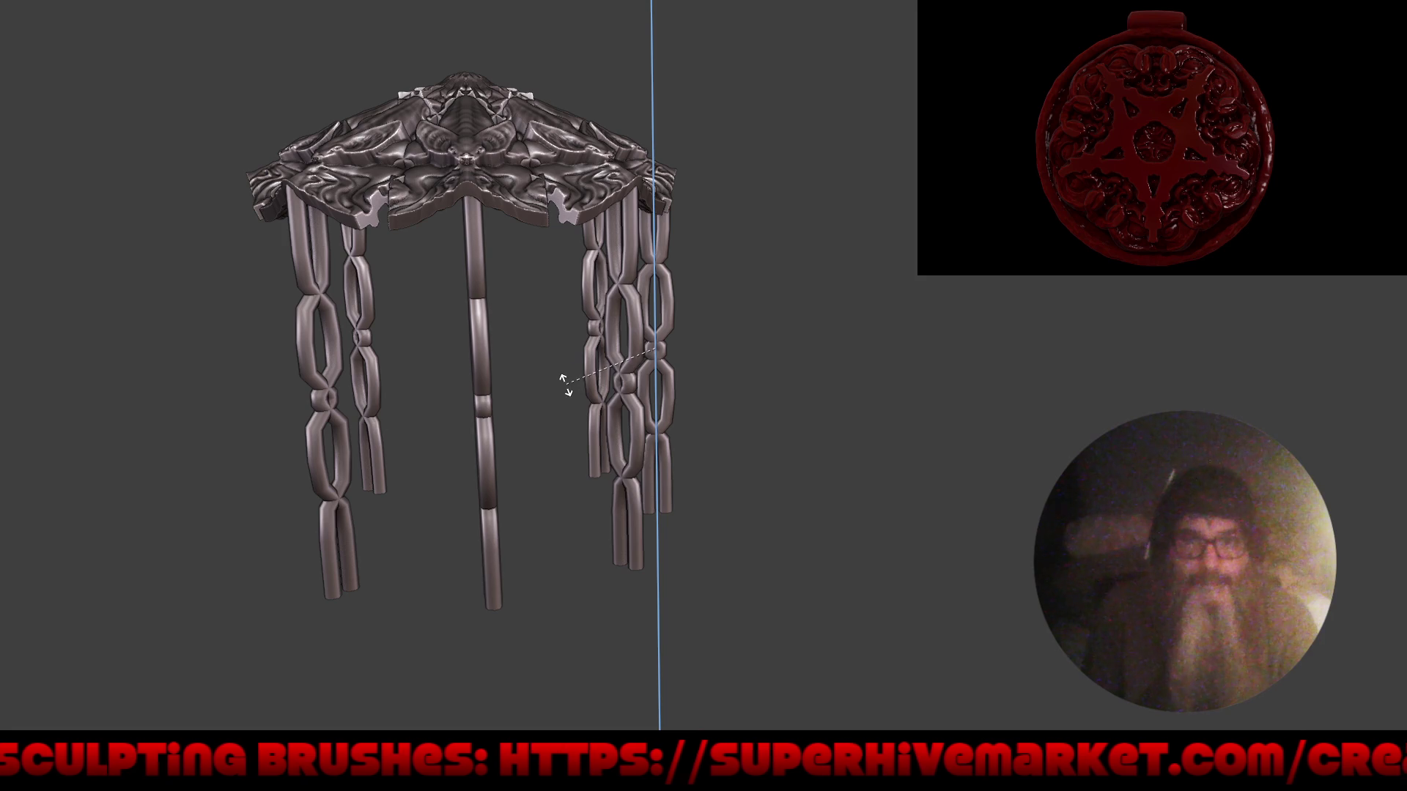
- Tilt the middle pillar by switching its rotation to the X axis
mouse_move(559, 521)
middle_mouse_down()
mouse_move(528, 464)
mouse_move(533, 433)
mouse_move(470, 195)
mouse_move(509, 131)
mouse_move(654, 279)
mouse_move(645, 292)
middle_mouse_up()
key("x")
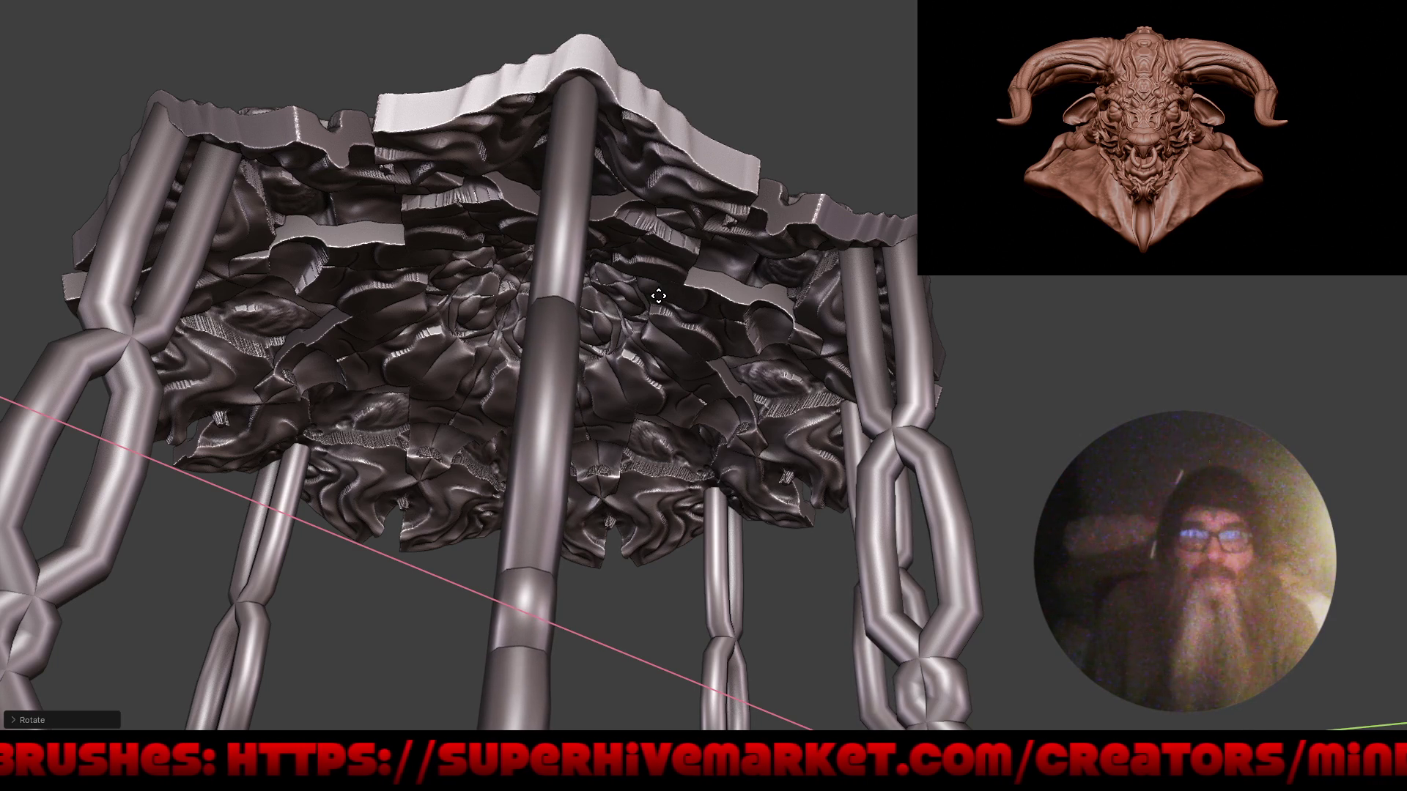
key("Escape")
- Move the central pillar up so its top tucks into the canopy's underside
scroll(611, 214, "down", 5)
mouse_move(611, 214)
middle_mouse_down()
mouse_move(551, 351)
mouse_move(528, 333)
mouse_move(542, 371)
mouse_move(573, 275)
mouse_move(557, 186)
mouse_move(597, 262)
middle_mouse_up()
scroll(597, 262, "up", 6)
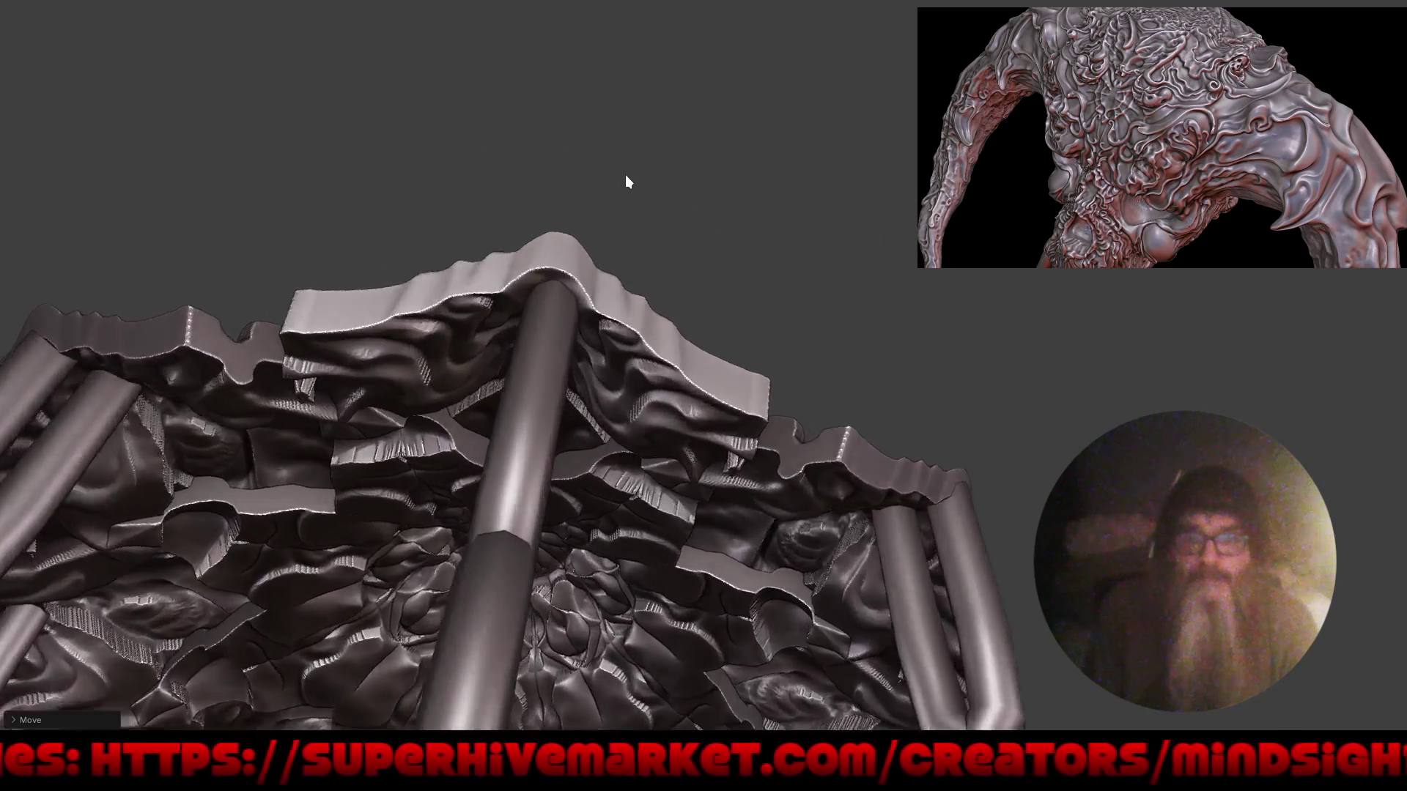
key("g")
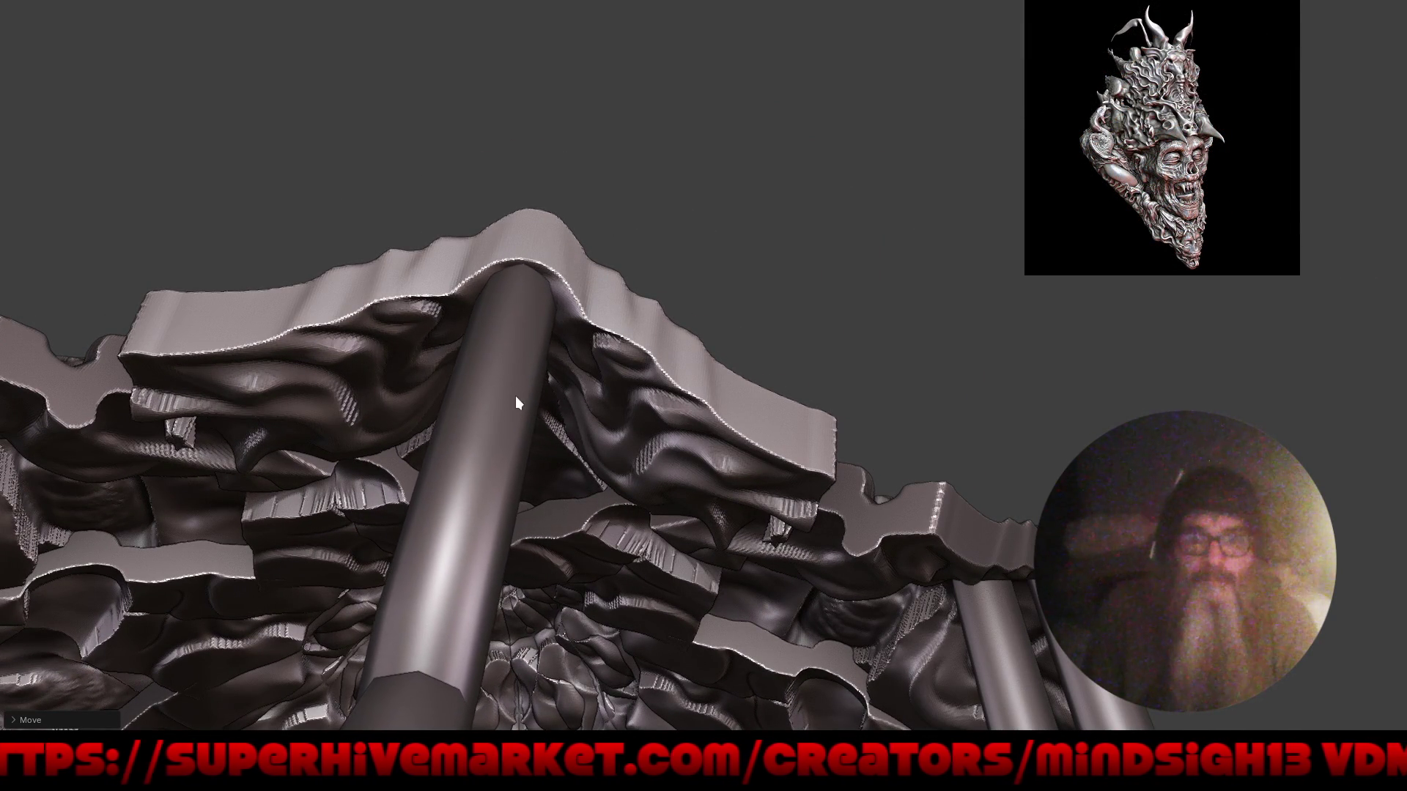
scroll(561, 334, "down", 8)
mouse_move(556, 478)
middle_mouse_down()
mouse_move(601, 455)
mouse_move(657, 469)
mouse_move(637, 464)
mouse_move(725, 425)
mouse_move(664, 430)
mouse_move(702, 435)
mouse_move(695, 445)
middle_mouse_up()
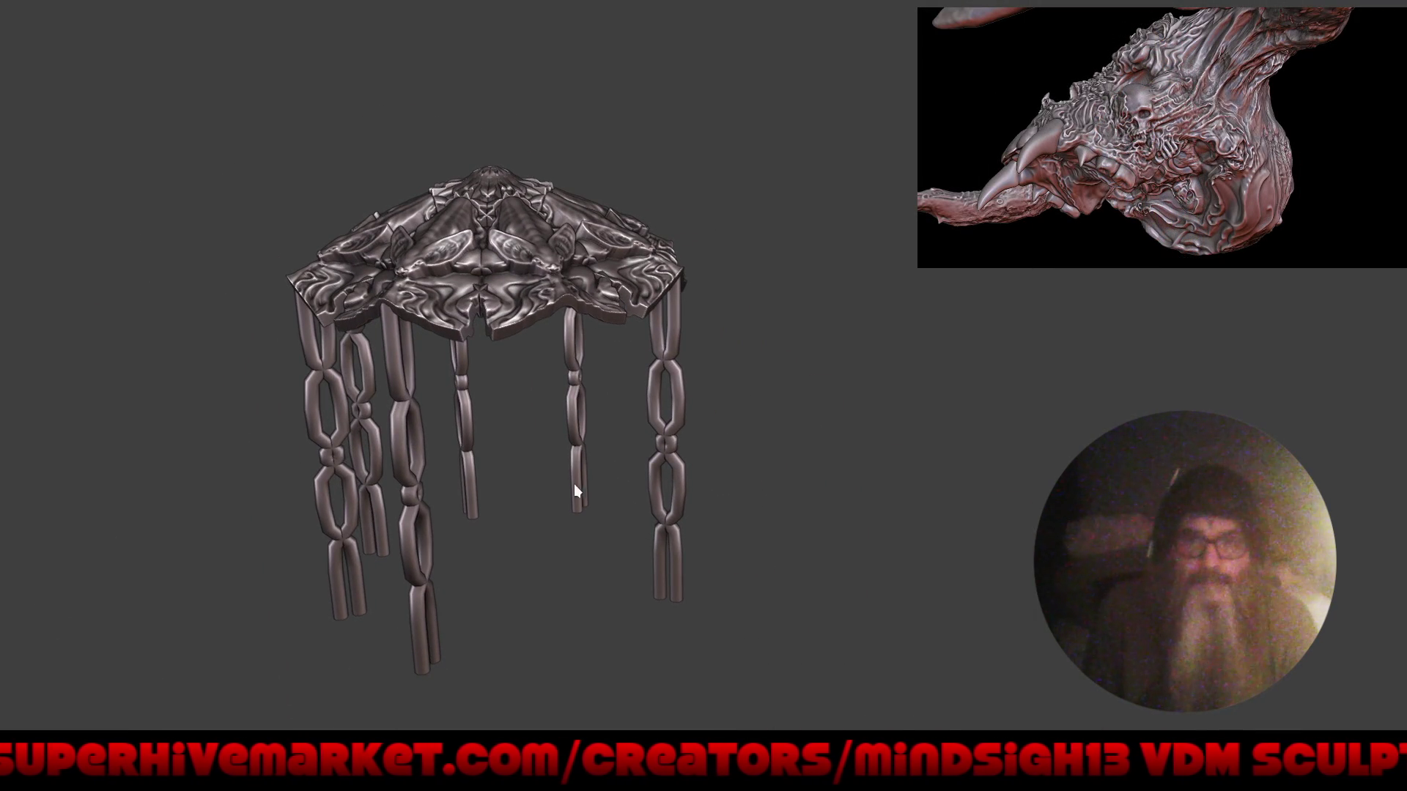
- Duplicate two chains and move them horizontally to a new spot under the canopy
key("shift+d")
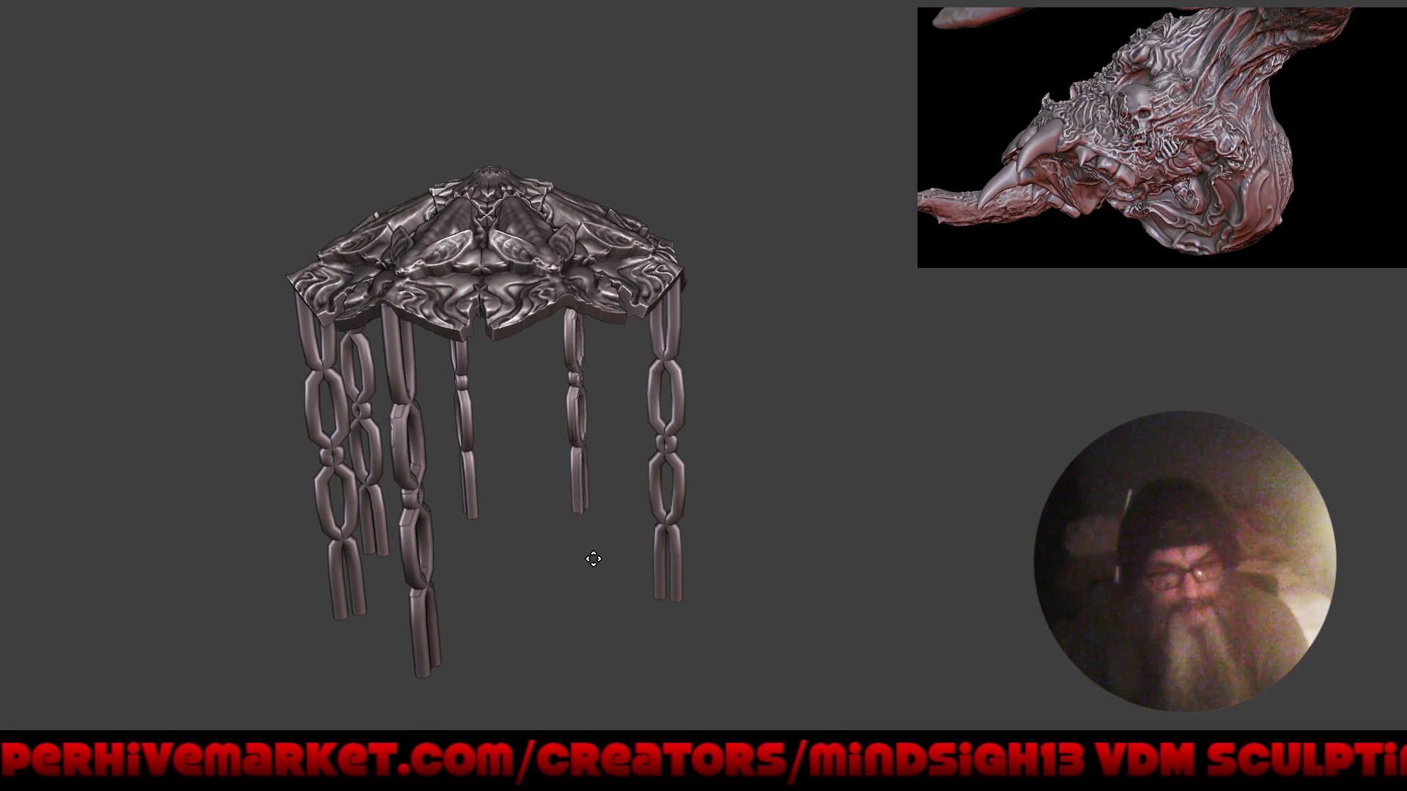
left_click(730, 570)
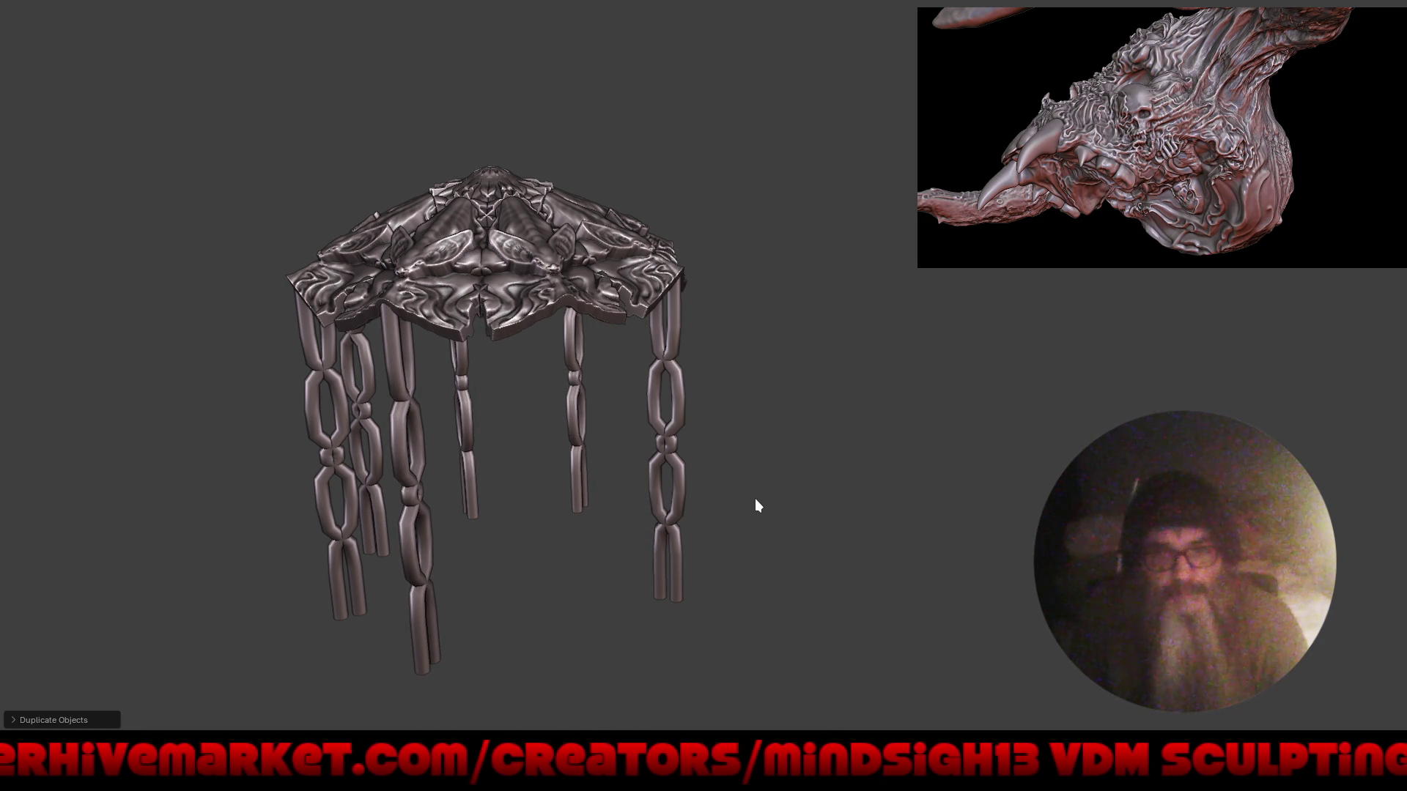
key("g")
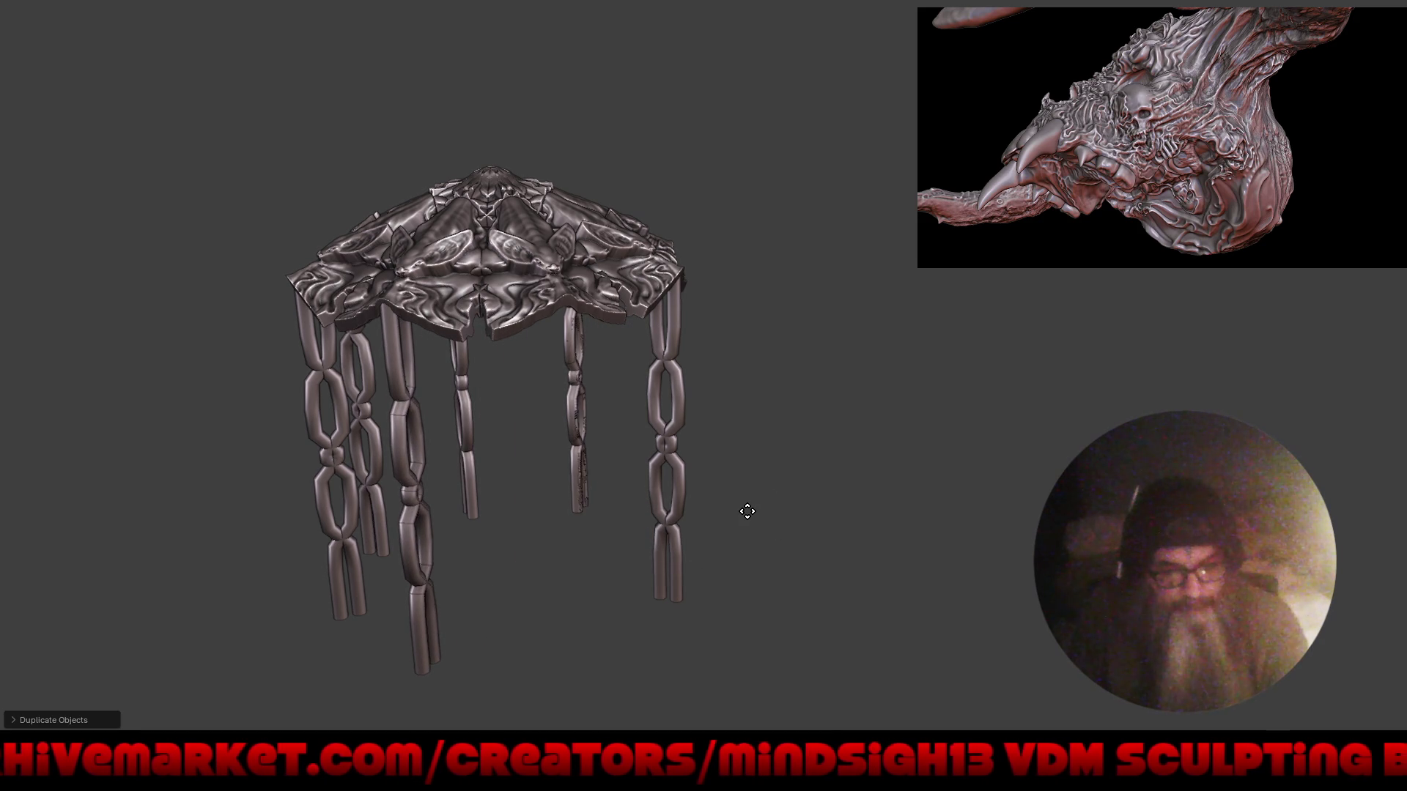
key("shift+z")
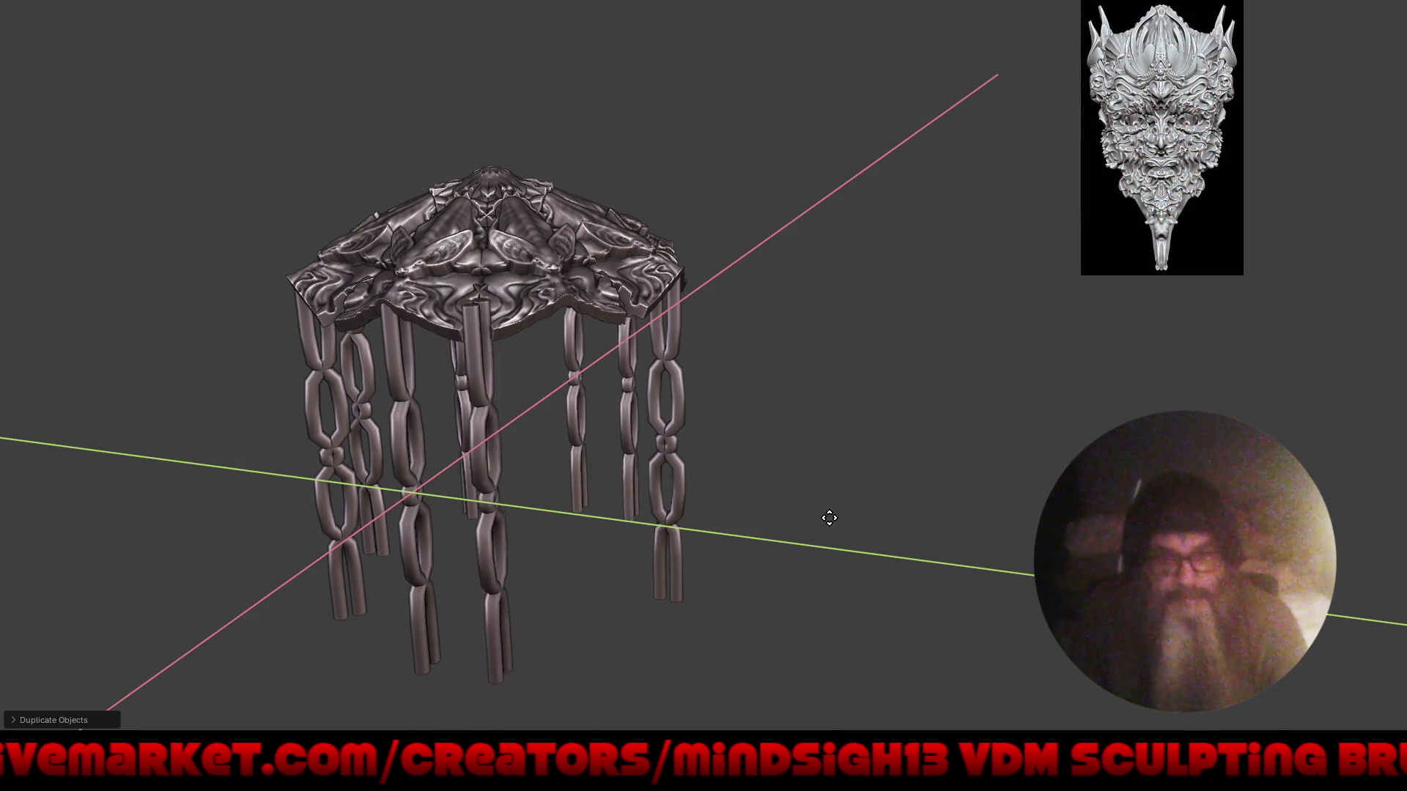
left_click(905, 507)
mouse_move(904, 507)
middle_mouse_down()
mouse_move(785, 512)
mouse_move(789, 548)
mouse_move(543, 424)
mouse_move(518, 402)
mouse_move(560, 392)
mouse_move(466, 293)
mouse_move(464, 203)
mouse_move(649, 381)
middle_mouse_up()
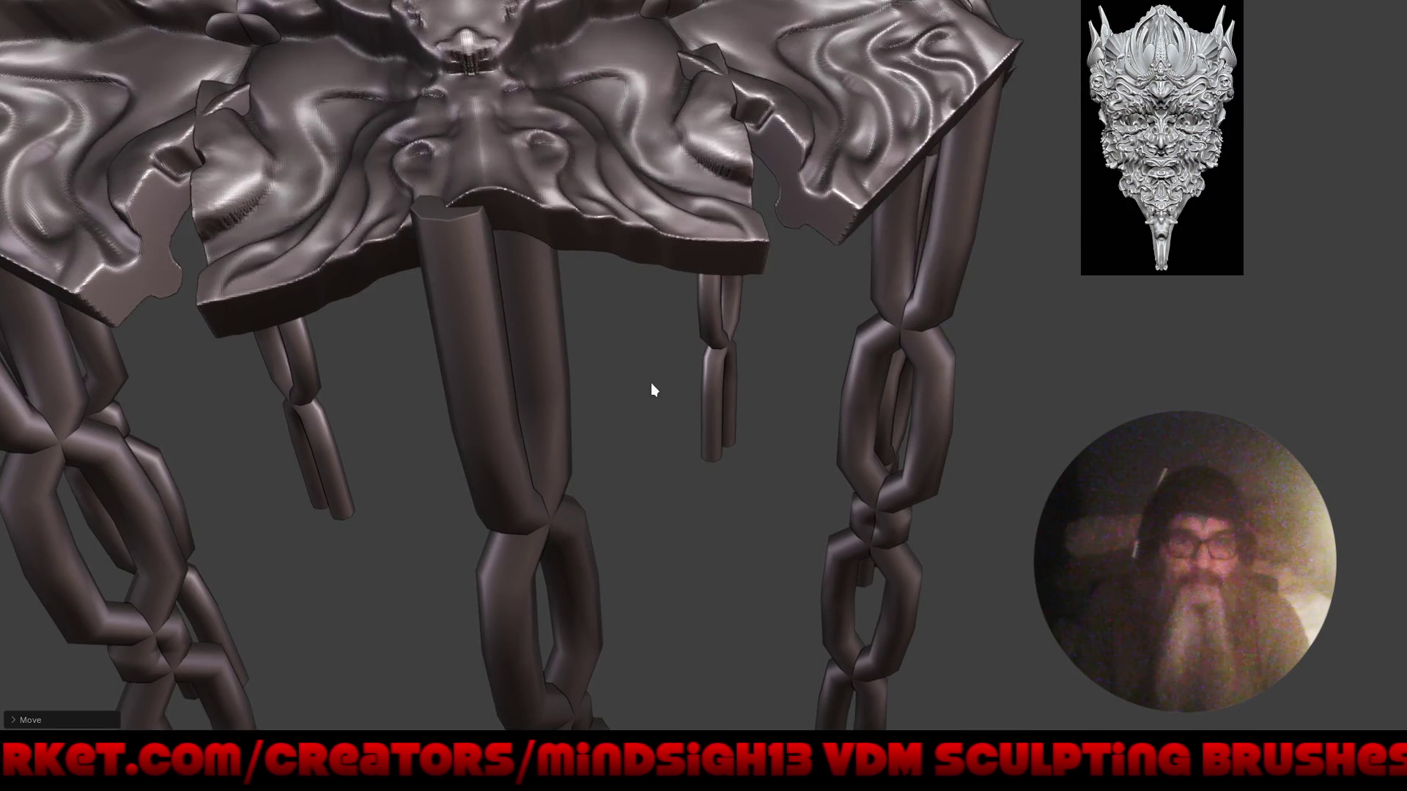
- Stretch the central column along Z and slim it in X and Y
key("s")
key("z")
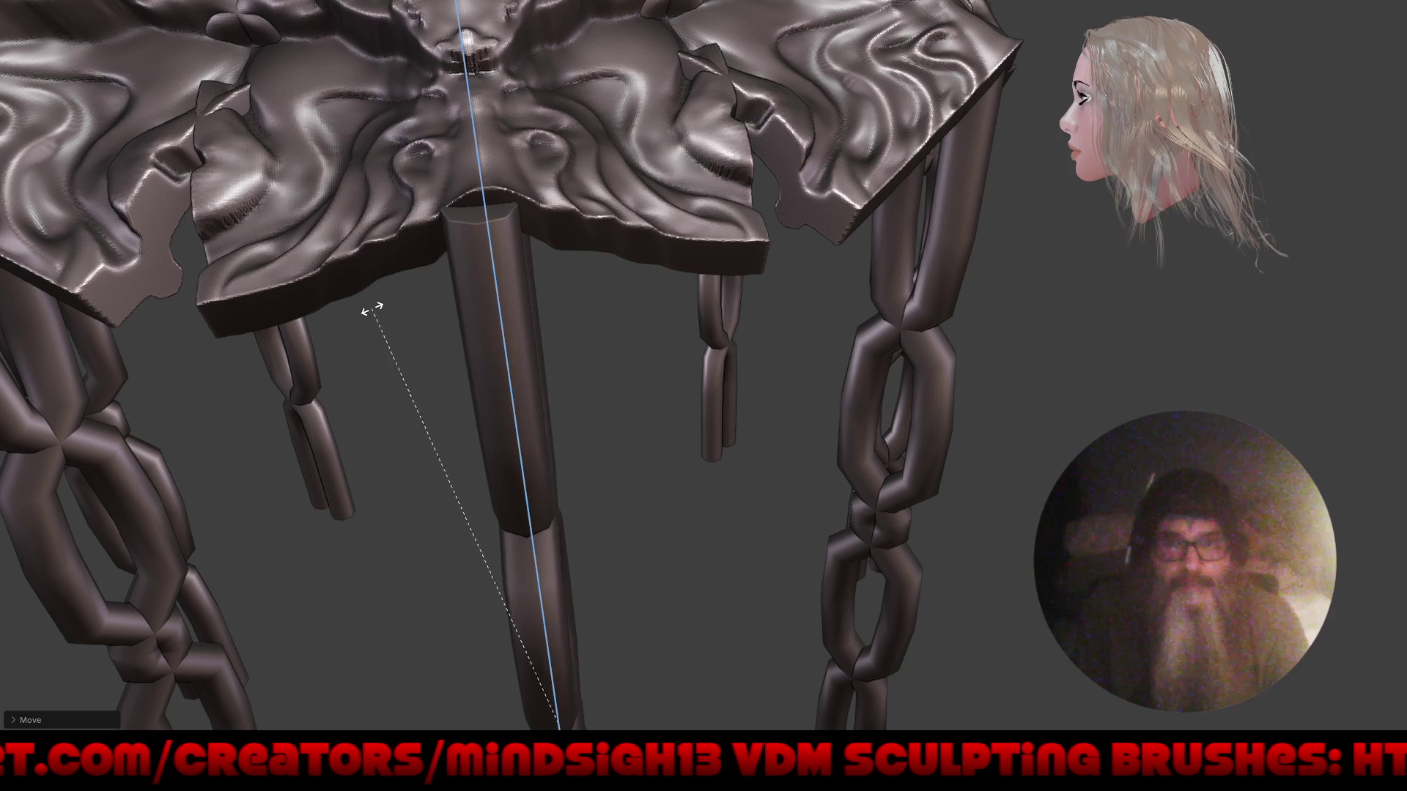
key("s")
key("shift+z")
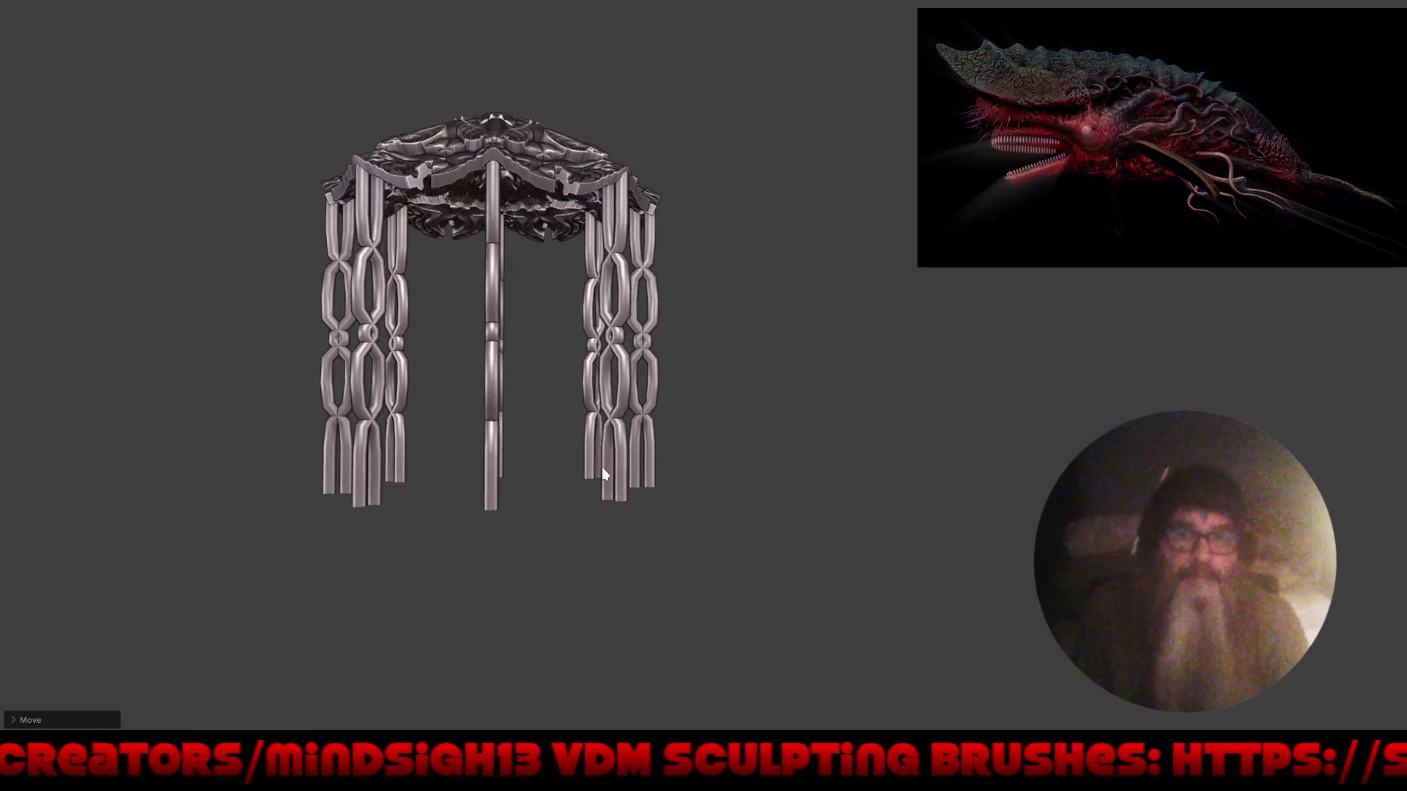
mouse_move(603, 475)
middle_mouse_down()
mouse_move(671, 482)
mouse_move(762, 424)
mouse_move(640, 494)
mouse_move(709, 544)
mouse_move(744, 535)
mouse_move(644, 539)
mouse_move(623, 427)
middle_mouse_up()
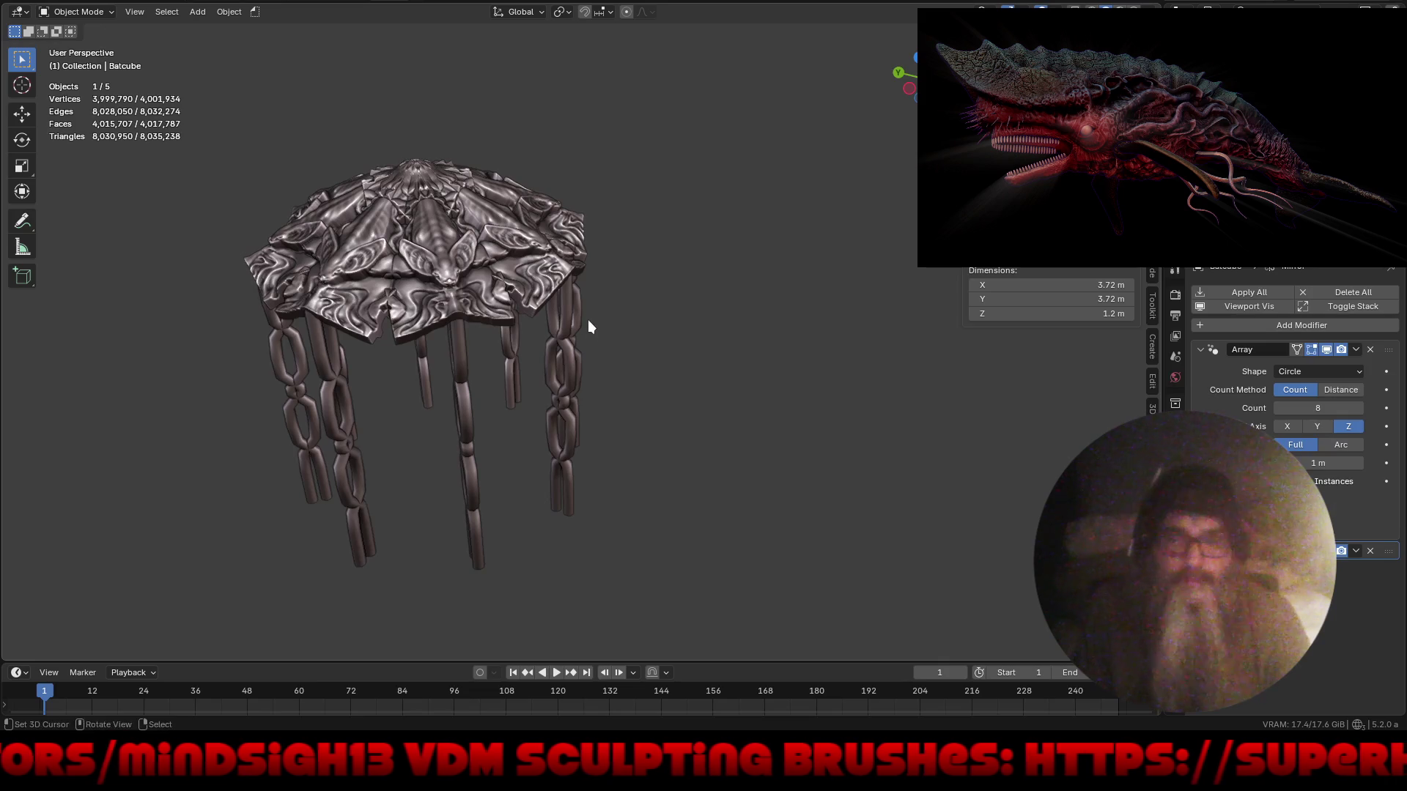
mouse_move(588, 319)
middle_mouse_down()
mouse_move(573, 365)
mouse_move(605, 415)
middle_mouse_up()
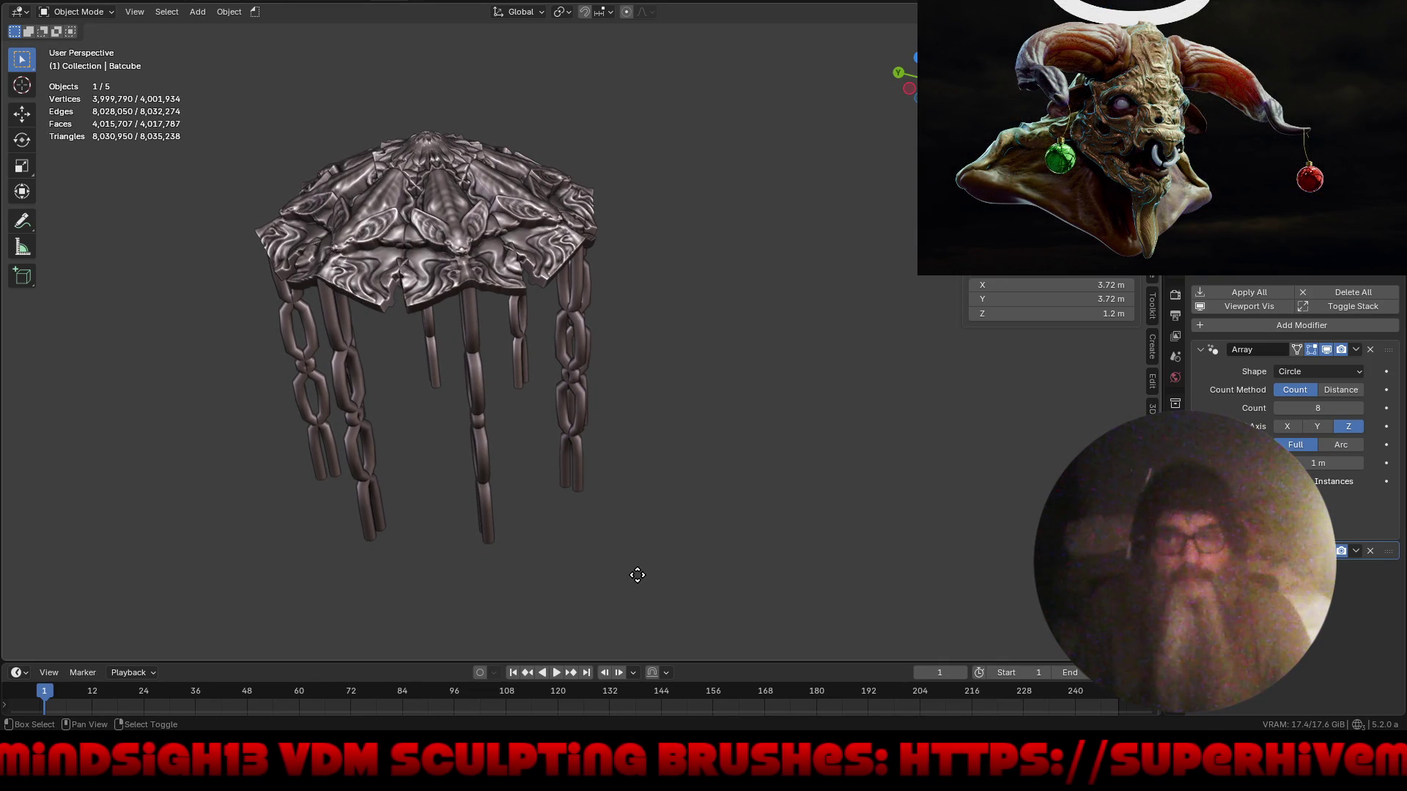
- Duplicate the canopy and lower the copy 2 units on Z as a trial second tier
key("shift+d")
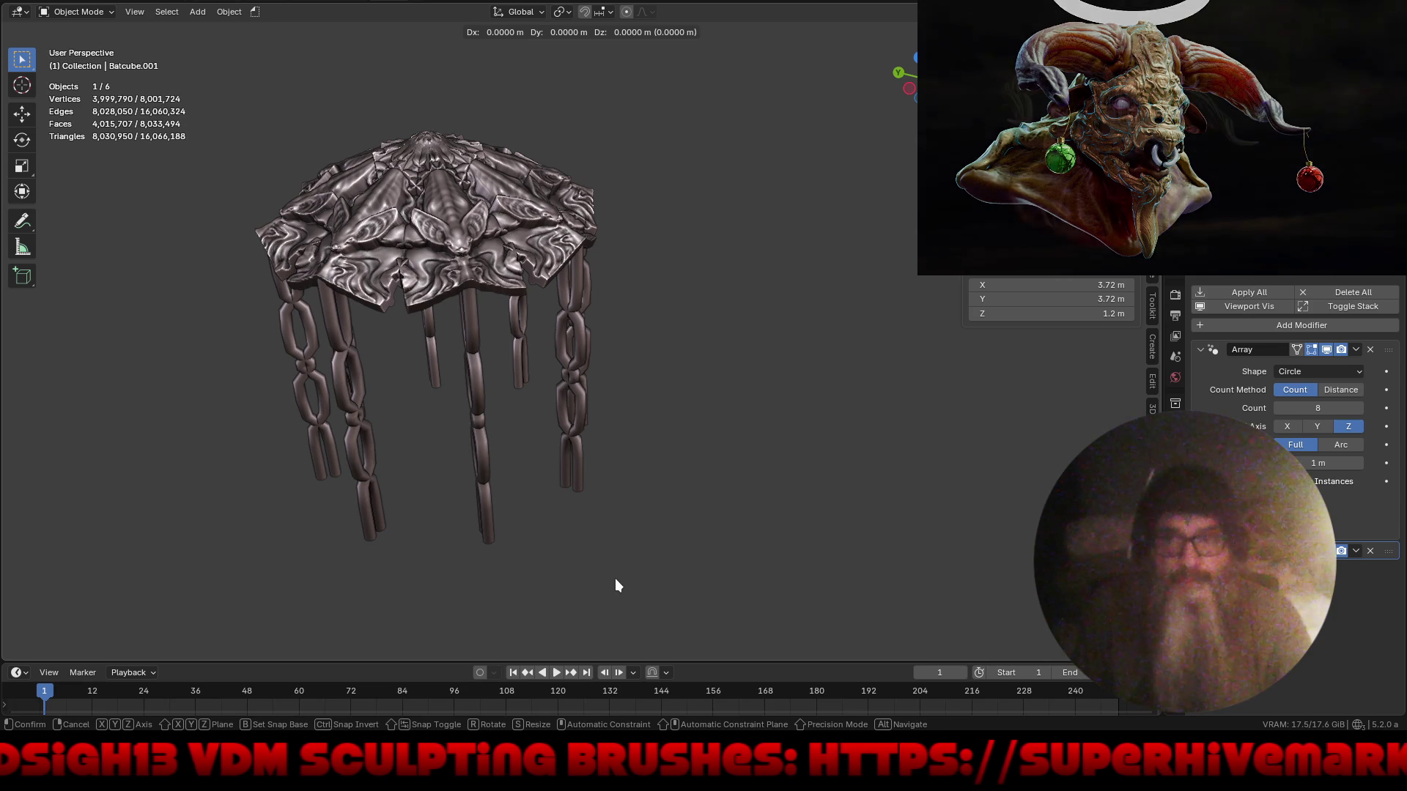
type("z-2")
key("Return")
key("z")
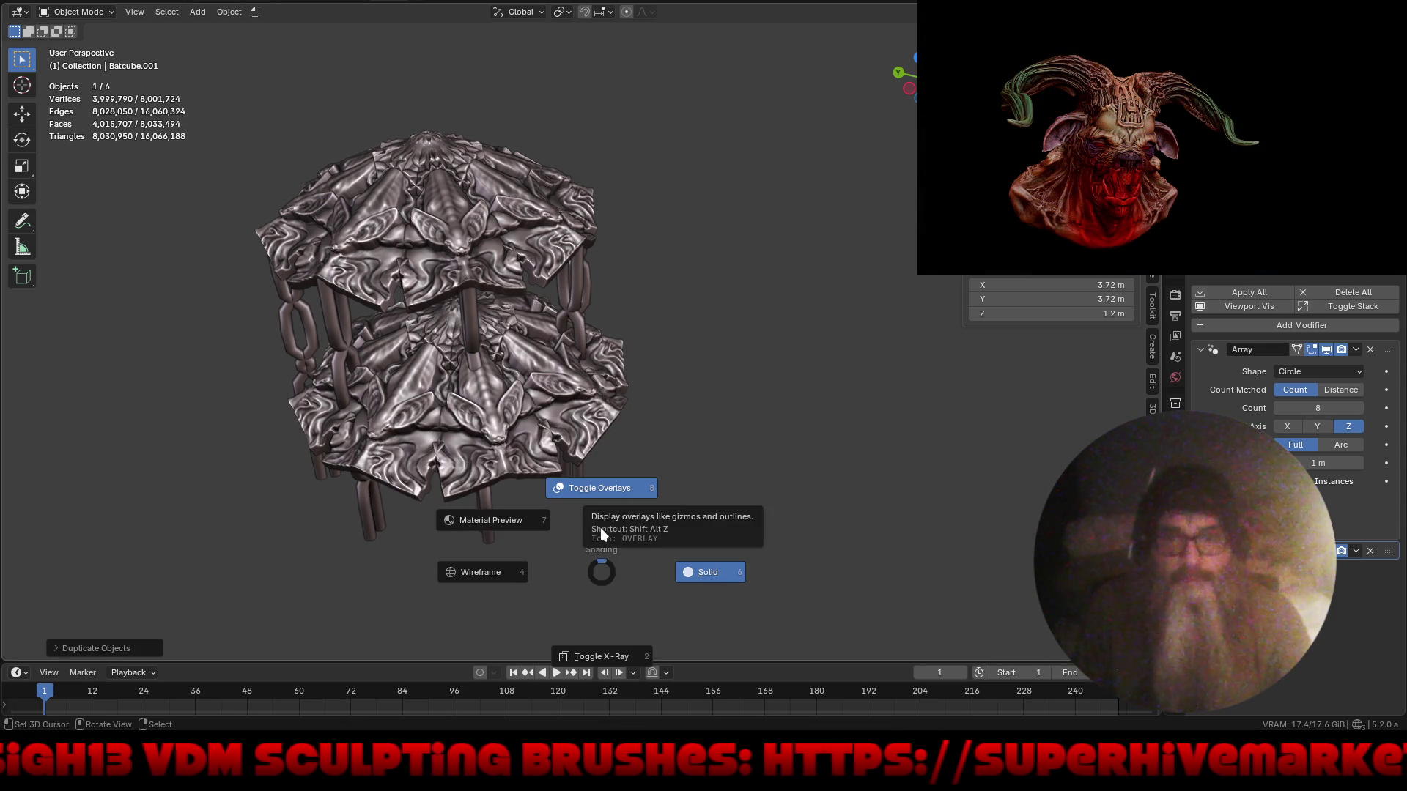
left_click(601, 546)
mouse_move(608, 553)
middle_mouse_down()
mouse_move(614, 503)
mouse_move(592, 505)
mouse_move(560, 432)
mouse_move(638, 389)
middle_mouse_up()
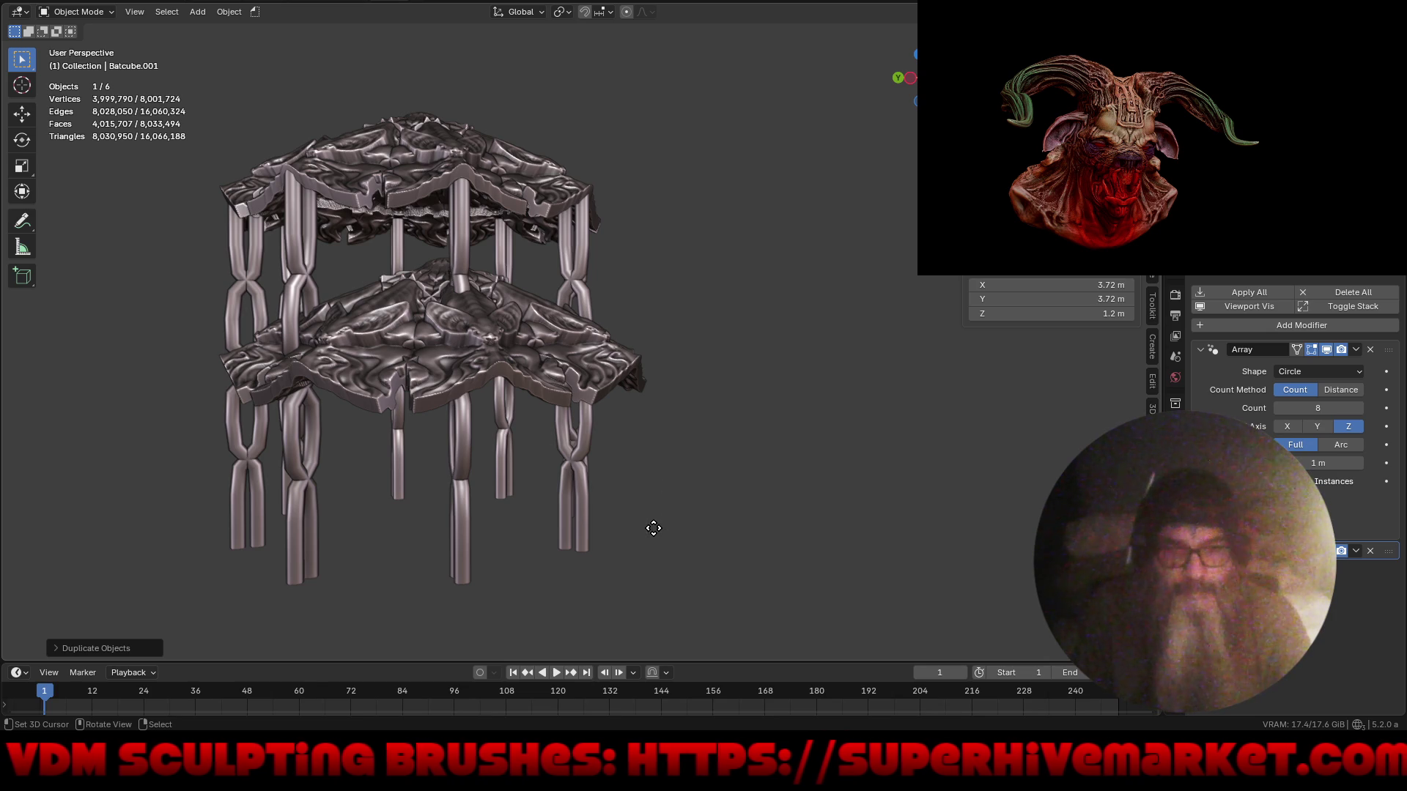
- Reposition the trial tier vertically and remove its circular Array modifier
key("g")
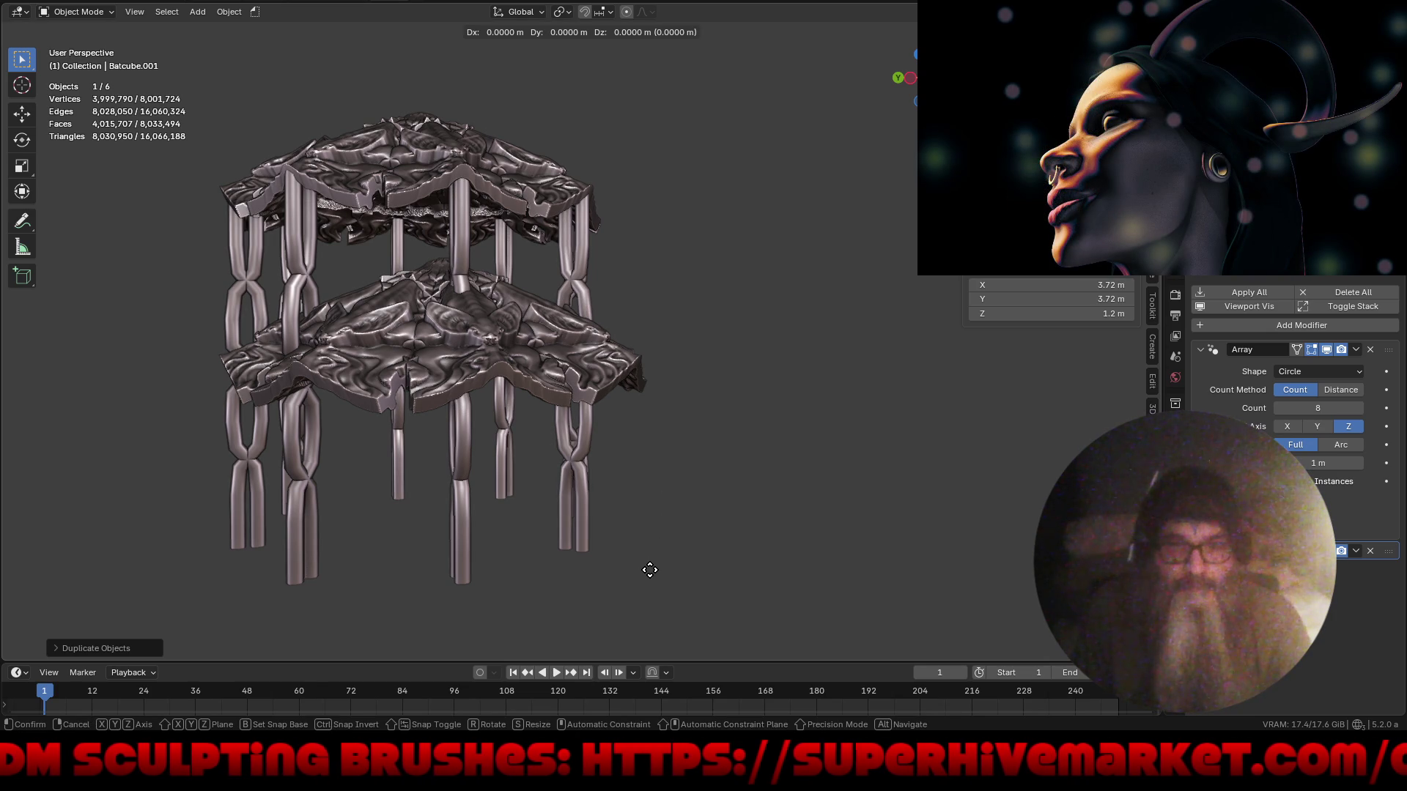
key("z")
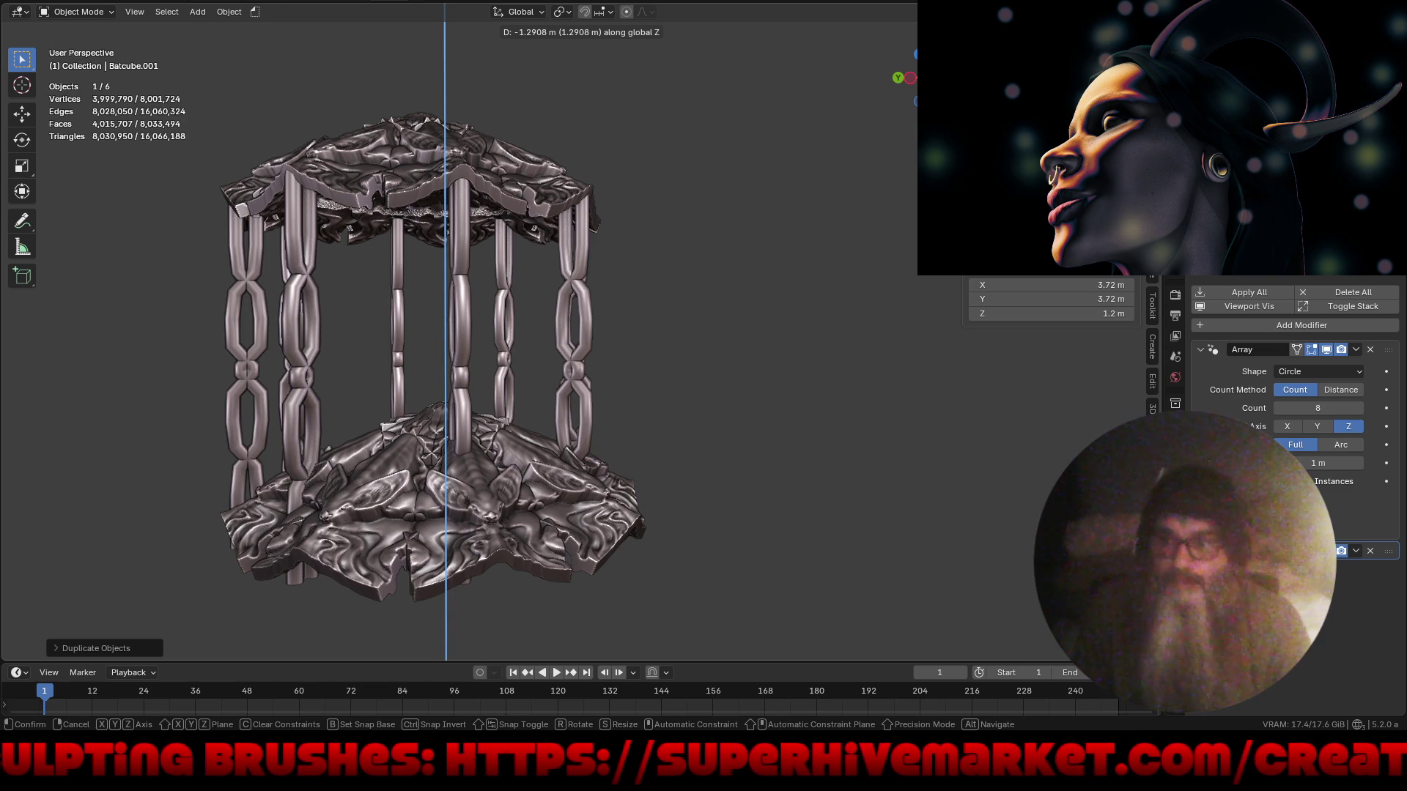
left_click(1364, 554)
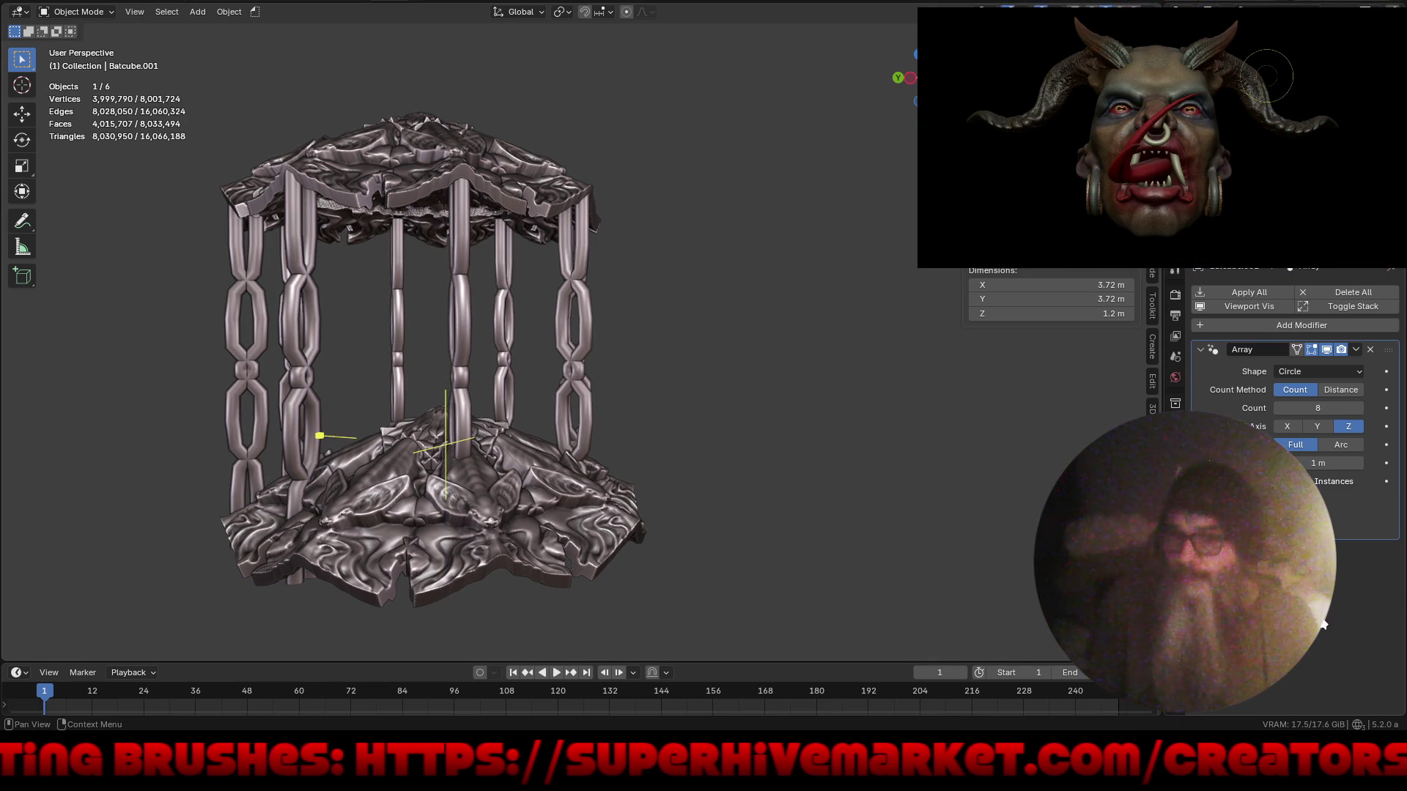
mouse_move(677, 469)
middle_mouse_down()
mouse_move(740, 529)
mouse_move(794, 529)
mouse_move(768, 534)
mouse_move(815, 511)
mouse_move(813, 499)
middle_mouse_up()
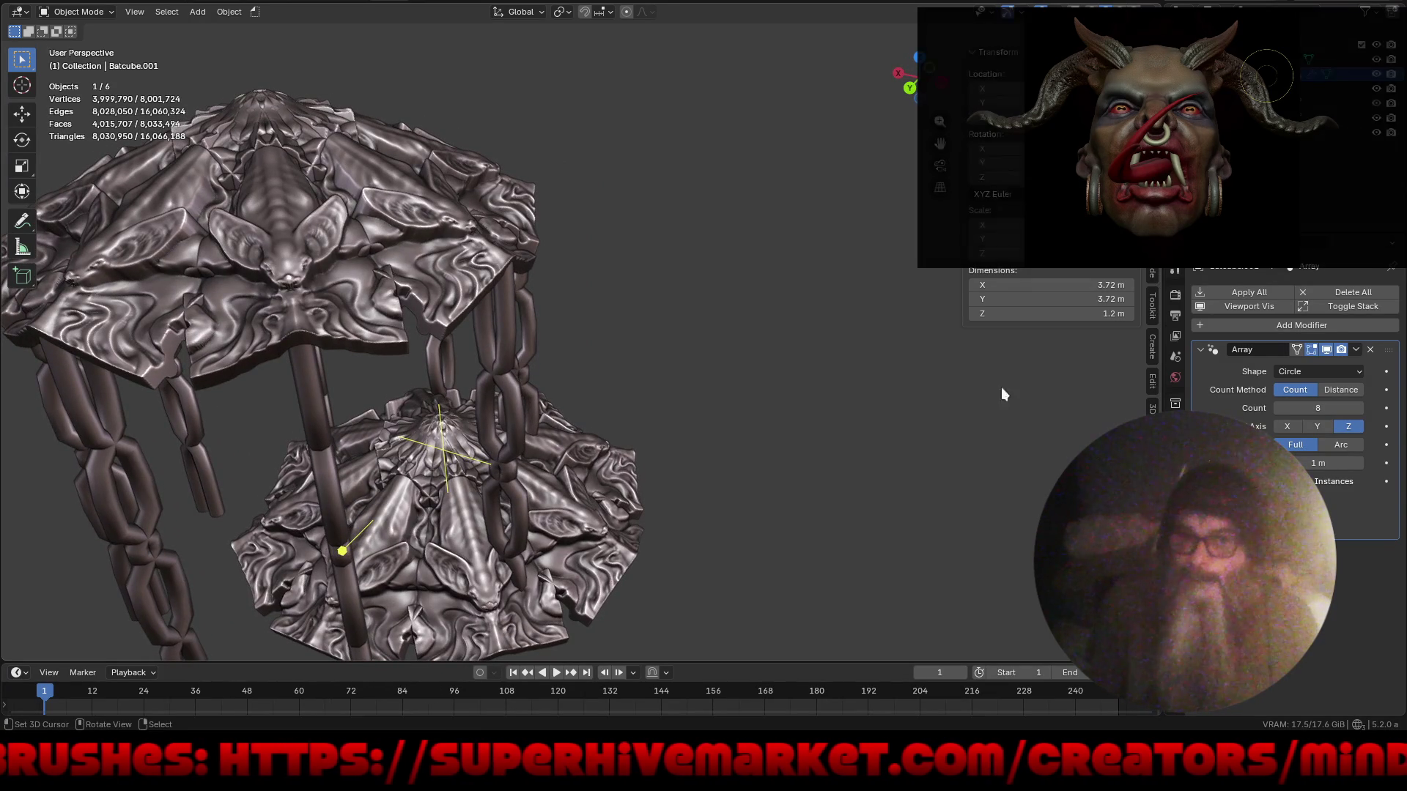
left_click(1370, 348)
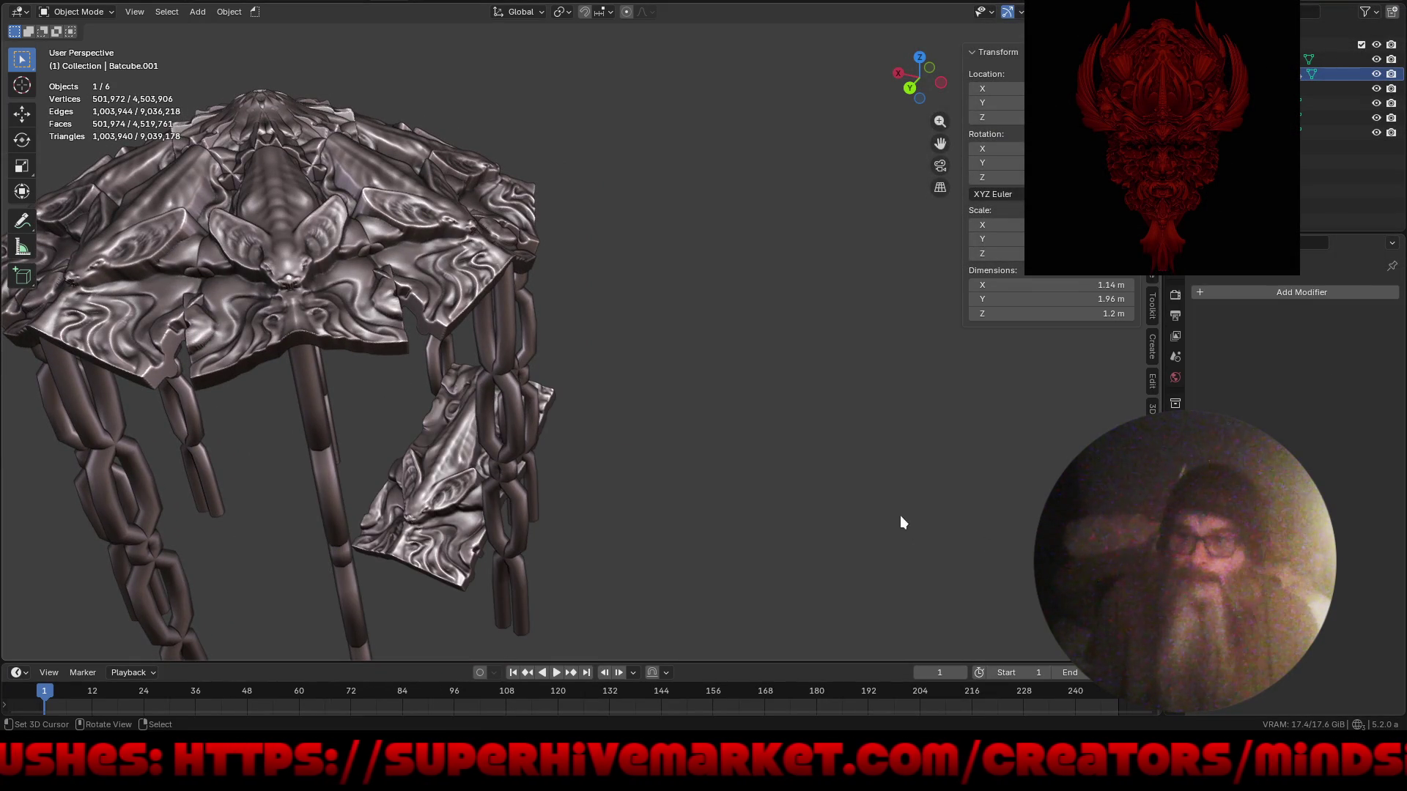
middle_click_drag(898, 496, 554, 462)
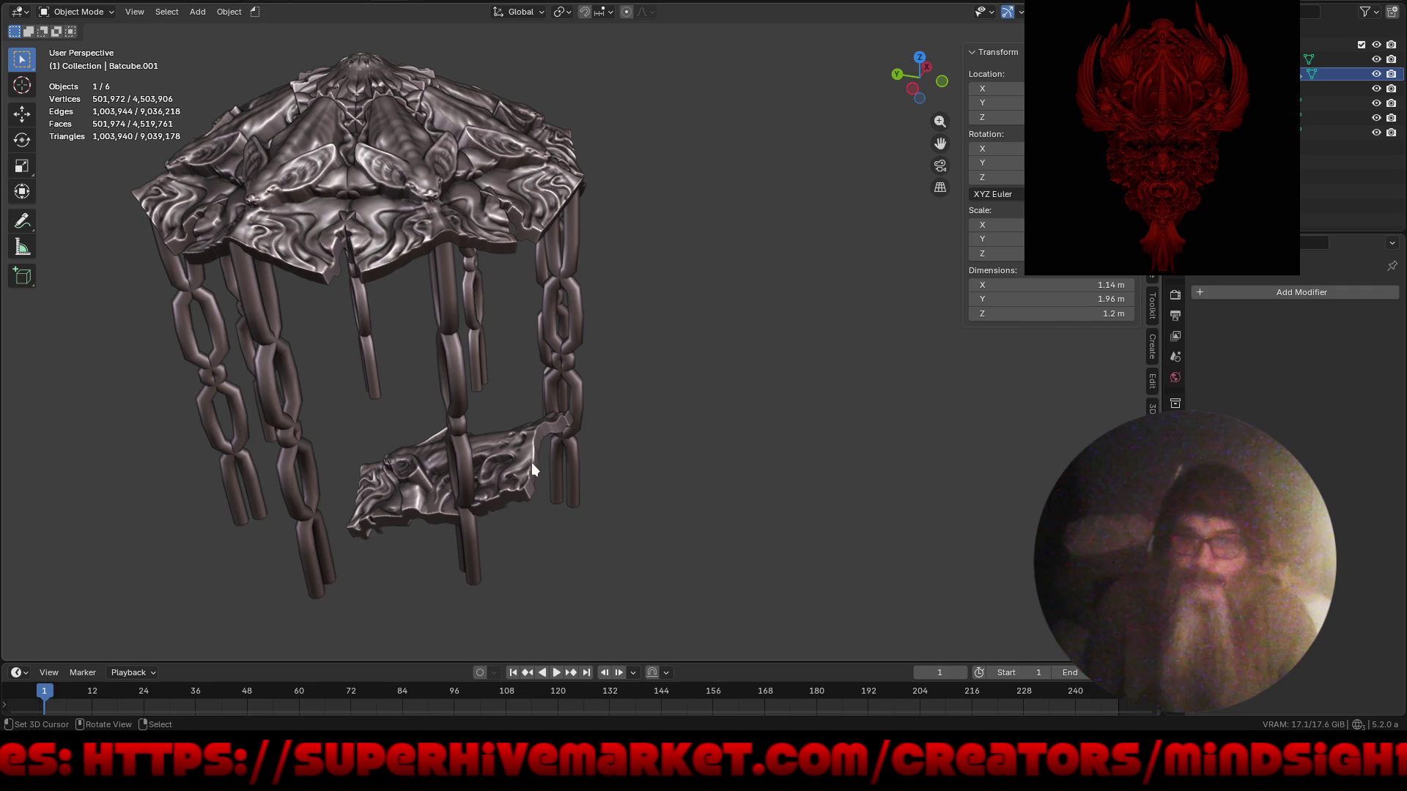
- Delete the stray Batcube.001 copy and re-frame the gazebo in view
key("Delete")
mouse_move(446, 512)
middle_mouse_down()
mouse_move(521, 464)
mouse_move(547, 485)
mouse_move(599, 429)
middle_mouse_up()
key("Home")
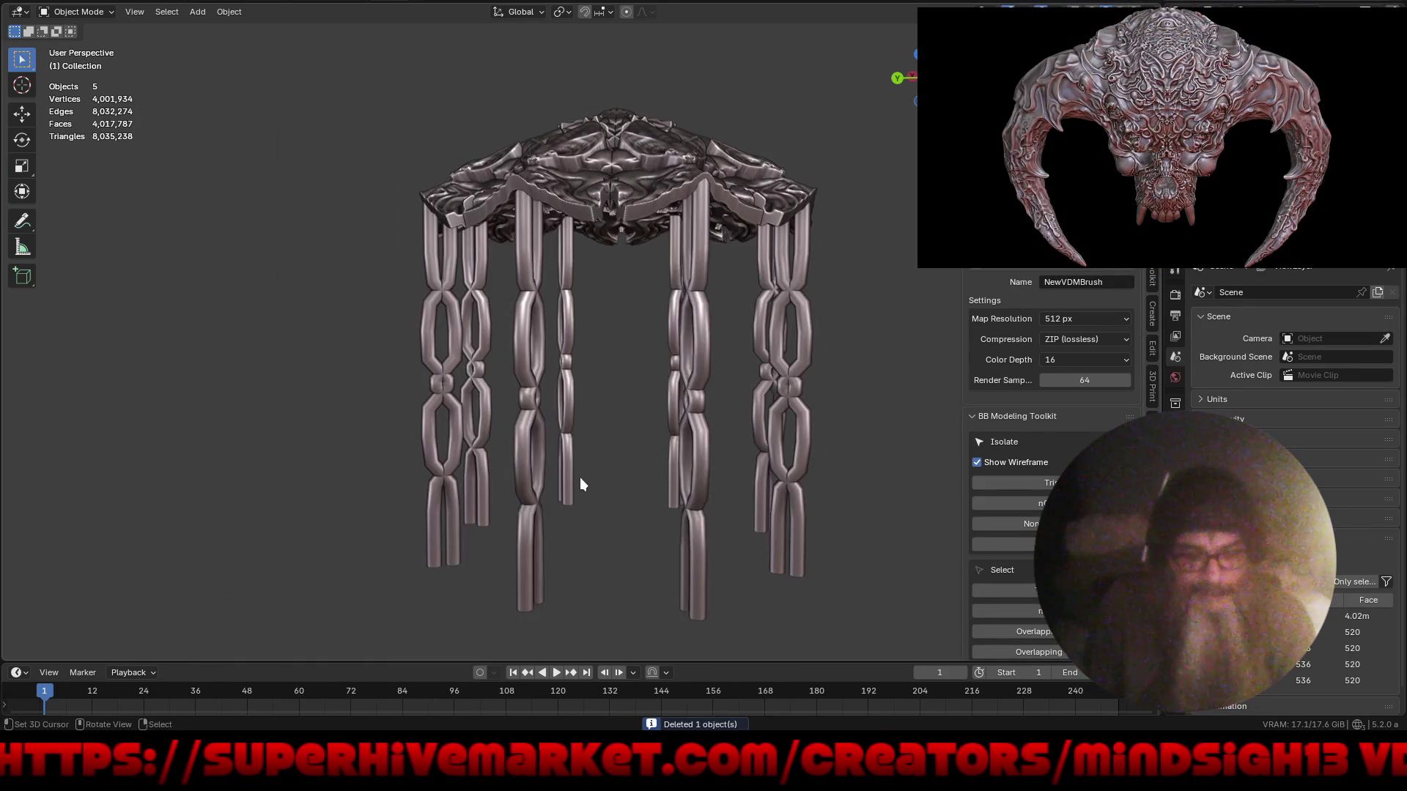
key("shift+a")
- Add a cylinder, enlarge it, flatten it to 0.464 m high, and lower it beneath the pillars
mouse_move(573, 429)
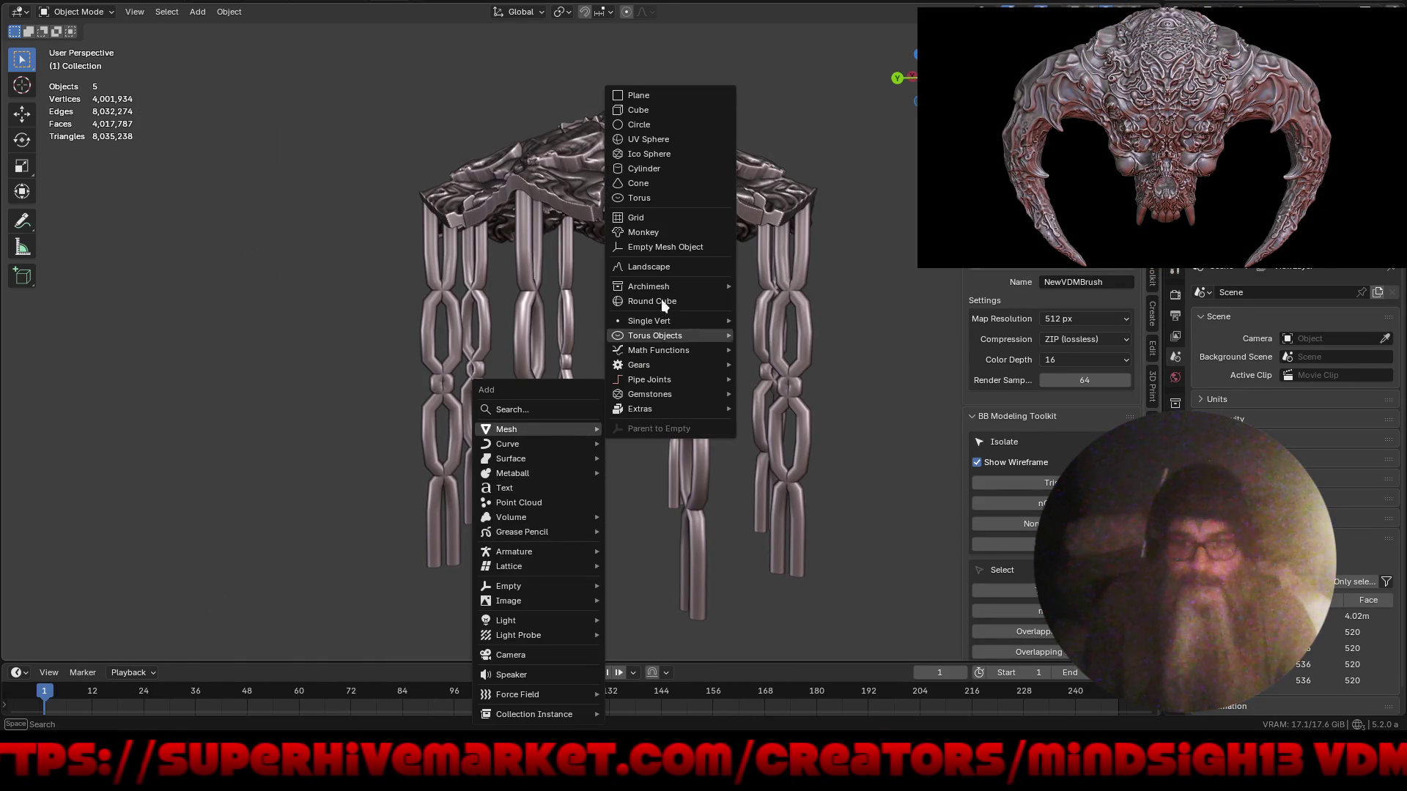
left_click(671, 170)
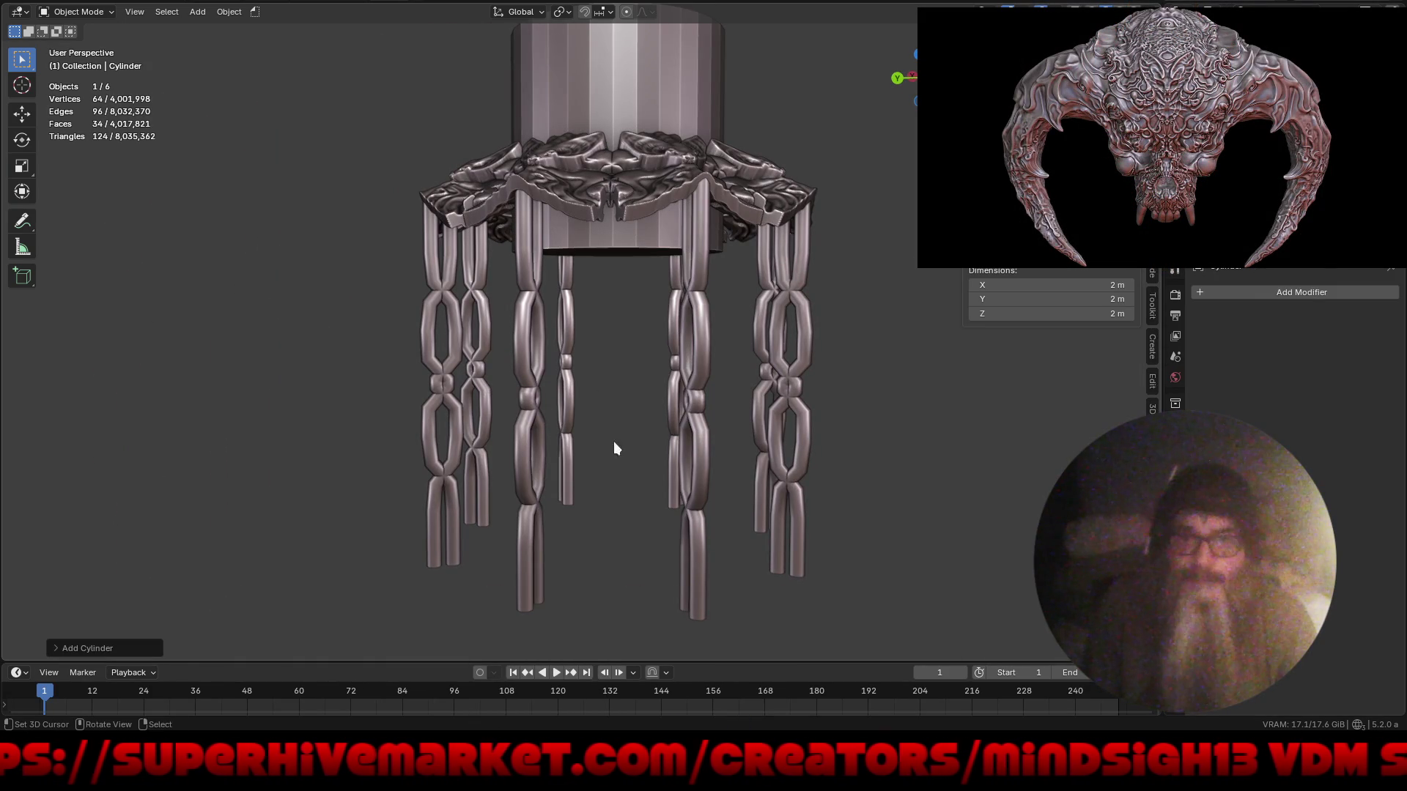
key("s")
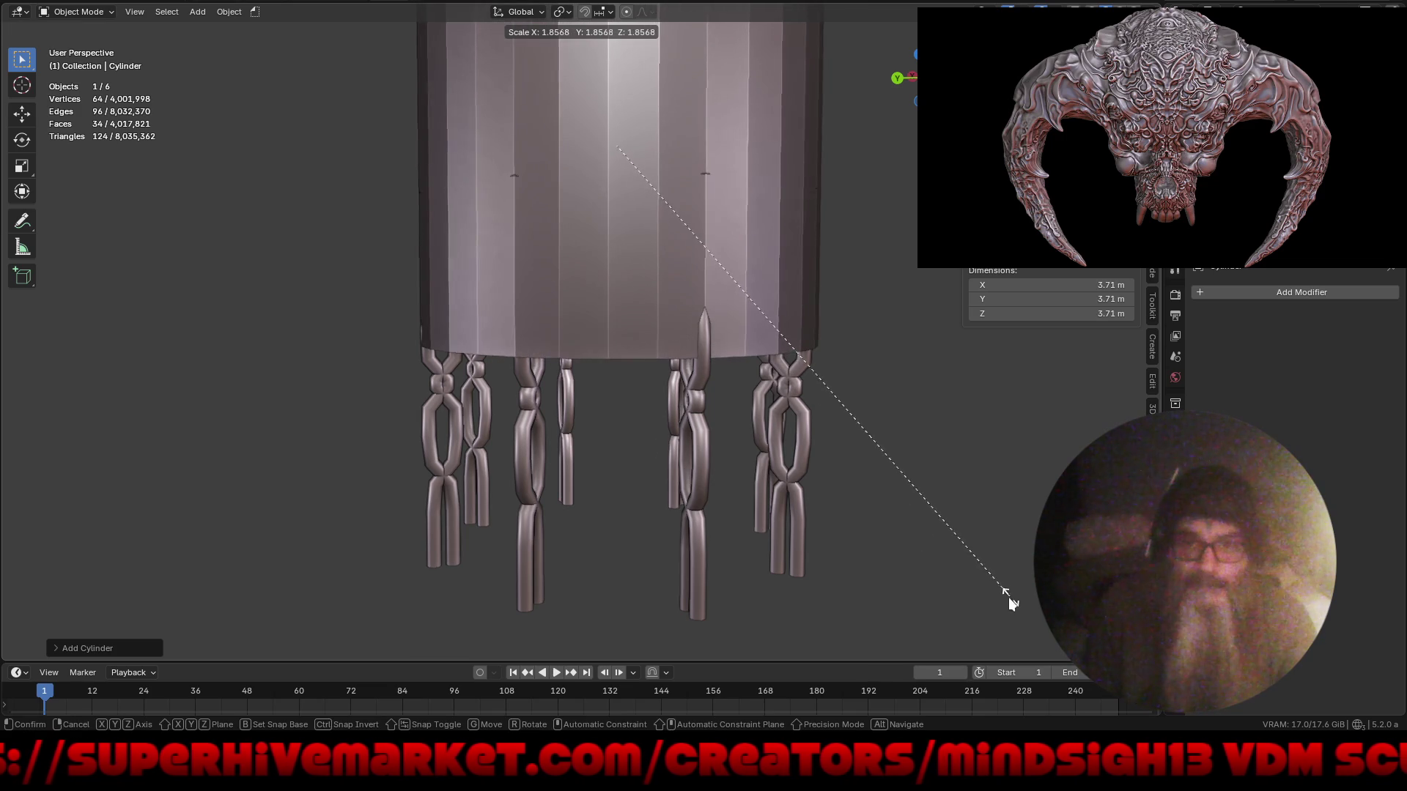
key("s")
key("z")
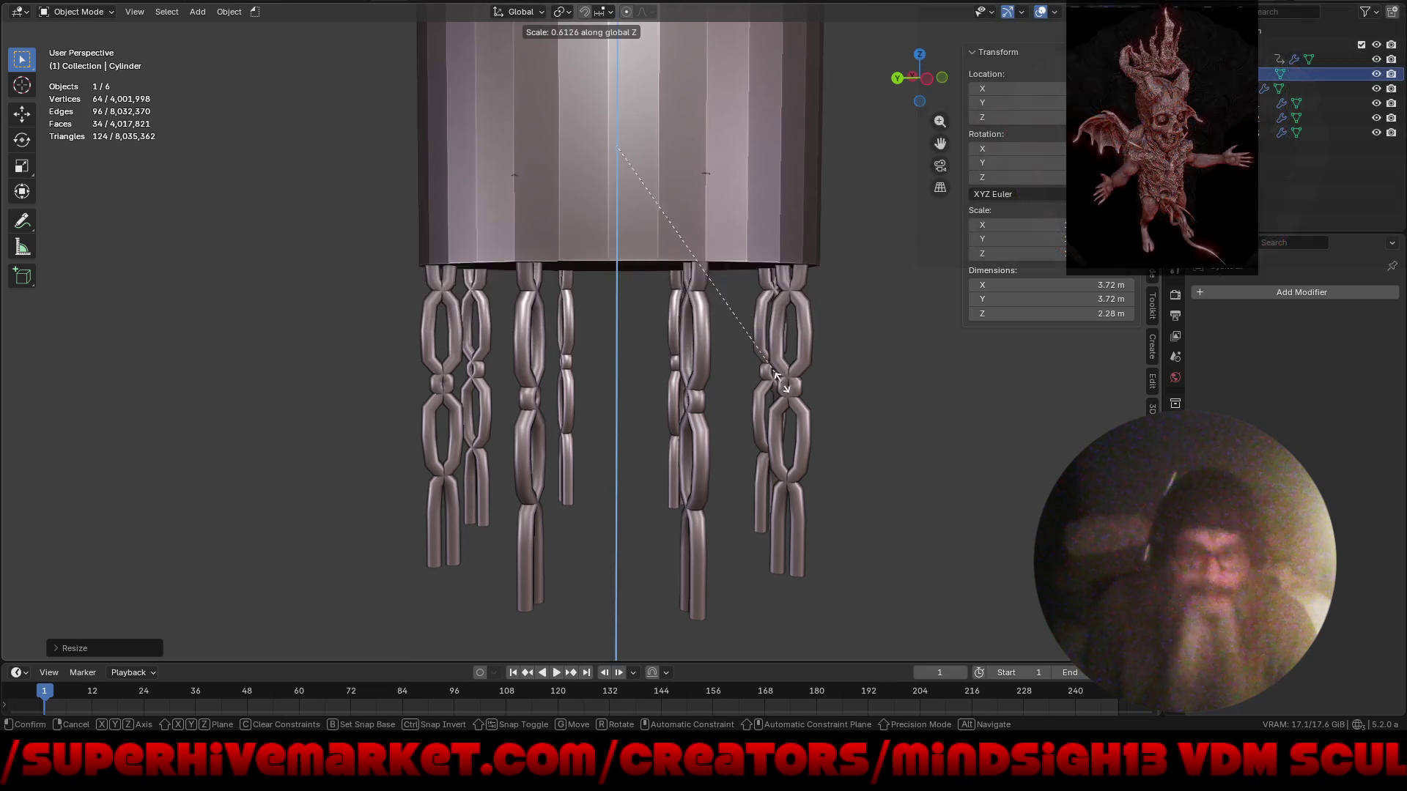
left_click(655, 186)
key("g")
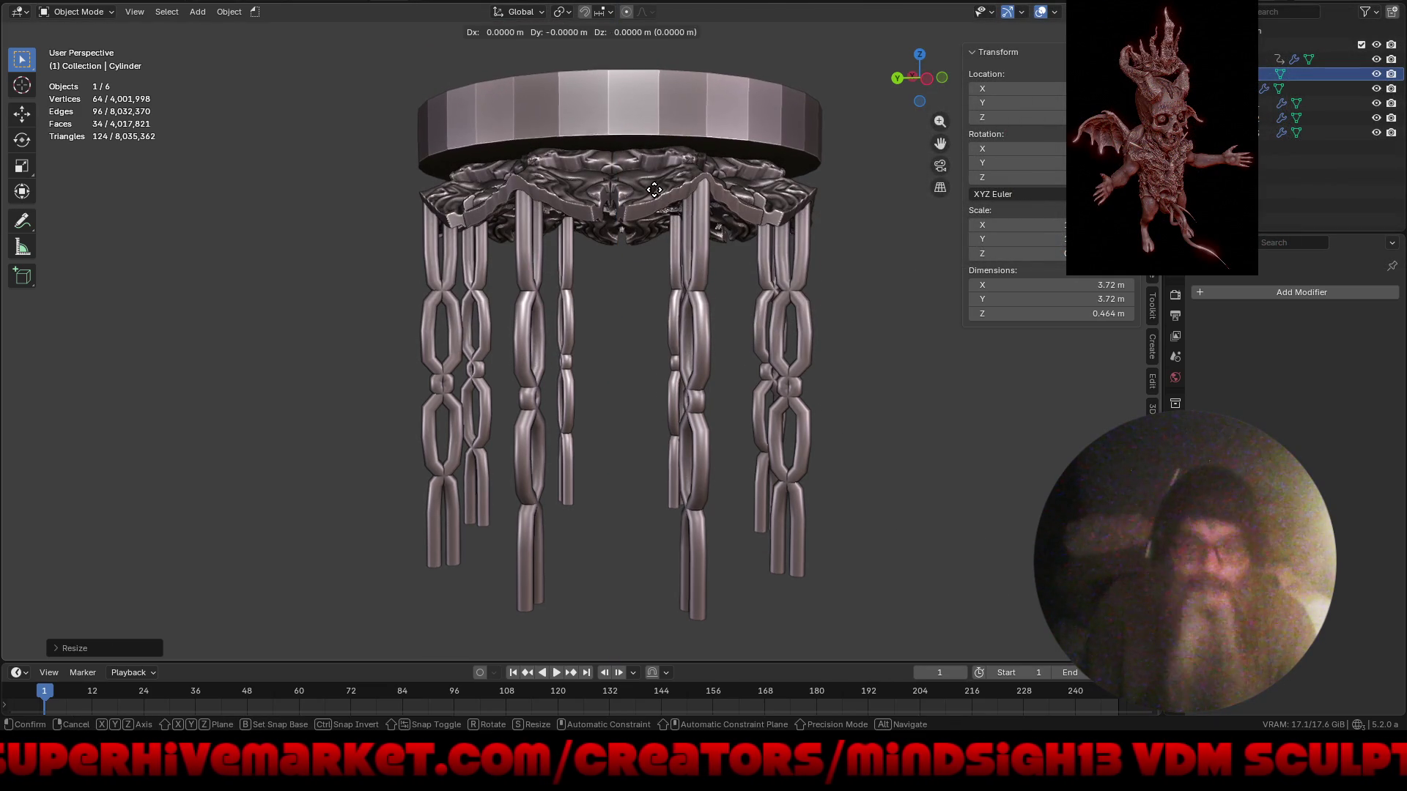
key("z")
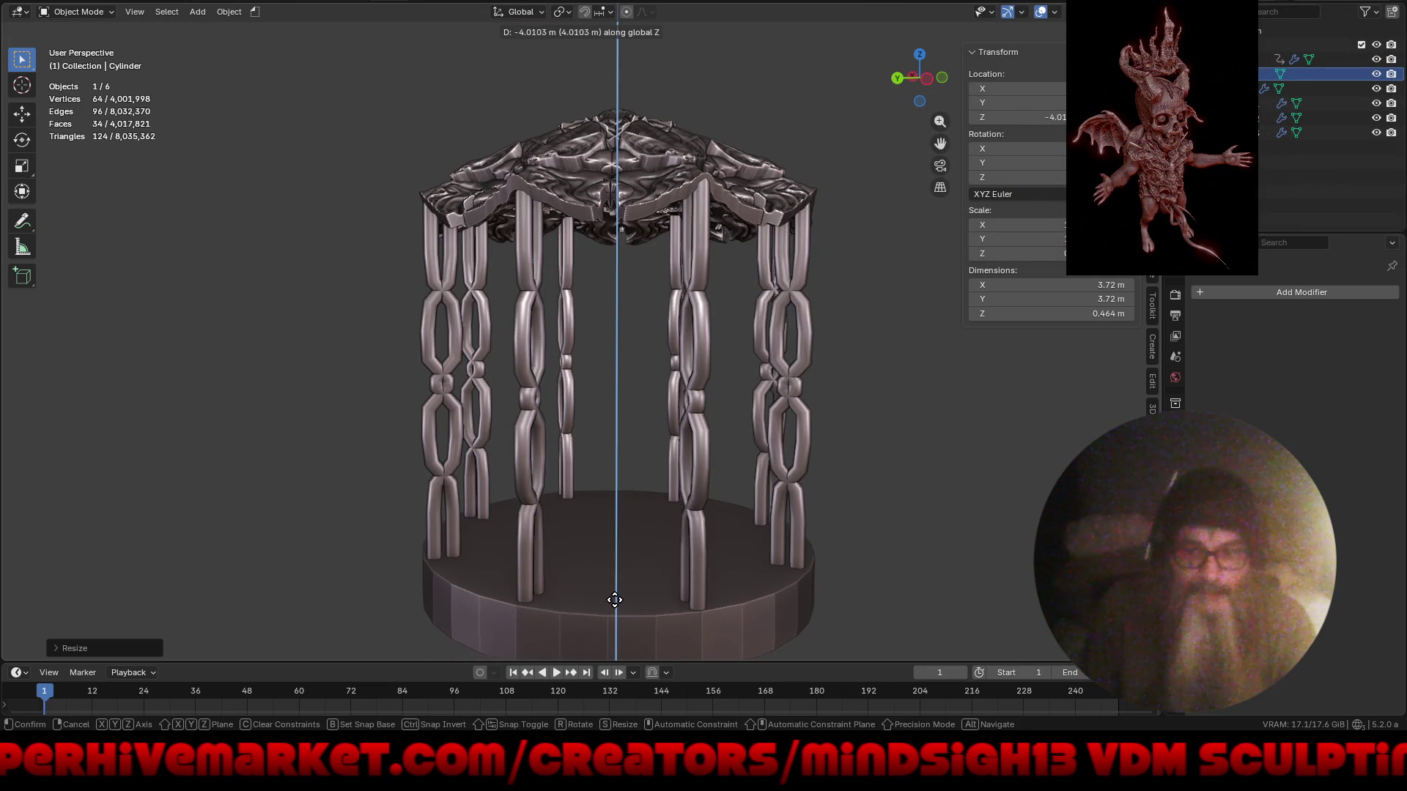
left_click(617, 596)
mouse_move(606, 424)
middle_mouse_down()
mouse_move(593, 380)
mouse_move(625, 367)
mouse_move(583, 354)
mouse_move(621, 400)
middle_mouse_up()
- Duplicate the disc, widen the copy to 4.49 m, and set it just below the upper disc
key("shift+d")
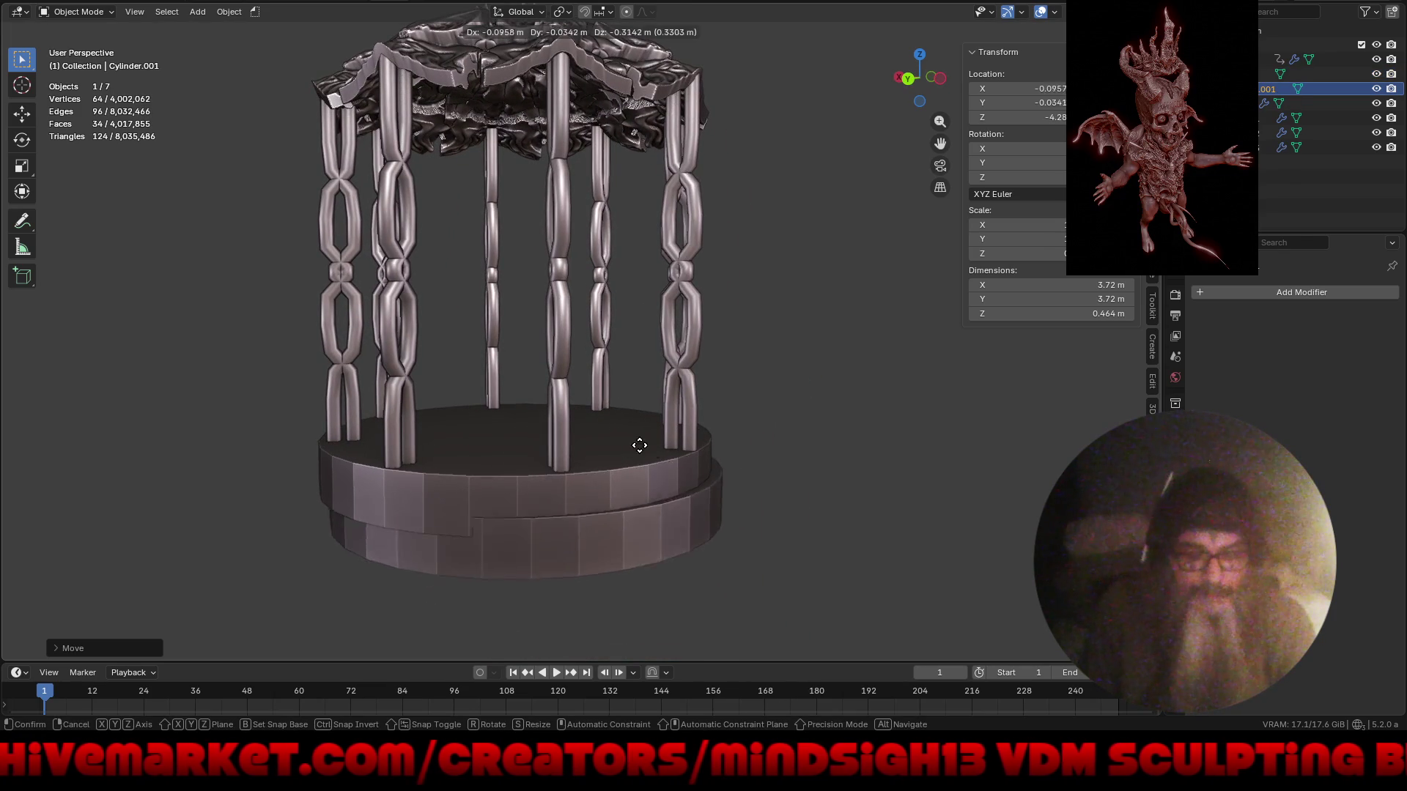
right_click(733, 401)
key("s")
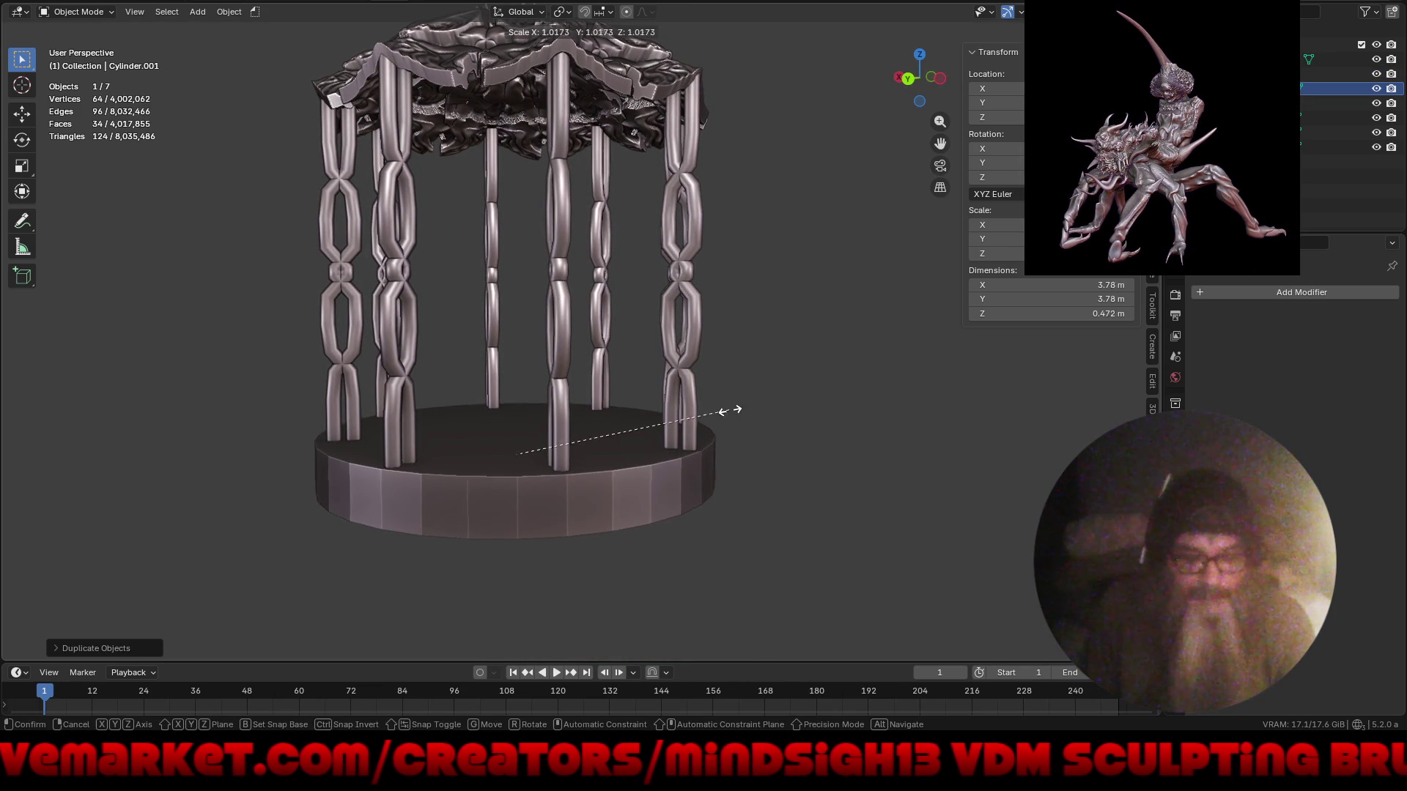
left_click(769, 416)
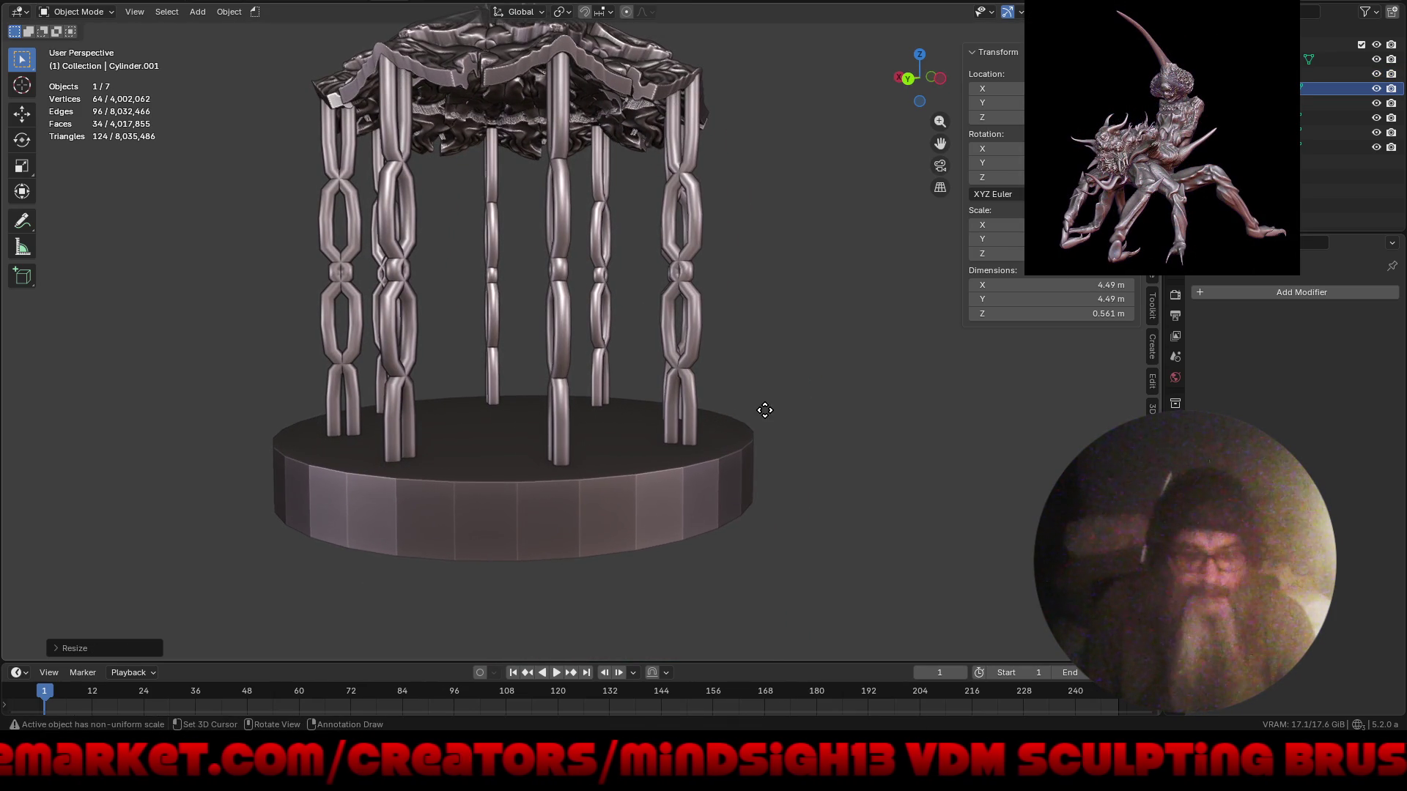
key("g")
key("z")
left_click(760, 444)
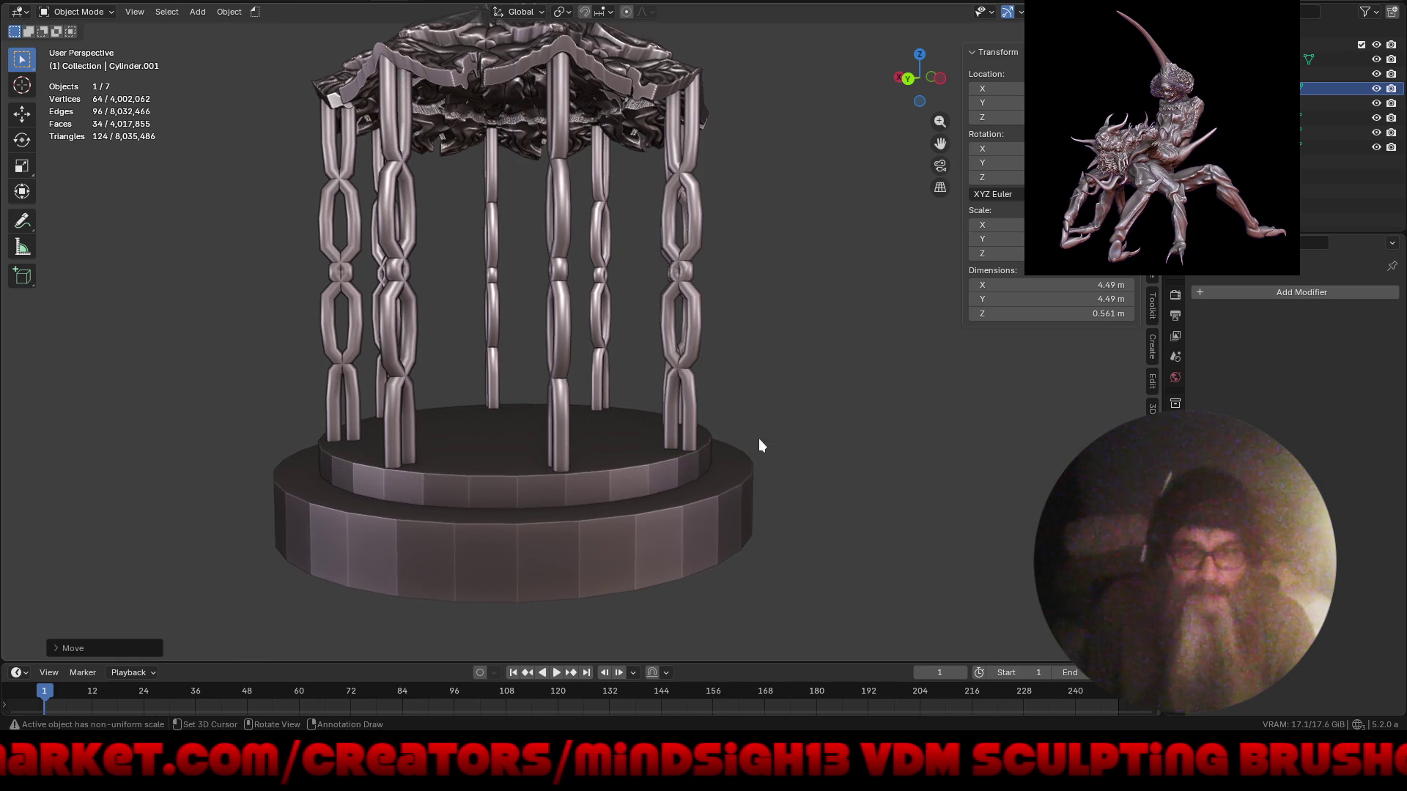
scroll(571, 439, "down", 3)
mouse_move(570, 475)
middle_mouse_down()
mouse_move(691, 508)
mouse_move(670, 496)
mouse_move(616, 541)
mouse_move(593, 534)
middle_mouse_up()
mouse_move(588, 489)
middle_mouse_down()
mouse_move(663, 506)
mouse_move(645, 514)
middle_mouse_up()
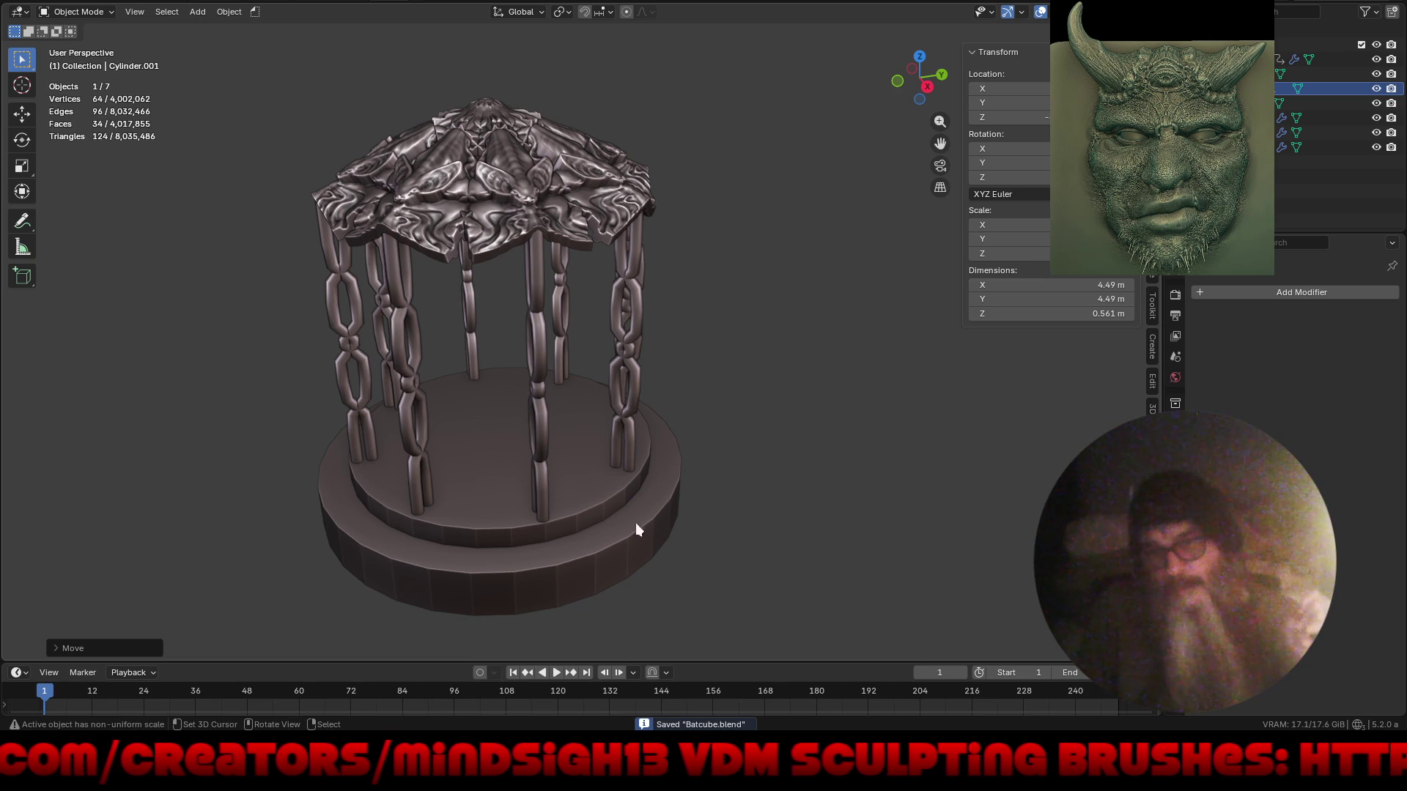
- Apply all transforms to the upper base disc and set its origin to geometry
left_click(599, 507)
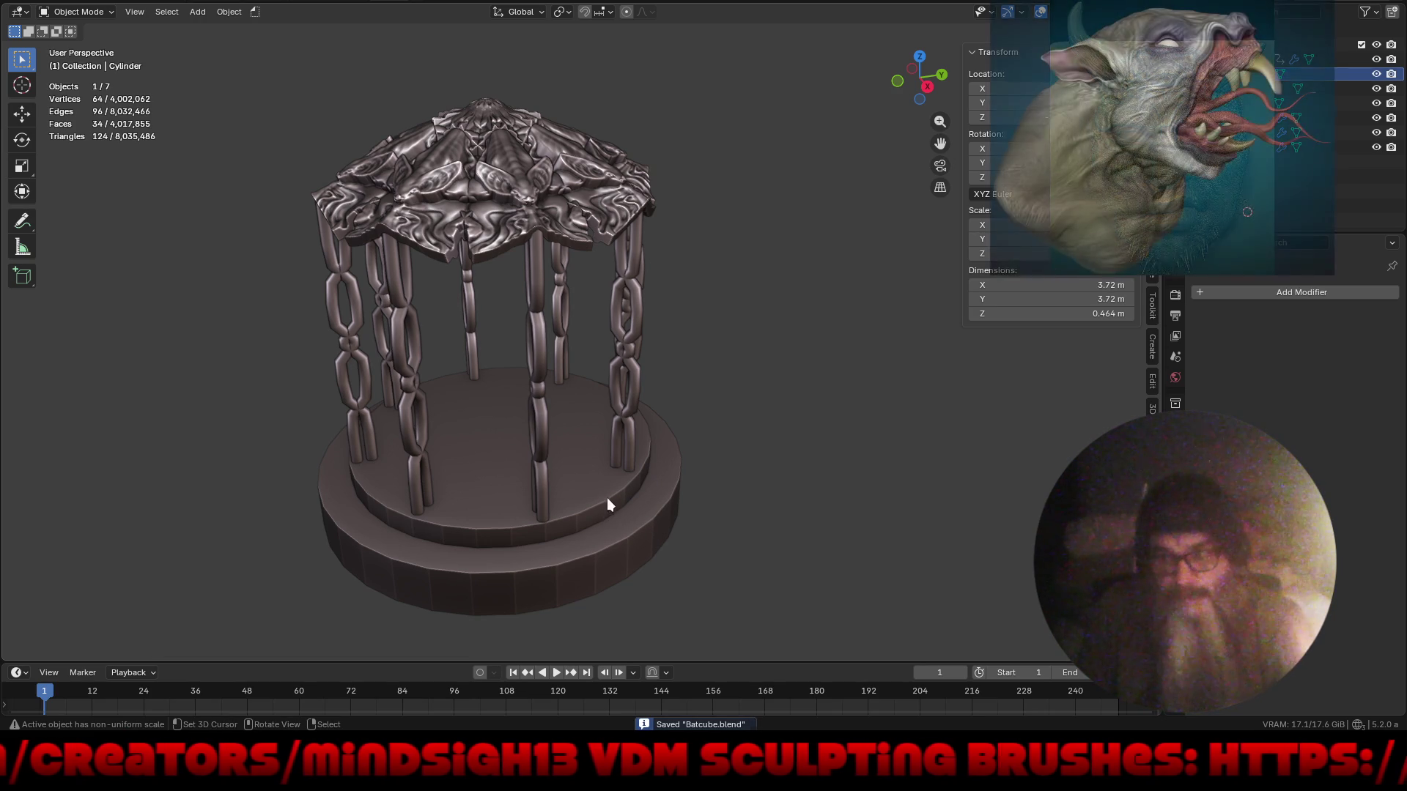
key("ctrl+a")
left_click(613, 505)
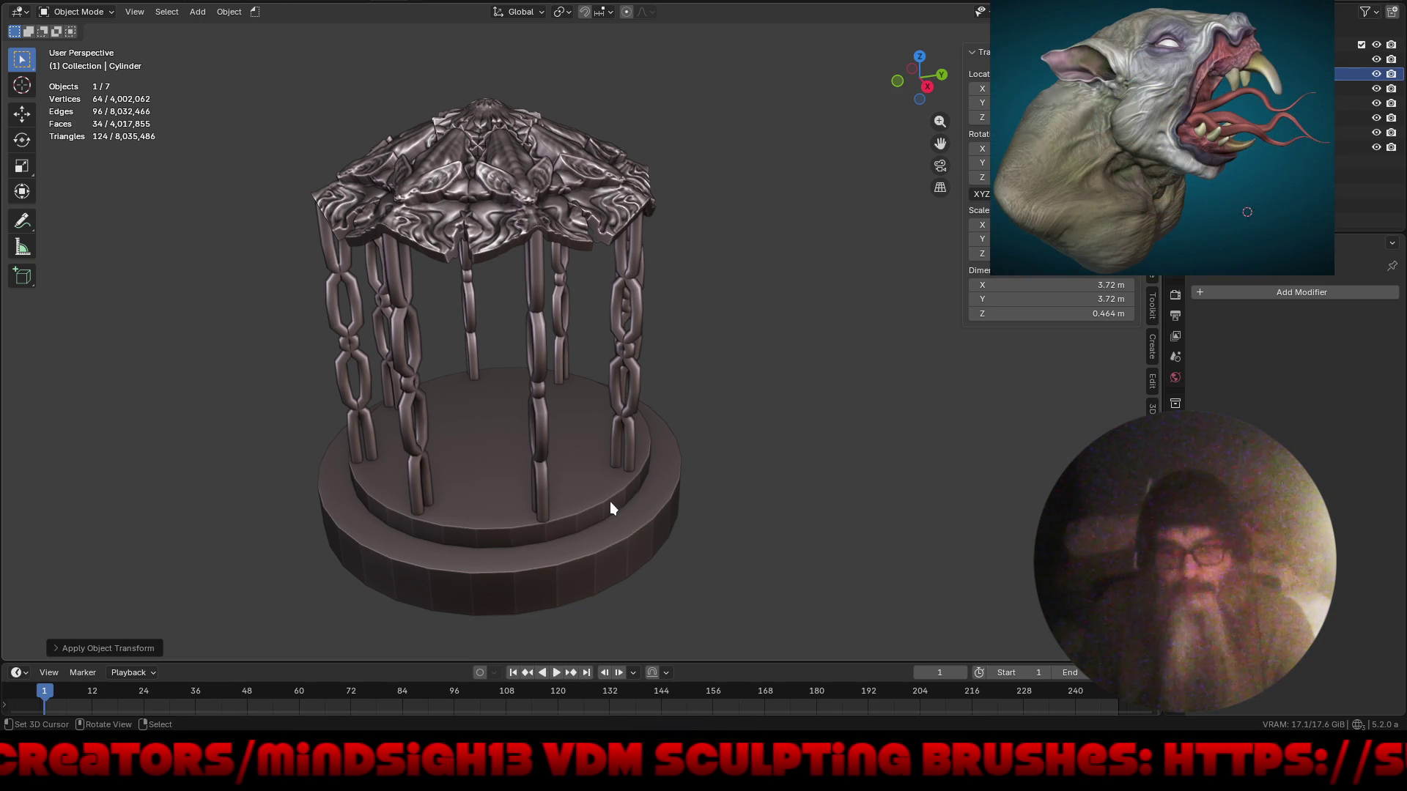
right_click(611, 504)
mouse_move(623, 489)
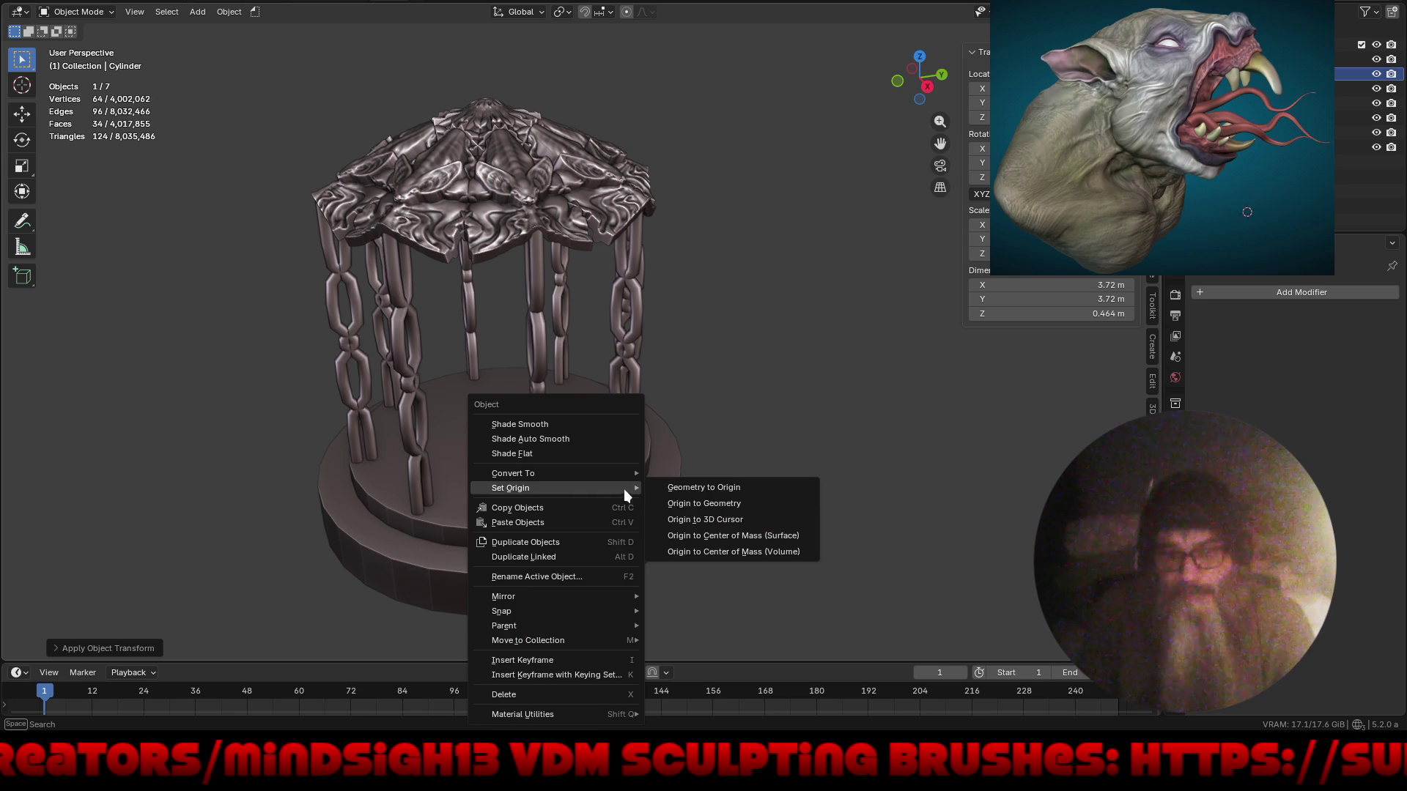
left_click(691, 504)
- In Edit Mode, bevel the disc's top rim loop with 5 segments and 0.066 m width
key("ctrl+Tab")
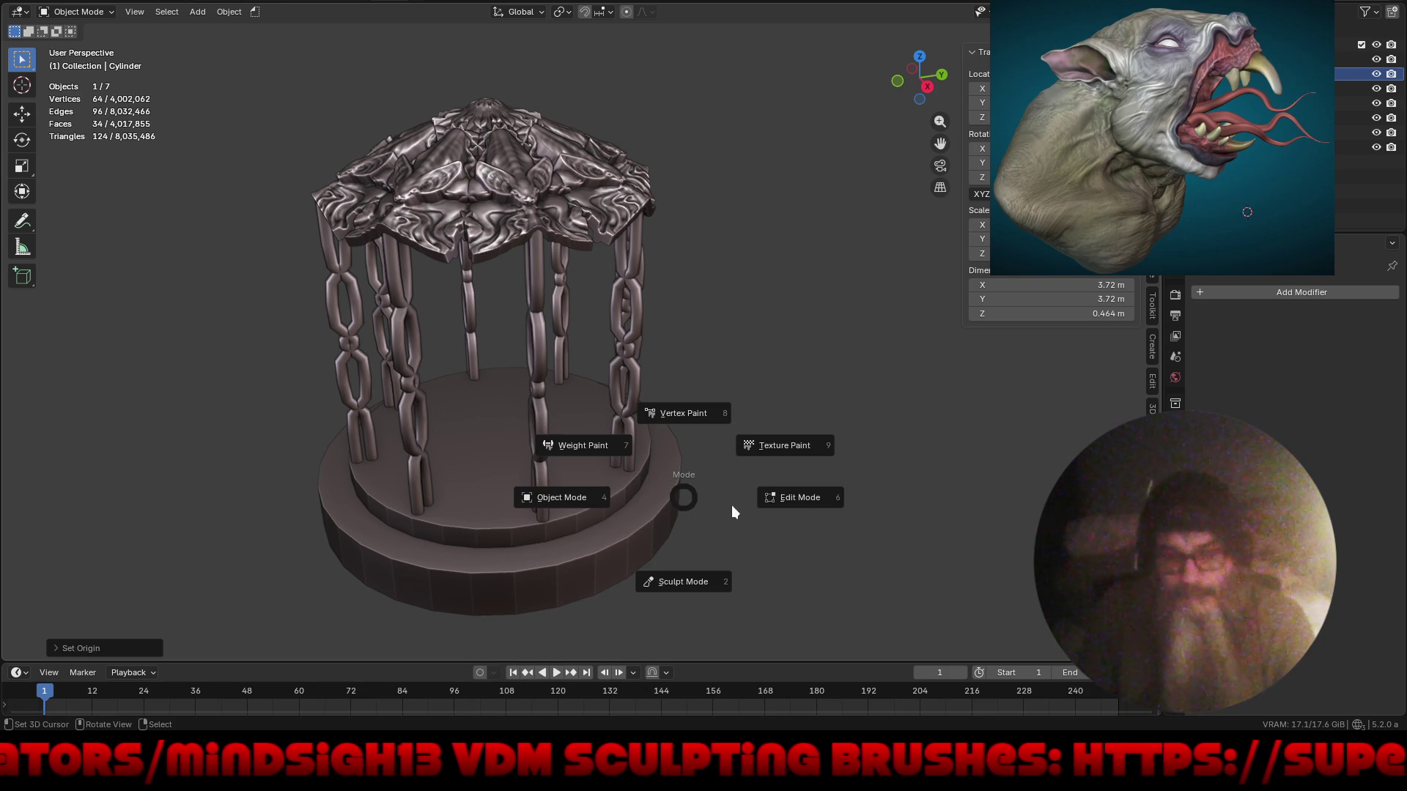
left_click(806, 491)
key("2")
scroll(643, 357, "up", 4)
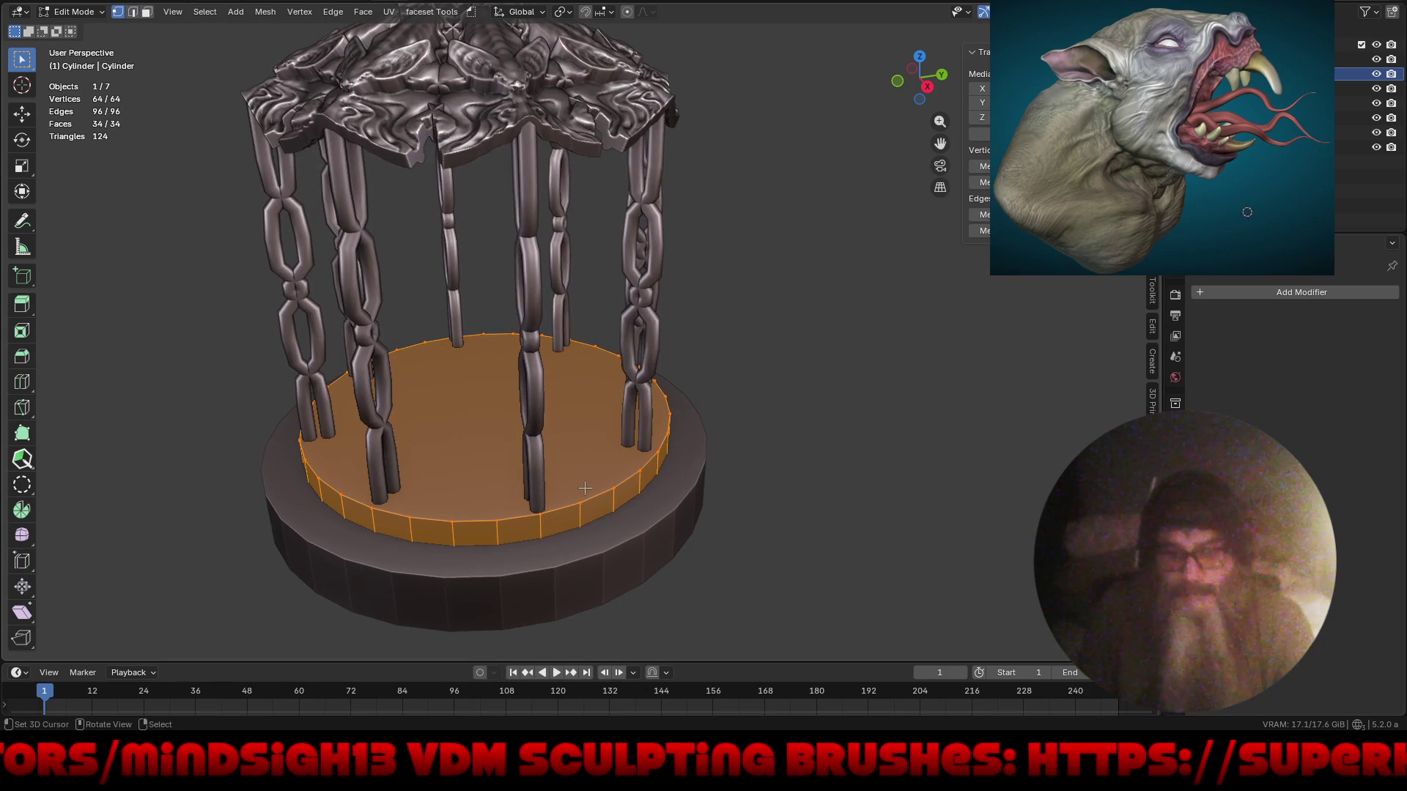
left_click(599, 504, "alt")
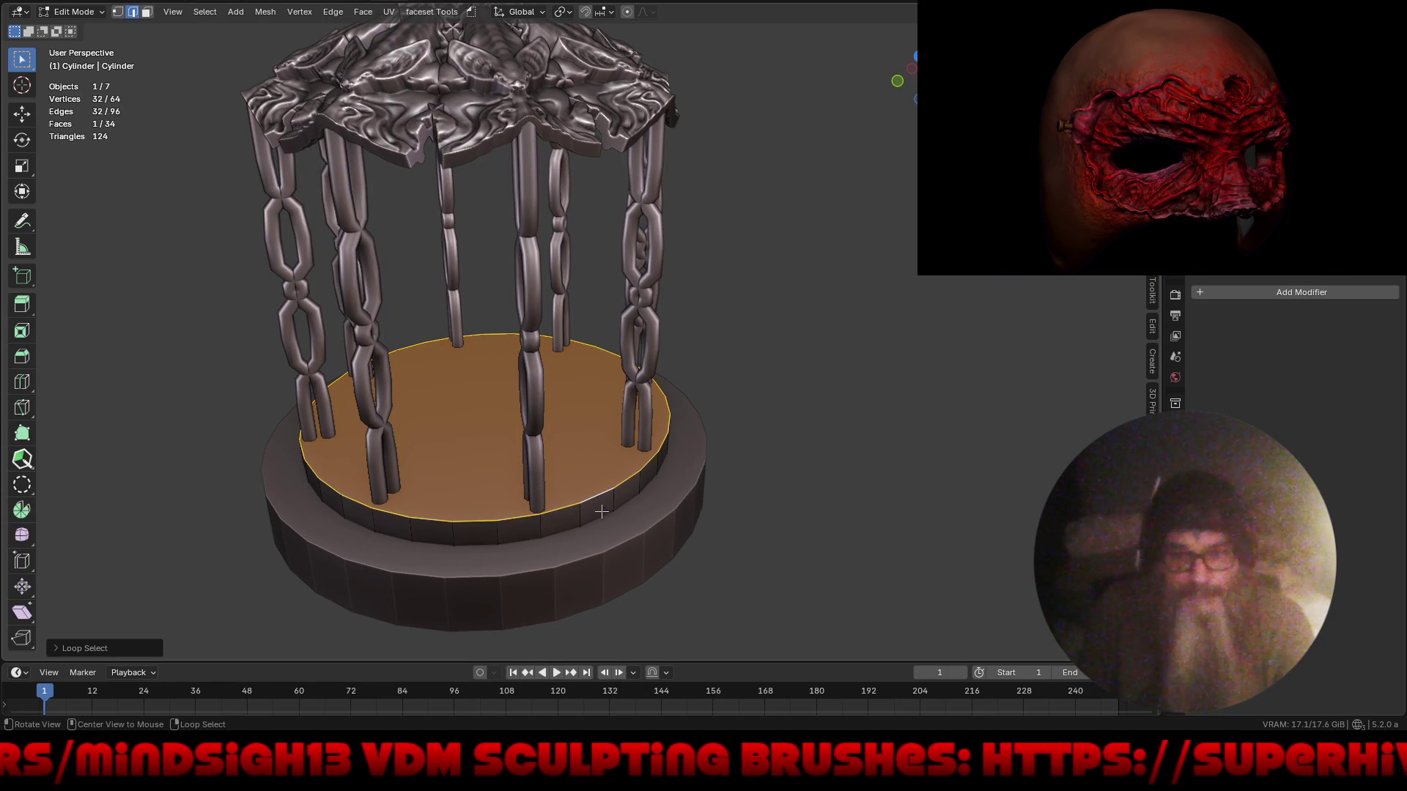
key("ctrl+b")
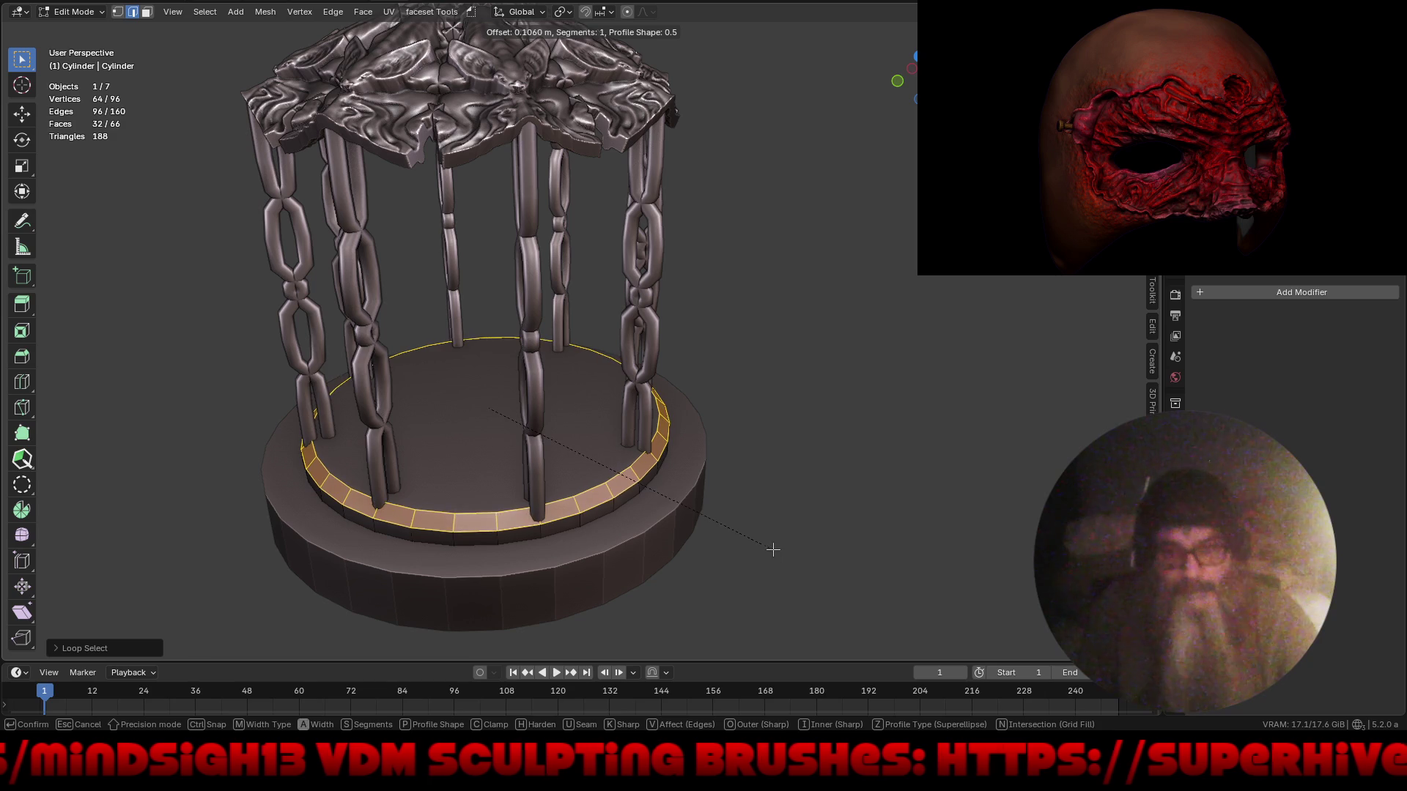
left_click(774, 552)
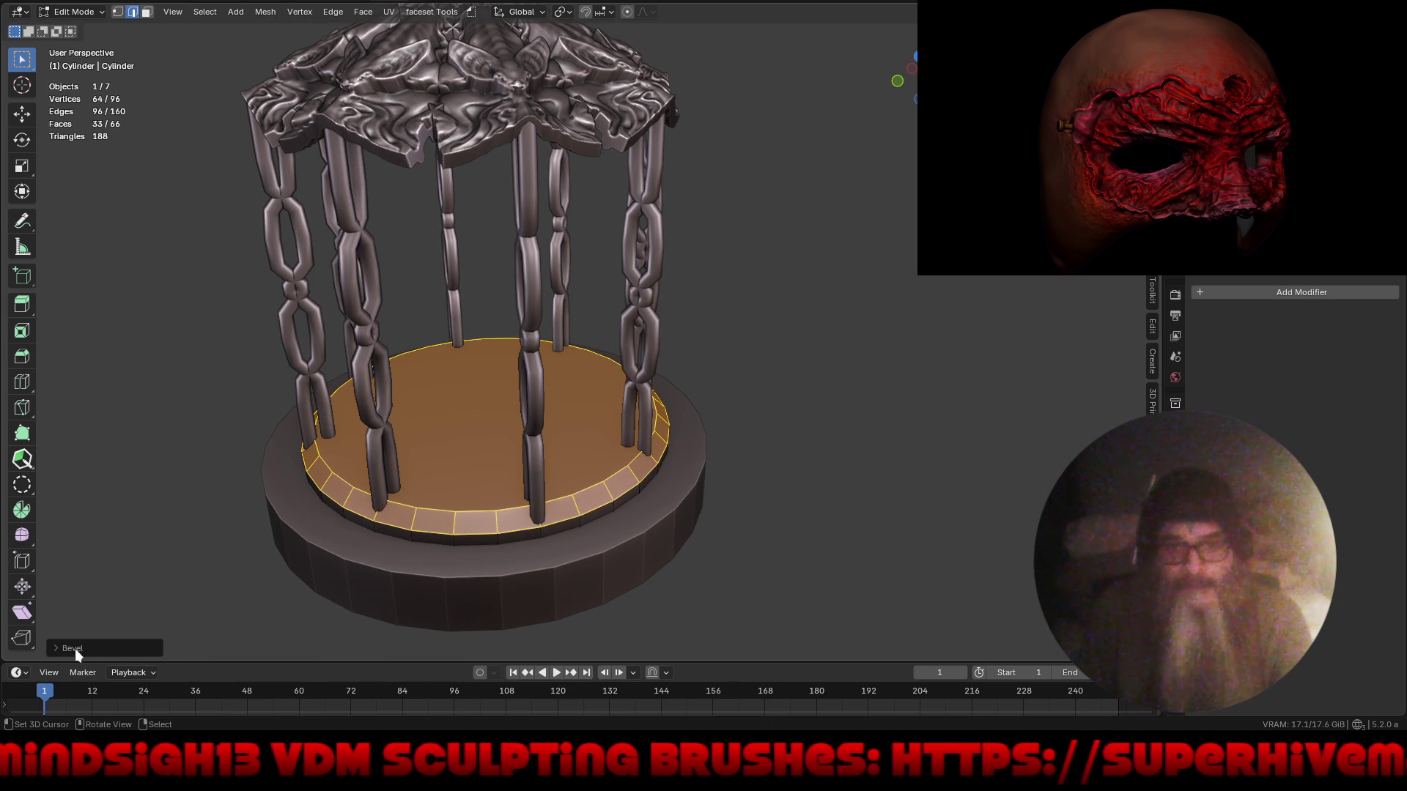
left_click(56, 648)
left_click(240, 437)
left_click(240, 438)
left_click(240, 437)
left_click(240, 437)
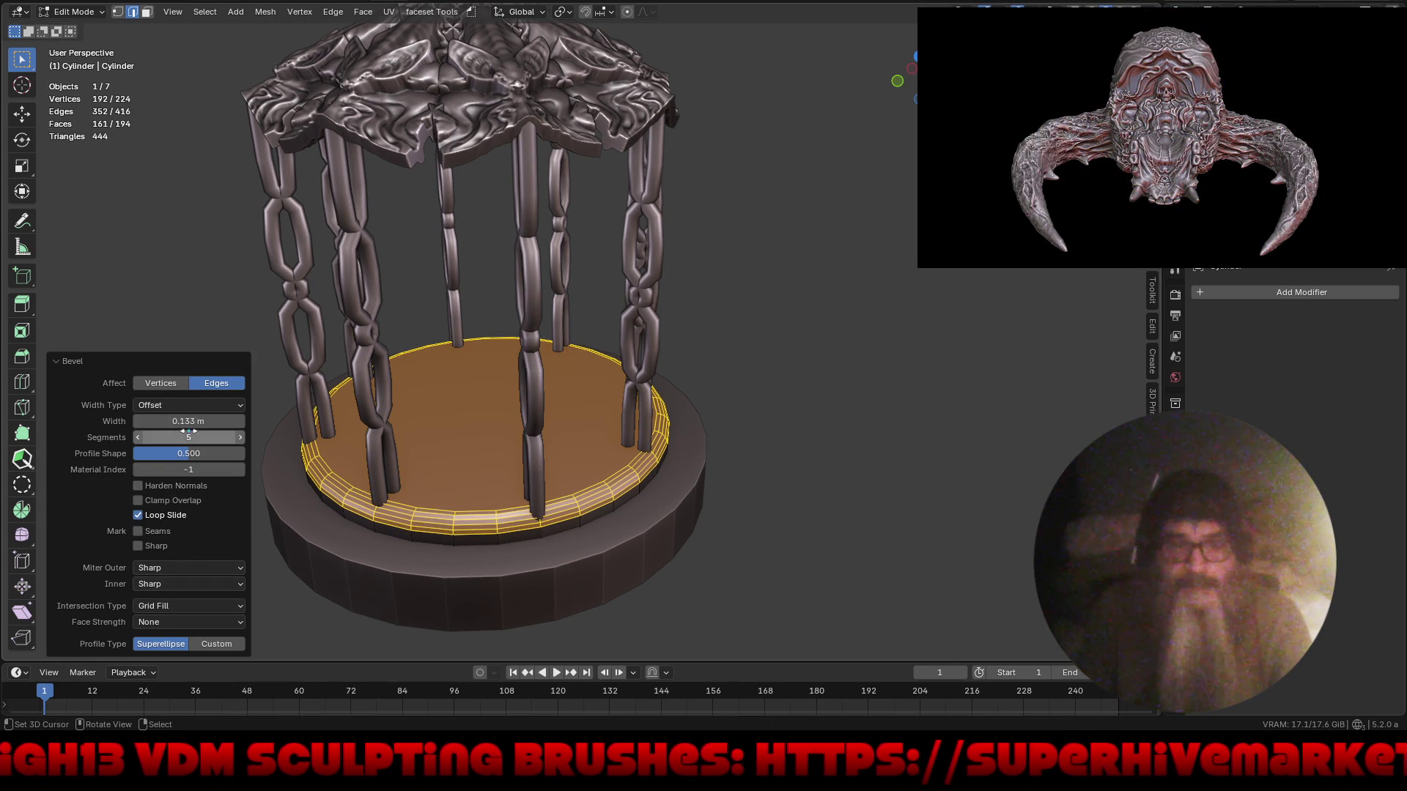
left_click_drag(189, 421, 144, 422)
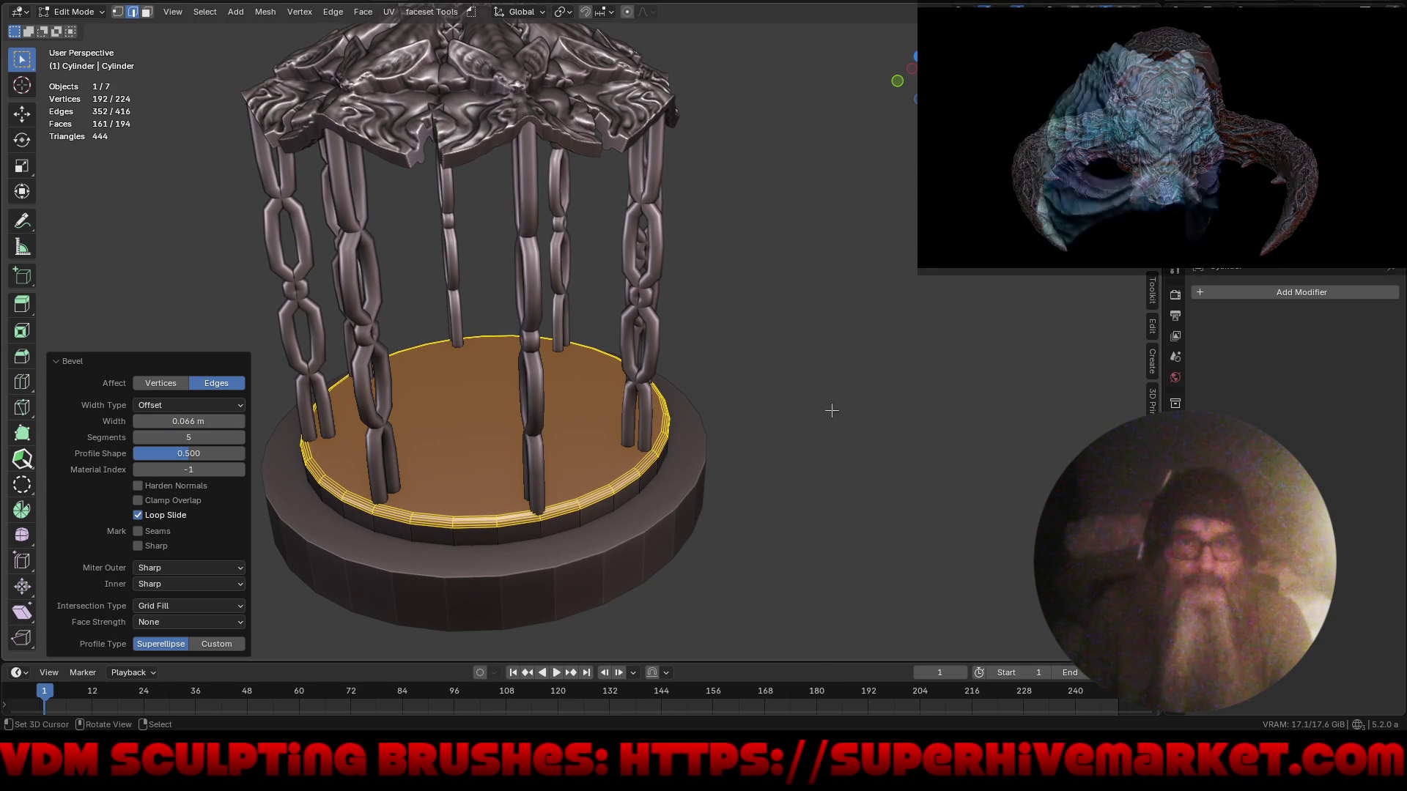
mouse_move(779, 402)
middle_mouse_down()
mouse_move(844, 418)
mouse_move(810, 383)
mouse_move(805, 408)
middle_mouse_up()
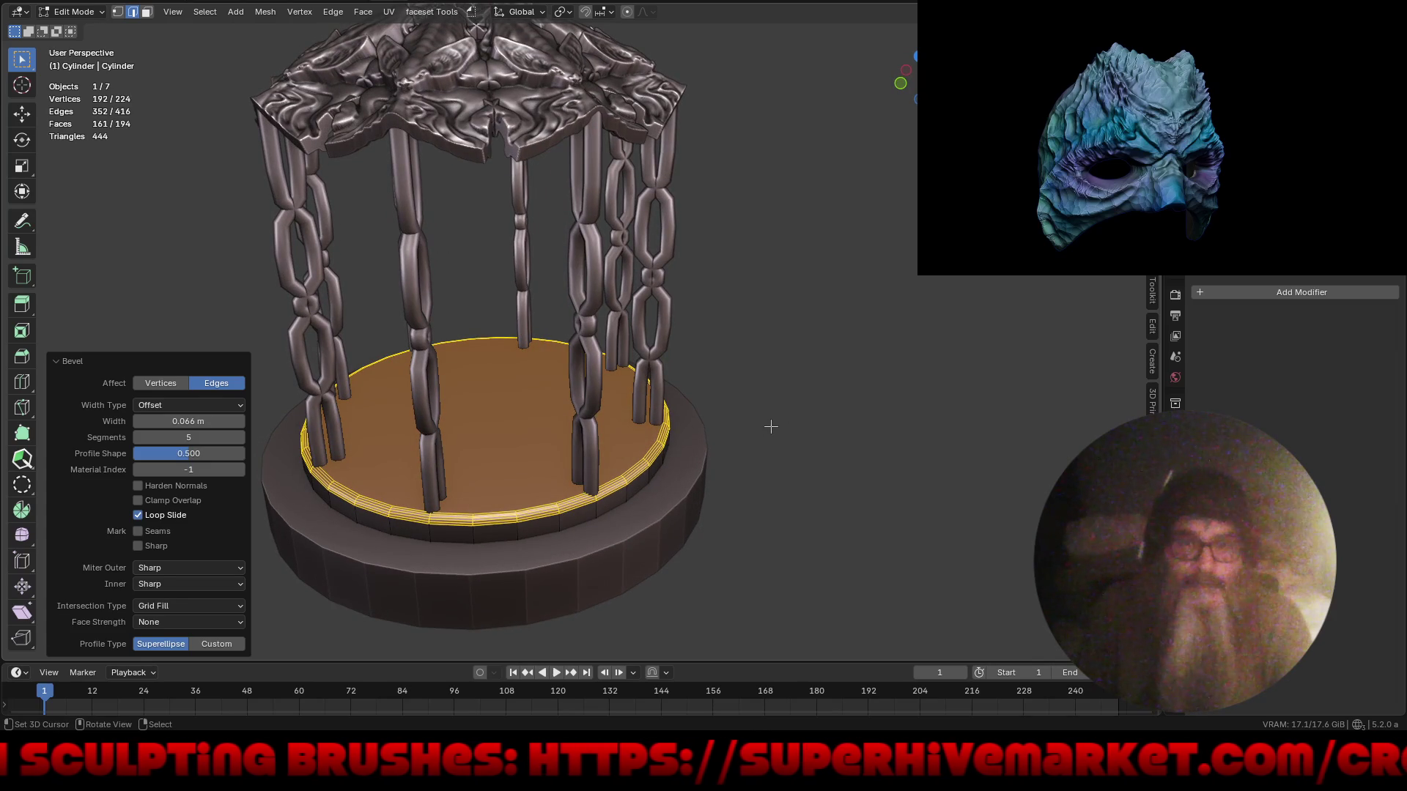
- Scale the whole disc mesh by 1.065 on X and Y, keeping its height
key("a")
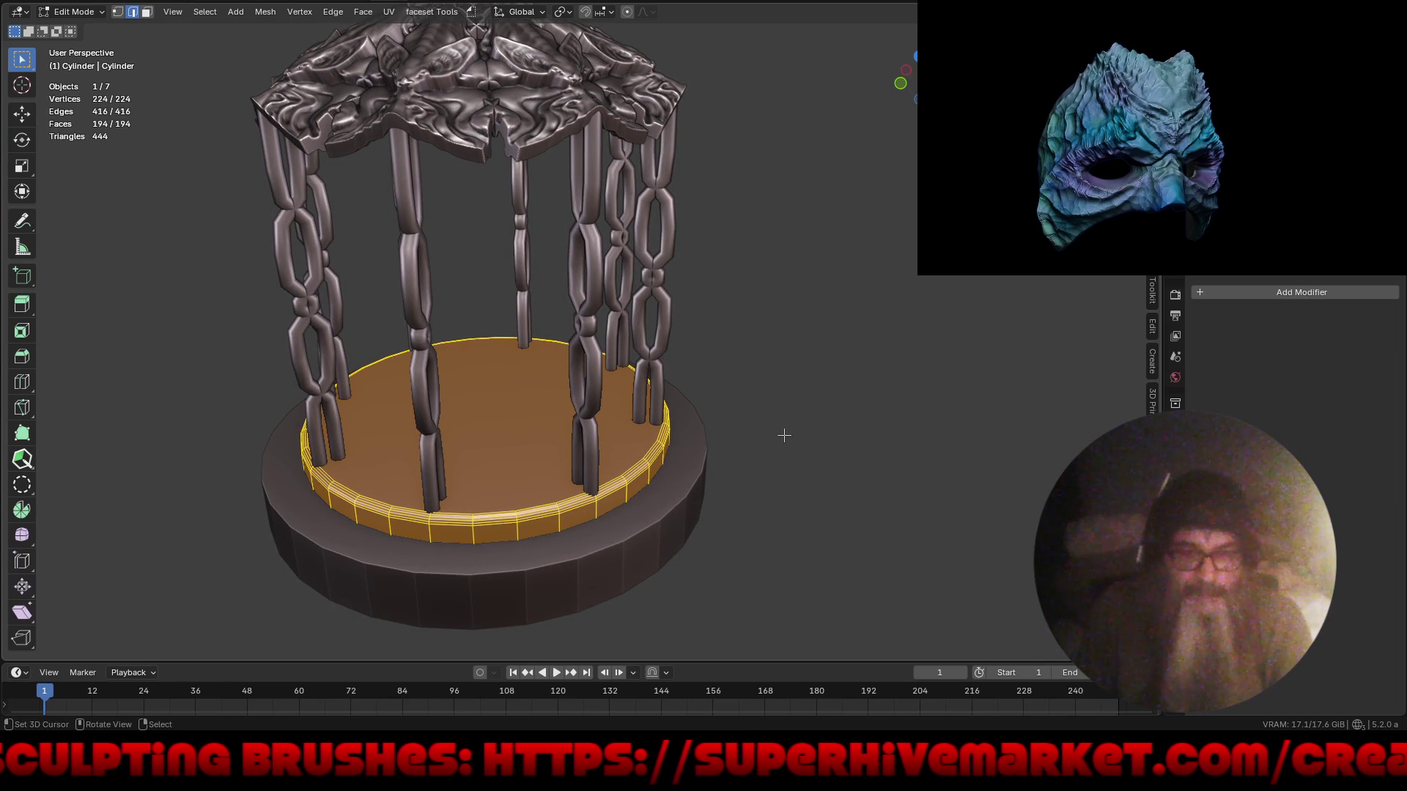
key("s")
key("shift+z")
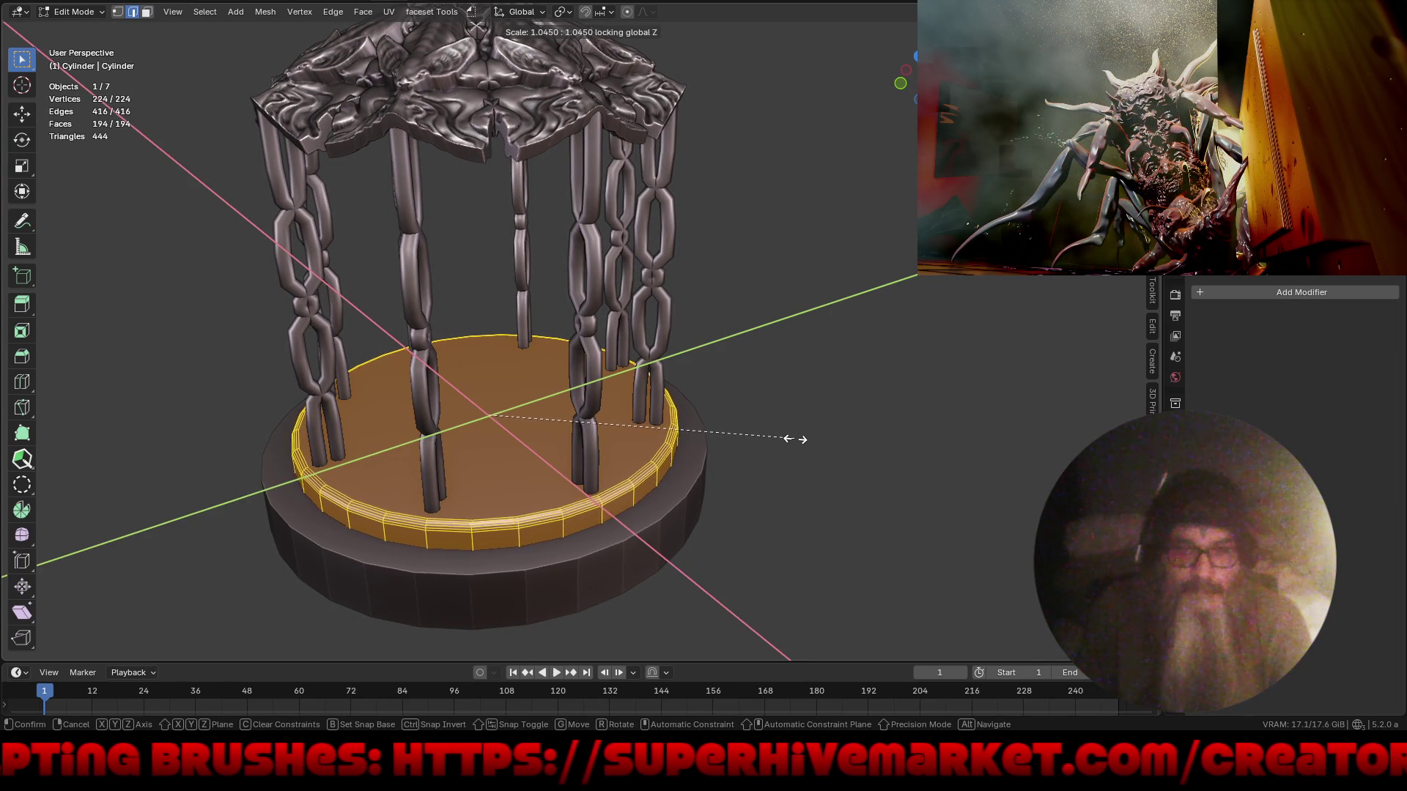
left_click(797, 439)
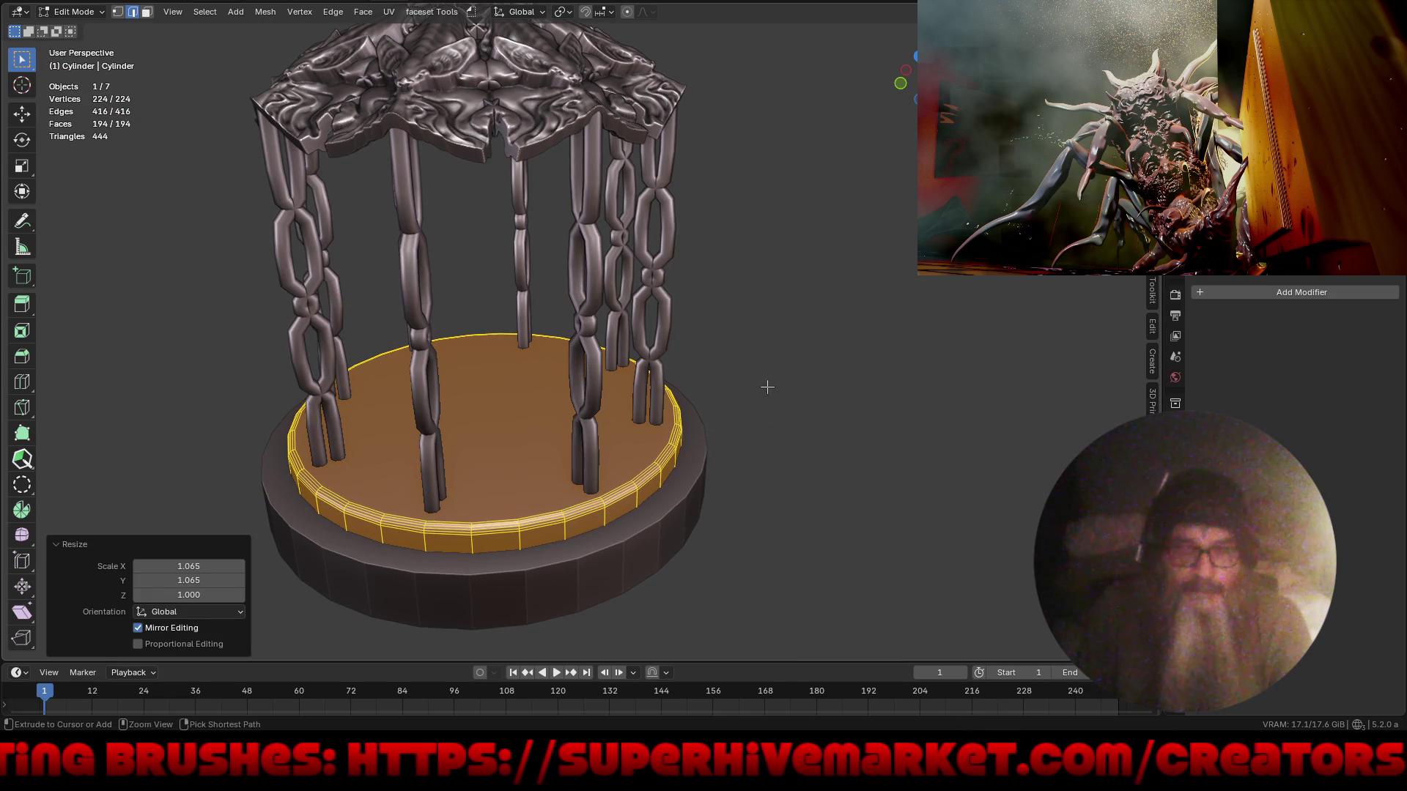
scroll(765, 390, "down", 3)
mouse_move(732, 465)
middle_mouse_down()
mouse_move(870, 436)
mouse_move(828, 436)
mouse_move(795, 466)
mouse_move(704, 453)
middle_mouse_up()
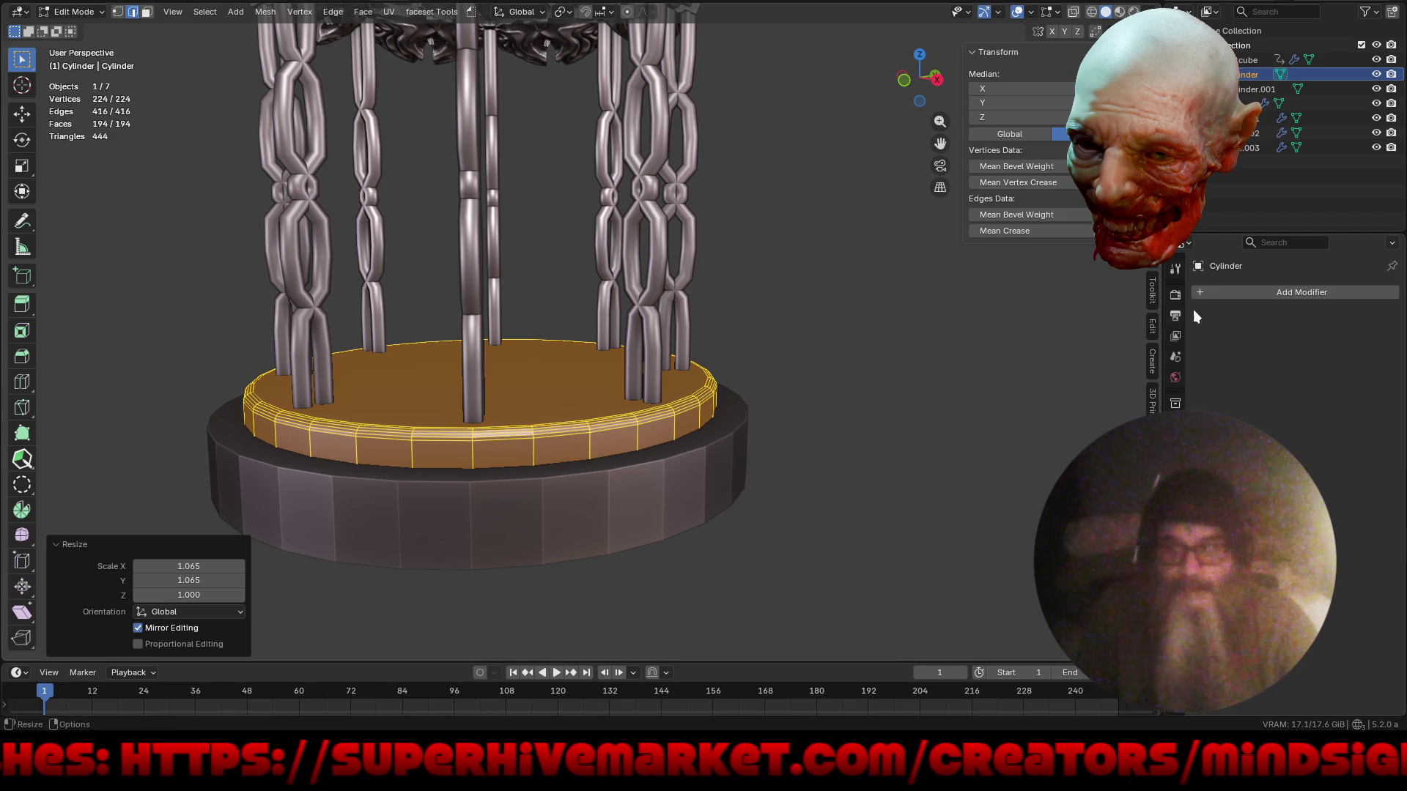
- Add a Subdivision Surface modifier to the upper base disc with viewport and render levels at 4
left_click(1259, 291)
mouse_move(1255, 290)
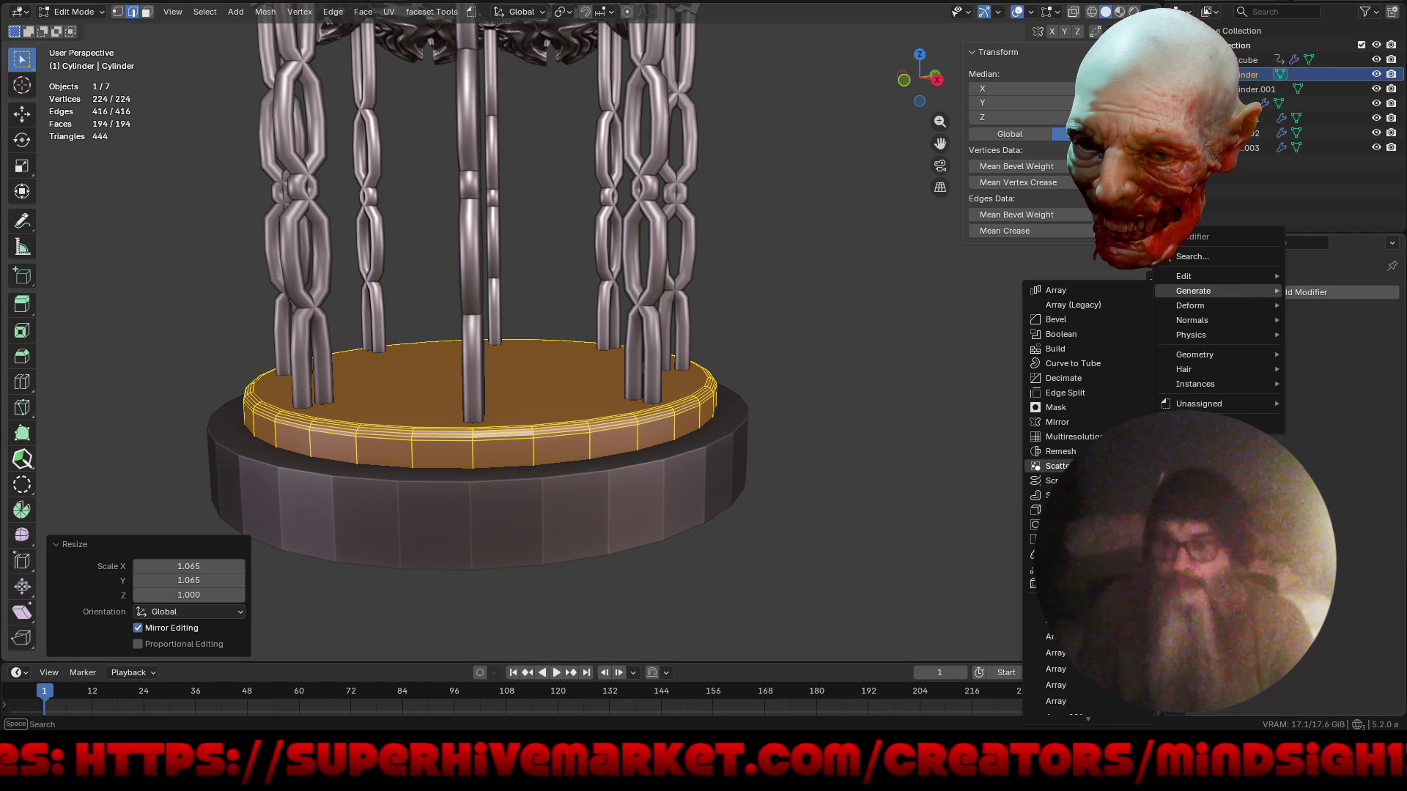
left_click(1055, 524)
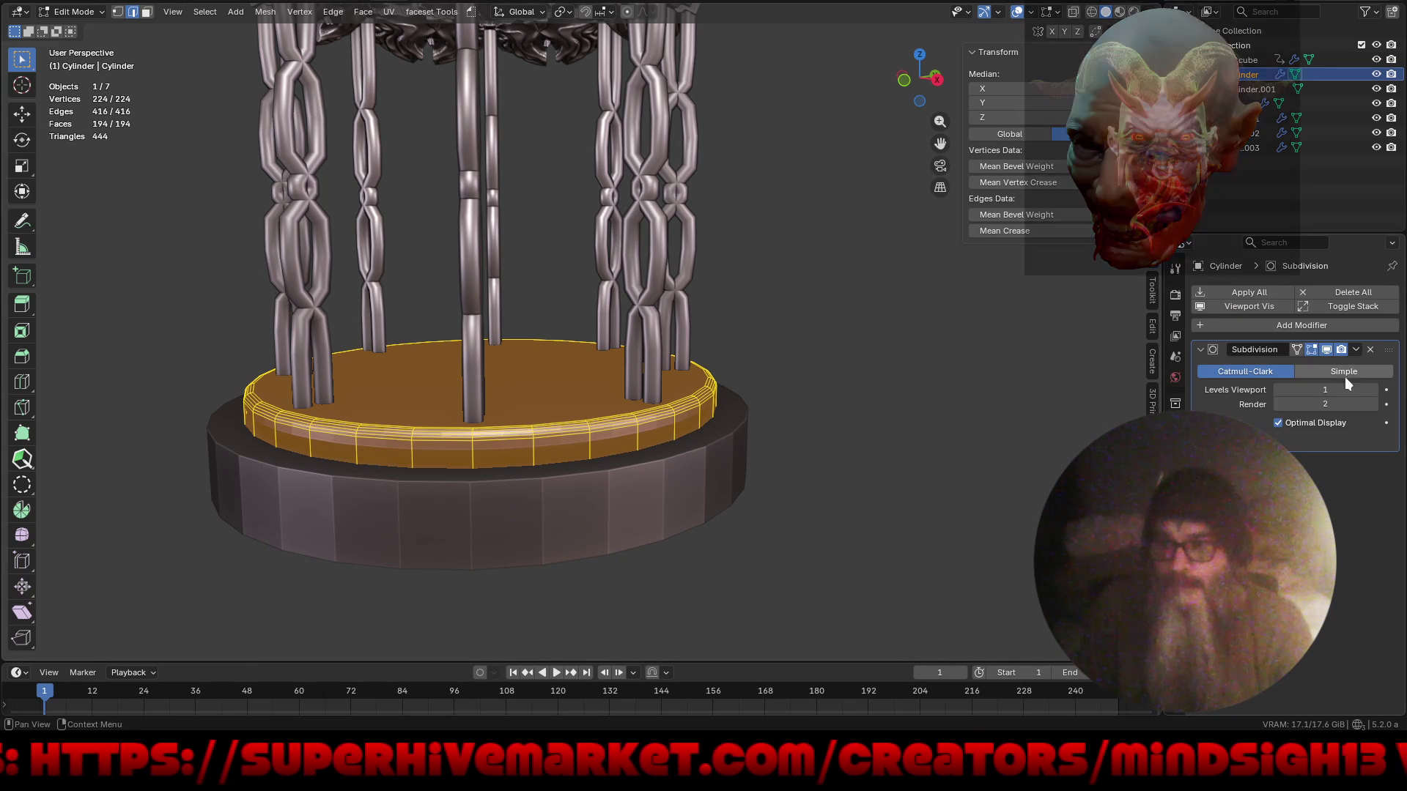
left_click(1373, 389)
left_click(1373, 390)
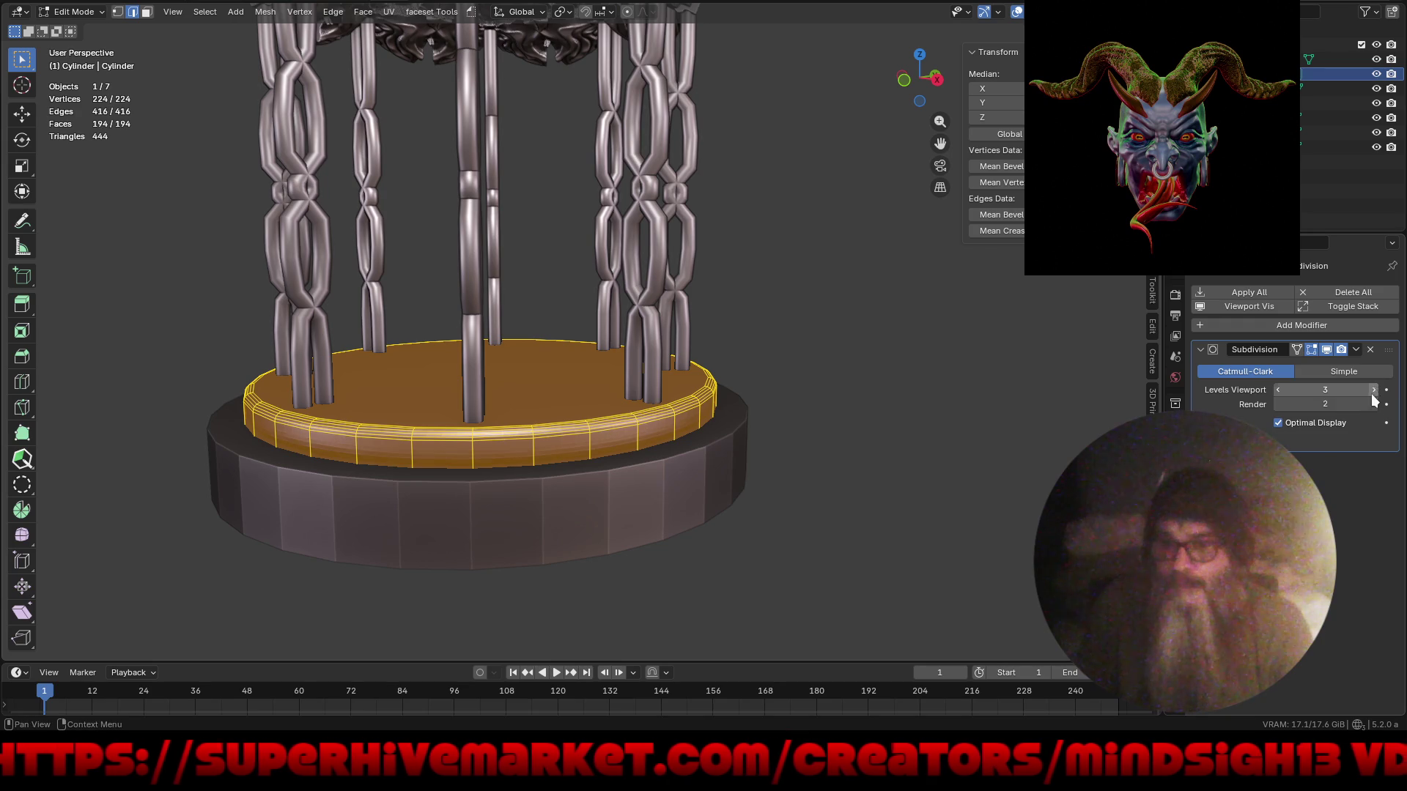
left_click(1373, 389)
left_click(1373, 405)
left_click(1373, 404)
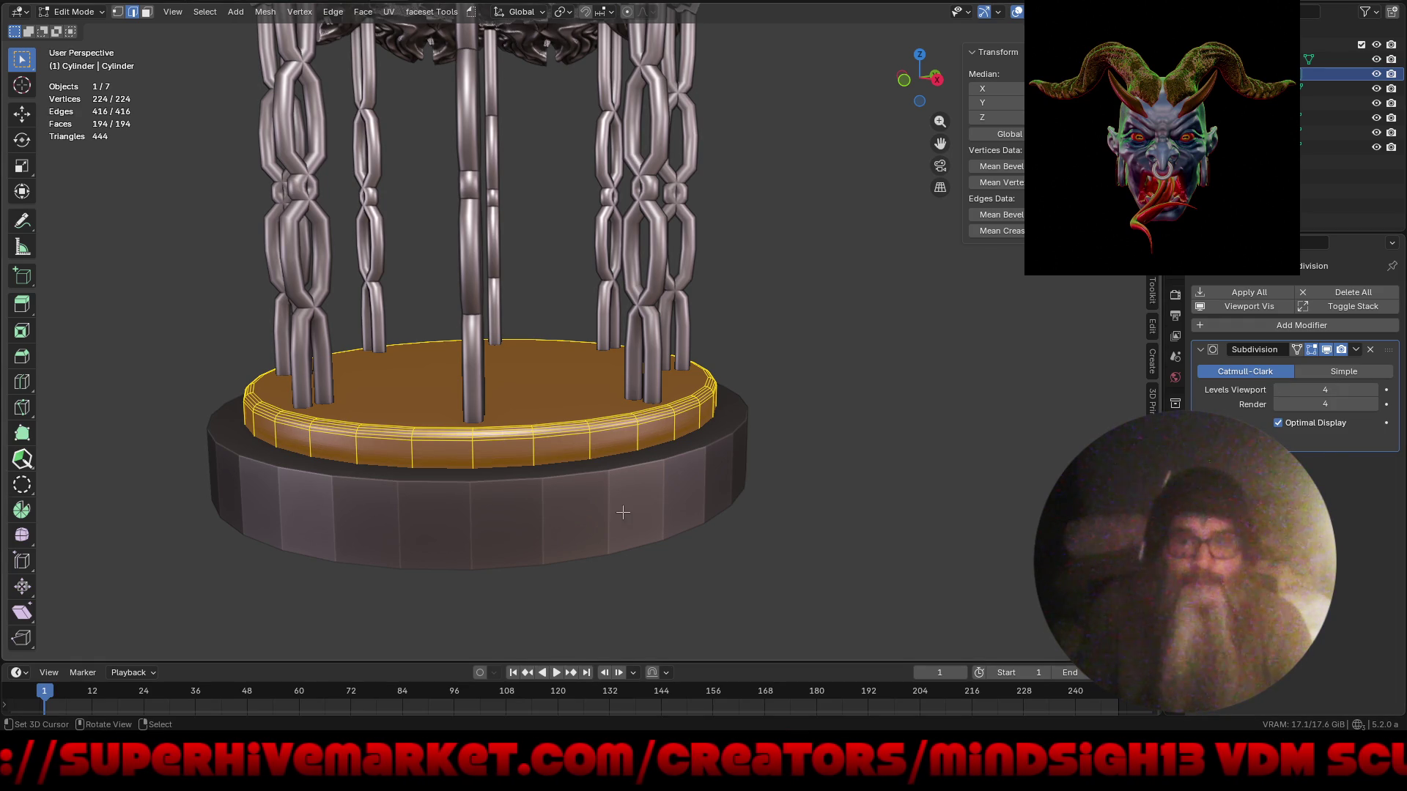
key("alt+q")
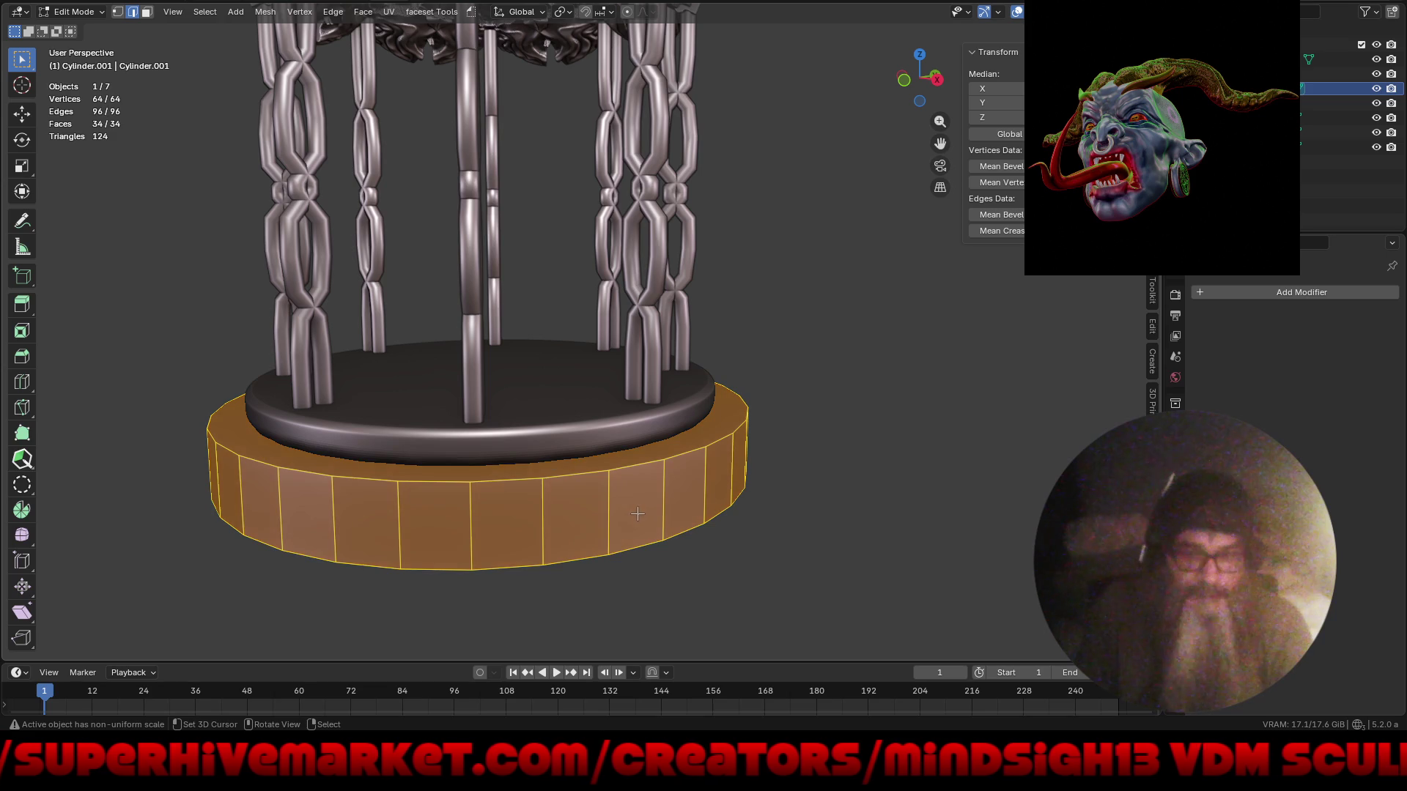
- Start bevelling the lower base's top ring, then cancel the unwanted bevel
left_click(591, 478, "alt")
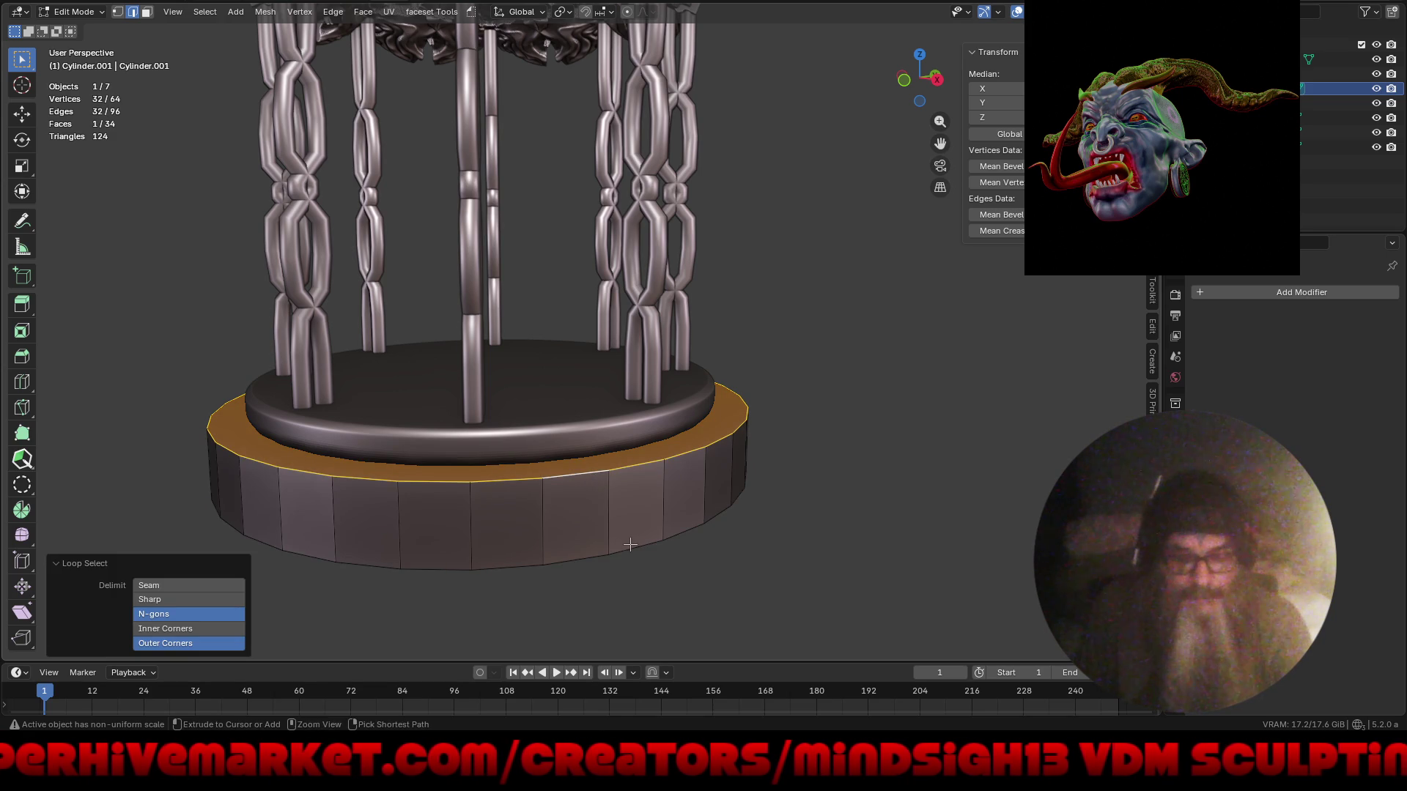
key("ctrl+b")
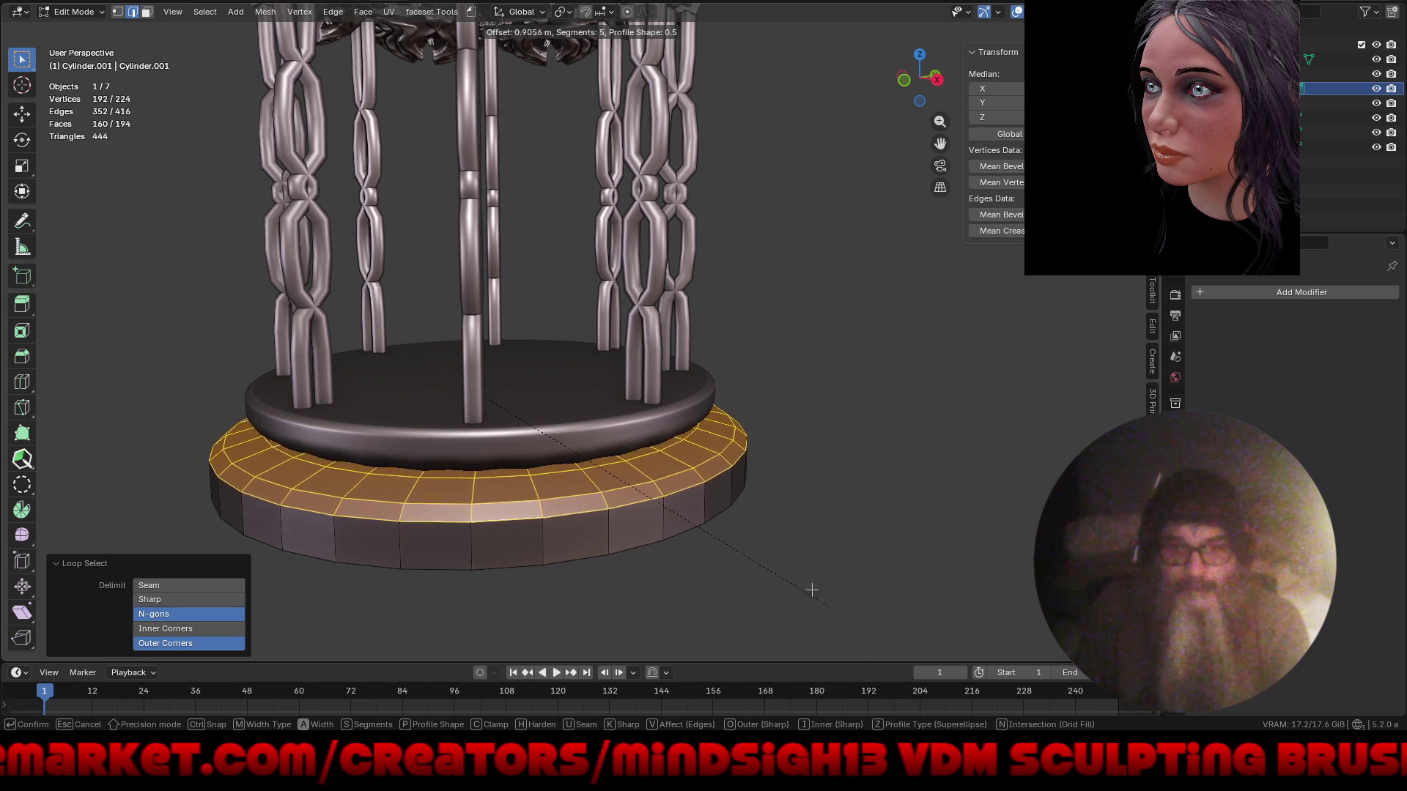
key("Escape")
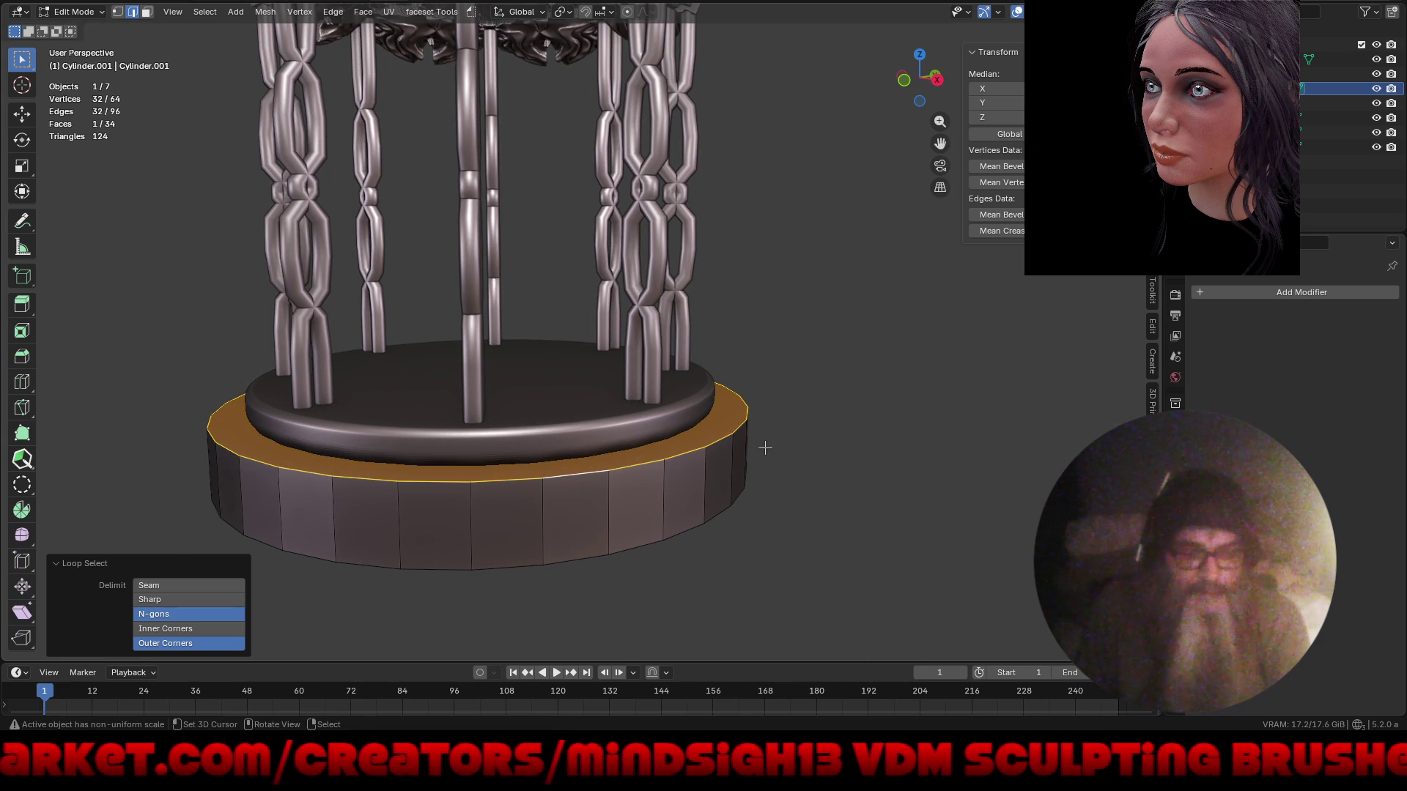
- Apply all transforms to the lower base and move its origin to its geometry
key("a")
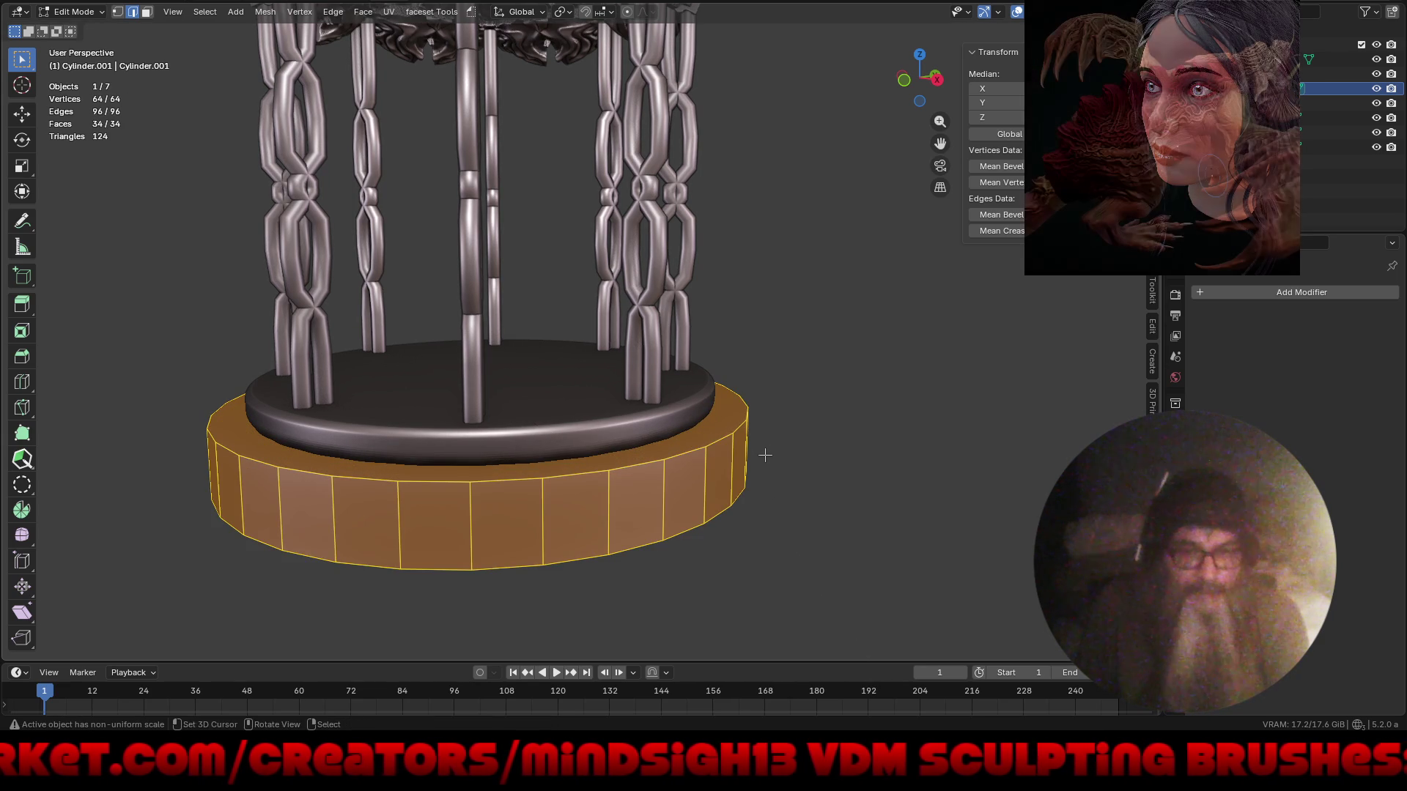
key("ctrl+Tab")
left_click(654, 457)
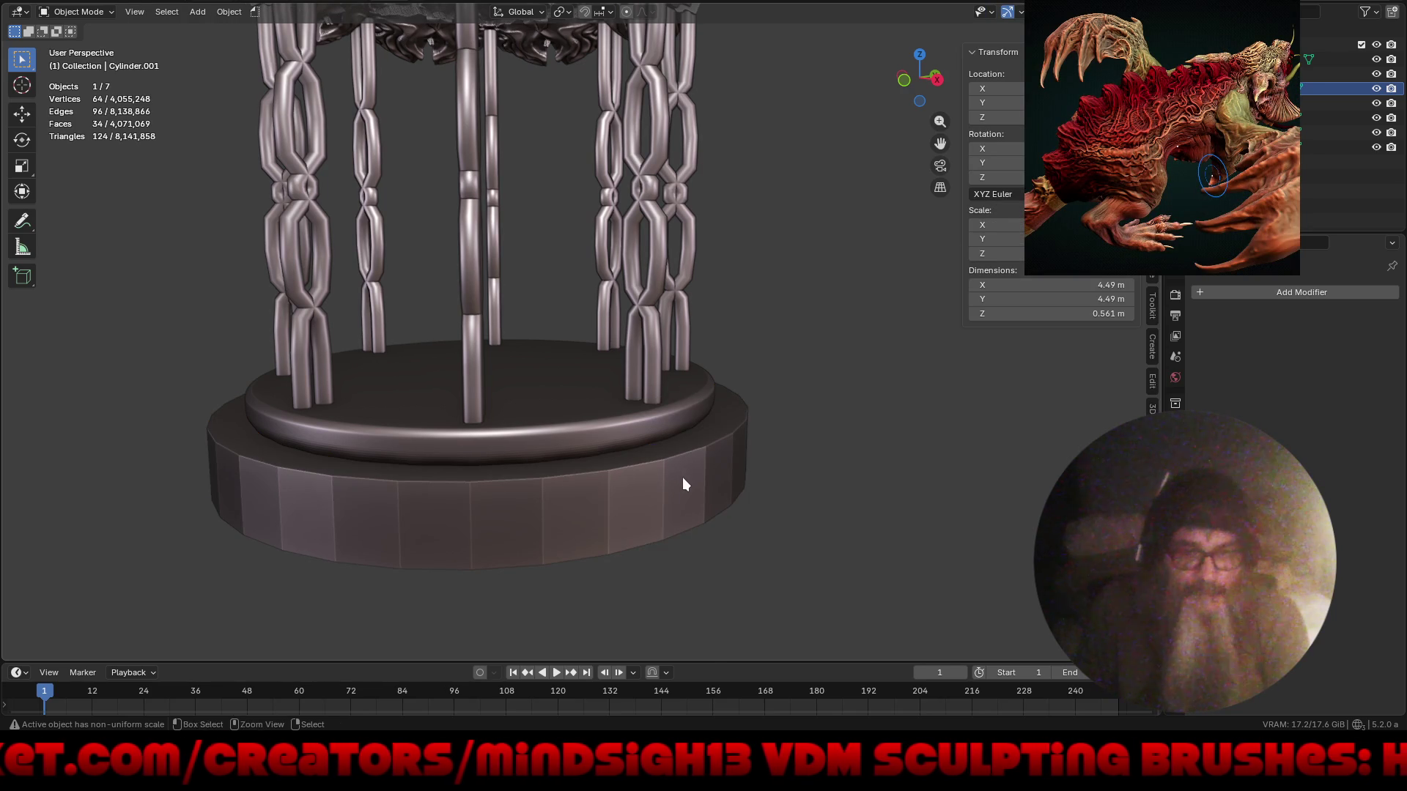
key("ctrl+a")
left_click(688, 478)
right_click(691, 480)
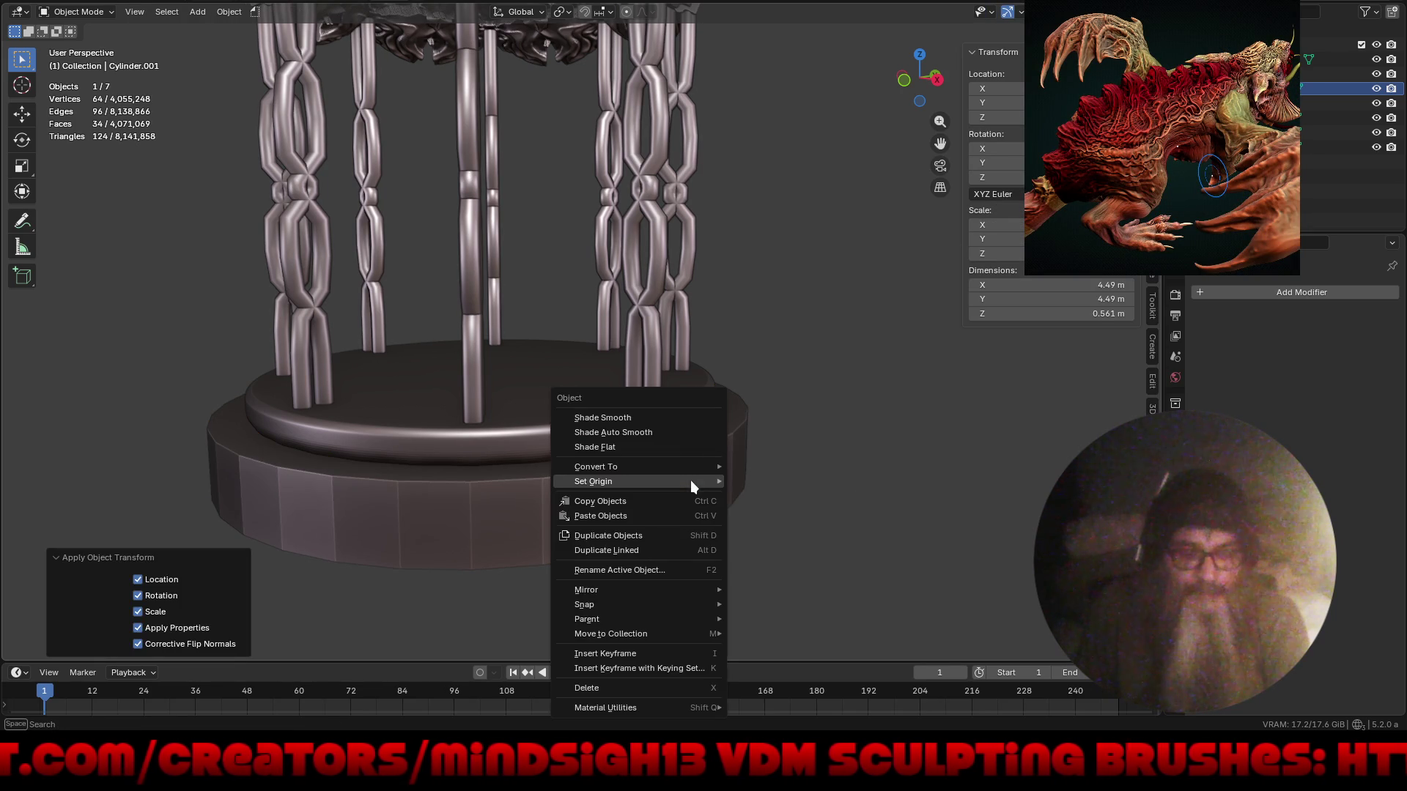
mouse_move(691, 481)
left_click(757, 498)
- Bevel the lower base's top edge loop with 5 segments at 0.303 m width
key("ctrl+Tab")
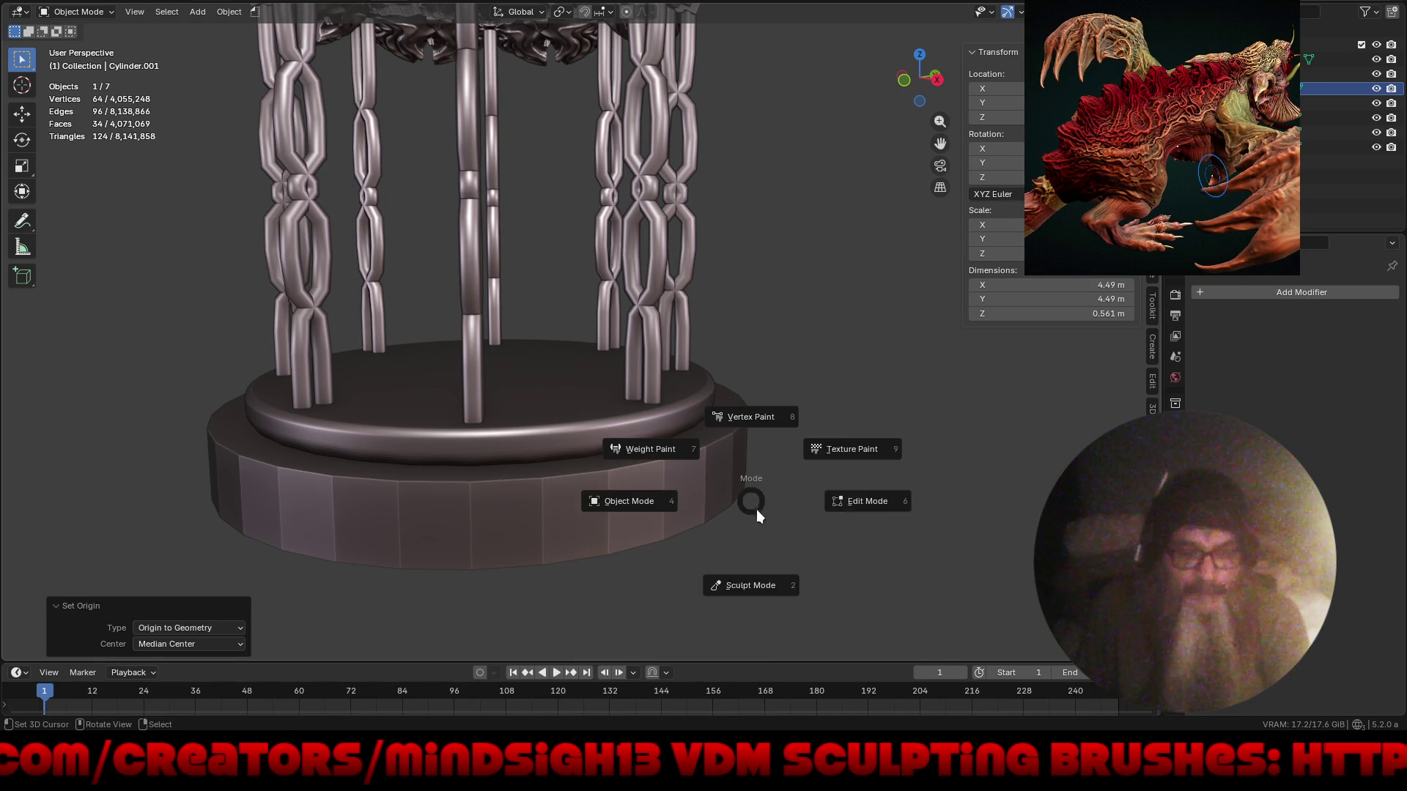
left_click(888, 492)
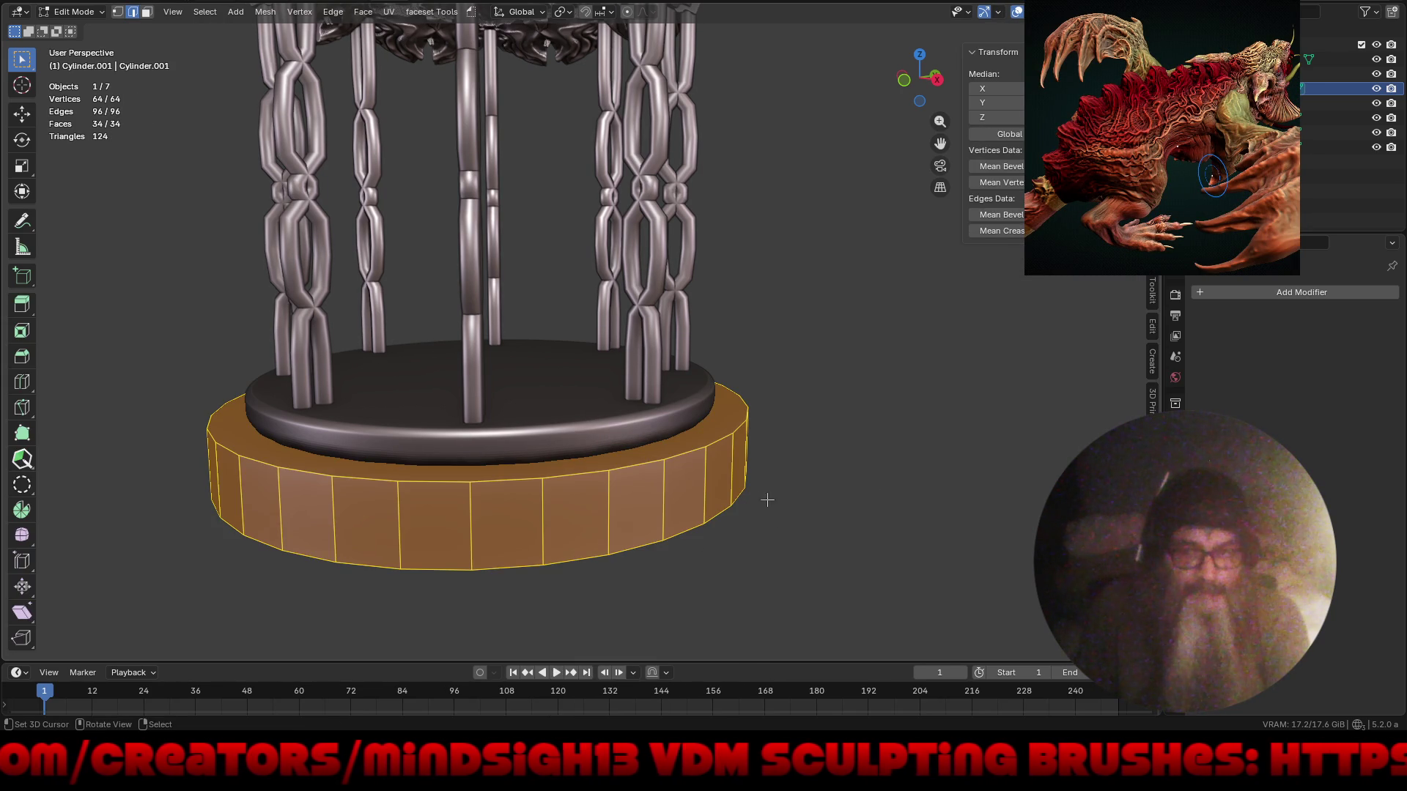
left_click(576, 476, "alt")
key("ctrl+b")
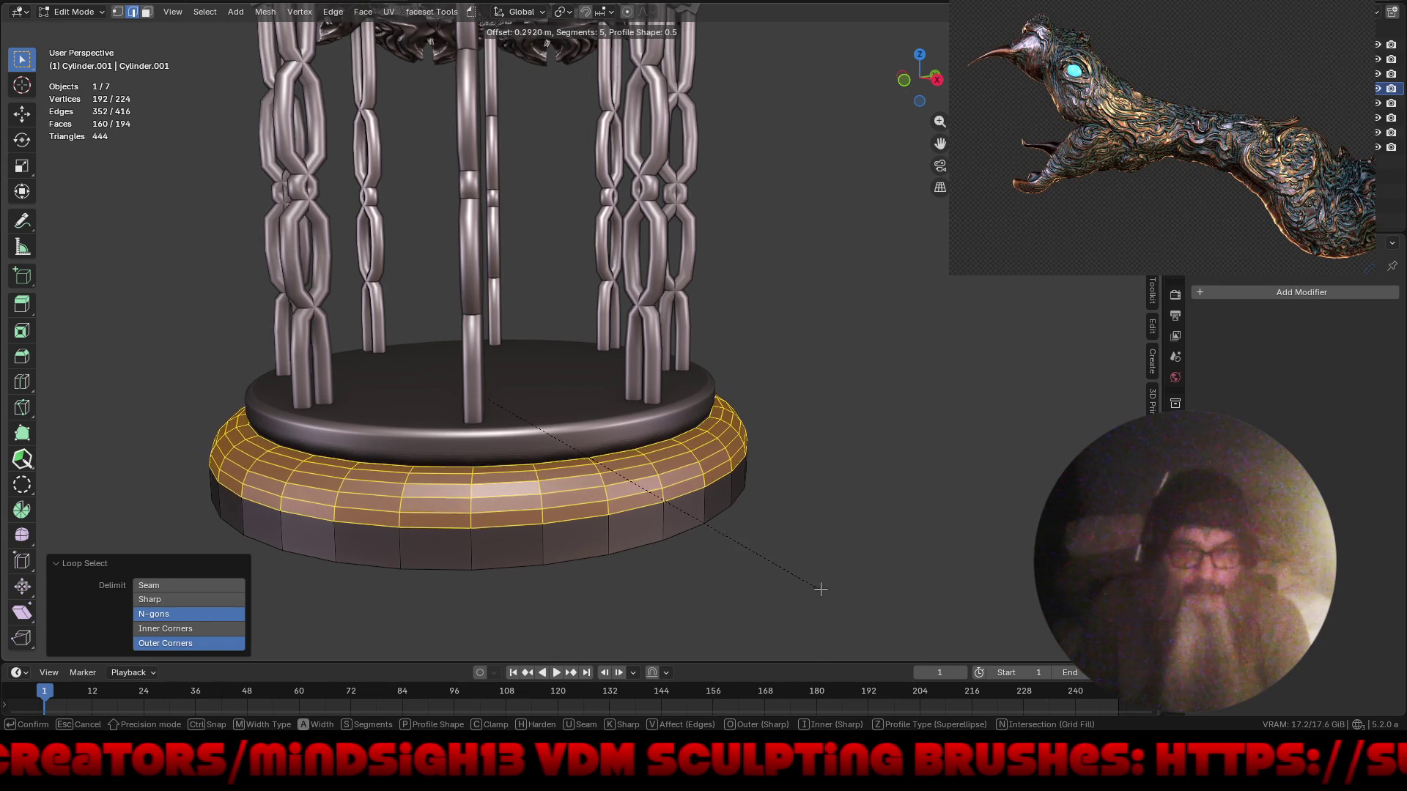
left_click(820, 589)
mouse_move(745, 565)
middle_mouse_down()
mouse_move(644, 565)
mouse_move(770, 570)
middle_mouse_up()
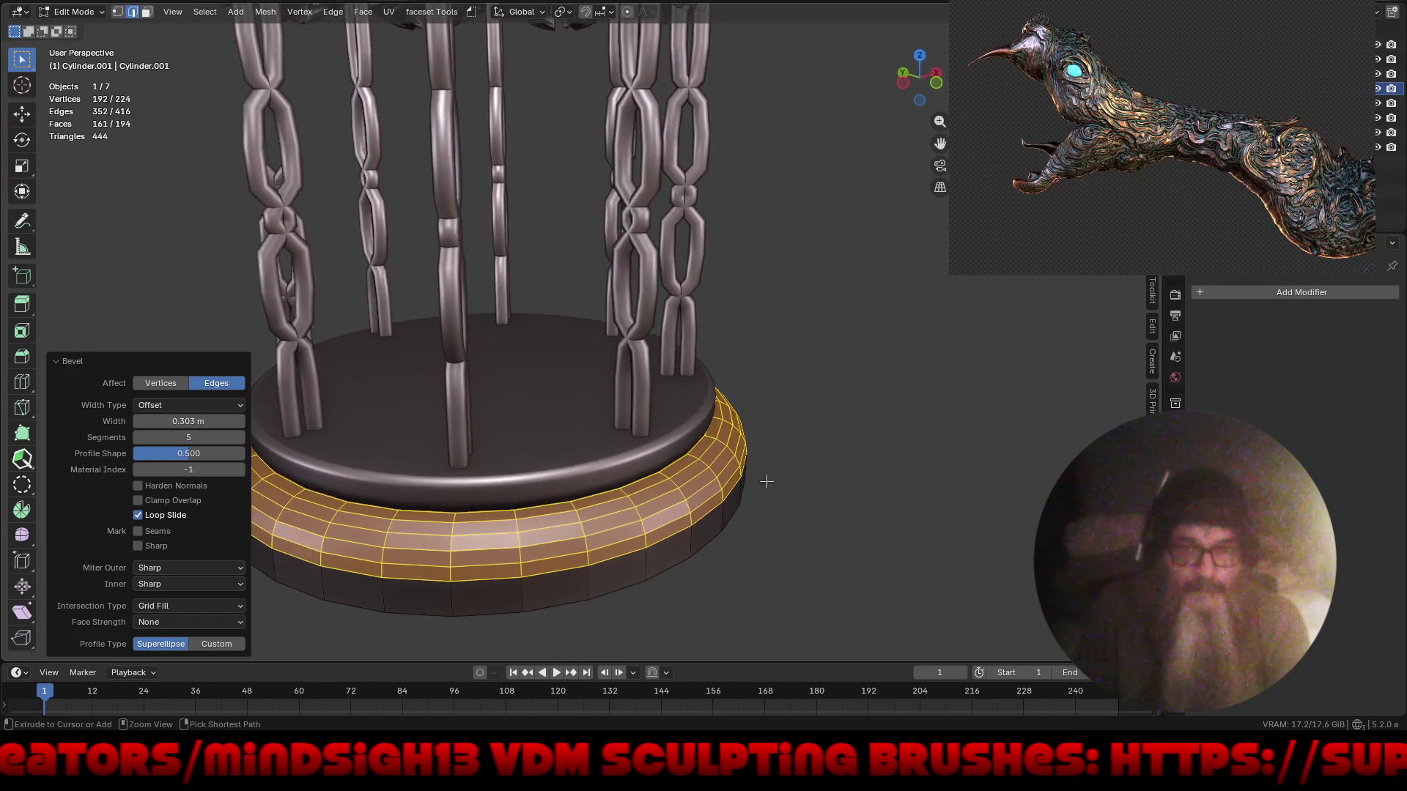
- Give the lower base a Subdivision Surface at viewport level 3, then select the Batcube canopy
scroll(768, 477, "down", 5)
middle_click_drag(767, 478, 758, 527)
key("ctrl+Tab")
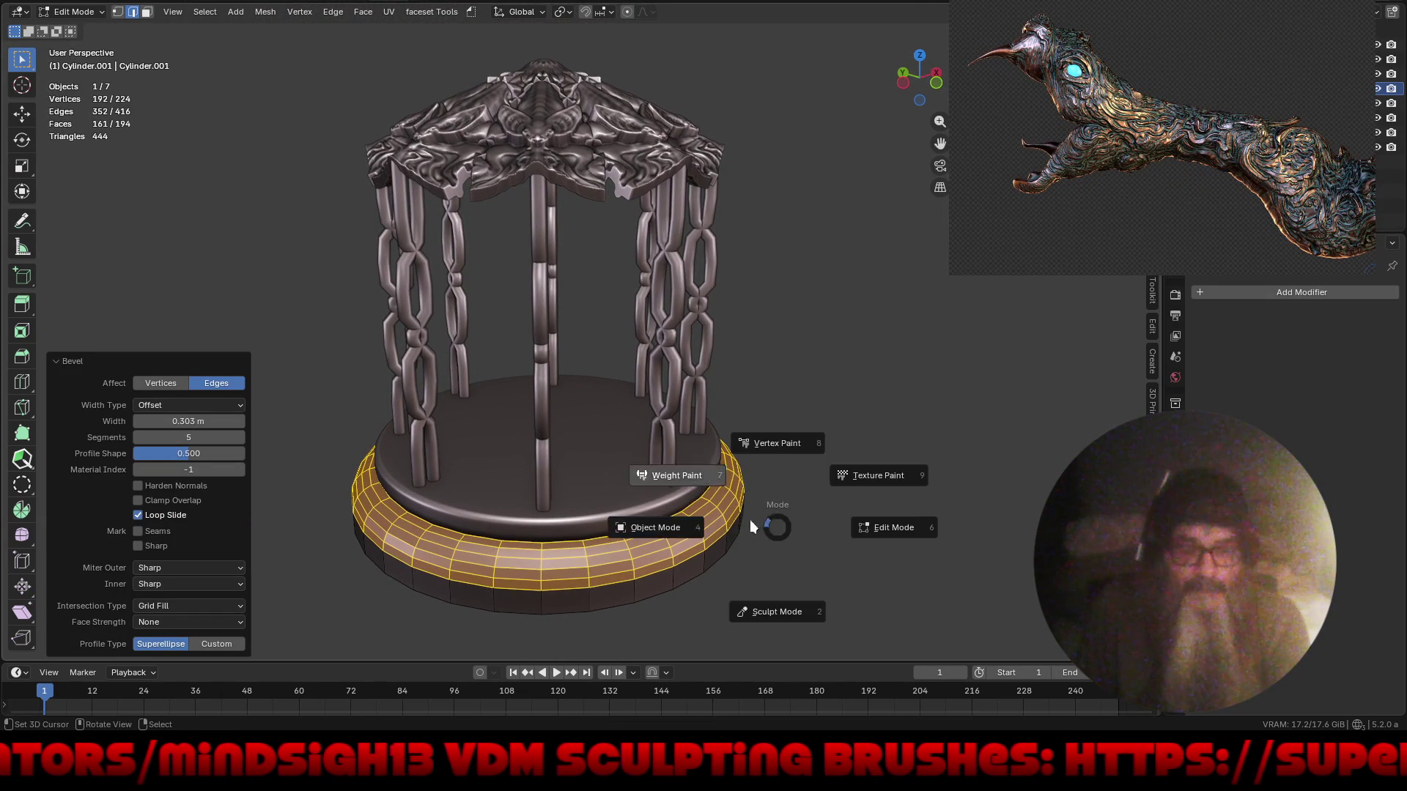
left_click(671, 526)
left_click(1263, 289)
mouse_move(1214, 291)
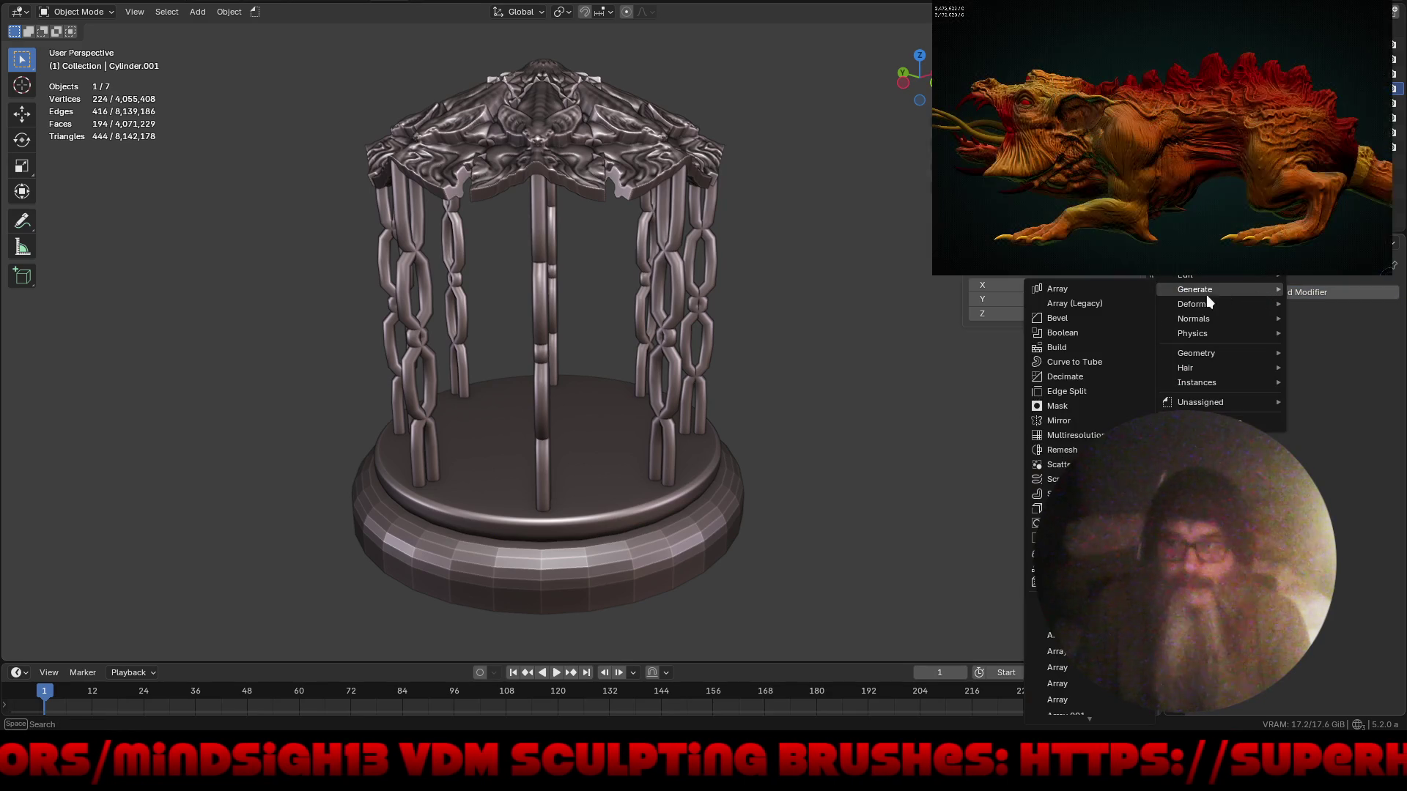
left_click(1070, 523)
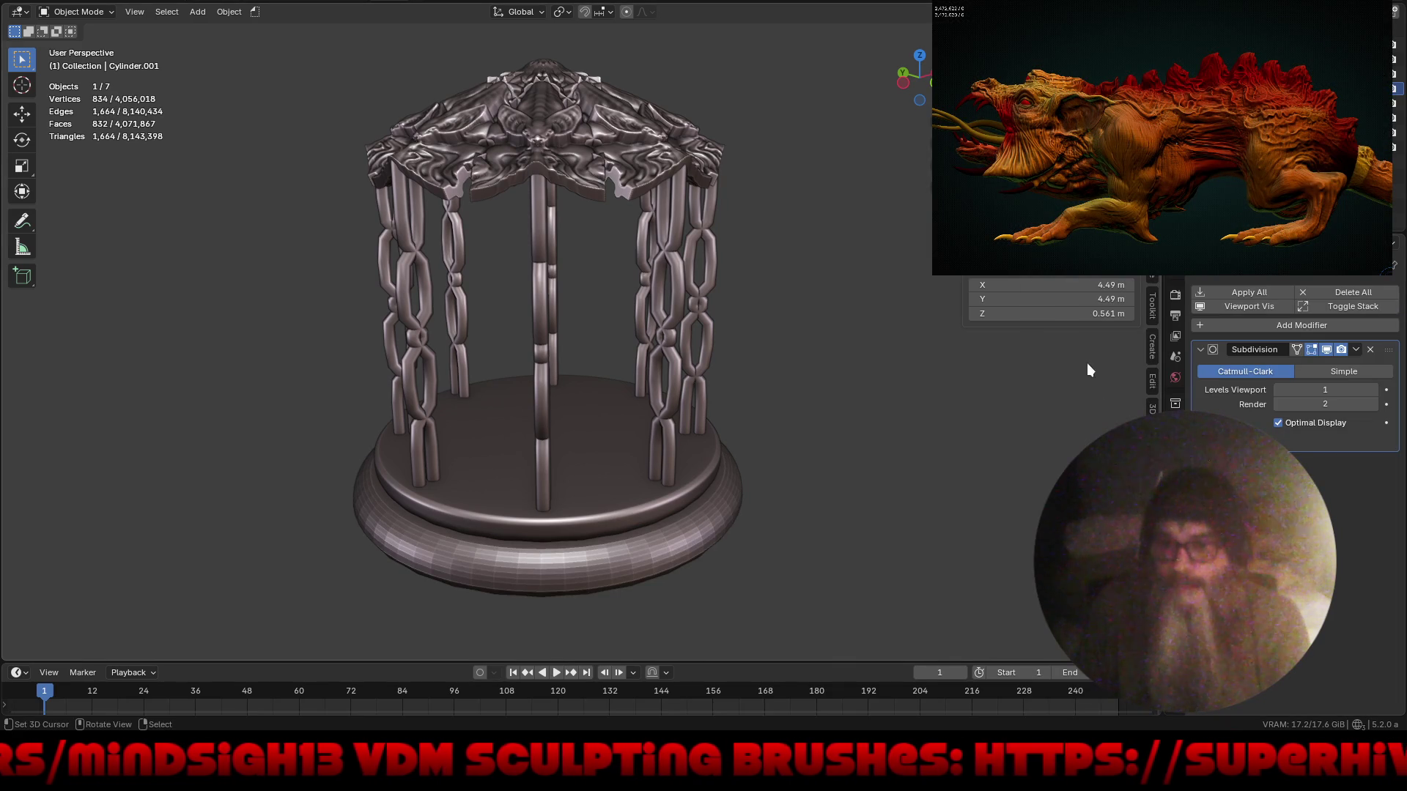
left_click(1373, 391)
left_click(1374, 392)
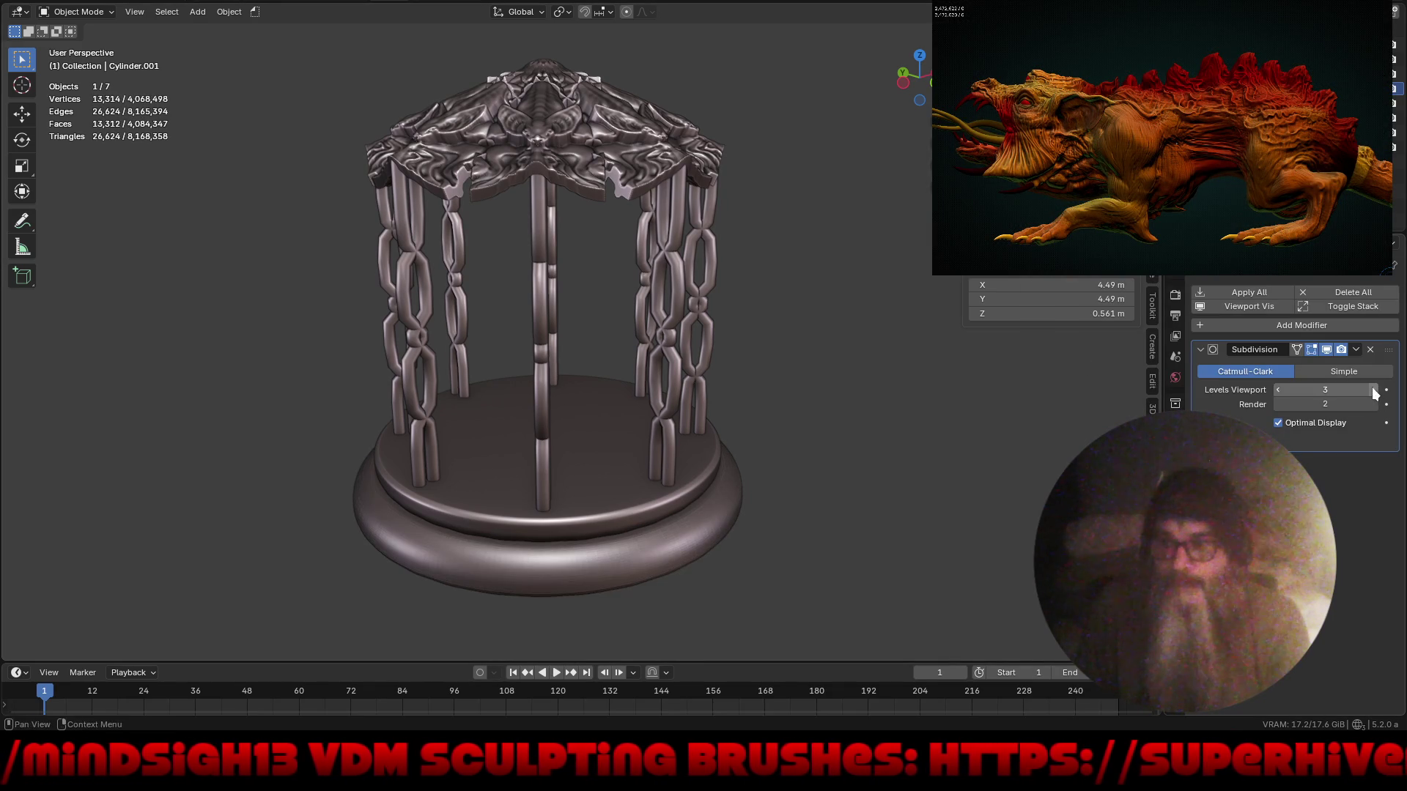
mouse_move(851, 503)
middle_mouse_down()
mouse_move(980, 487)
mouse_move(886, 495)
mouse_move(800, 476)
mouse_move(860, 542)
mouse_move(777, 552)
mouse_move(797, 500)
mouse_move(683, 484)
mouse_move(639, 521)
mouse_move(774, 517)
mouse_move(968, 479)
mouse_move(780, 529)
mouse_move(826, 507)
mouse_move(831, 529)
mouse_move(765, 528)
middle_mouse_up()
left_click(474, 292)
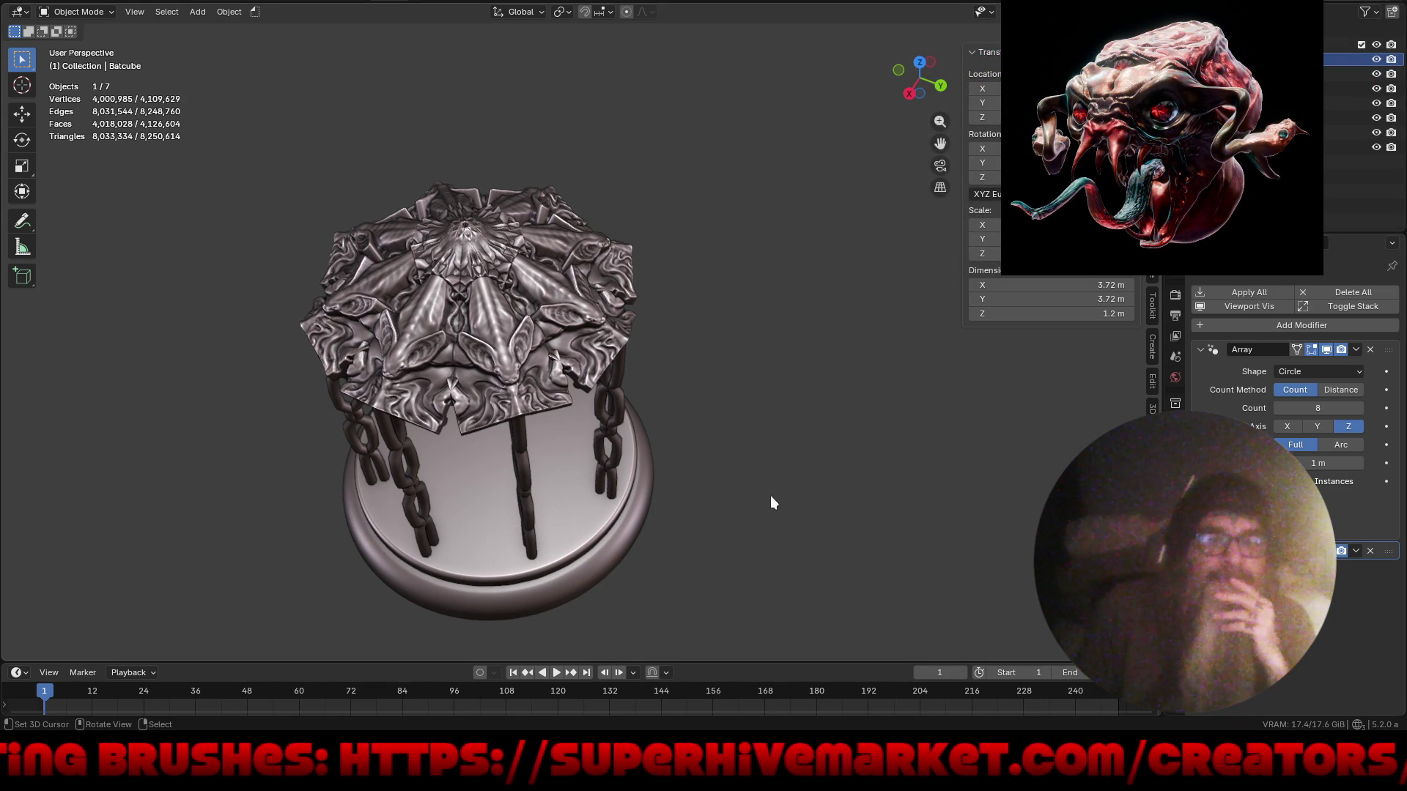
mouse_move(764, 477)
middle_mouse_down()
mouse_move(734, 492)
mouse_move(755, 386)
mouse_move(946, 349)
mouse_move(883, 343)
middle_mouse_up()
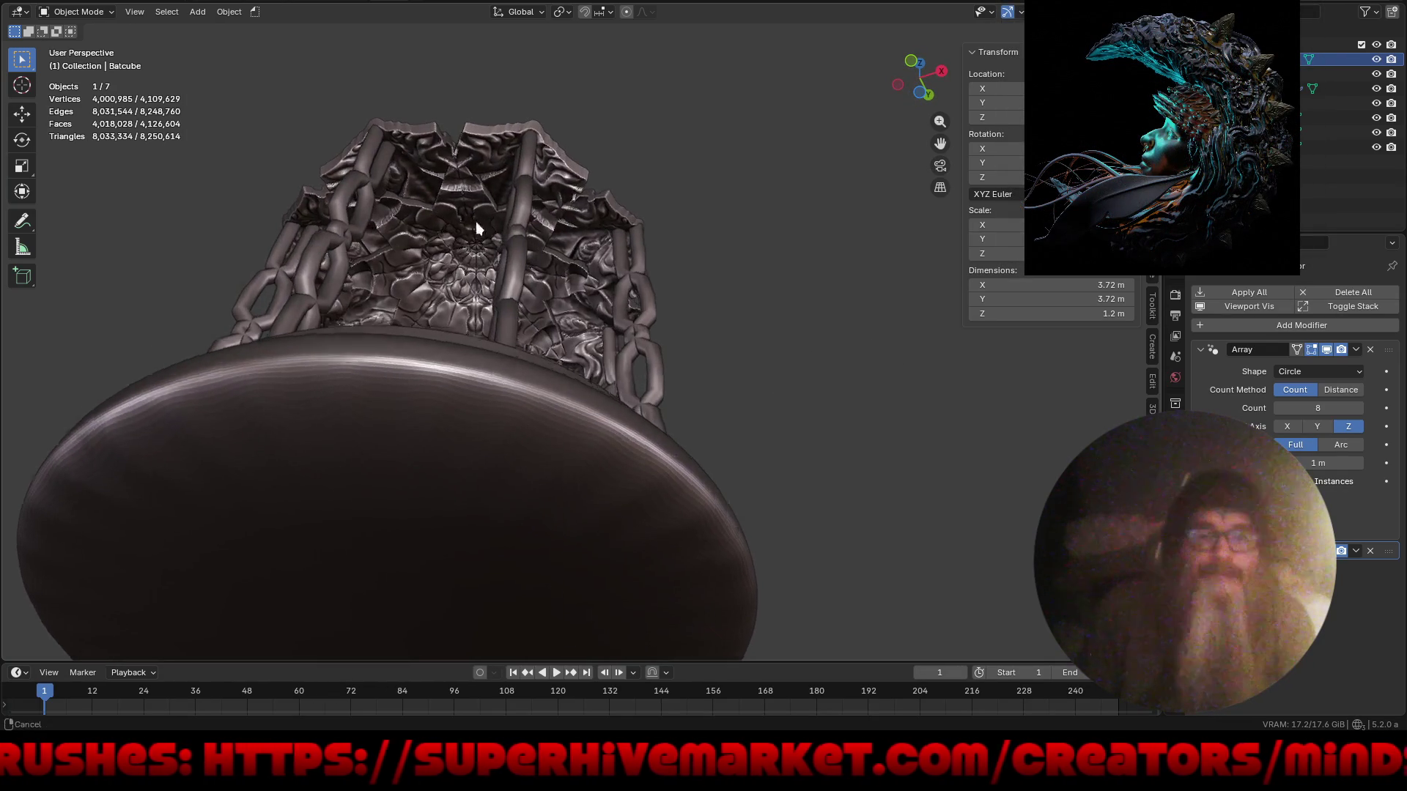
scroll(470, 235, "up", 8)
mouse_move(512, 244)
middle_mouse_down()
mouse_move(587, 353)
mouse_move(641, 332)
mouse_move(758, 325)
middle_mouse_up()
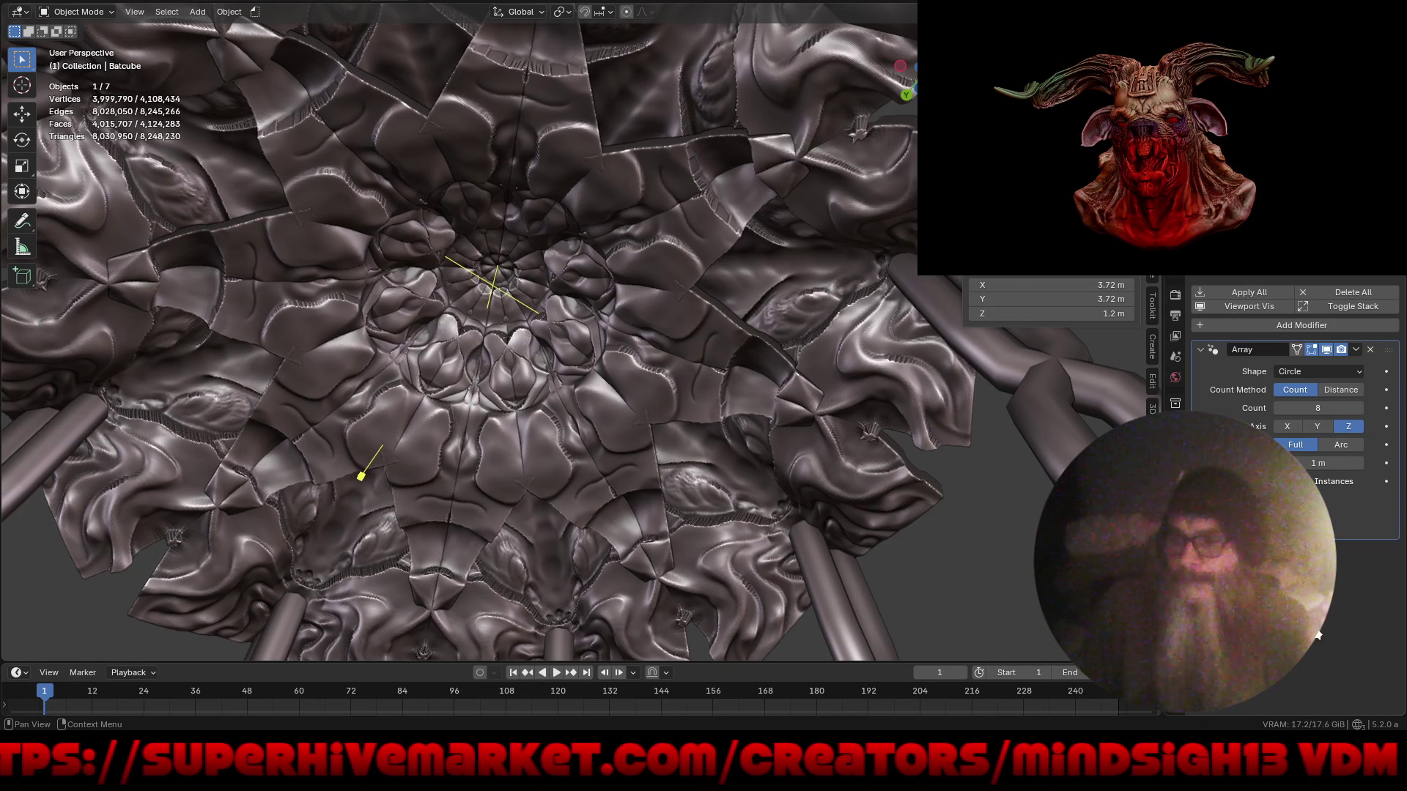
mouse_move(655, 328)
middle_mouse_down()
mouse_move(639, 407)
mouse_move(702, 333)
mouse_move(681, 446)
mouse_move(611, 465)
mouse_move(573, 392)
middle_mouse_up()
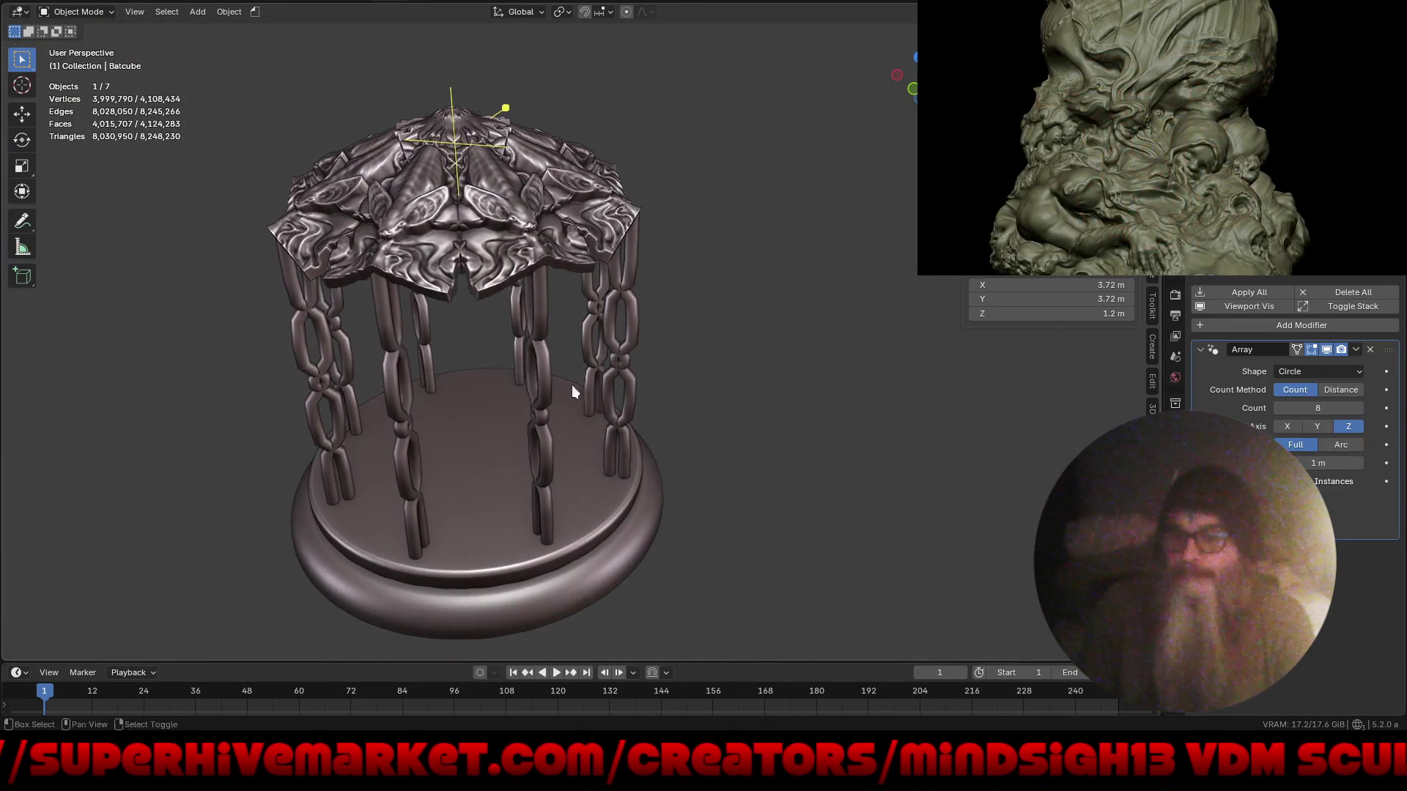
- Set the canopy's Simple Deform method to Stretch
left_click(1302, 327)
mouse_move(1301, 322)
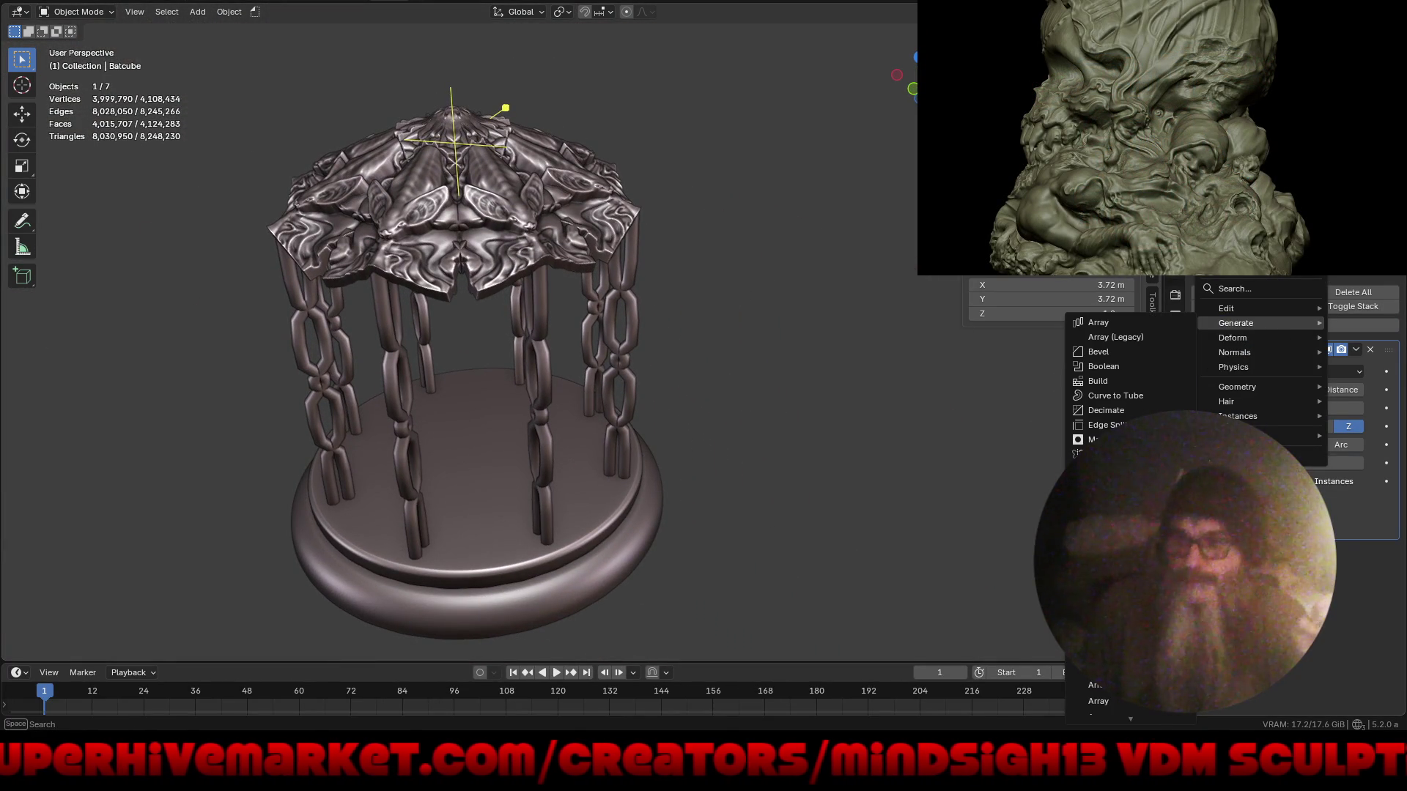
mouse_move(1233, 337)
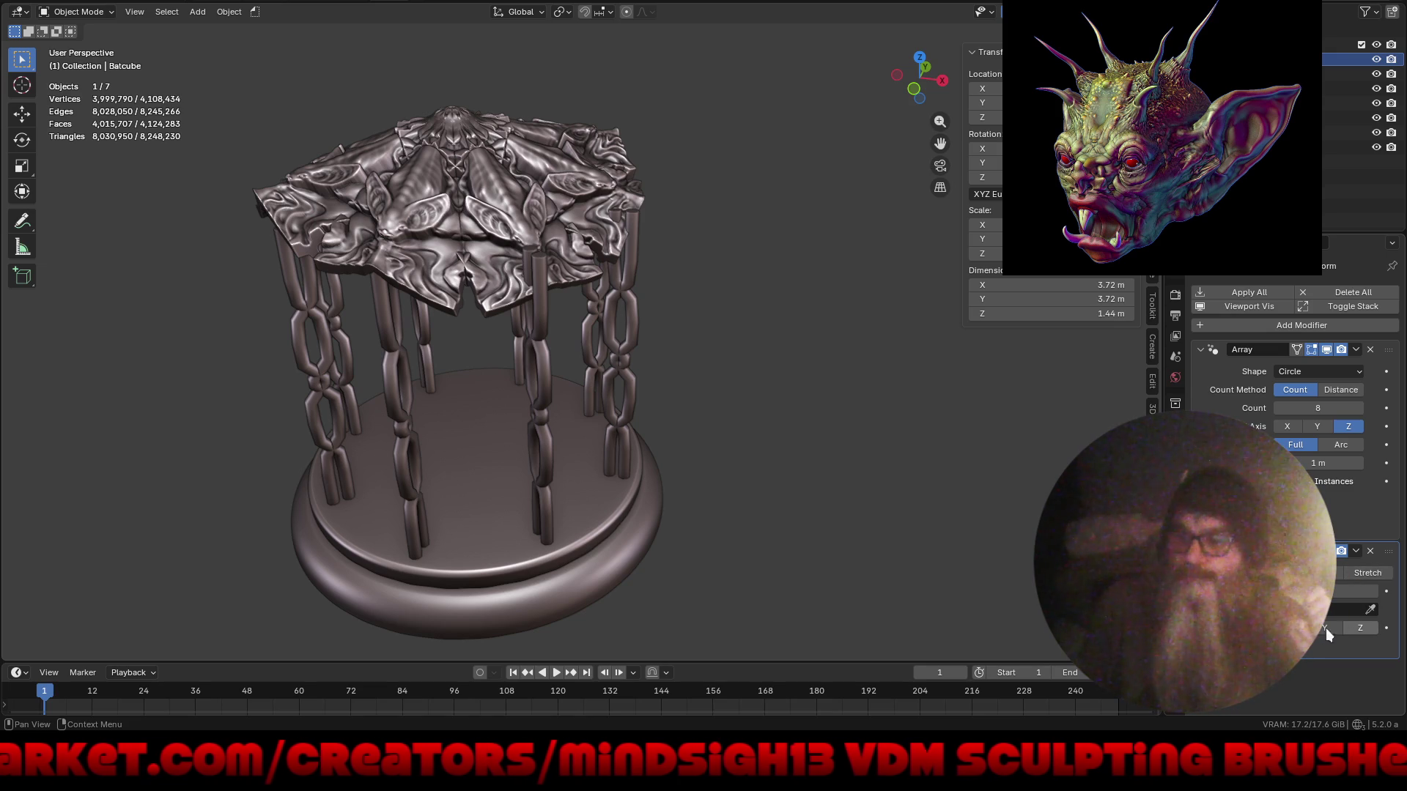
left_click(1350, 573)
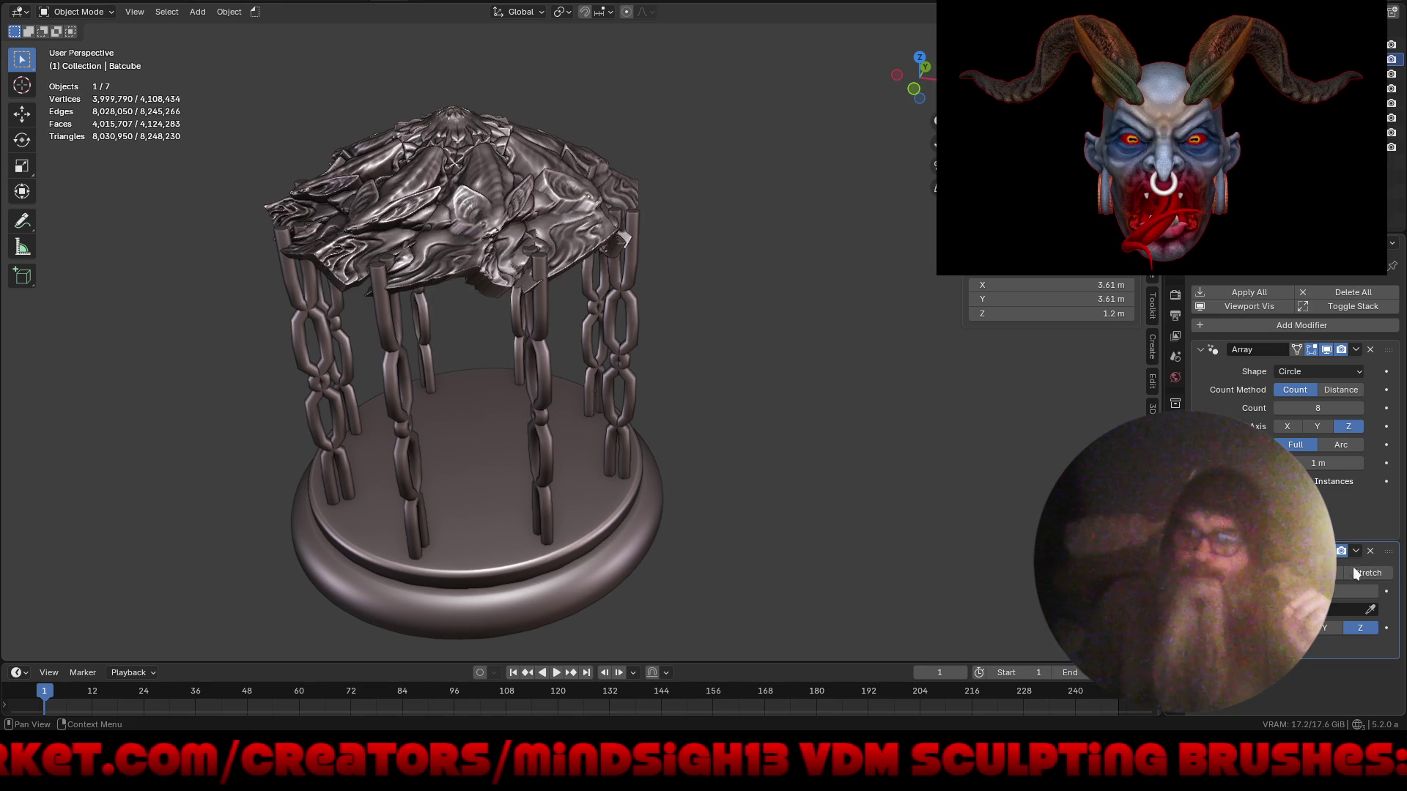
- Try several exact stretch factors on the canopy, checking the roof from side views
mouse_move(799, 452)
middle_mouse_down()
mouse_move(649, 480)
mouse_move(624, 519)
mouse_move(497, 456)
mouse_move(544, 167)
mouse_move(587, 209)
mouse_move(627, 375)
mouse_move(674, 348)
mouse_move(771, 337)
mouse_move(811, 354)
mouse_move(741, 359)
mouse_move(675, 420)
mouse_move(766, 484)
mouse_move(762, 507)
mouse_move(914, 440)
mouse_move(869, 414)
mouse_move(785, 437)
mouse_move(791, 515)
mouse_move(851, 399)
mouse_move(831, 359)
mouse_move(784, 403)
mouse_move(776, 337)
mouse_move(855, 327)
mouse_move(855, 314)
mouse_move(854, 423)
mouse_move(880, 477)
mouse_move(854, 471)
mouse_move(854, 491)
middle_mouse_up()
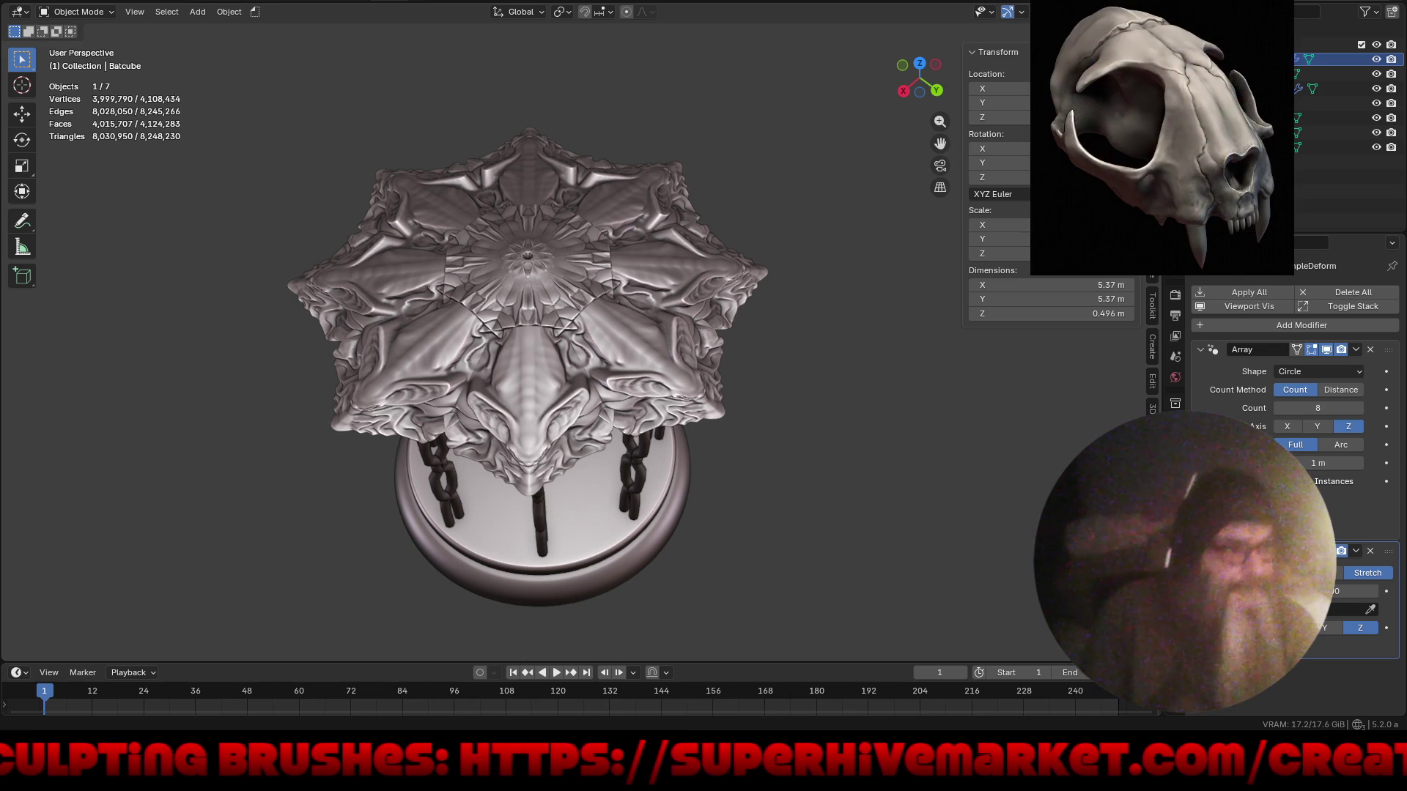
mouse_move(632, 433)
middle_mouse_down()
mouse_move(701, 438)
mouse_move(717, 380)
mouse_move(680, 354)
mouse_move(385, 363)
mouse_move(721, 457)
mouse_move(787, 427)
middle_mouse_up()
scroll(652, 438, "up", 5)
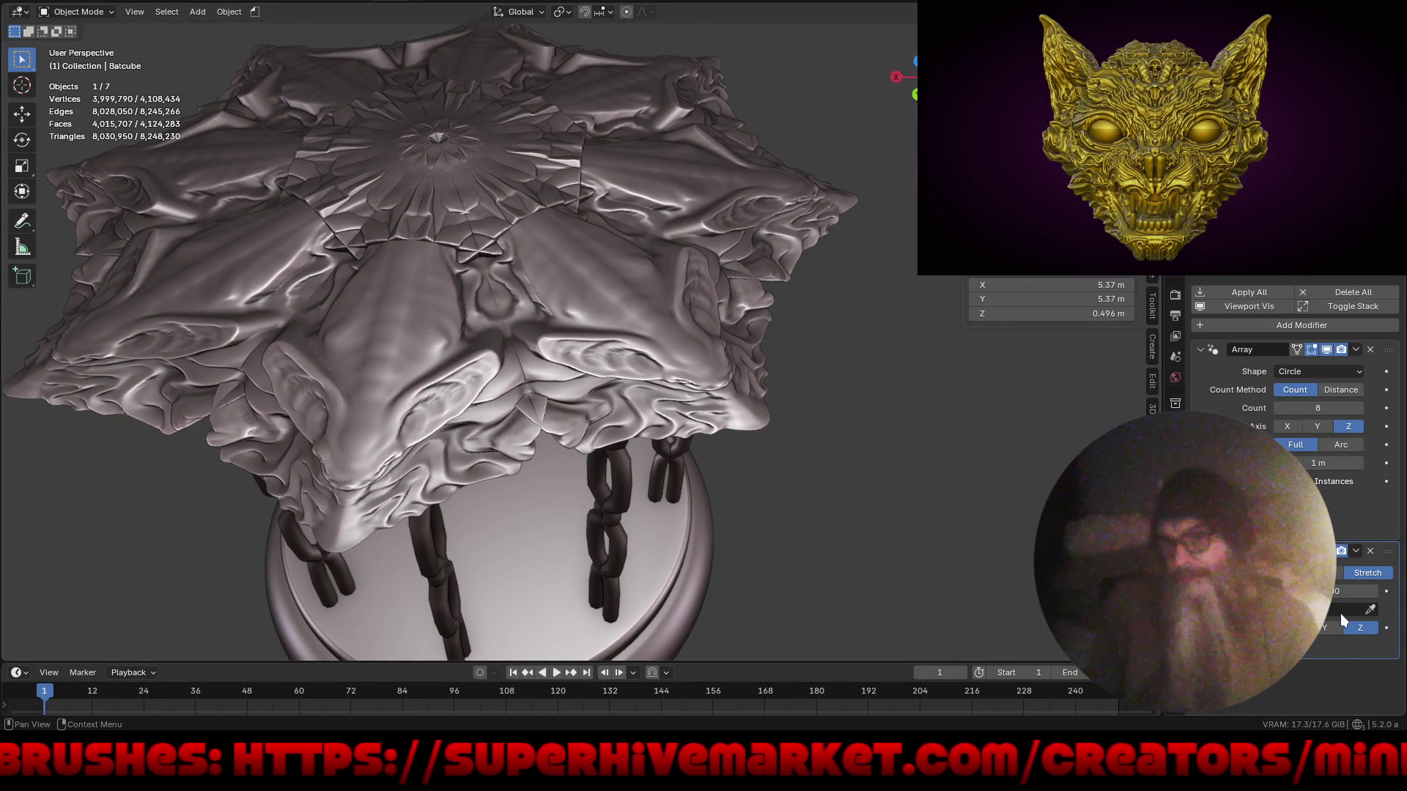
mouse_move(1335, 591)
left_mouse_down()
mouse_move(1350, 591)
mouse_move(1337, 591)
left_mouse_up()
key("Escape")
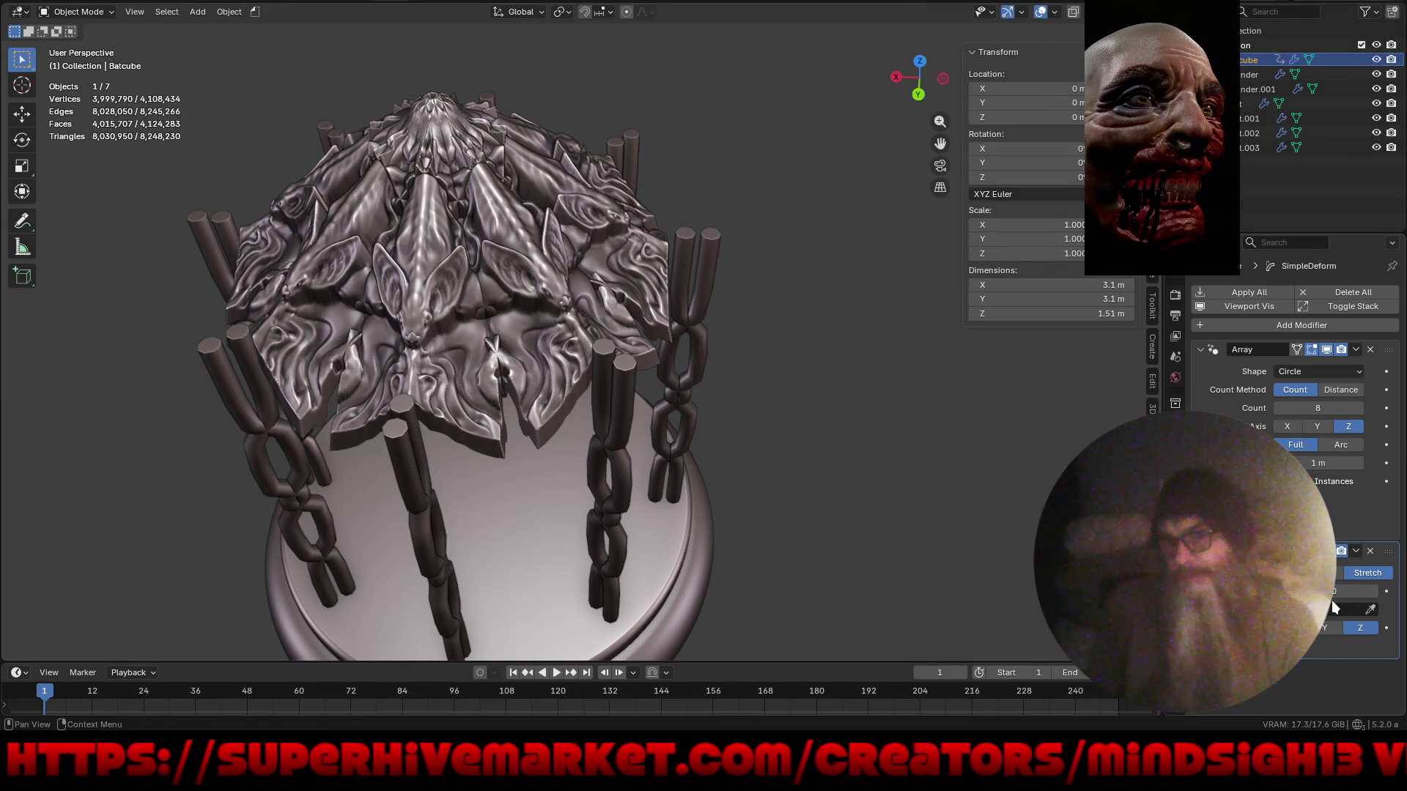
left_click(1341, 591)
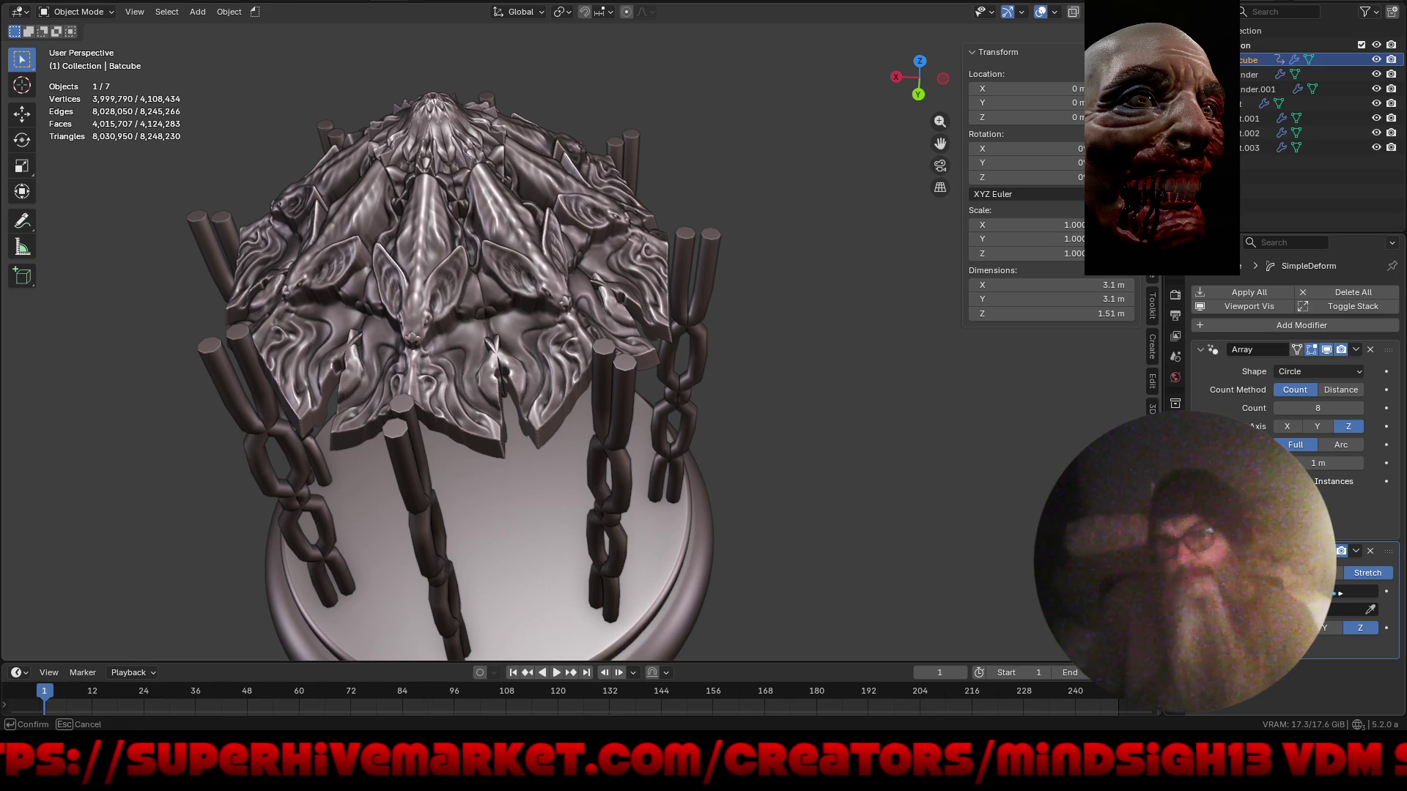
key("Return")
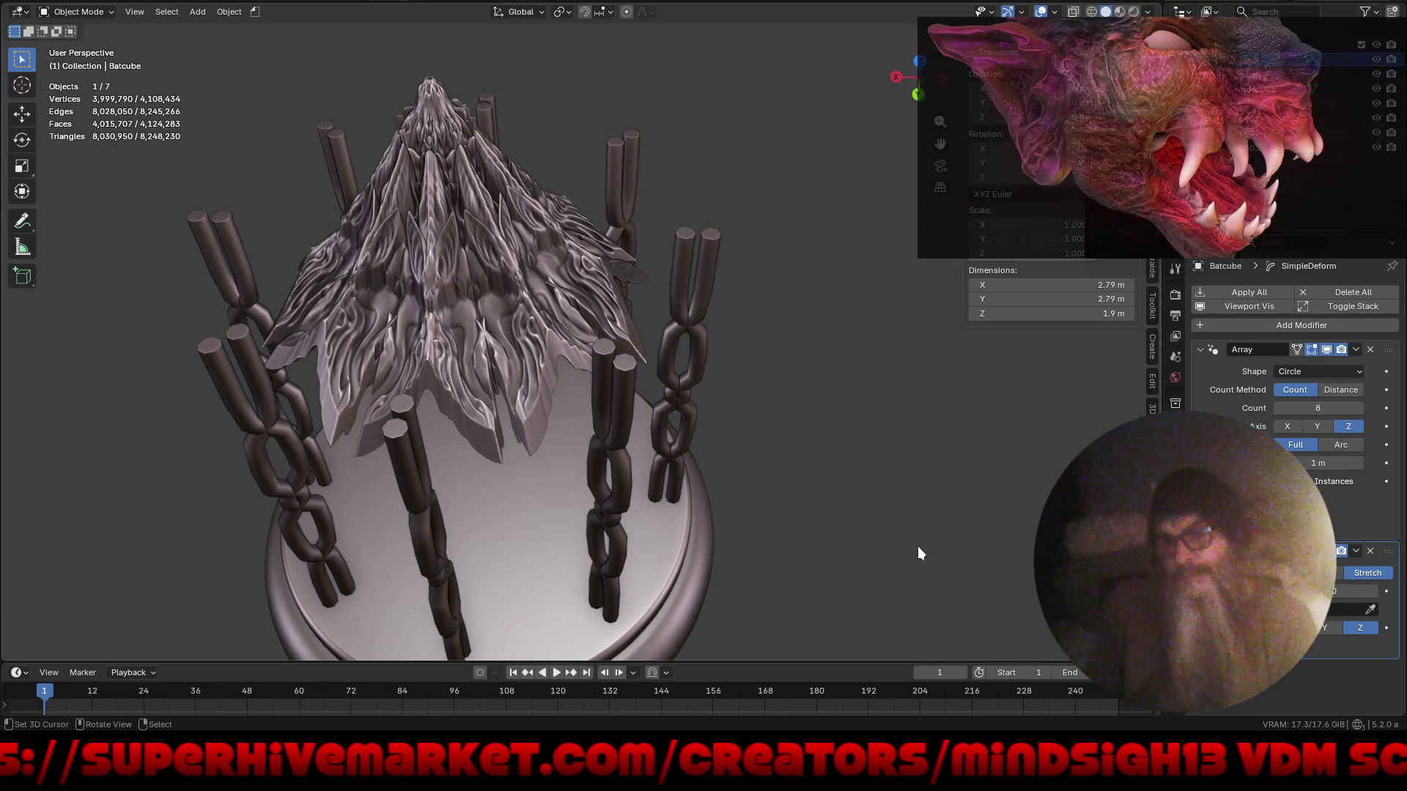
mouse_move(622, 401)
middle_mouse_down()
mouse_move(569, 499)
mouse_move(737, 486)
mouse_move(768, 462)
mouse_move(658, 428)
mouse_move(600, 315)
mouse_move(485, 336)
mouse_move(494, 429)
mouse_move(562, 280)
mouse_move(514, 324)
mouse_move(576, 324)
mouse_move(593, 300)
mouse_move(644, 384)
mouse_move(649, 467)
mouse_move(621, 572)
mouse_move(575, 388)
mouse_move(620, 341)
mouse_move(591, 488)
mouse_move(596, 408)
mouse_move(571, 393)
mouse_move(592, 424)
middle_mouse_up()
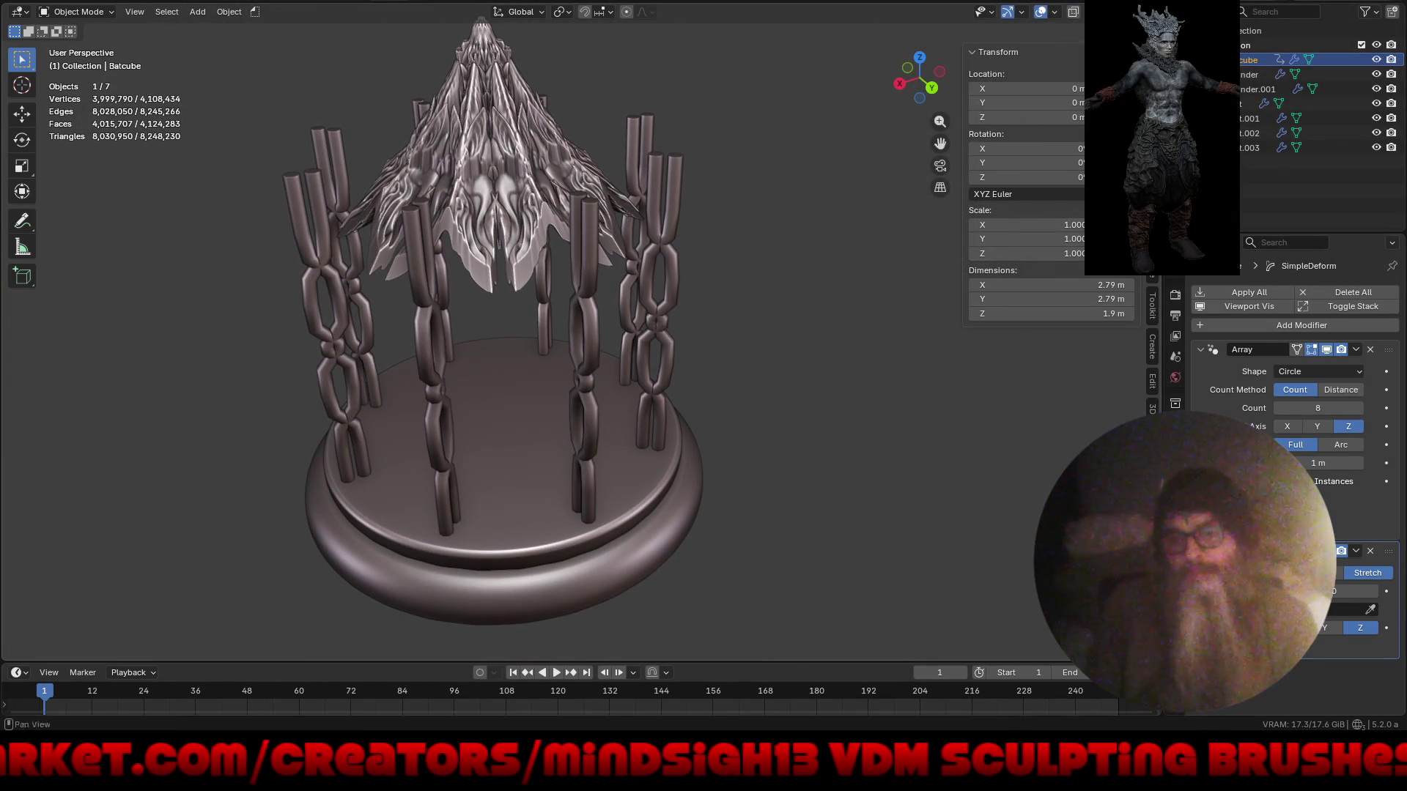
left_click(1356, 591)
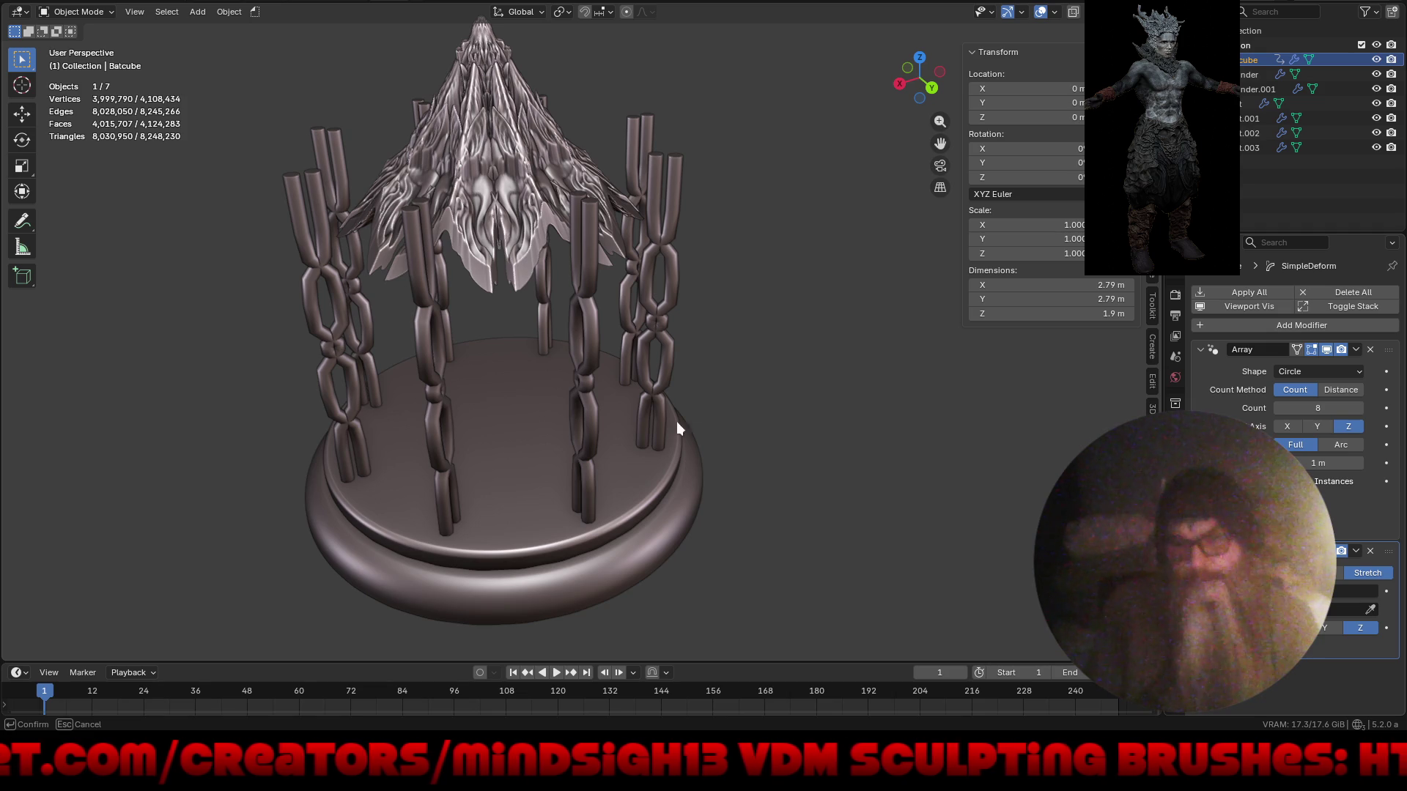
key("Return")
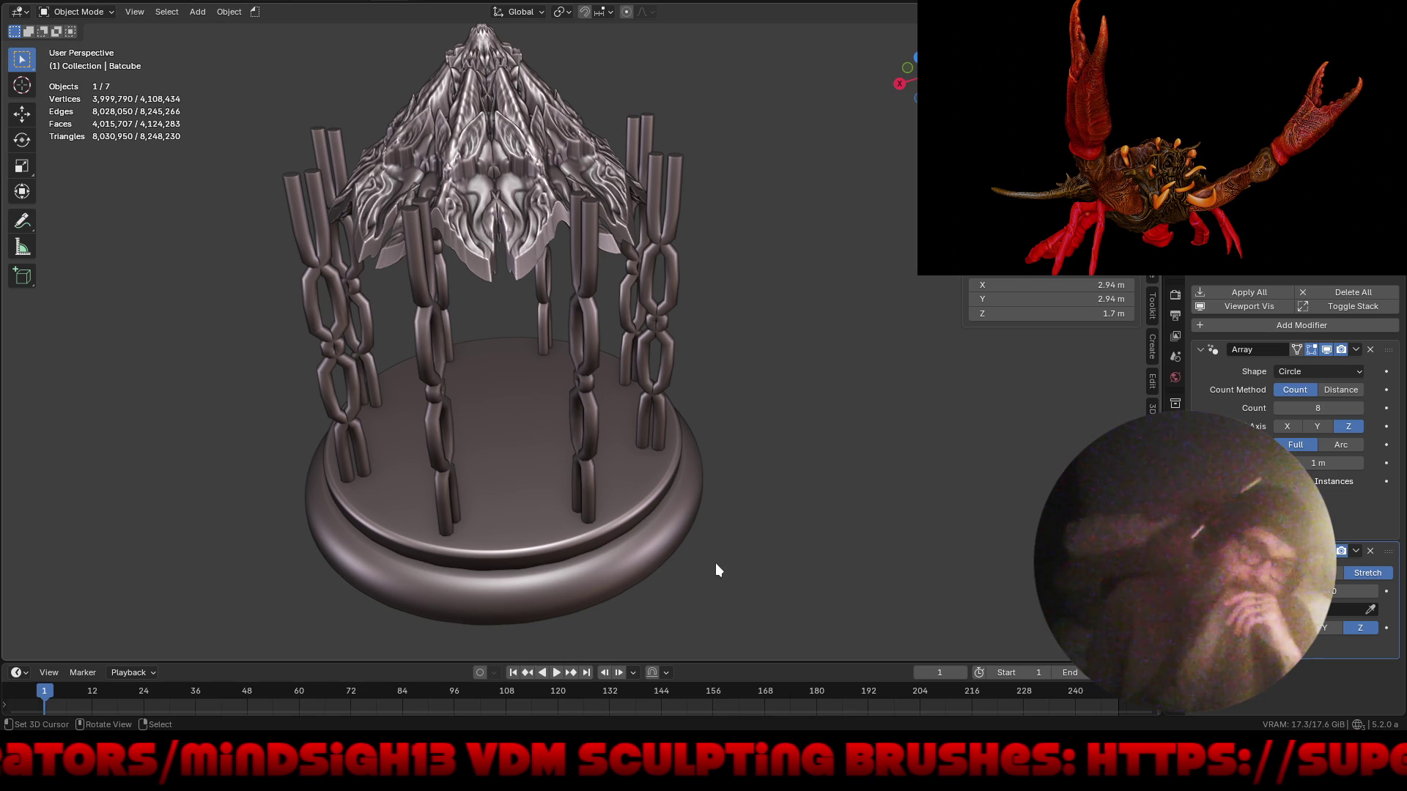
- Delete the Simple Deform modifier from the Batcube and inspect the flatter roof
mouse_move(736, 573)
middle_mouse_down()
mouse_move(715, 509)
mouse_move(757, 631)
mouse_move(876, 513)
mouse_move(806, 512)
mouse_move(820, 472)
middle_mouse_up()
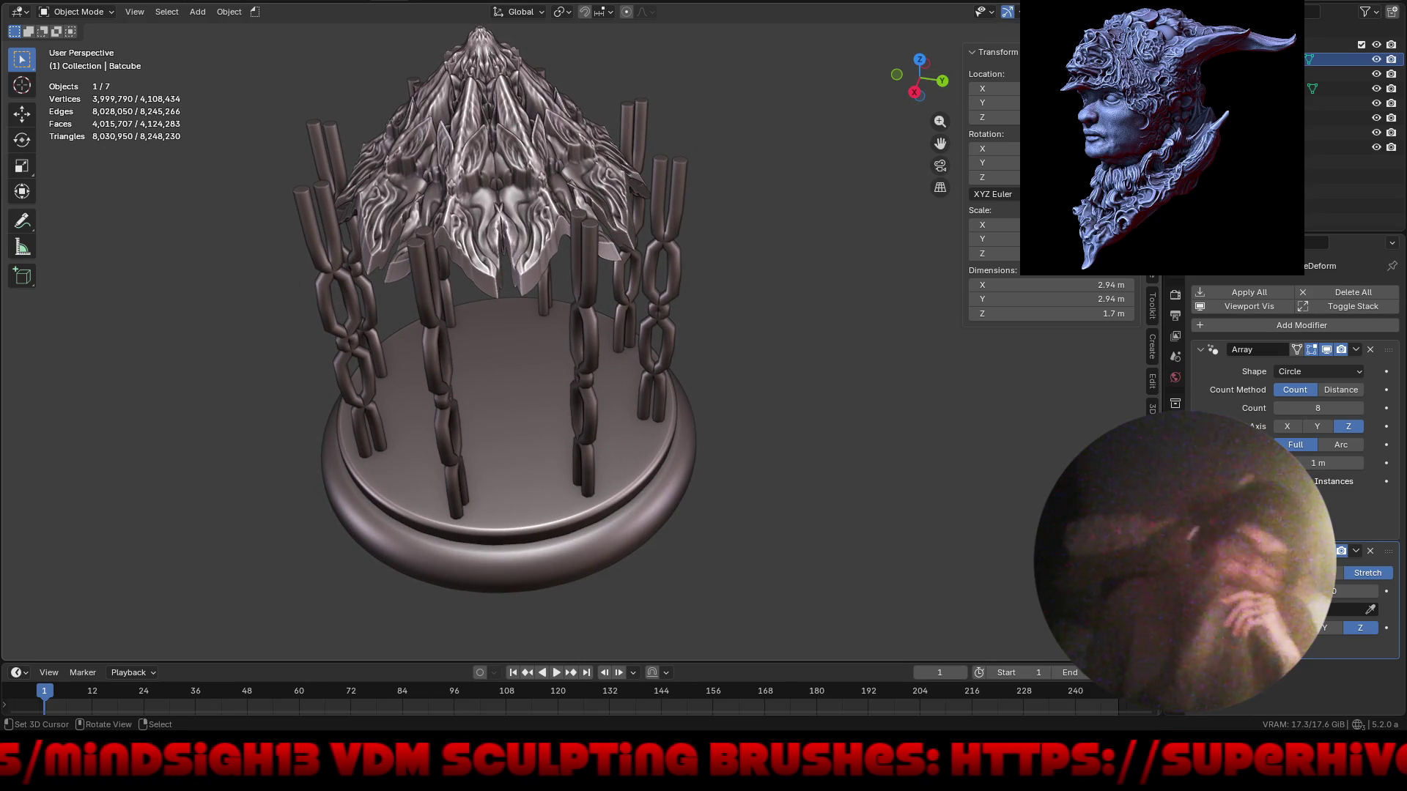
left_click(1370, 551)
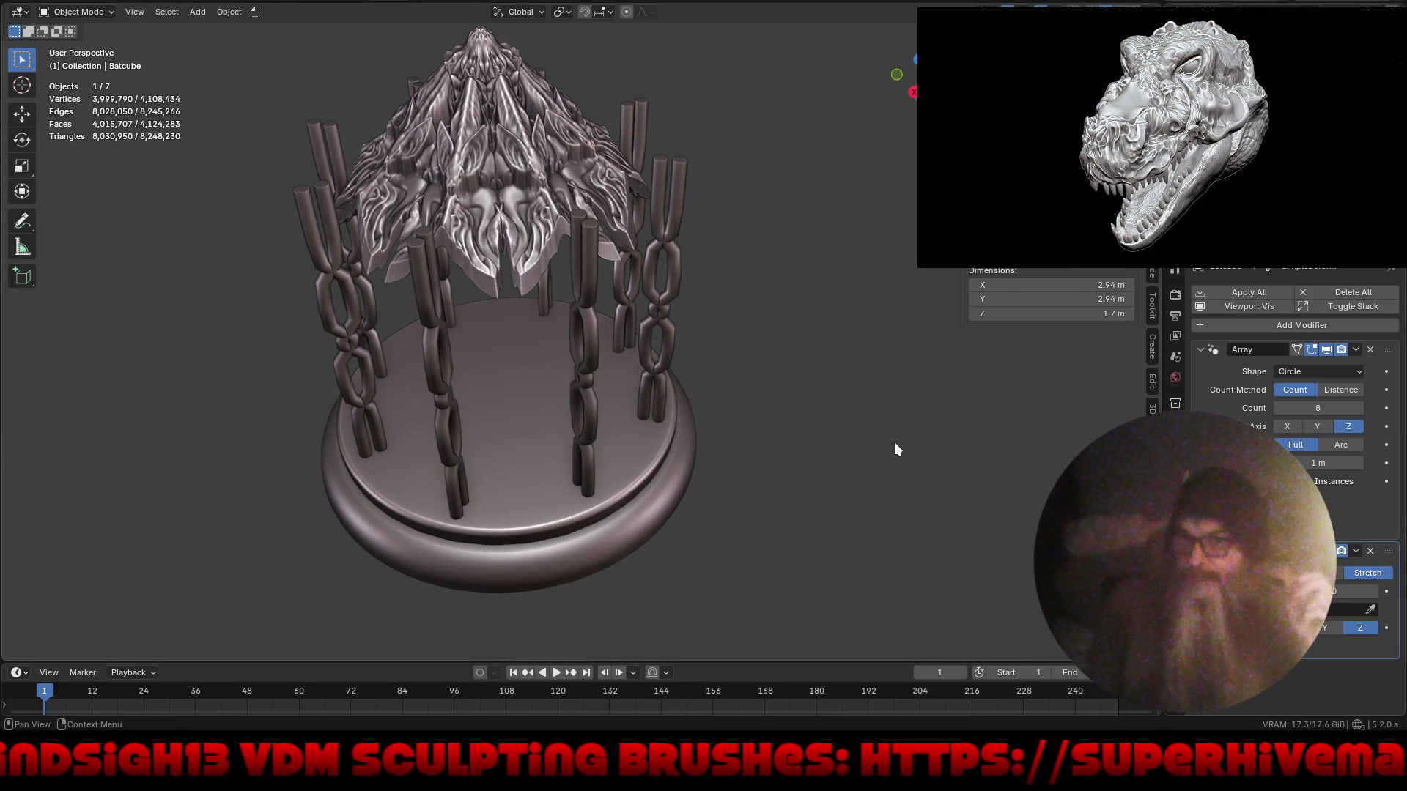
mouse_move(824, 447)
middle_mouse_down()
mouse_move(874, 454)
mouse_move(836, 434)
mouse_move(721, 440)
mouse_move(727, 519)
mouse_move(724, 481)
mouse_move(983, 437)
middle_mouse_up()
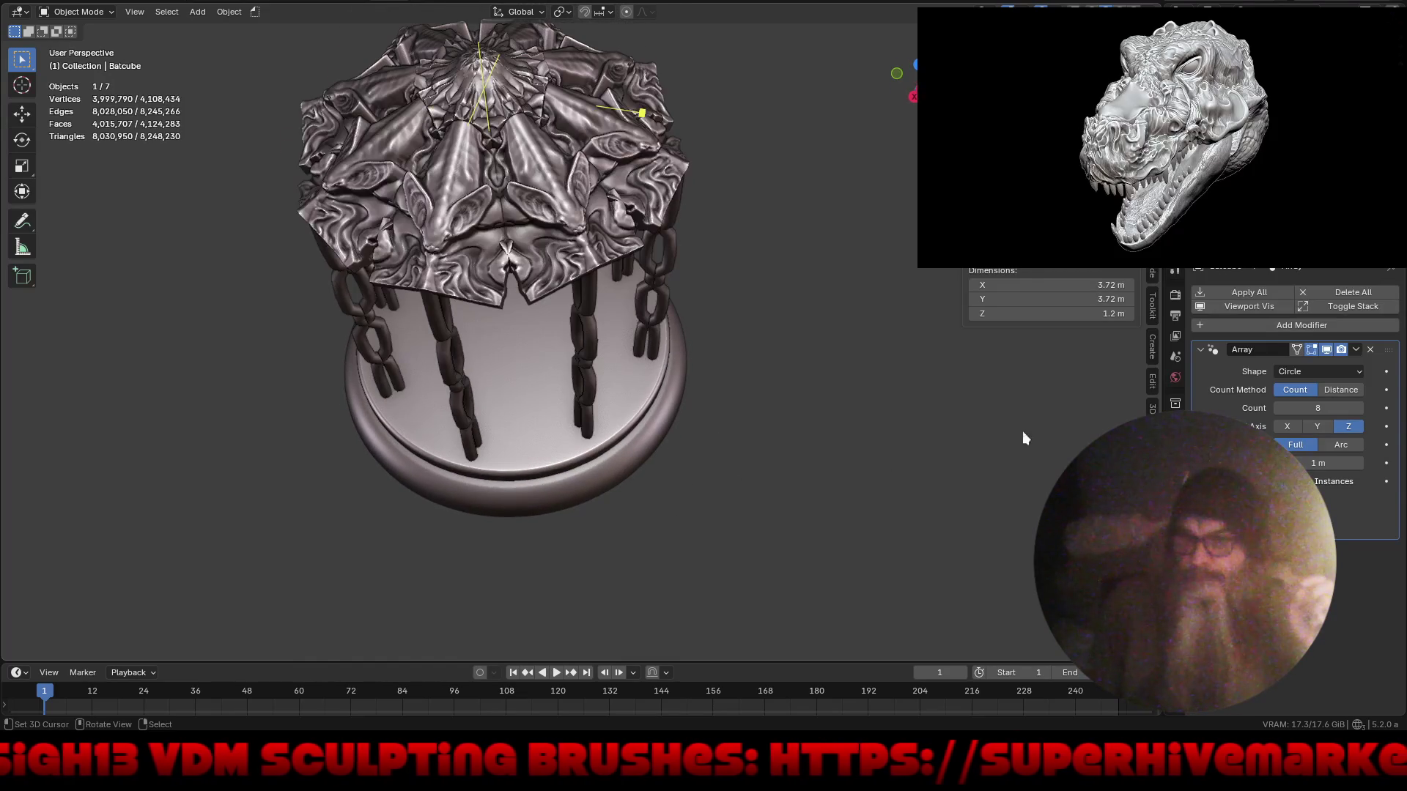
- Add a Voxel Remesh modifier to the canopy and reduce its voxel size twice to keep detail
left_click(1291, 327)
mouse_move(1291, 324)
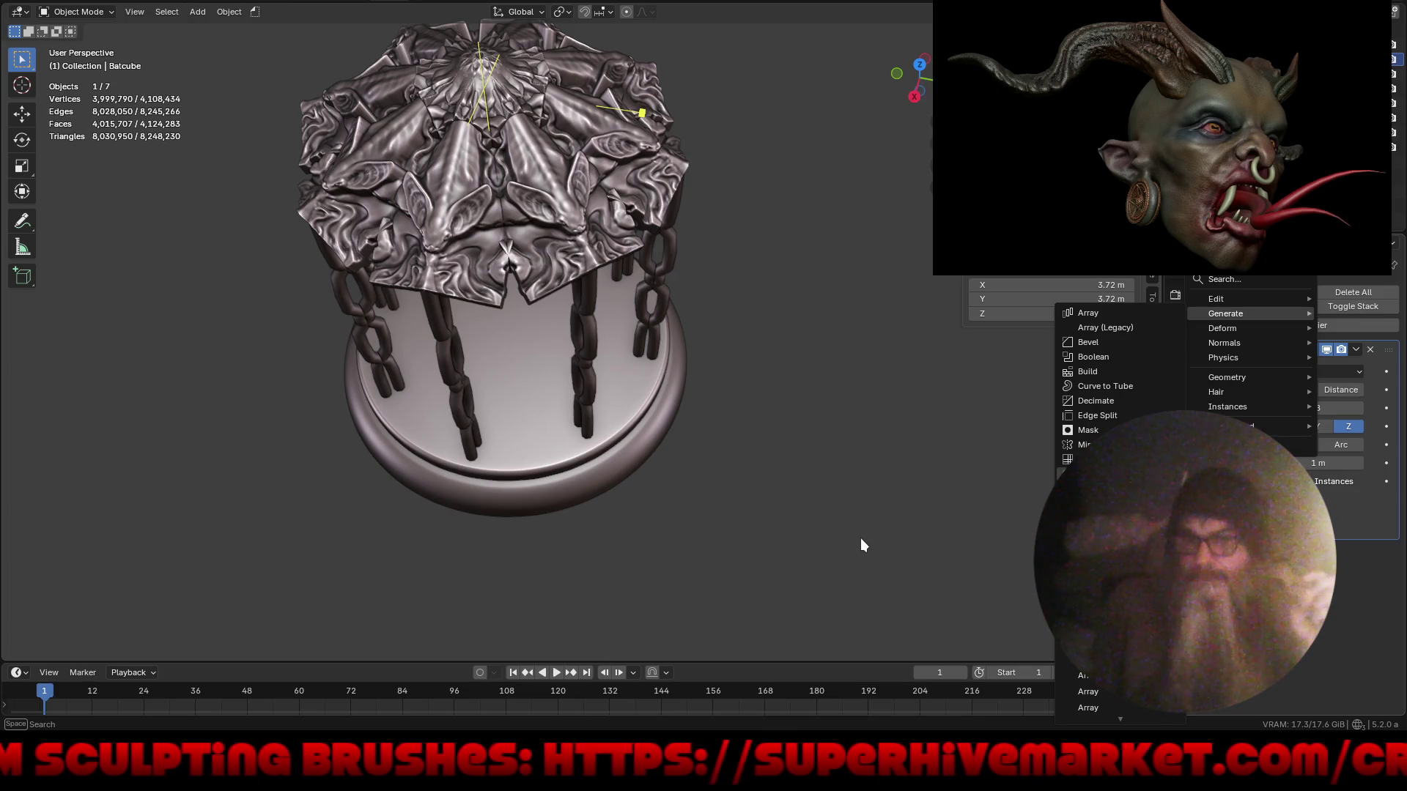
key("r")
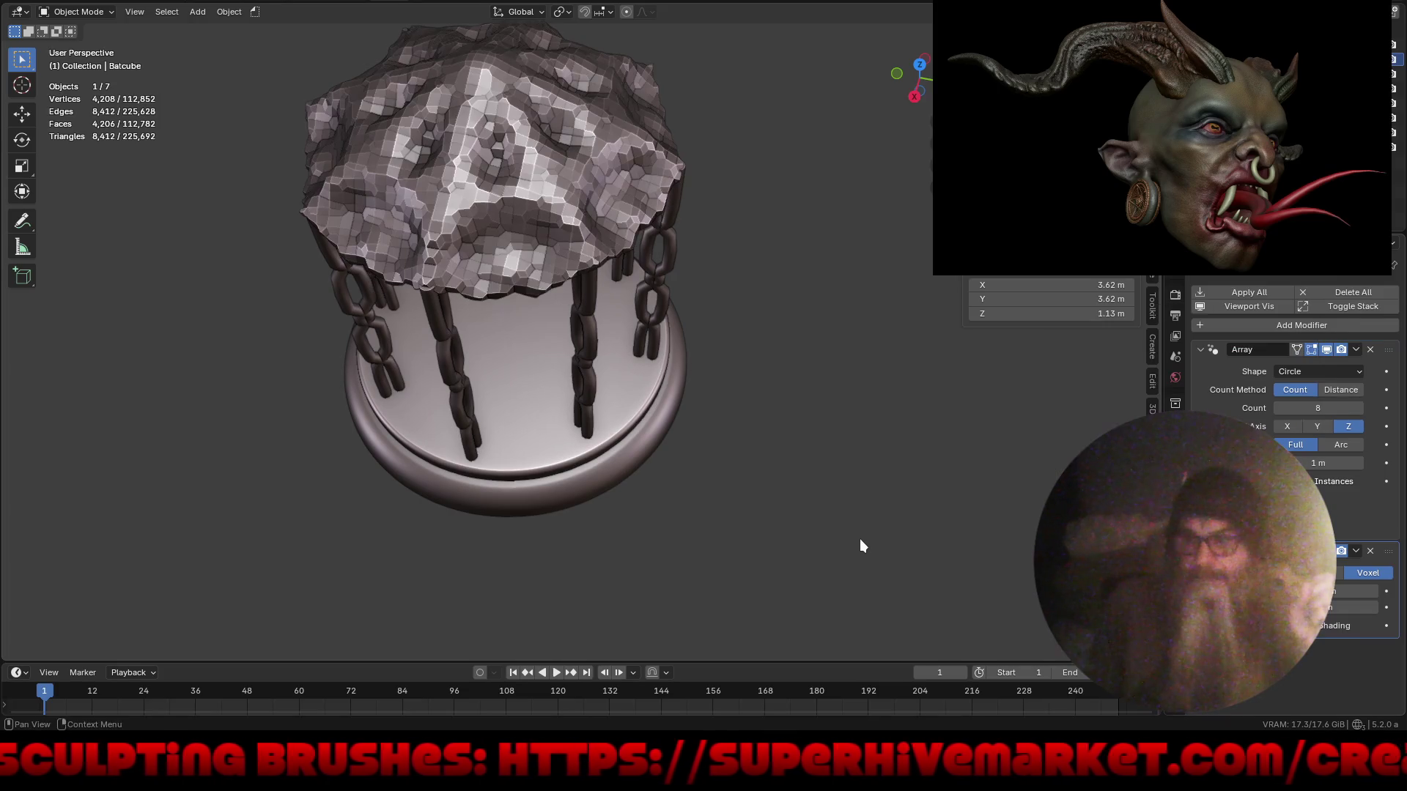
left_click_drag(1355, 592, 1355, 591)
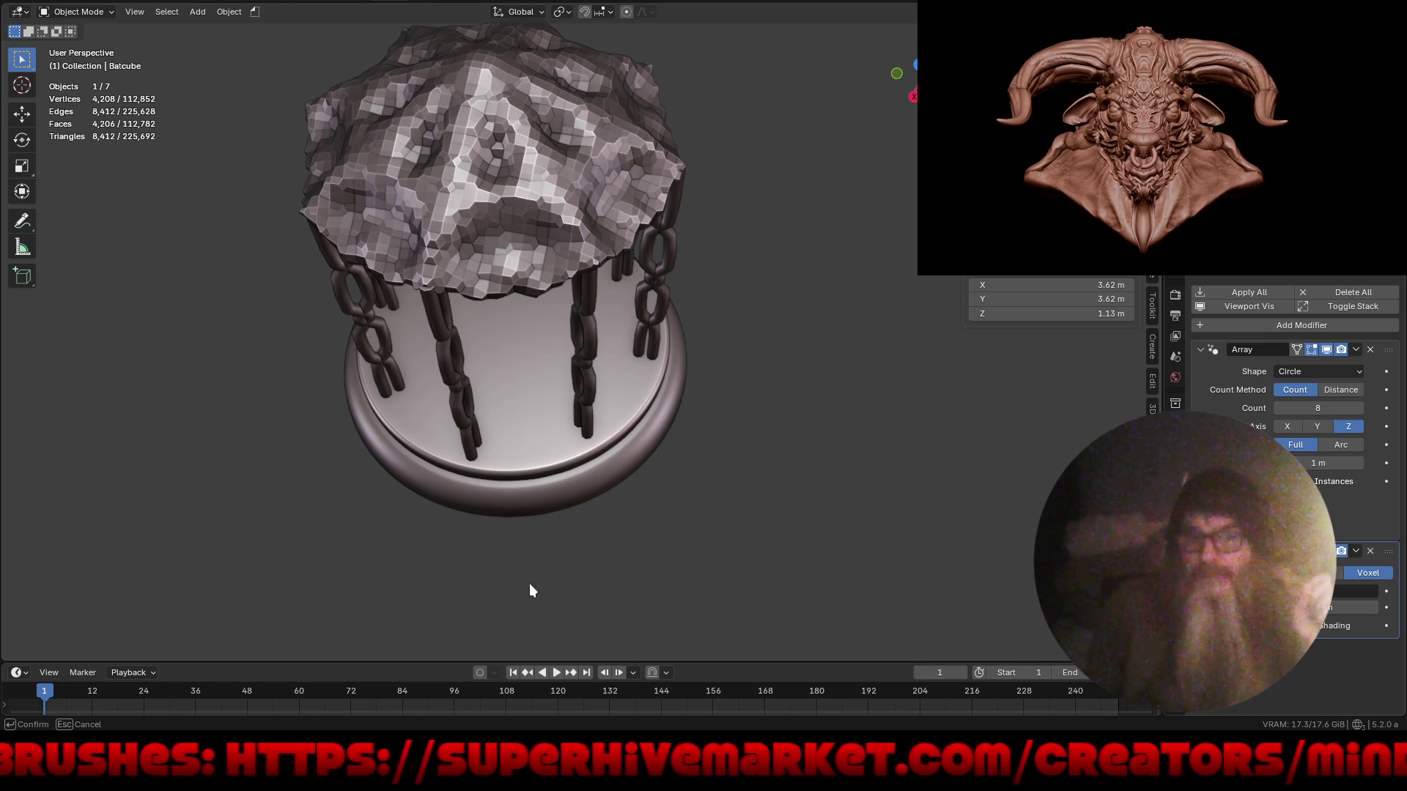
key("Return")
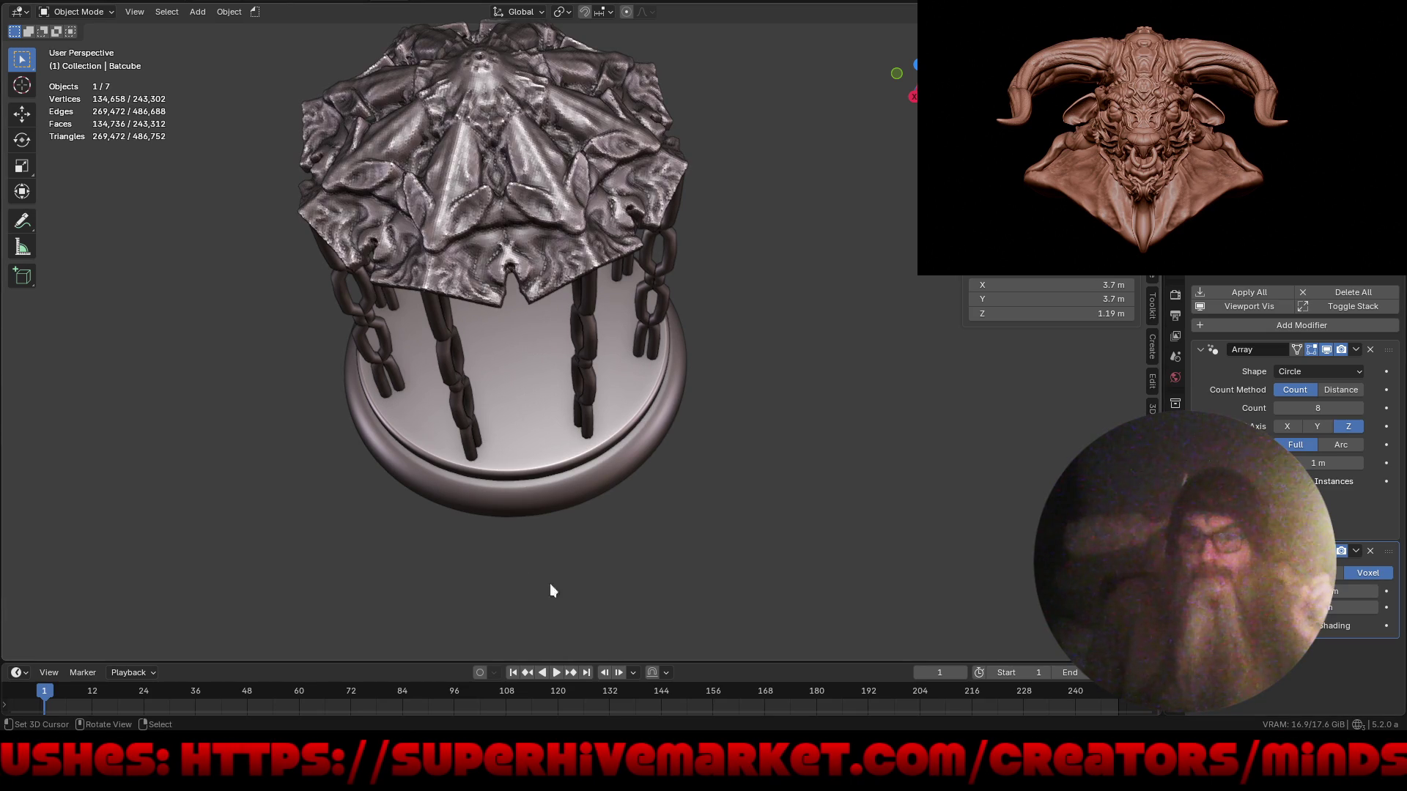
mouse_move(564, 513)
middle_mouse_down()
mouse_move(559, 614)
mouse_move(656, 505)
mouse_move(666, 481)
mouse_move(632, 493)
mouse_move(734, 345)
mouse_move(665, 355)
mouse_move(761, 368)
mouse_move(899, 358)
mouse_move(828, 461)
mouse_move(742, 504)
mouse_move(969, 406)
middle_mouse_up()
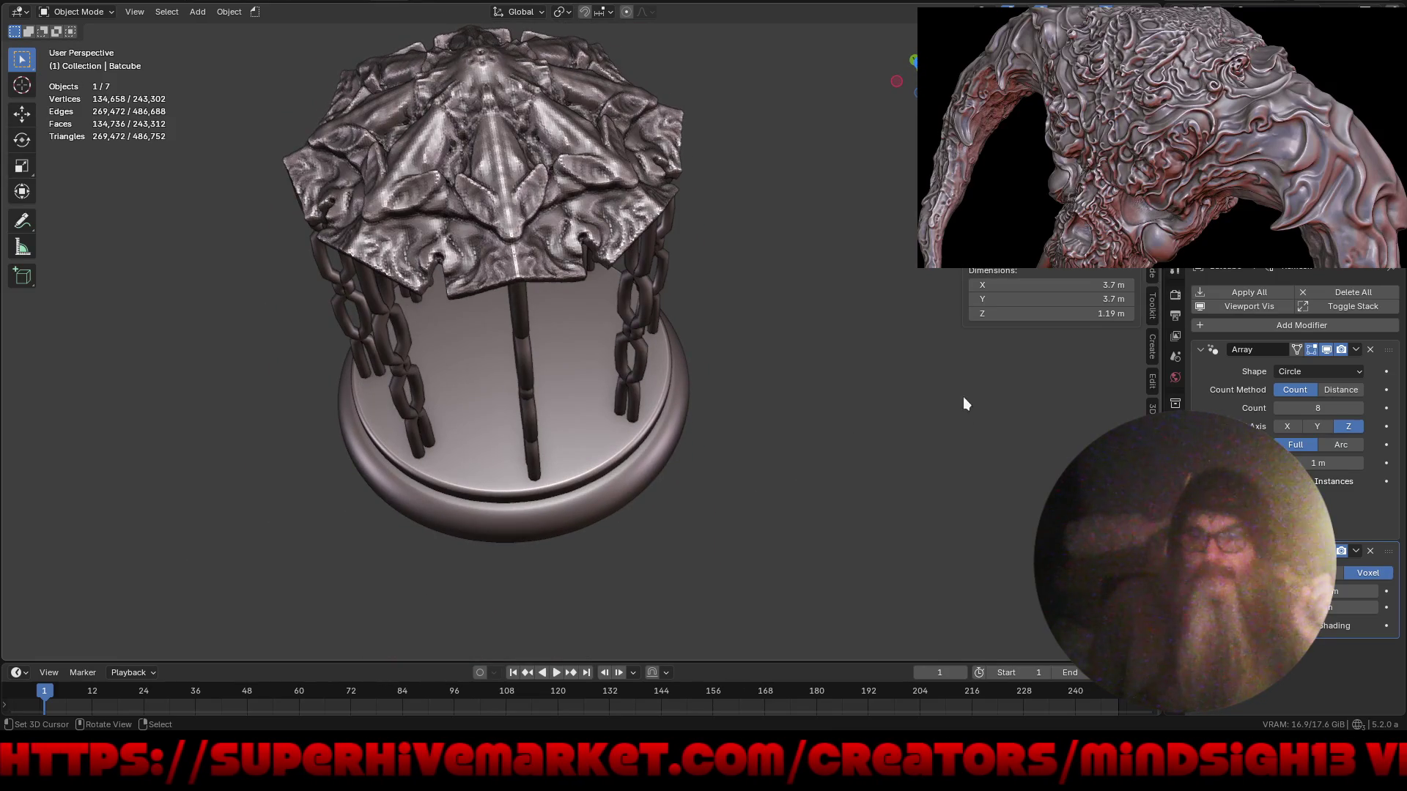
left_click(1343, 591)
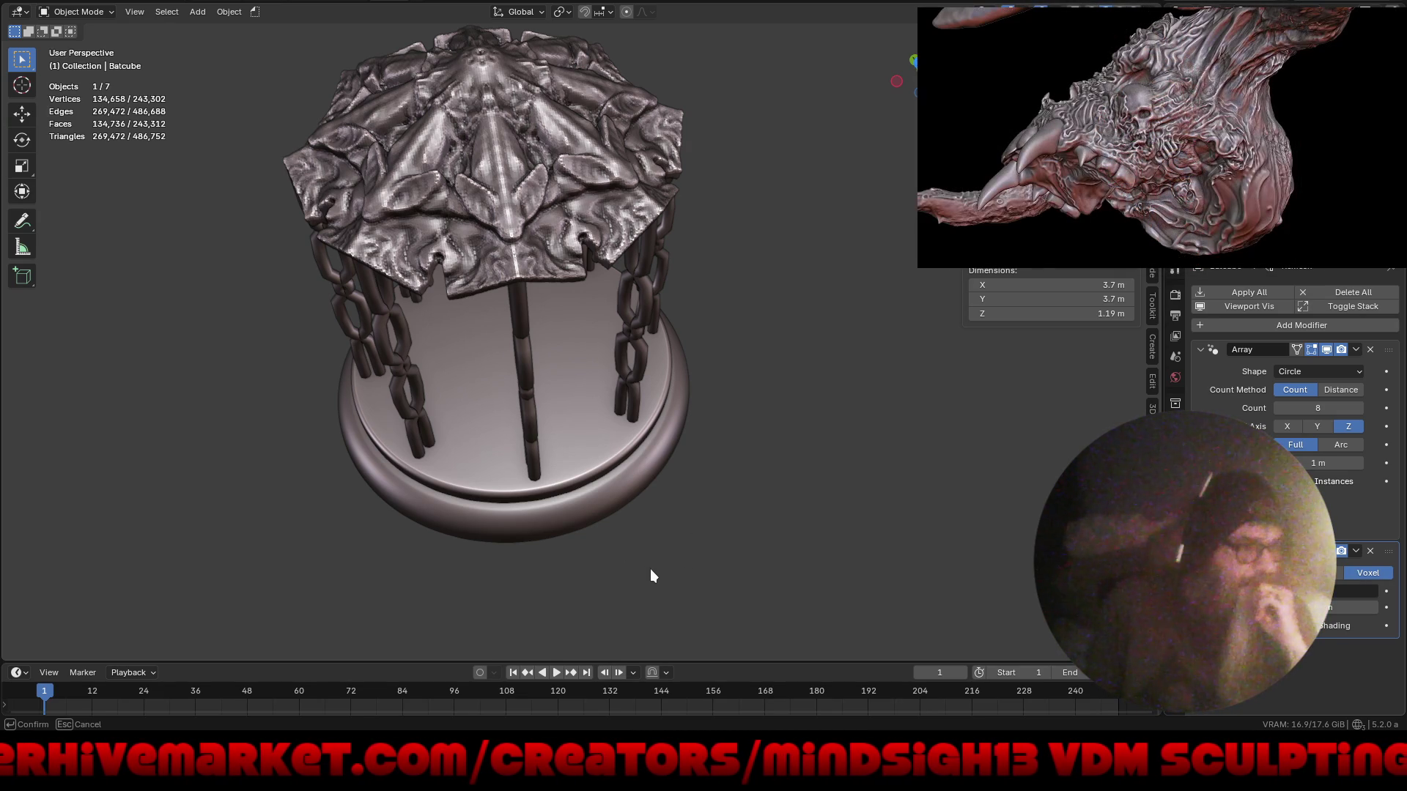
key("Return")
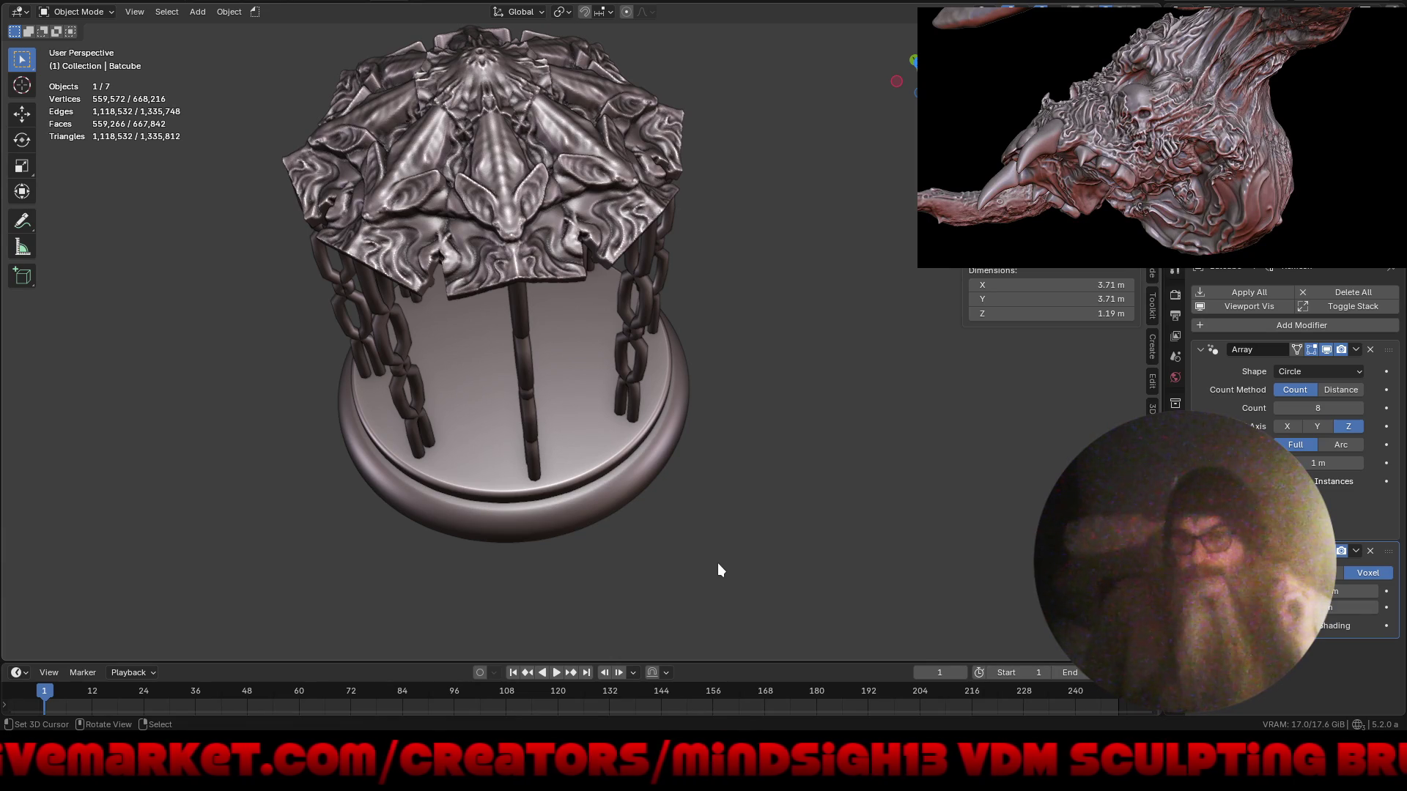
mouse_move(718, 565)
middle_mouse_down()
mouse_move(741, 504)
mouse_move(827, 446)
mouse_move(793, 511)
mouse_move(807, 540)
mouse_move(763, 416)
mouse_move(781, 435)
mouse_move(790, 424)
mouse_move(798, 485)
mouse_move(781, 524)
mouse_move(826, 398)
mouse_move(581, 223)
mouse_move(590, 187)
mouse_move(542, 309)
mouse_move(578, 420)
mouse_move(706, 280)
mouse_move(650, 277)
mouse_move(609, 328)
mouse_move(643, 361)
mouse_move(668, 347)
middle_mouse_up()
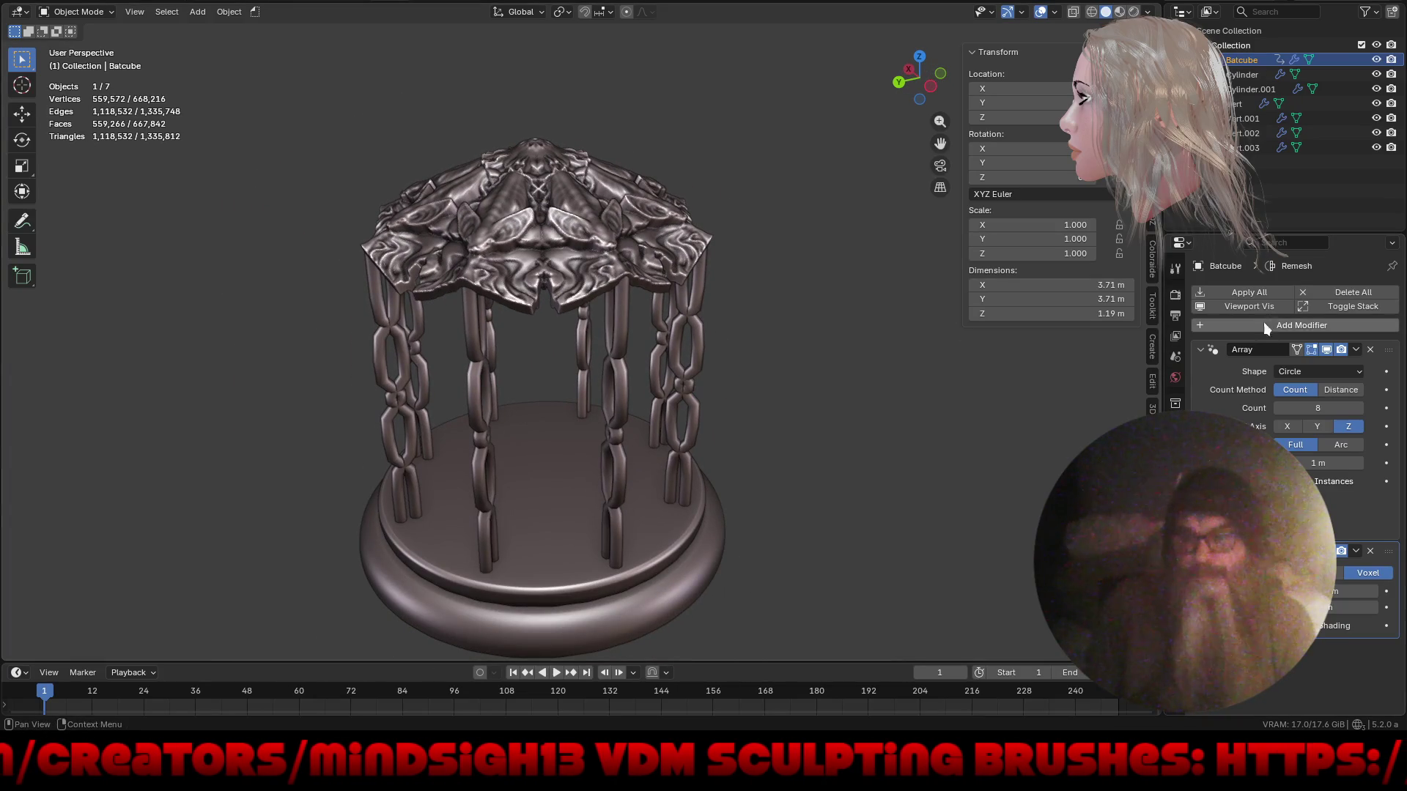
- Collapse the modifier panels and add a Simple Deform modifier to the canopy
left_click(1338, 306)
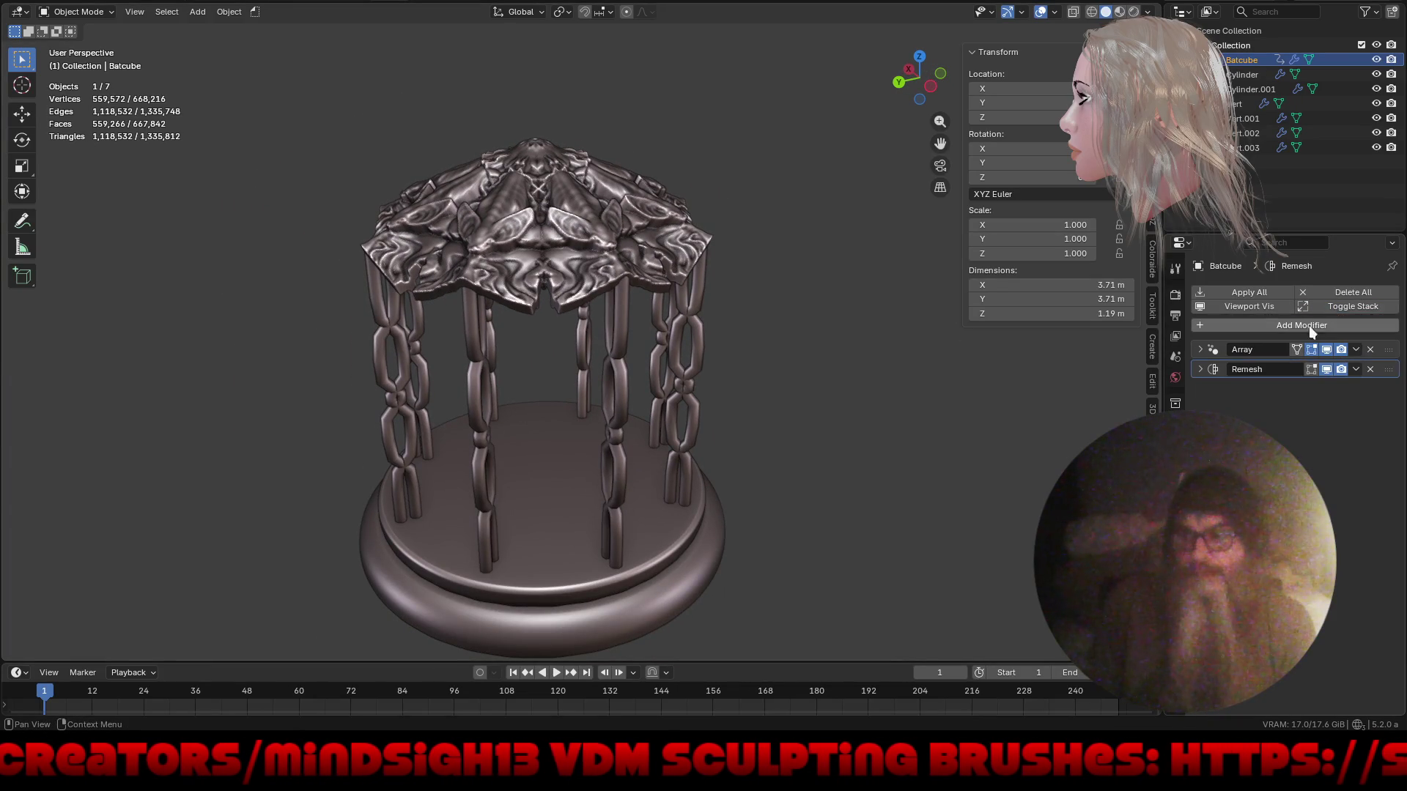
left_click(1291, 324)
mouse_move(1292, 327)
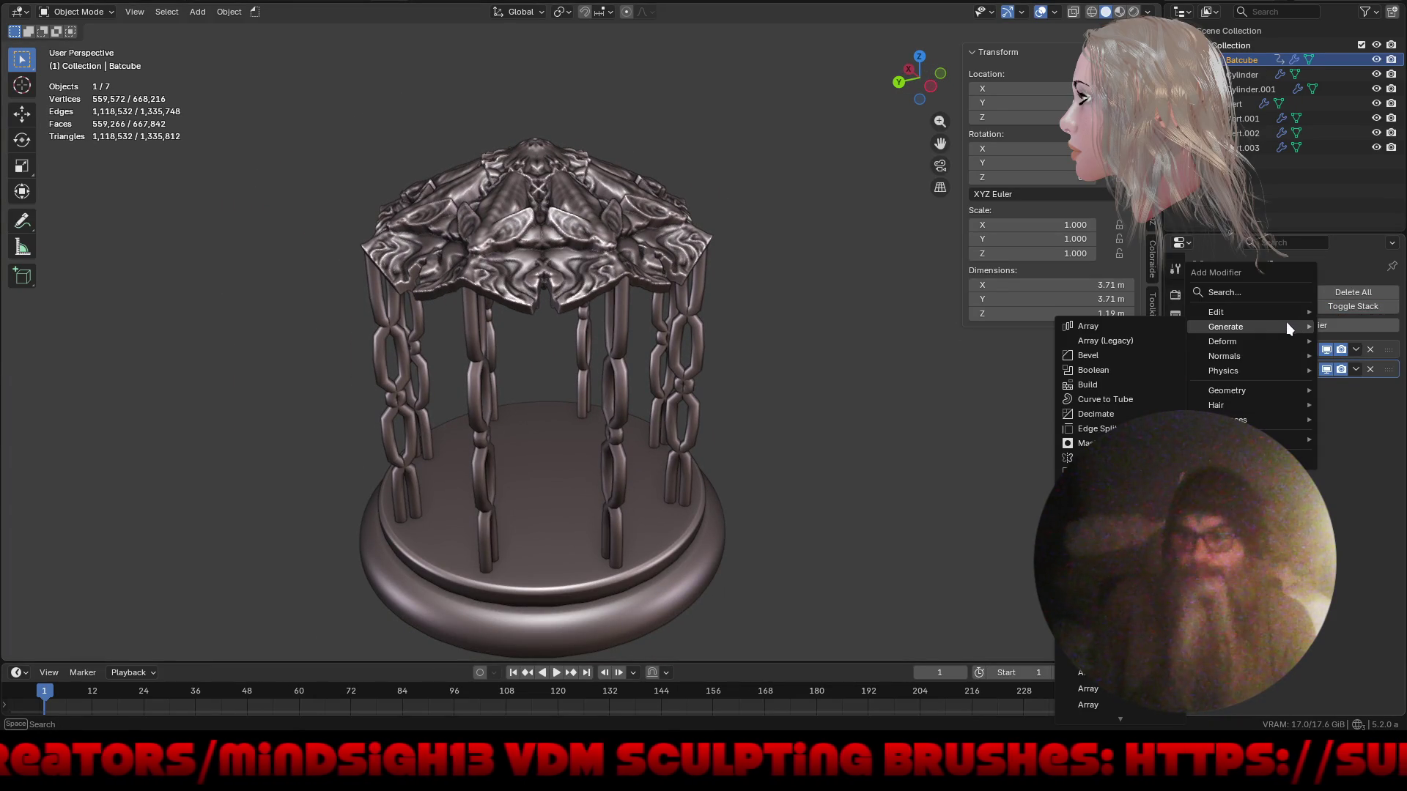
mouse_move(1228, 340)
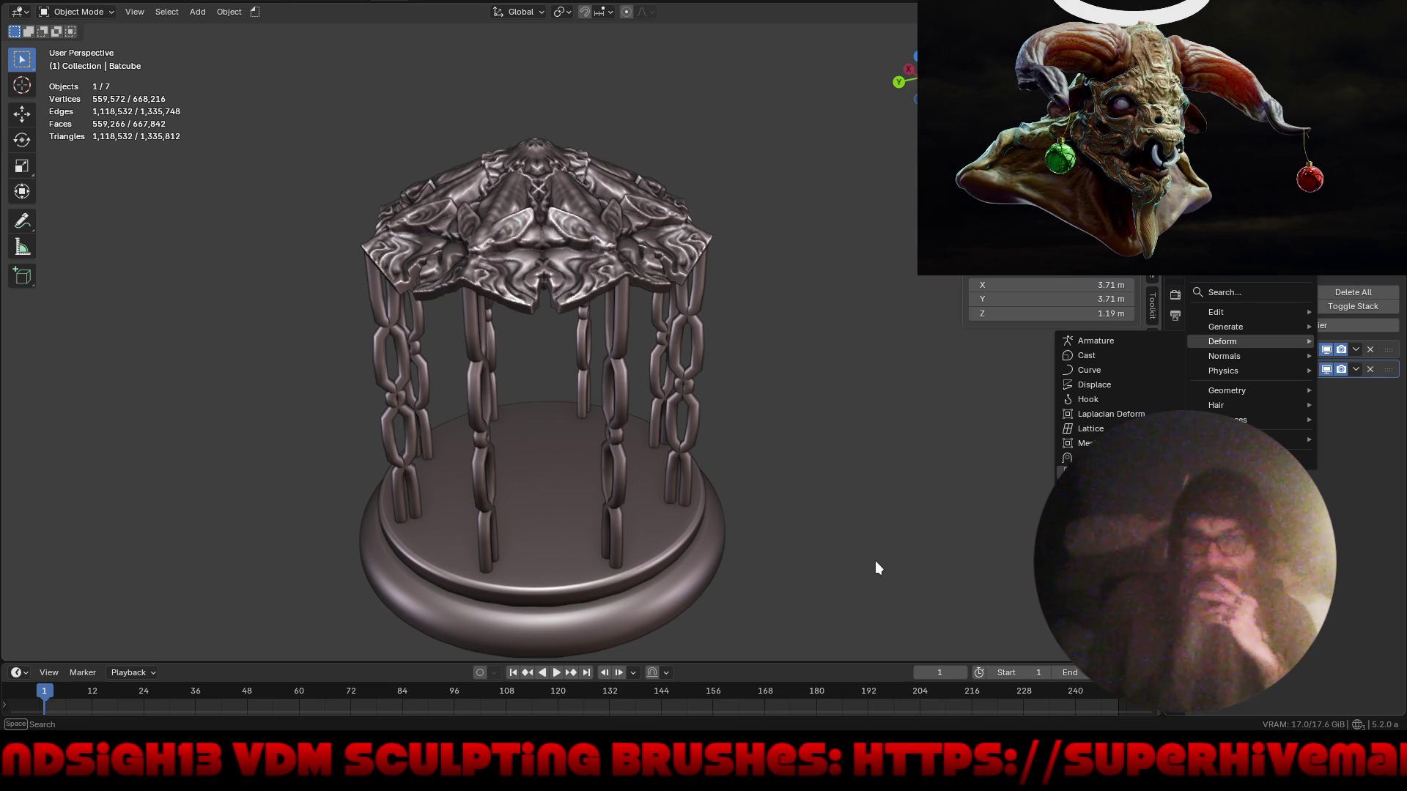
key("Return")
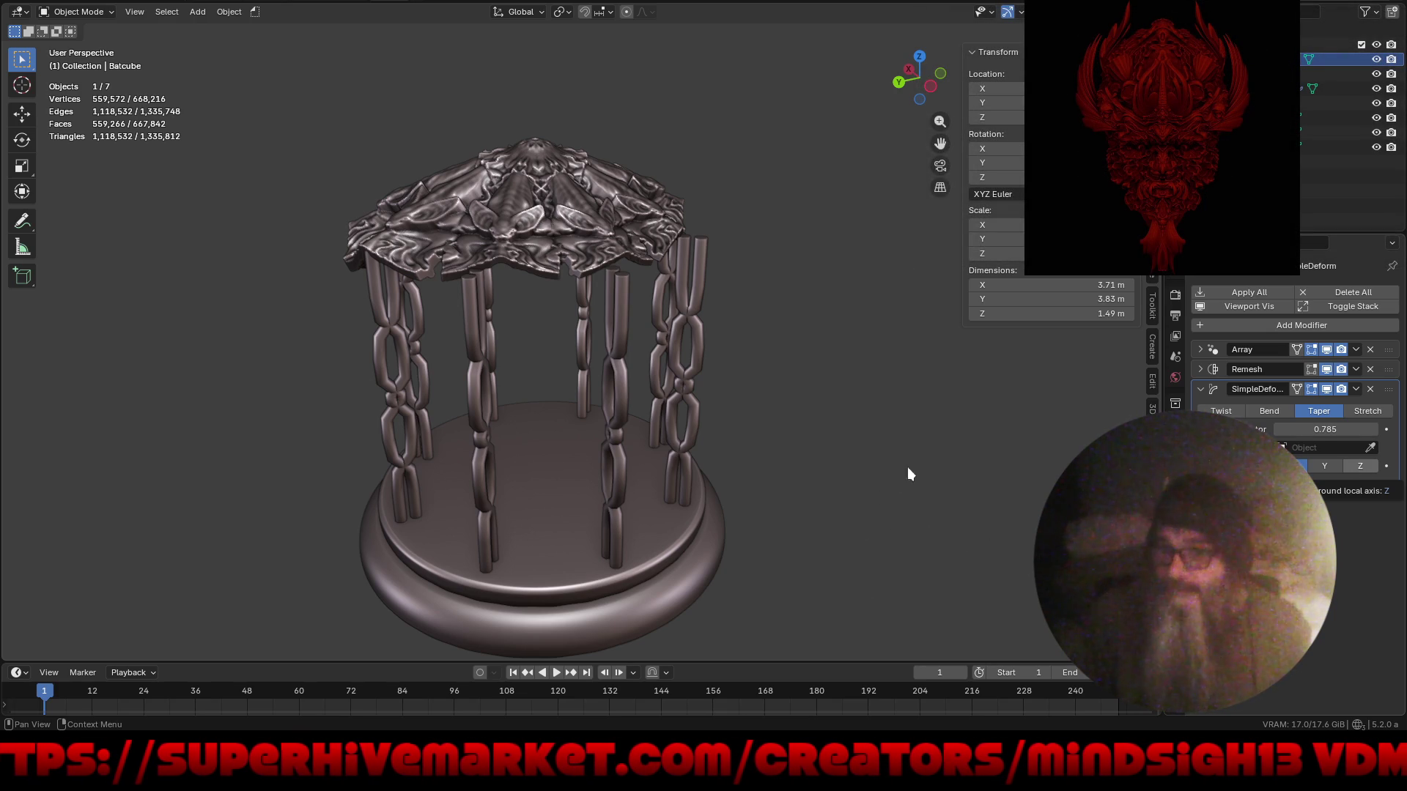
mouse_move(927, 457)
middle_mouse_down()
mouse_move(943, 517)
mouse_move(866, 602)
mouse_move(816, 576)
mouse_move(842, 408)
mouse_move(889, 353)
mouse_move(840, 317)
mouse_move(801, 326)
mouse_move(842, 403)
mouse_move(829, 446)
mouse_move(841, 477)
middle_mouse_up()
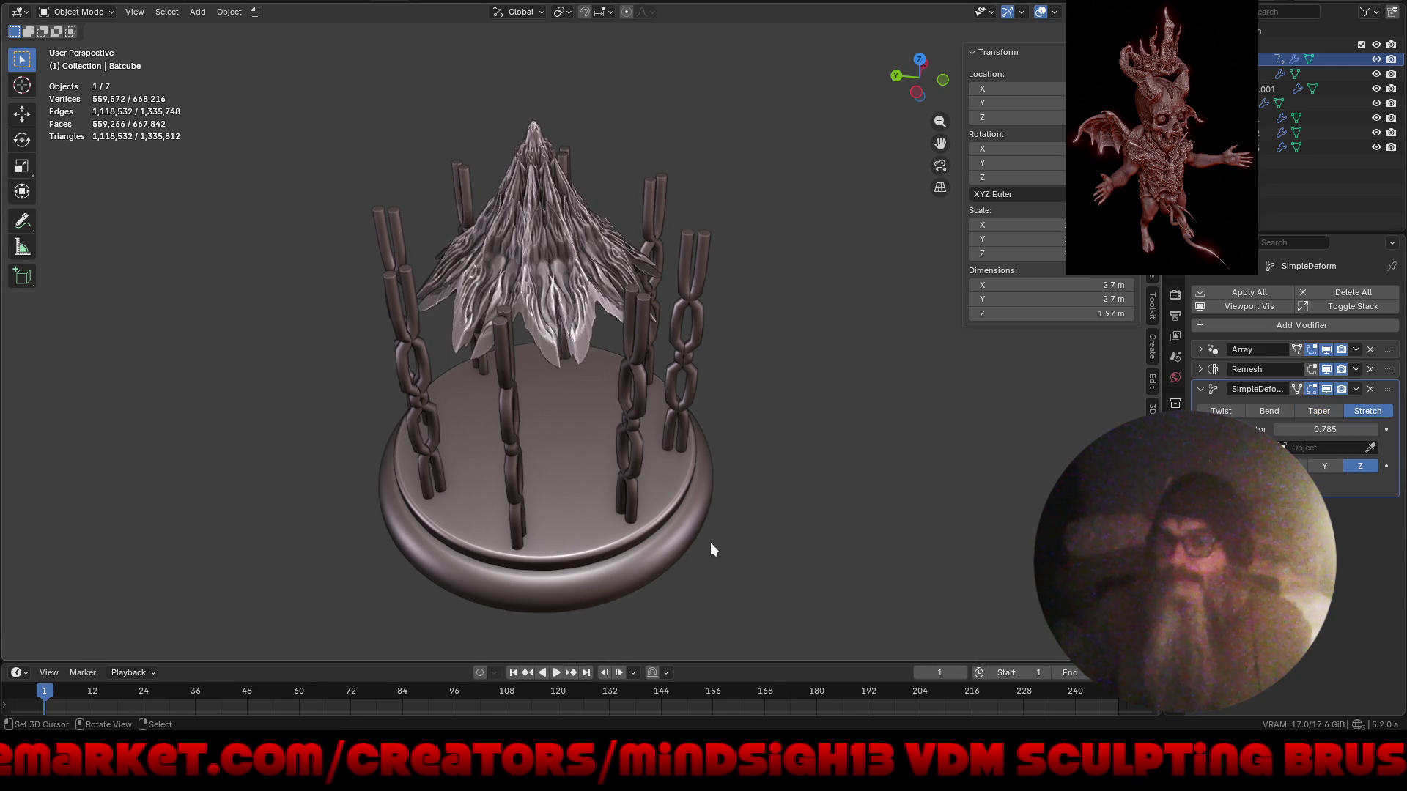
mouse_move(599, 472)
middle_mouse_down()
mouse_move(844, 425)
mouse_move(709, 315)
mouse_move(671, 421)
mouse_move(586, 466)
mouse_move(595, 543)
mouse_move(590, 199)
middle_mouse_up()
scroll(526, 394, "up", 4)
mouse_move(526, 394)
middle_mouse_down()
mouse_move(686, 327)
mouse_move(729, 328)
mouse_move(625, 358)
middle_mouse_up()
- Set the Simple Deform stretch factor to 0.25, raising the canopy to 3.14 × 3.14 × 1.44 m
left_click(1327, 431)
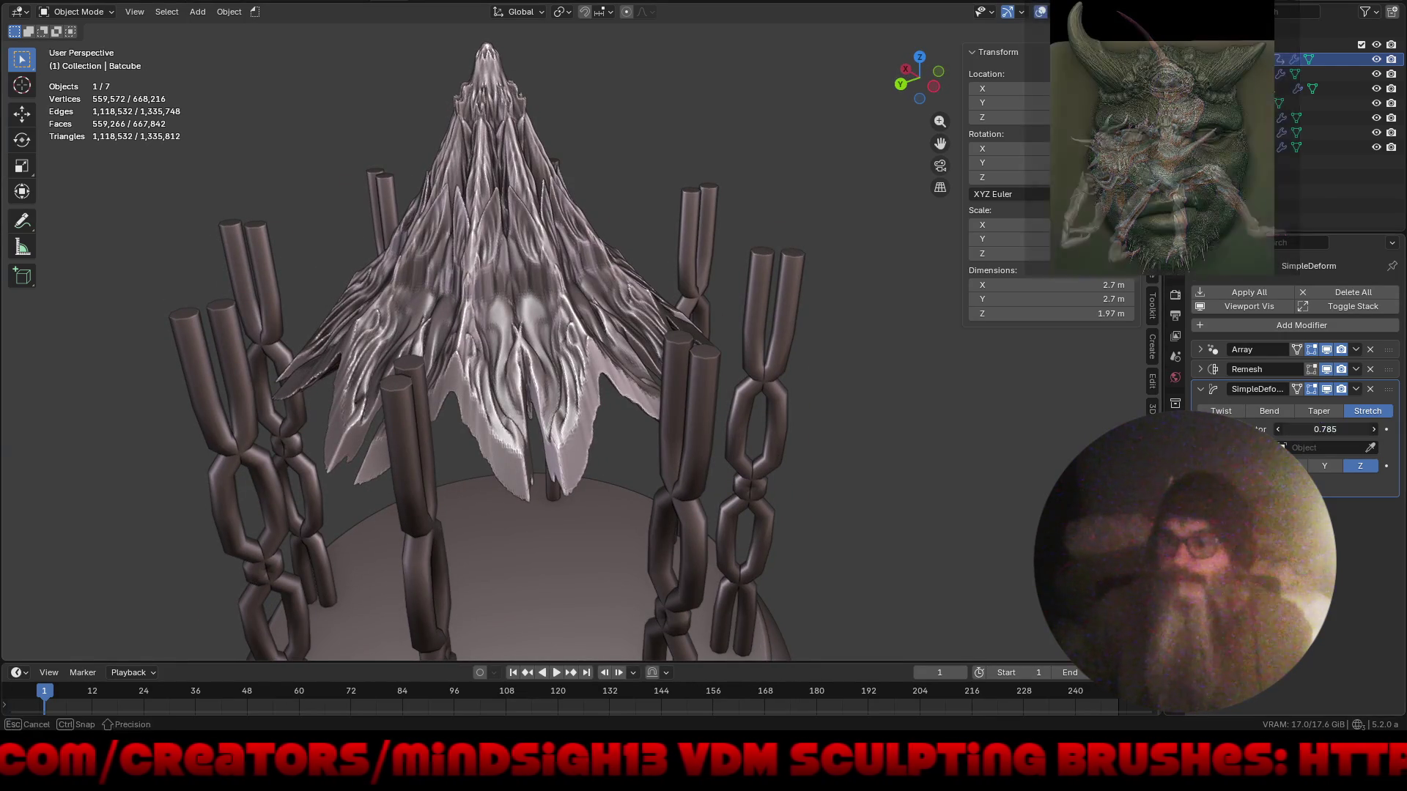
key("BackSpace")
type(".25")
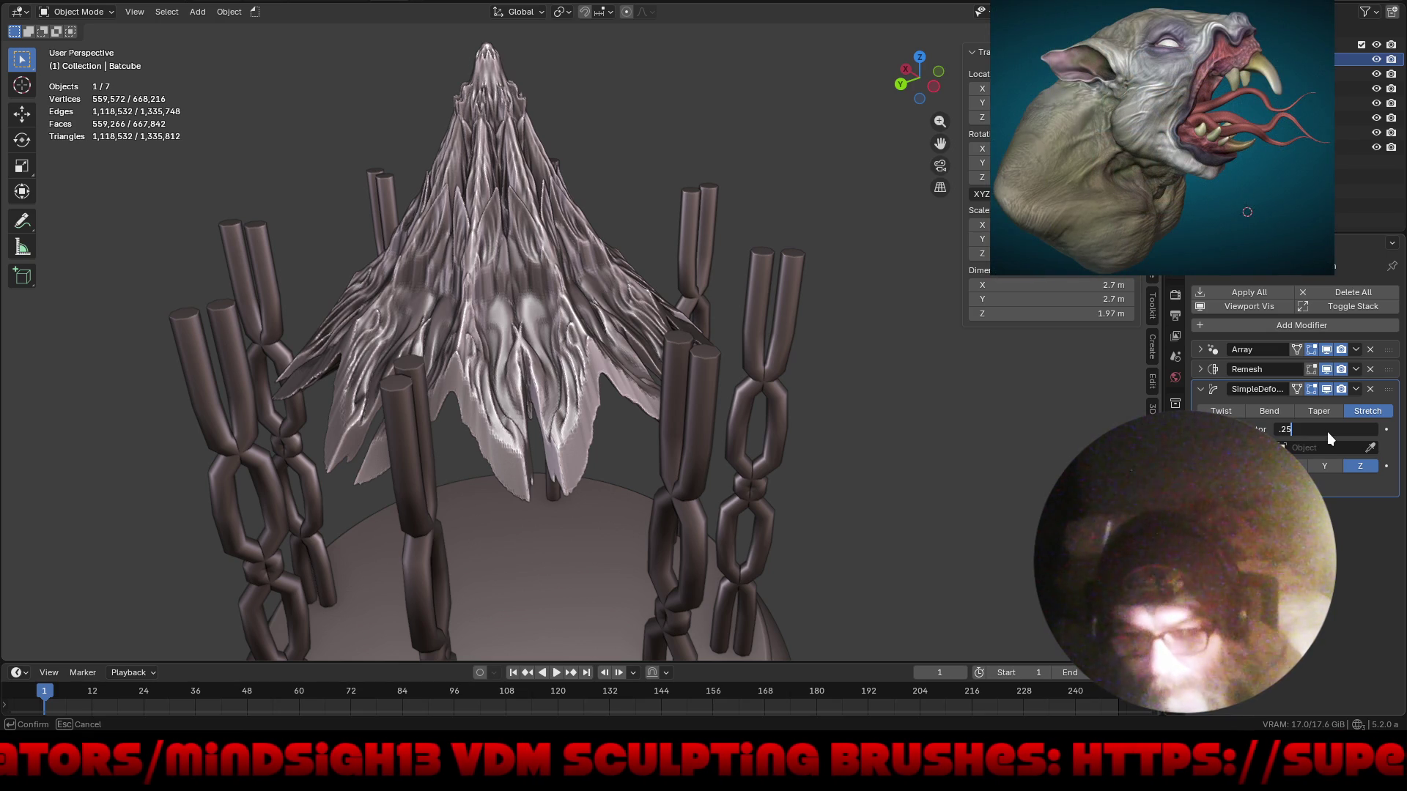
key("Return")
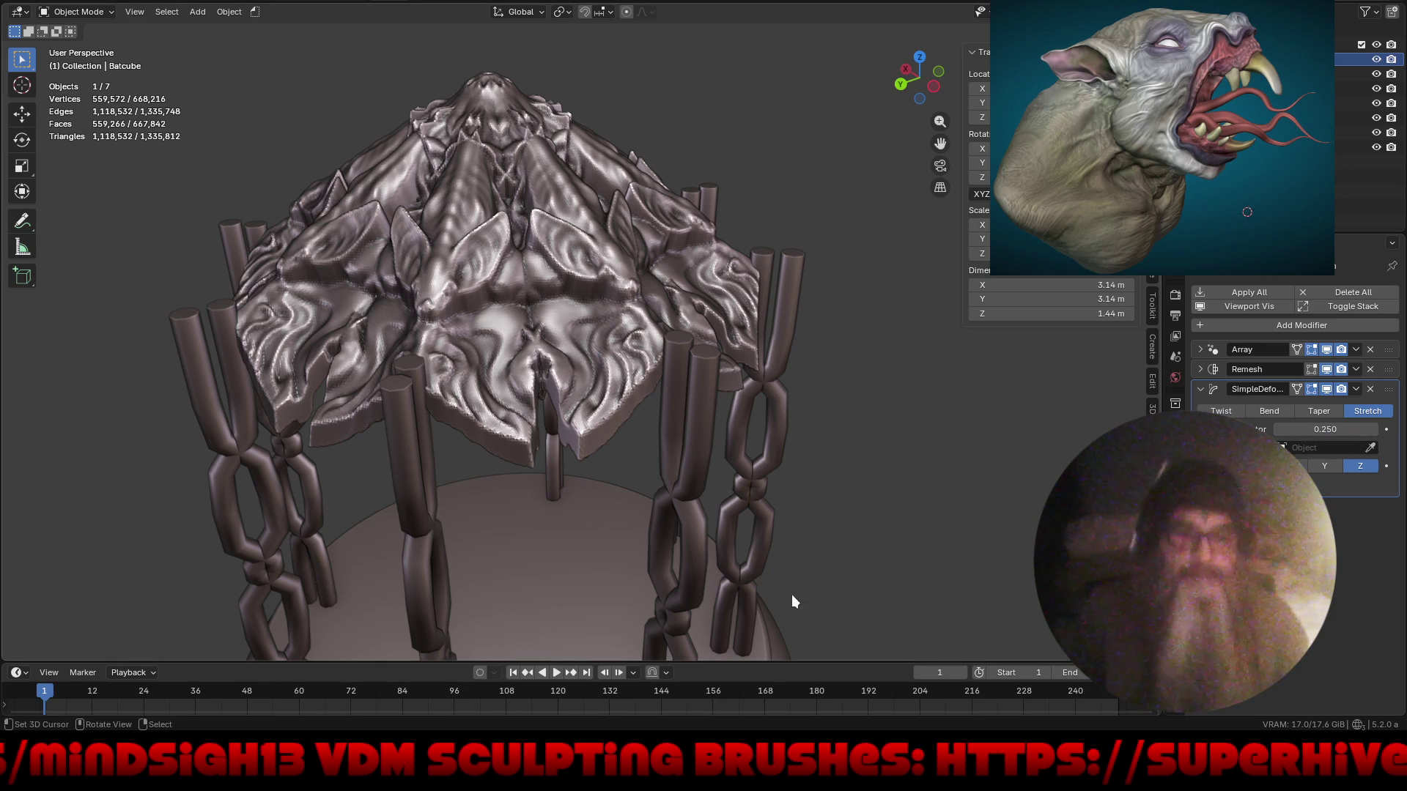
mouse_move(684, 319)
middle_mouse_down()
mouse_move(548, 481)
mouse_move(440, 488)
mouse_move(345, 402)
middle_mouse_up()
scroll(538, 354, "up", 5)
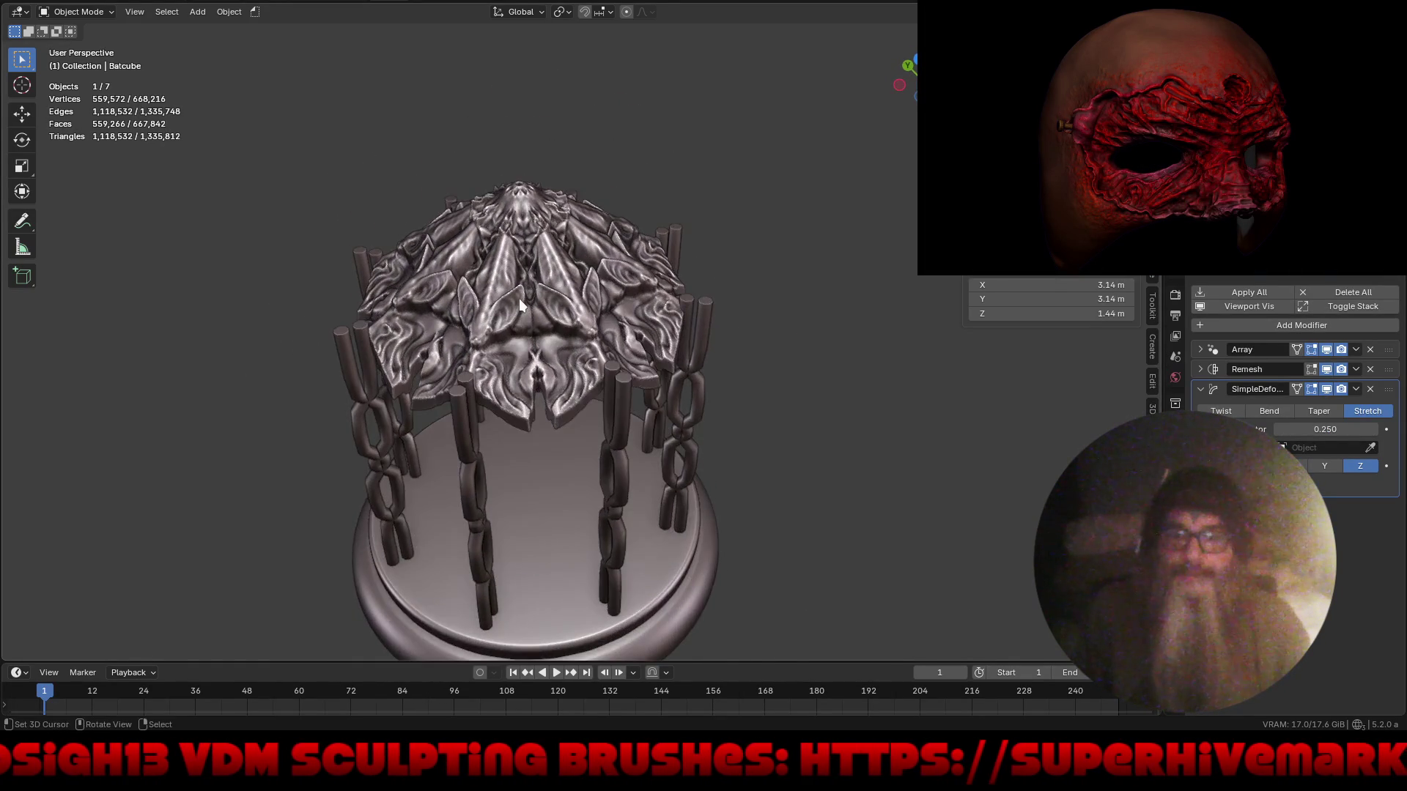
mouse_move(538, 354)
middle_mouse_down()
mouse_move(487, 331)
mouse_move(521, 305)
mouse_move(620, 289)
mouse_move(736, 368)
mouse_move(708, 279)
mouse_move(703, 297)
middle_mouse_up()
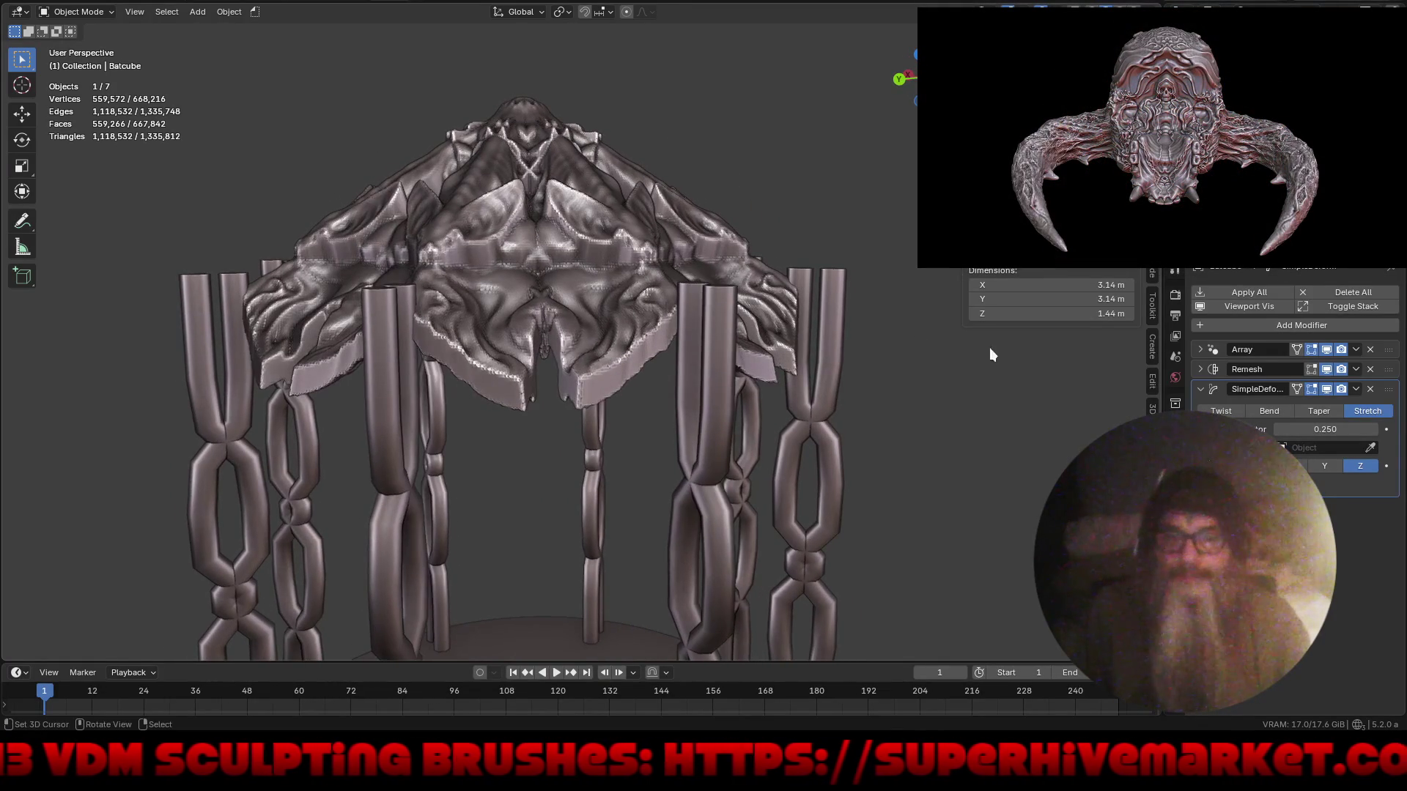
key("s")
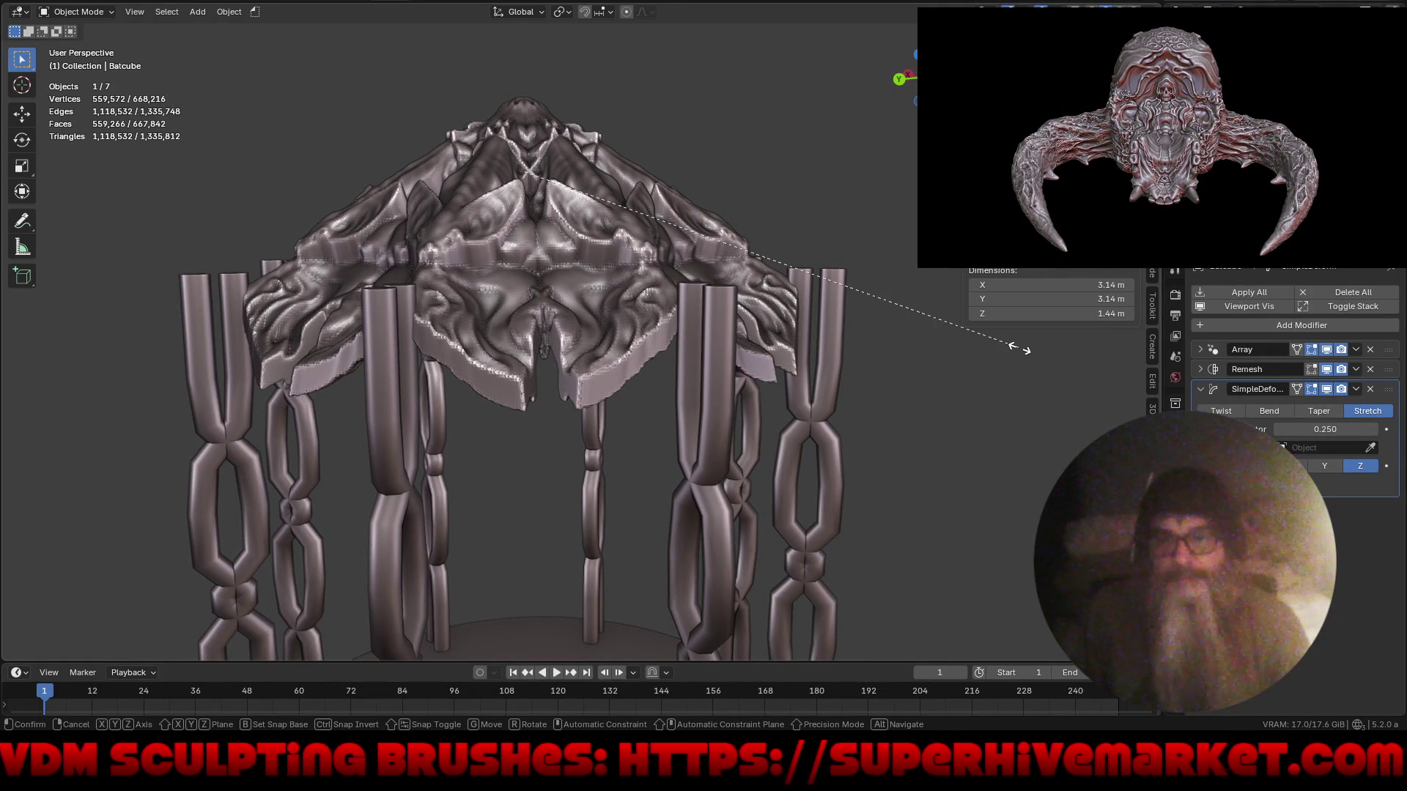